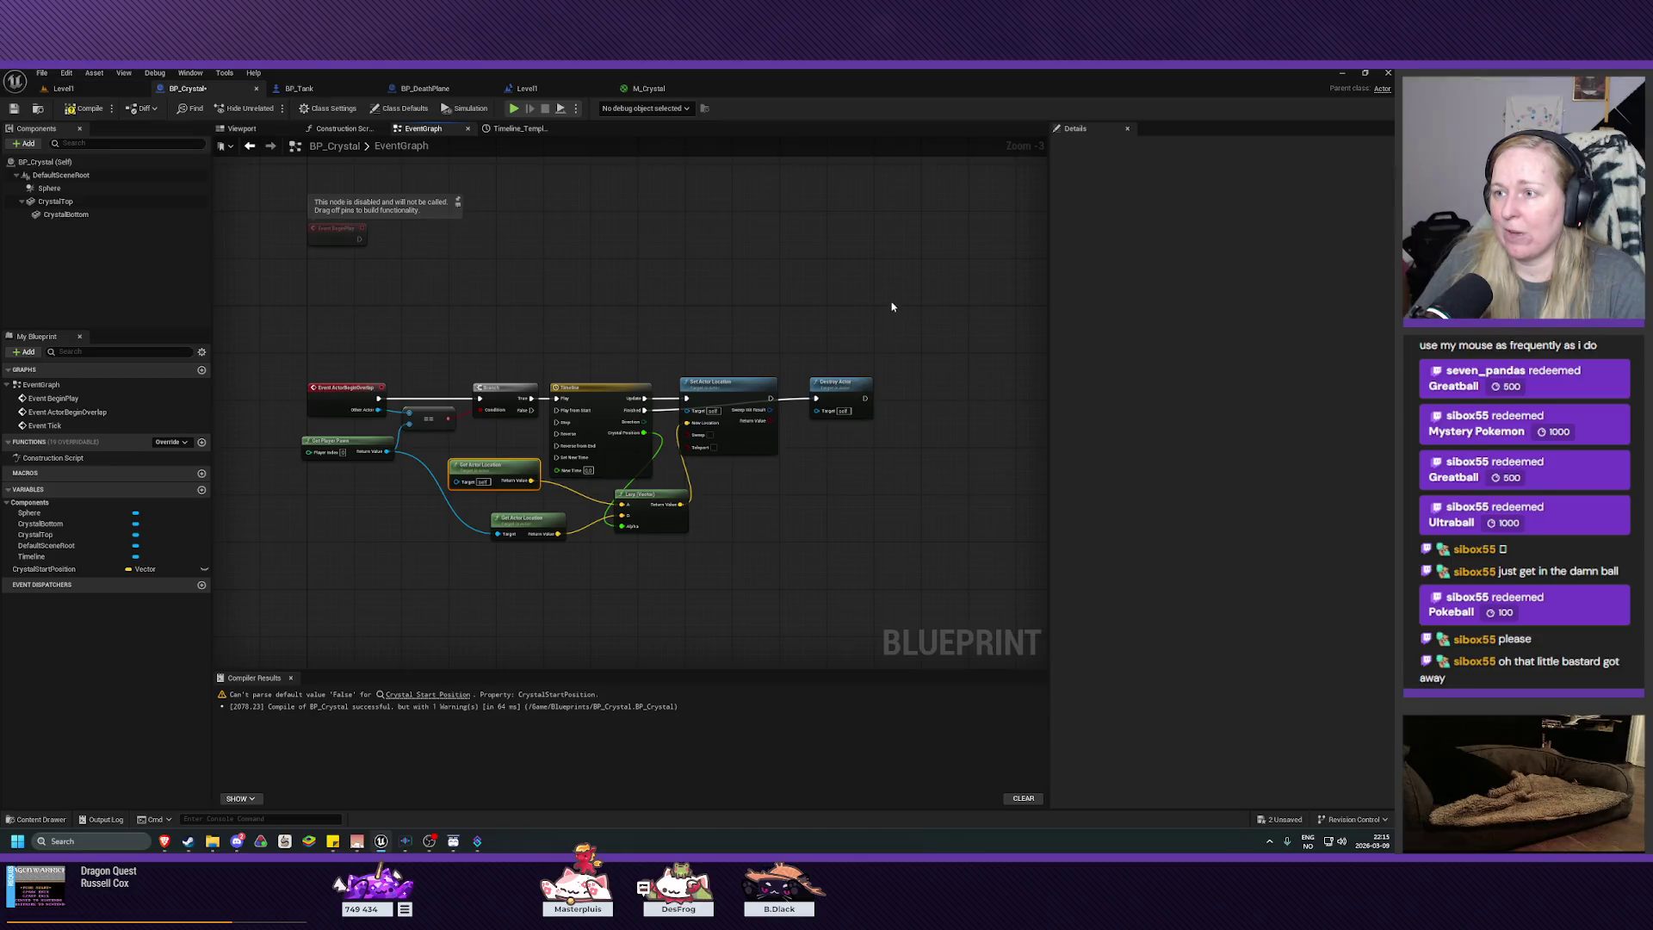
Step: Select the Timeline and crystal movement nodes and shift them right to make room
{"action": "mouse_move", "coordinate": [936, 347]}
{"action": "left_mouse_down"}
{"action": "mouse_move", "coordinate": [775, 454]}
{"action": "mouse_move", "coordinate": [554, 560]}
{"action": "left_mouse_up"}
{"action": "left_click_drag", "start_coordinate": [730, 398], "coordinate": [861, 399]}
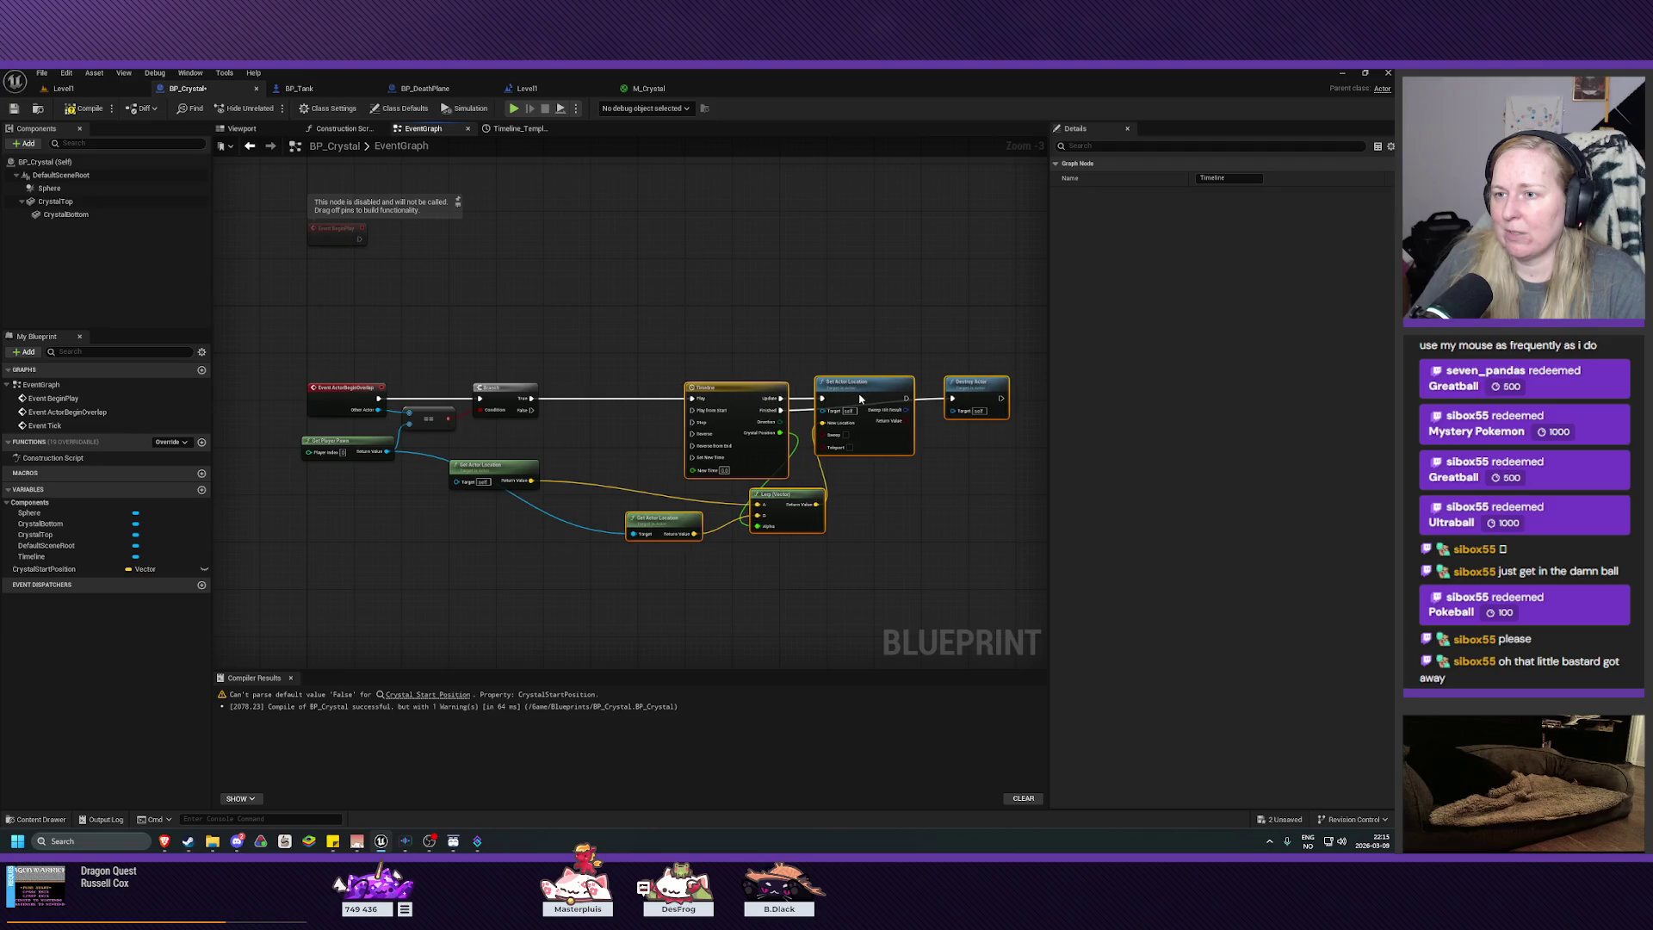
{"action": "left_click", "coordinate": [630, 464]}
Step: Unhook Get Actor Location from Lerp A and wire it into a new Set CrystalStartPosition node
{"action": "left_click", "coordinate": [626, 472], "text": "alt"}
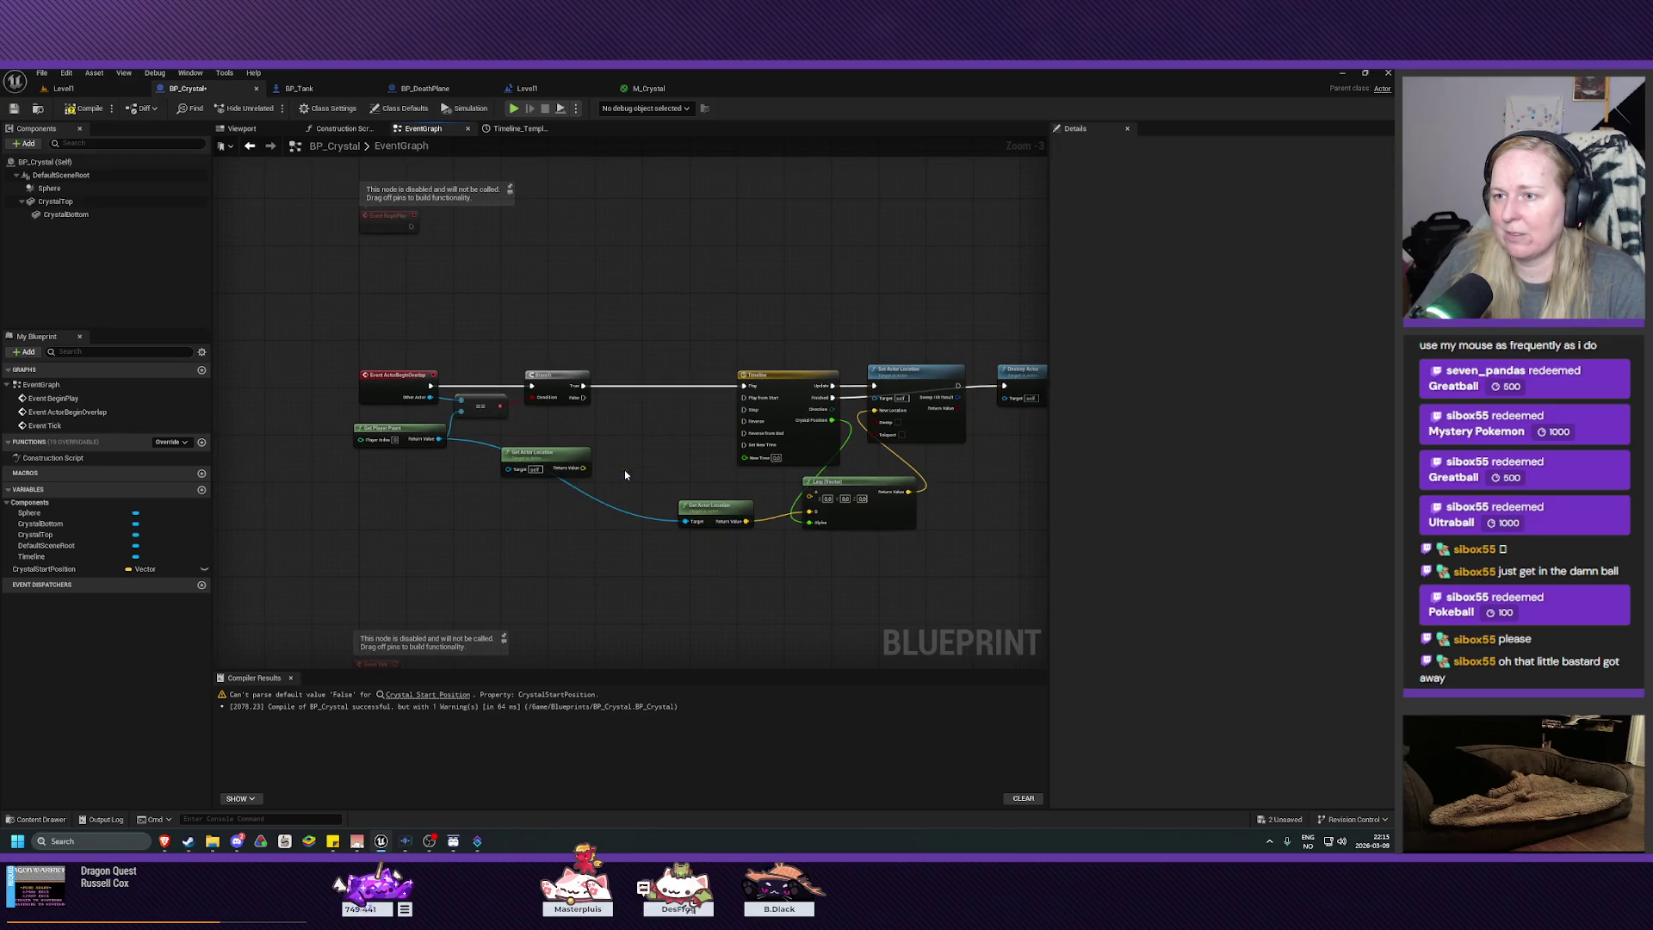
{"action": "right_click", "coordinate": [630, 412]}
{"action": "type", "text": "set act"}
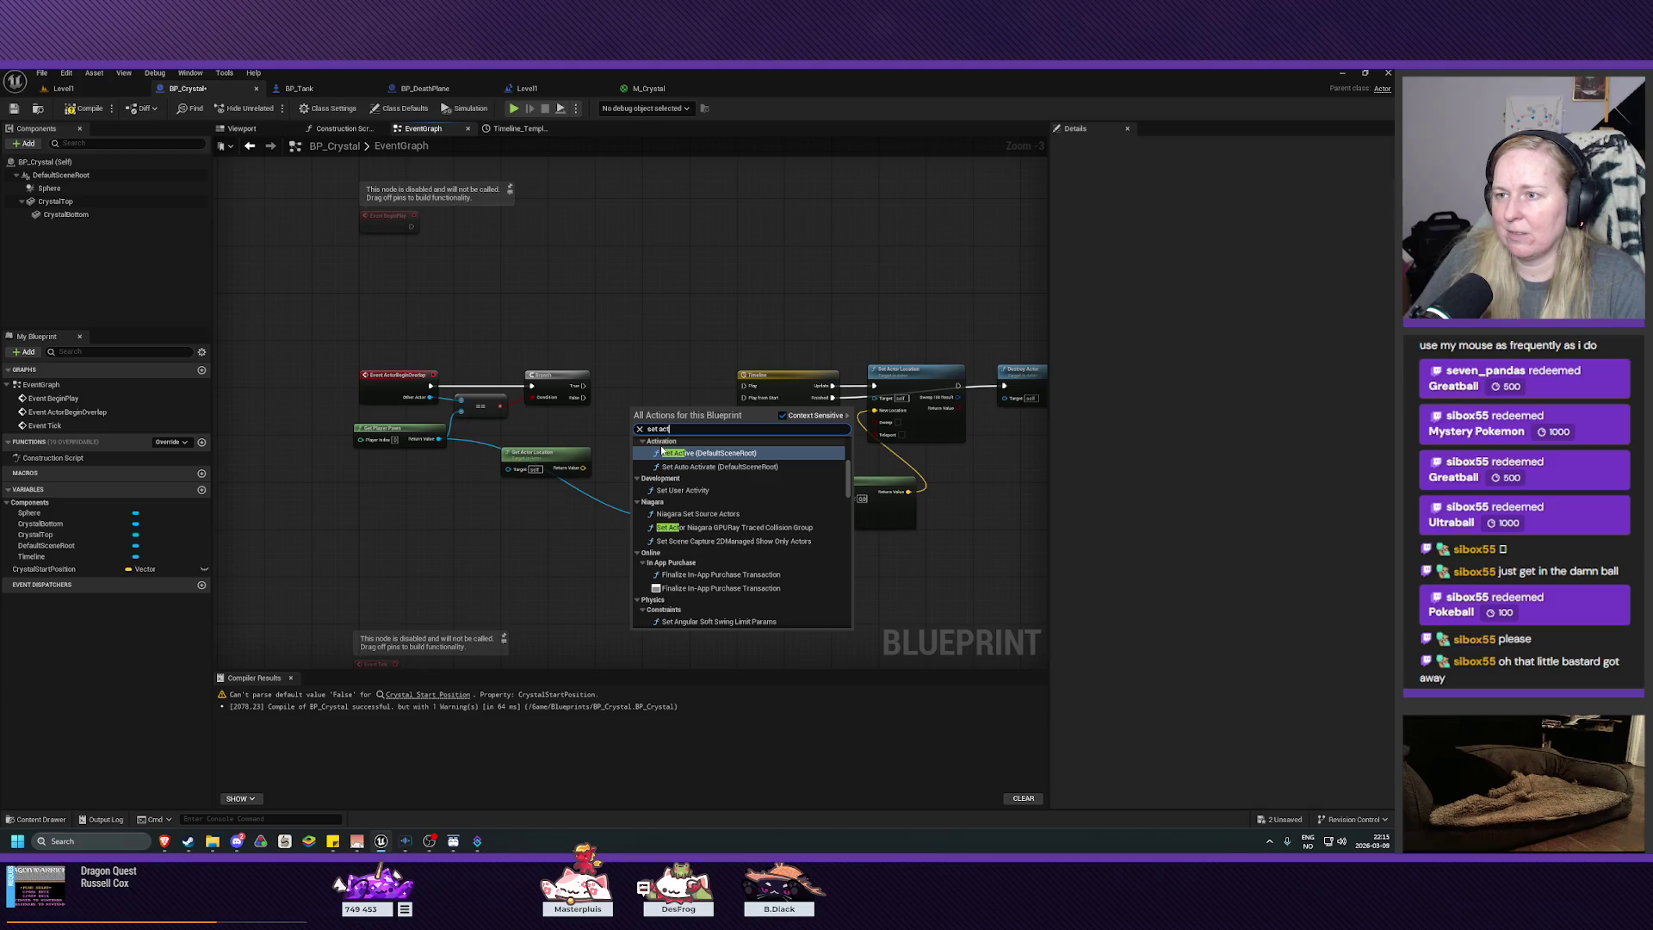
{"action": "type", "text": "or loca"}
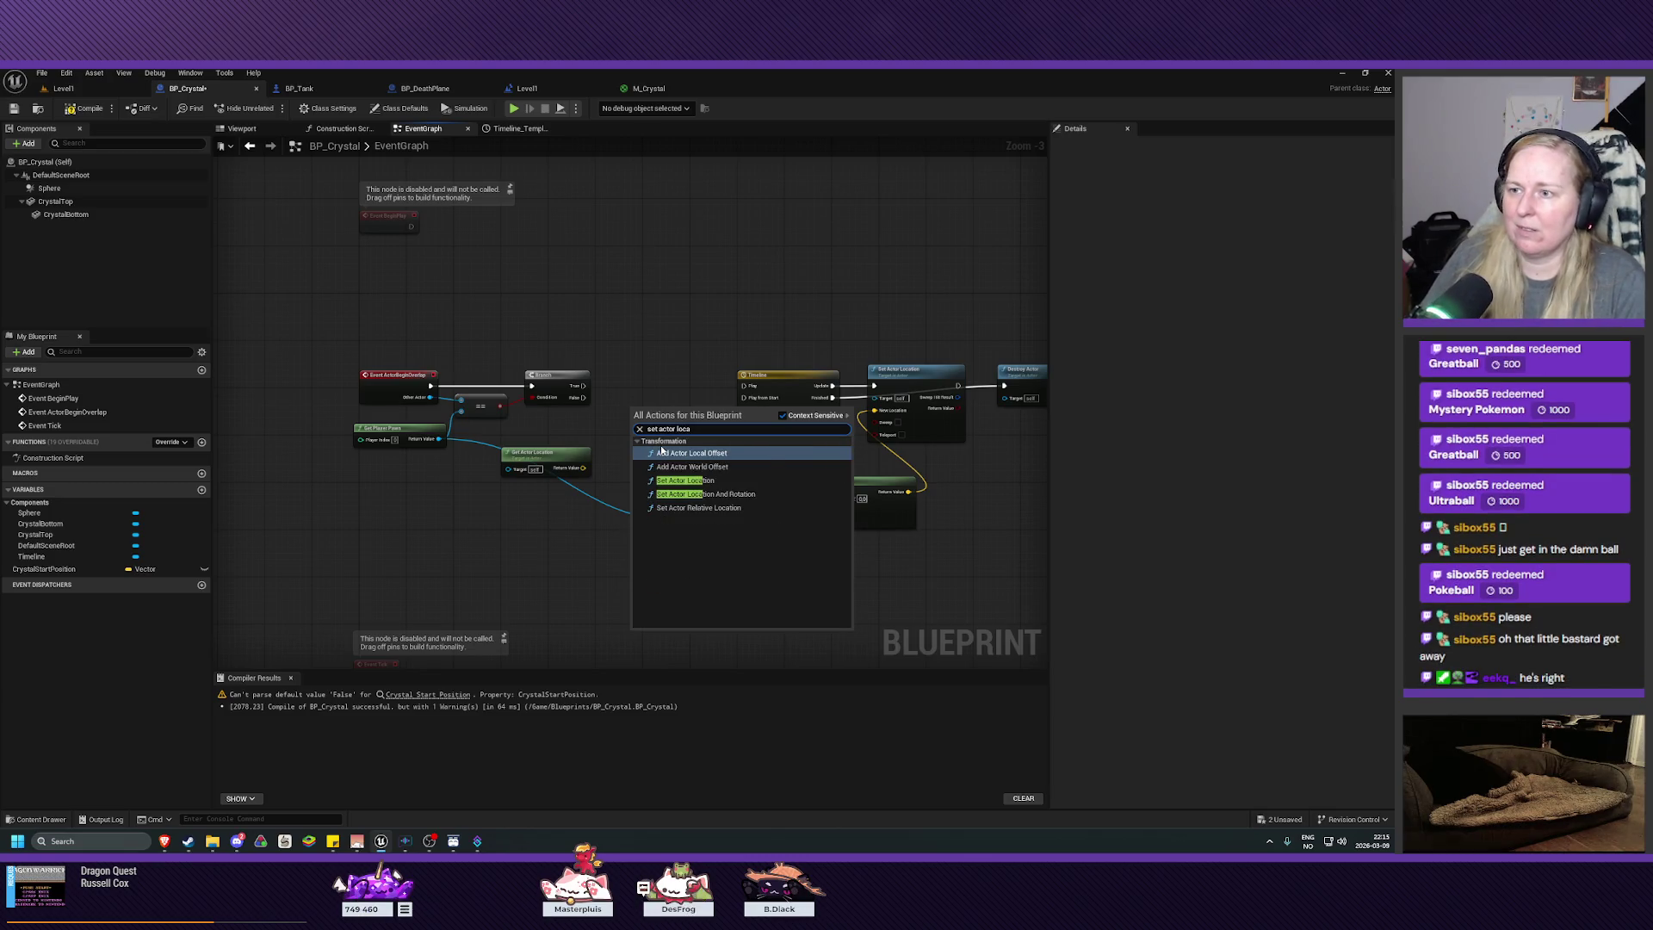
{"action": "left_click", "coordinate": [661, 381]}
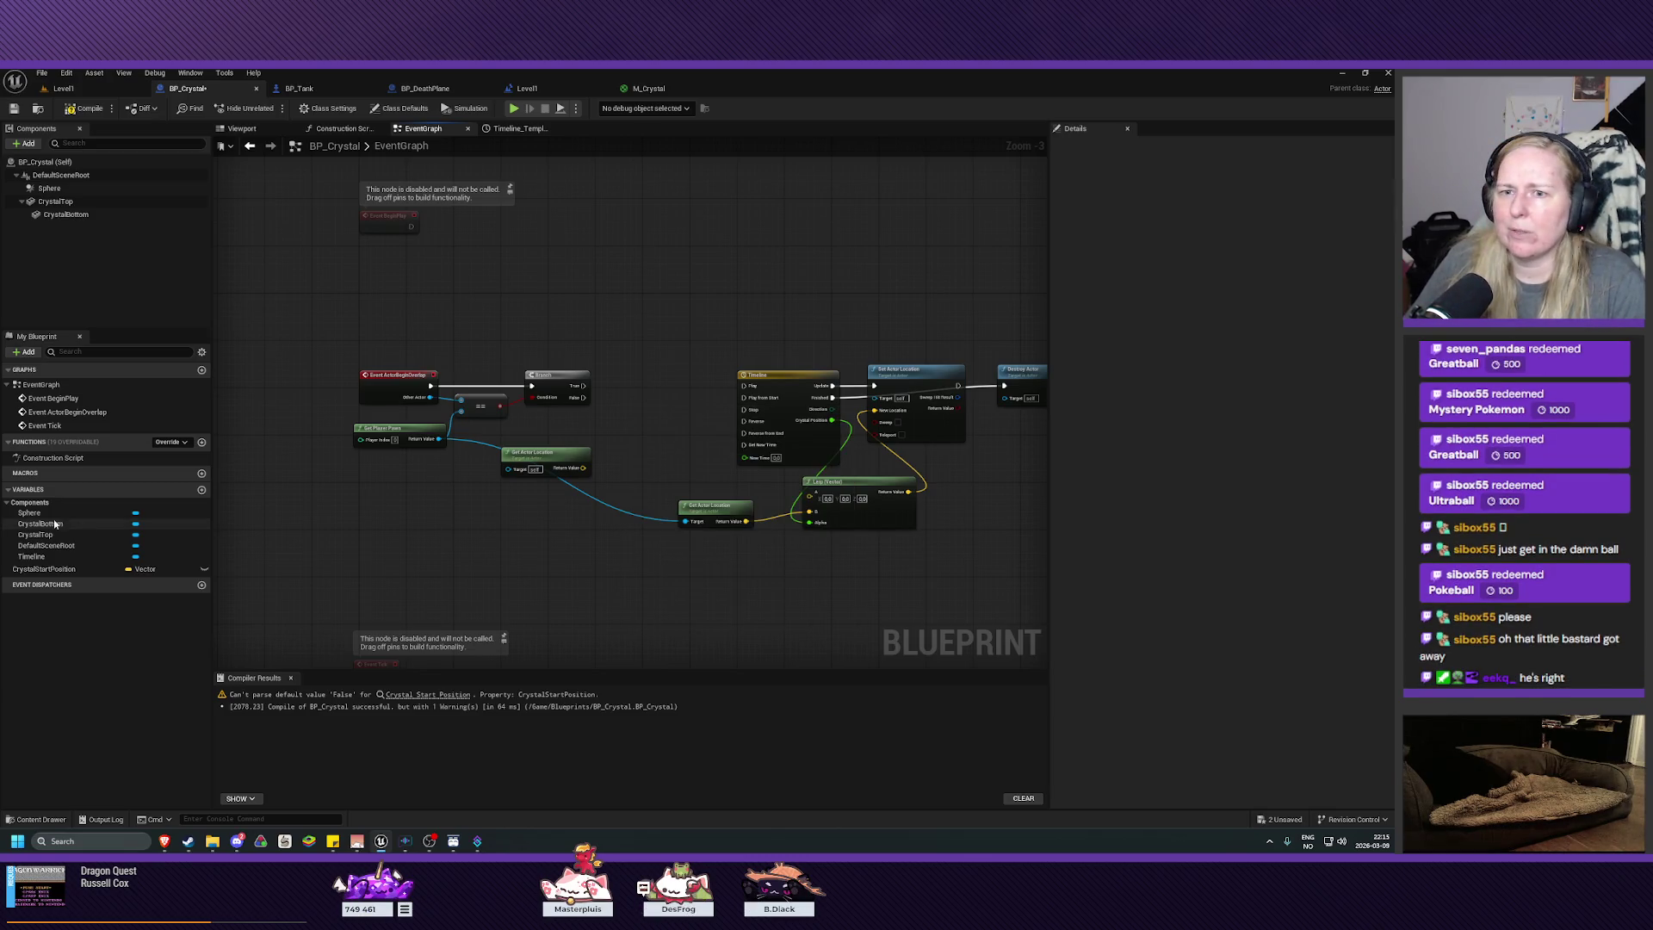
{"action": "left_click", "coordinate": [56, 569]}
{"action": "mouse_move", "coordinate": [56, 569]}
{"action": "left_mouse_down"}
{"action": "mouse_move", "coordinate": [615, 452]}
{"action": "mouse_move", "coordinate": [635, 433]}
{"action": "mouse_move", "coordinate": [638, 451]}
{"action": "mouse_move", "coordinate": [665, 415]}
{"action": "mouse_move", "coordinate": [657, 388]}
{"action": "left_mouse_up"}
{"action": "left_click", "coordinate": [683, 460]}
{"action": "mouse_move", "coordinate": [564, 454]}
{"action": "left_mouse_down"}
{"action": "mouse_move", "coordinate": [634, 386]}
{"action": "mouse_move", "coordinate": [755, 387]}
{"action": "left_mouse_up"}
Step: Feed a Crystal Start Position getter into the Lerp's A input and compile BP_Crystal
{"action": "scroll", "coordinate": [809, 586], "scroll_direction": "up", "scroll_amount": 2}
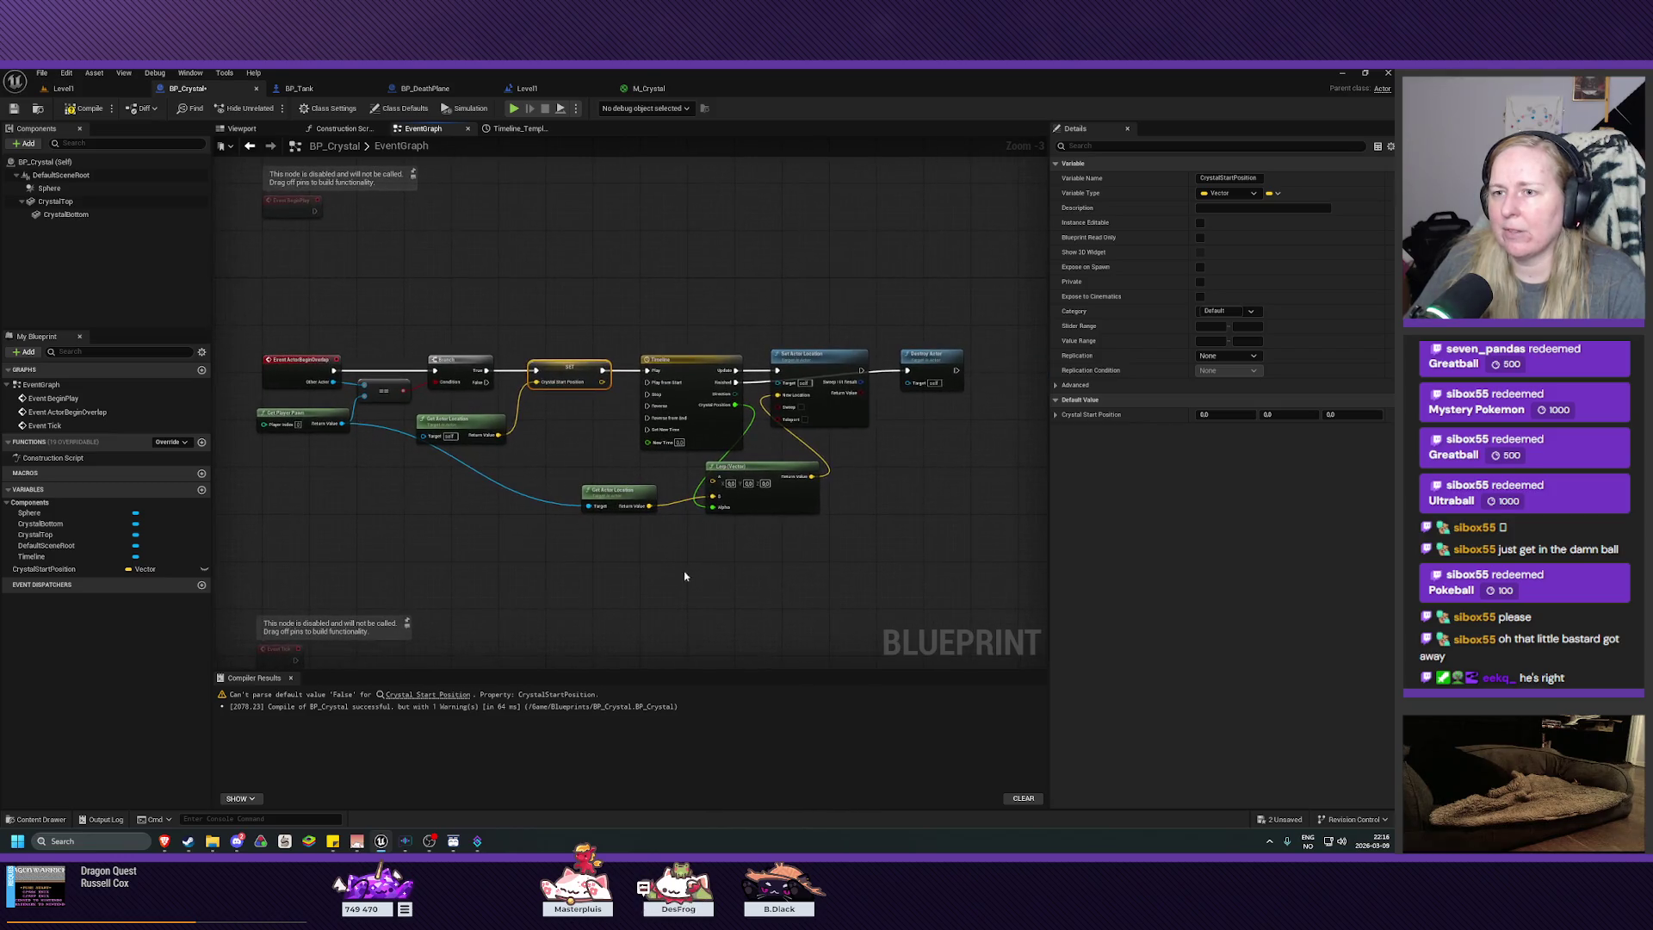
{"action": "scroll", "coordinate": [451, 514], "scroll_direction": "up", "scroll_amount": 1}
{"action": "left_click_drag", "start_coordinate": [464, 370], "coordinate": [473, 362]}
{"action": "left_click_drag", "start_coordinate": [538, 522], "coordinate": [392, 540]}
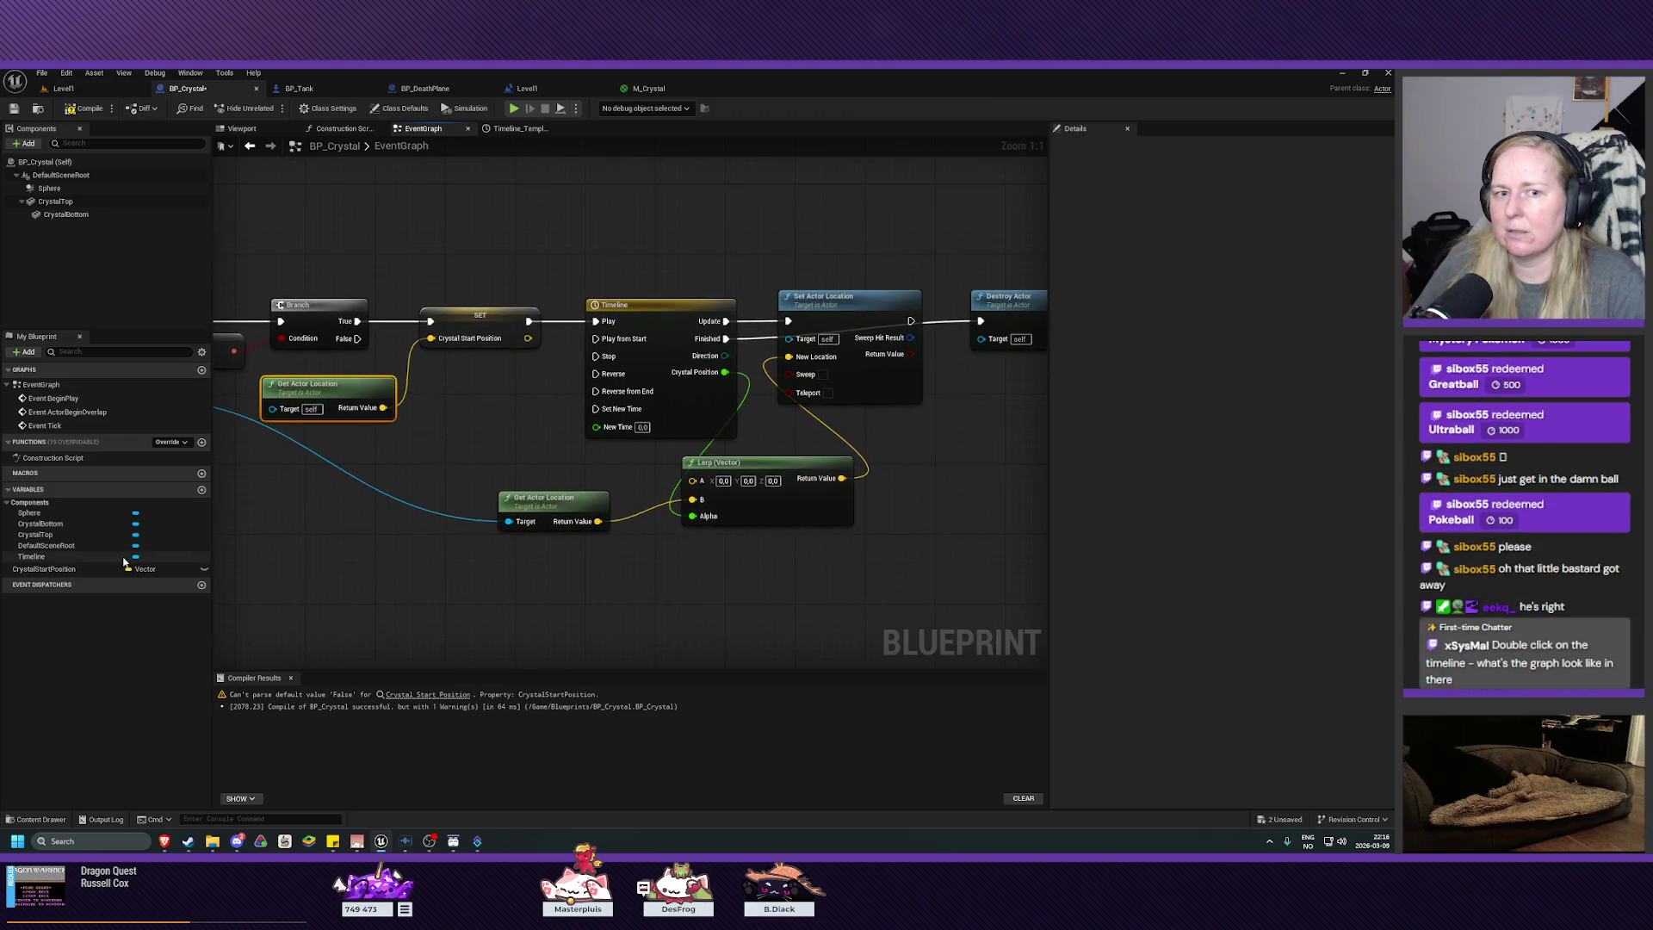
{"action": "left_click_drag", "start_coordinate": [51, 569], "coordinate": [508, 465]}
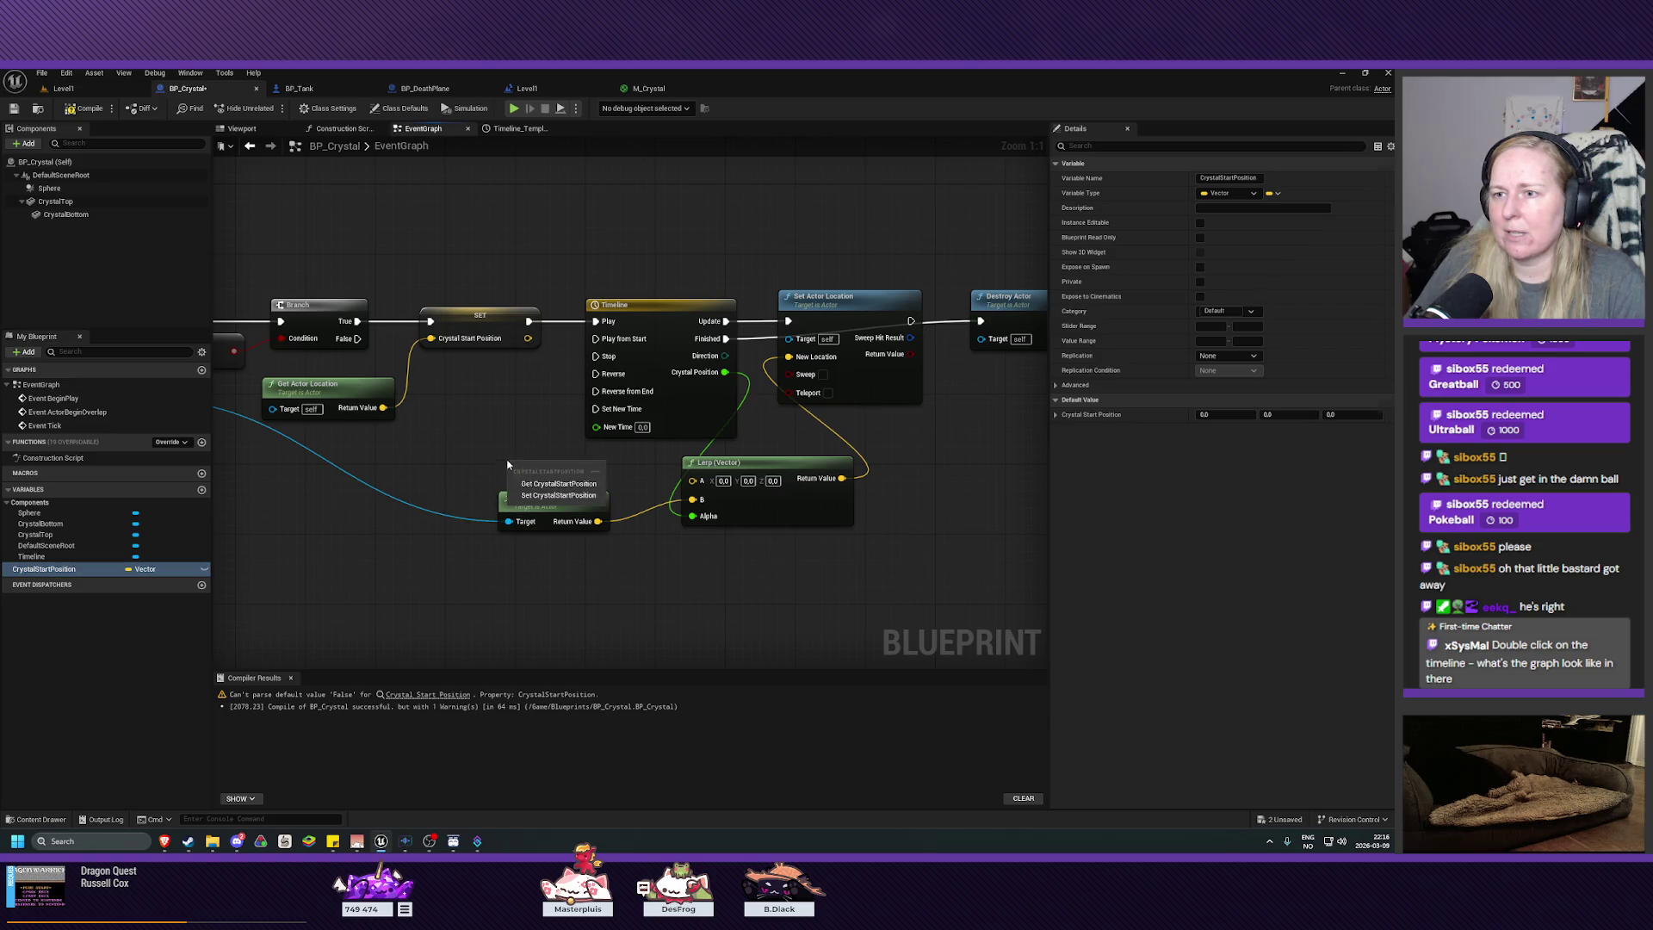
{"action": "left_click", "coordinate": [558, 484]}
{"action": "left_click_drag", "start_coordinate": [586, 465], "coordinate": [692, 479]}
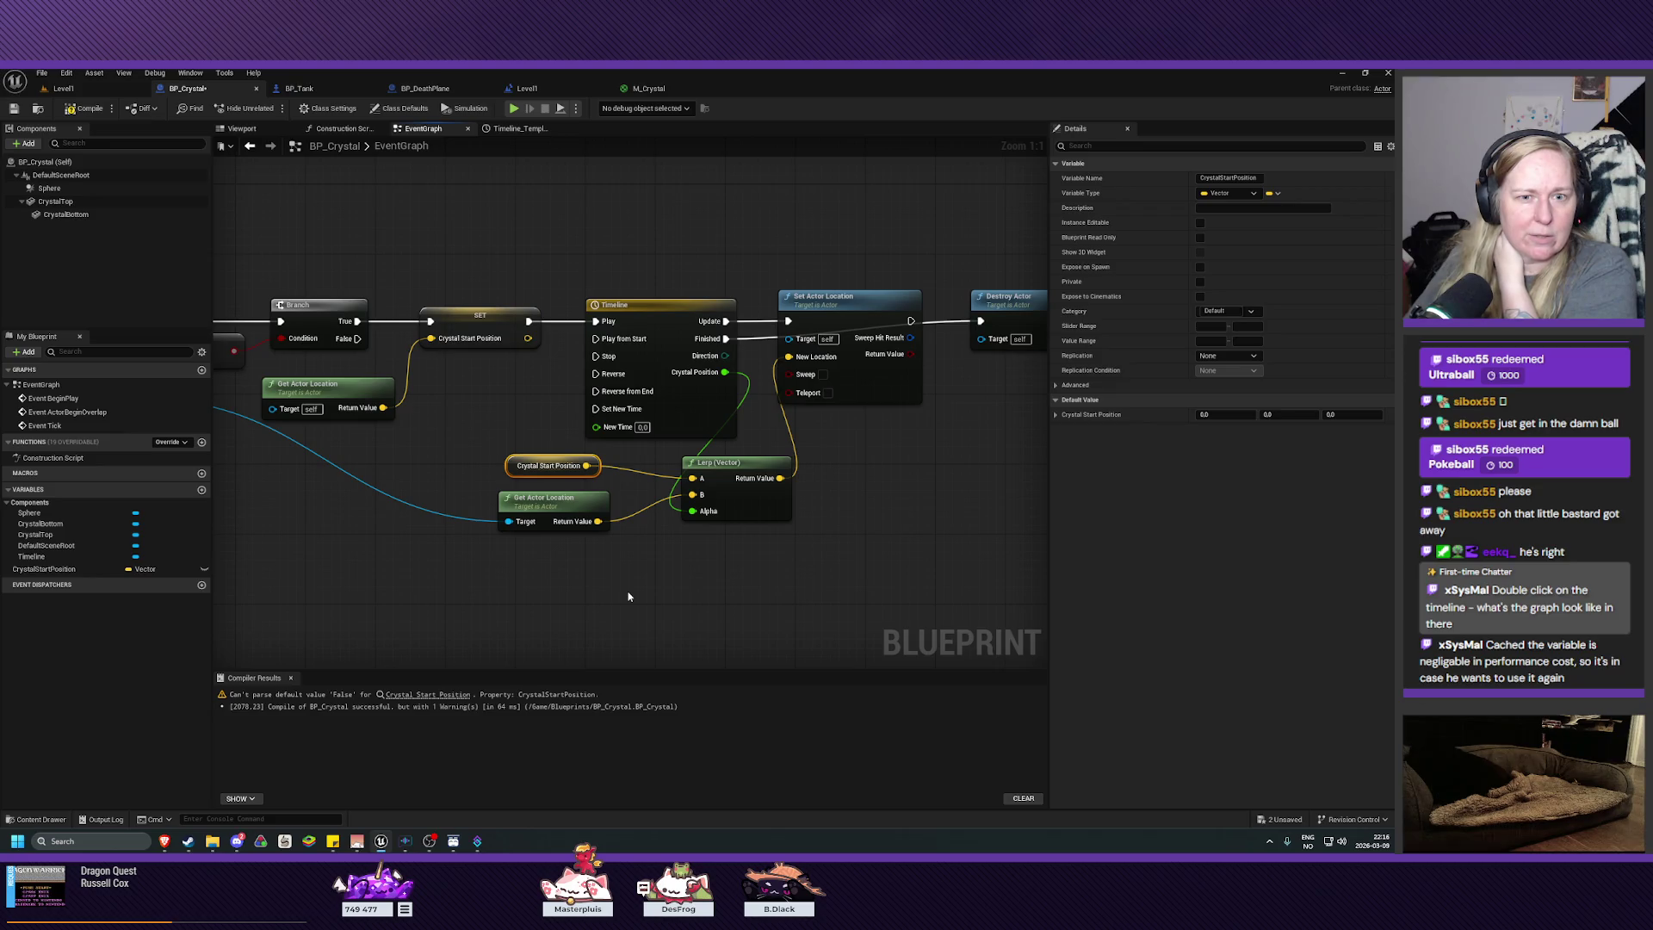
{"action": "left_click", "coordinate": [86, 109]}
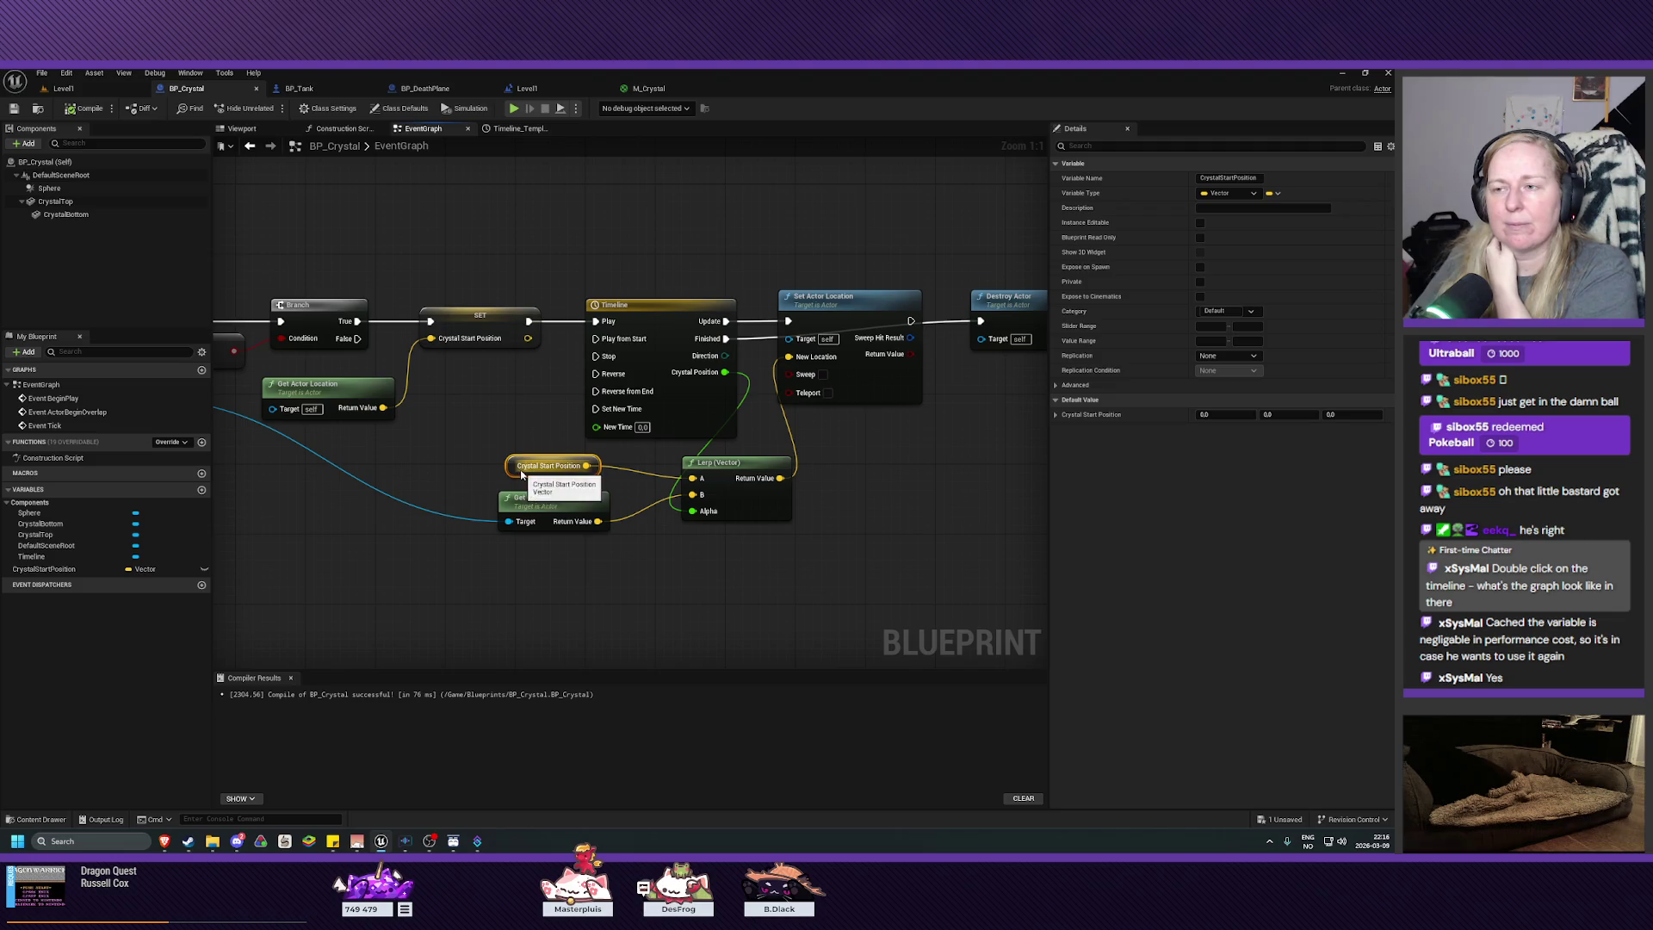
{"action": "left_click_drag", "start_coordinate": [663, 314], "coordinate": [652, 313]}
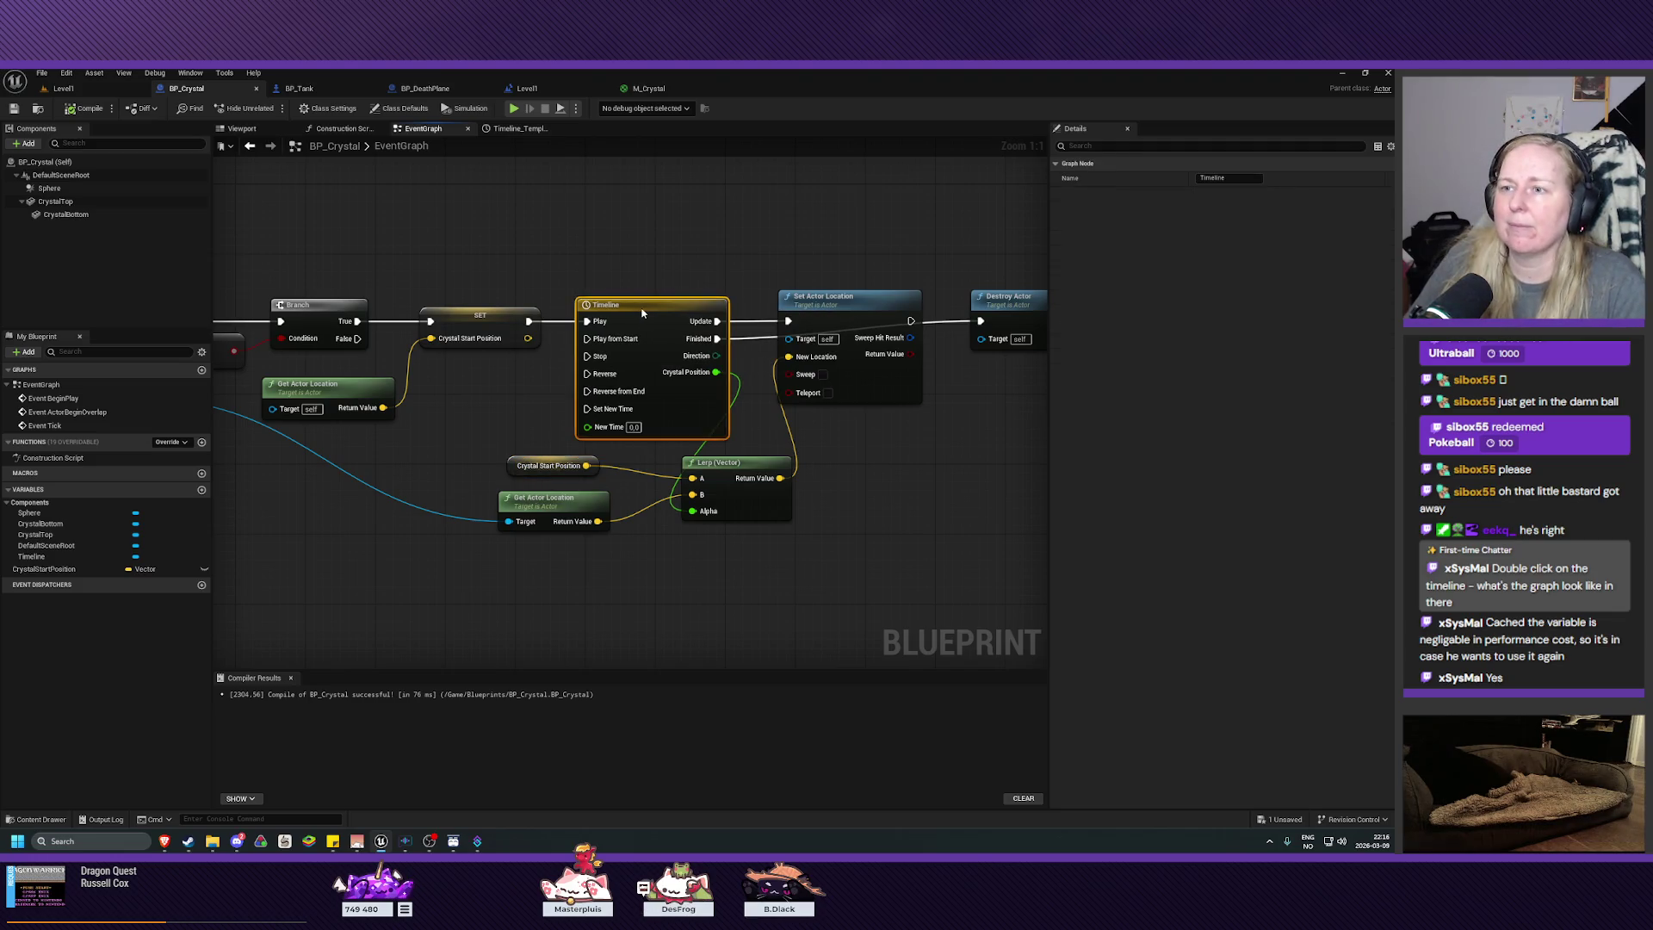
Step: Inspect the Timeline curve's keys at 0 and 0.5, then go back to Level1 and play
{"action": "double_click", "coordinate": [643, 304]}
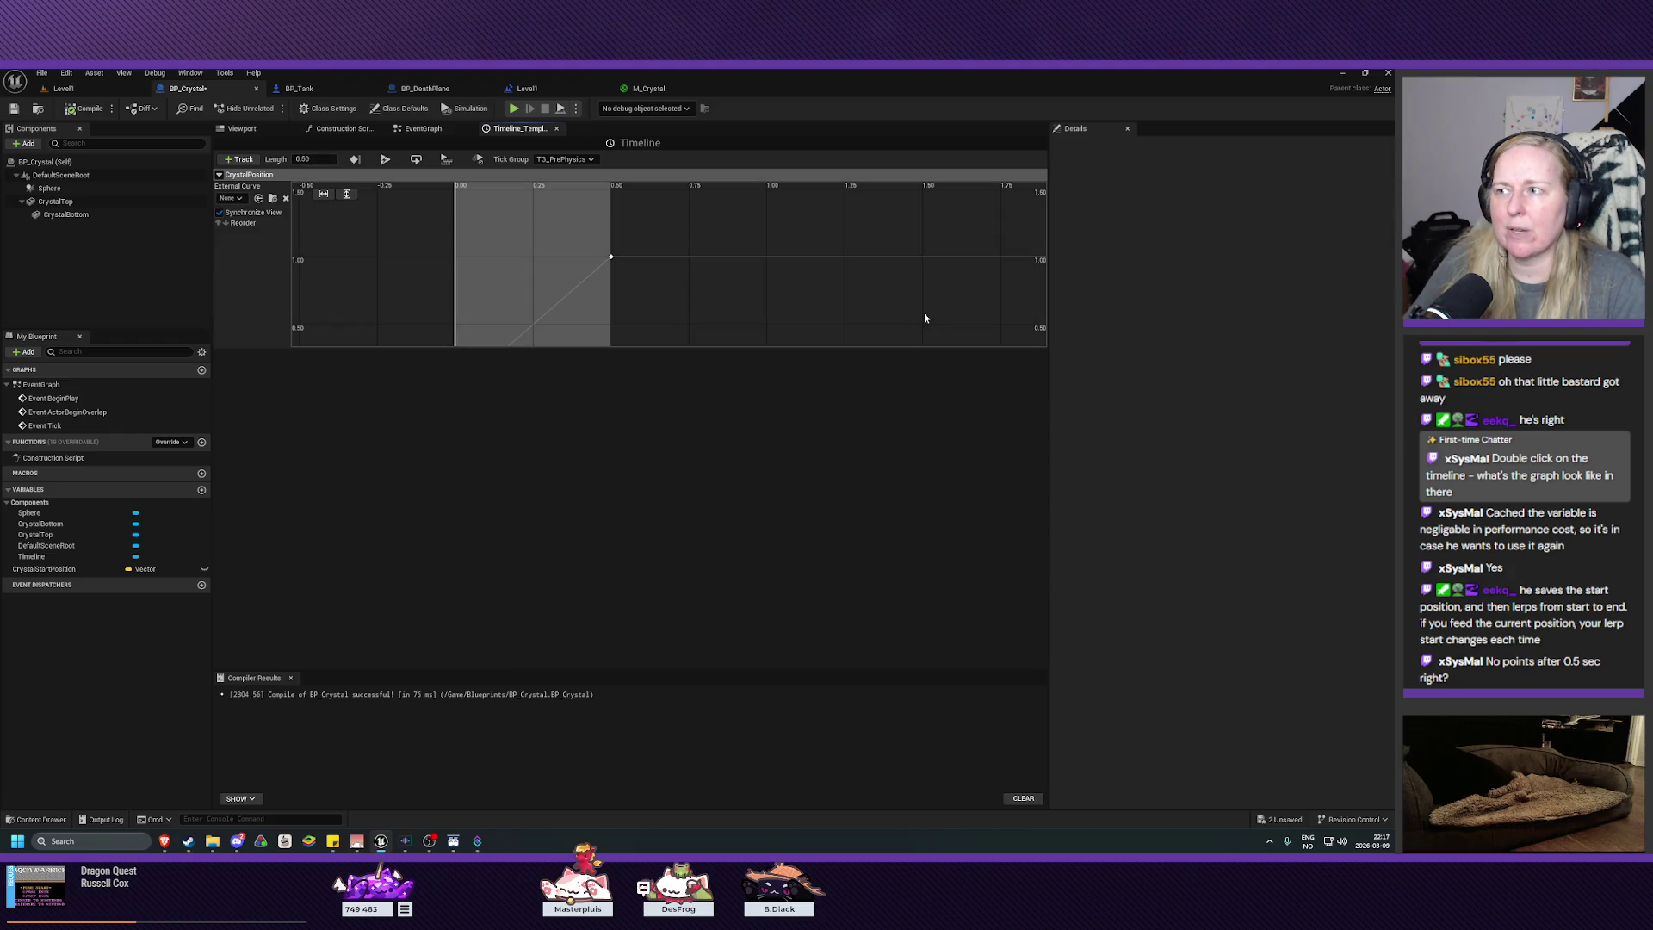
{"action": "mouse_move", "coordinate": [797, 327]}
{"action": "left_mouse_down"}
{"action": "mouse_move", "coordinate": [760, 302]}
{"action": "mouse_move", "coordinate": [675, 296]}
{"action": "mouse_move", "coordinate": [871, 302]}
{"action": "mouse_move", "coordinate": [406, 306]}
{"action": "mouse_move", "coordinate": [967, 280]}
{"action": "mouse_move", "coordinate": [638, 321]}
{"action": "mouse_move", "coordinate": [453, 321]}
{"action": "mouse_move", "coordinate": [491, 299]}
{"action": "mouse_move", "coordinate": [395, 307]}
{"action": "mouse_move", "coordinate": [886, 281]}
{"action": "mouse_move", "coordinate": [870, 242]}
{"action": "left_mouse_up"}
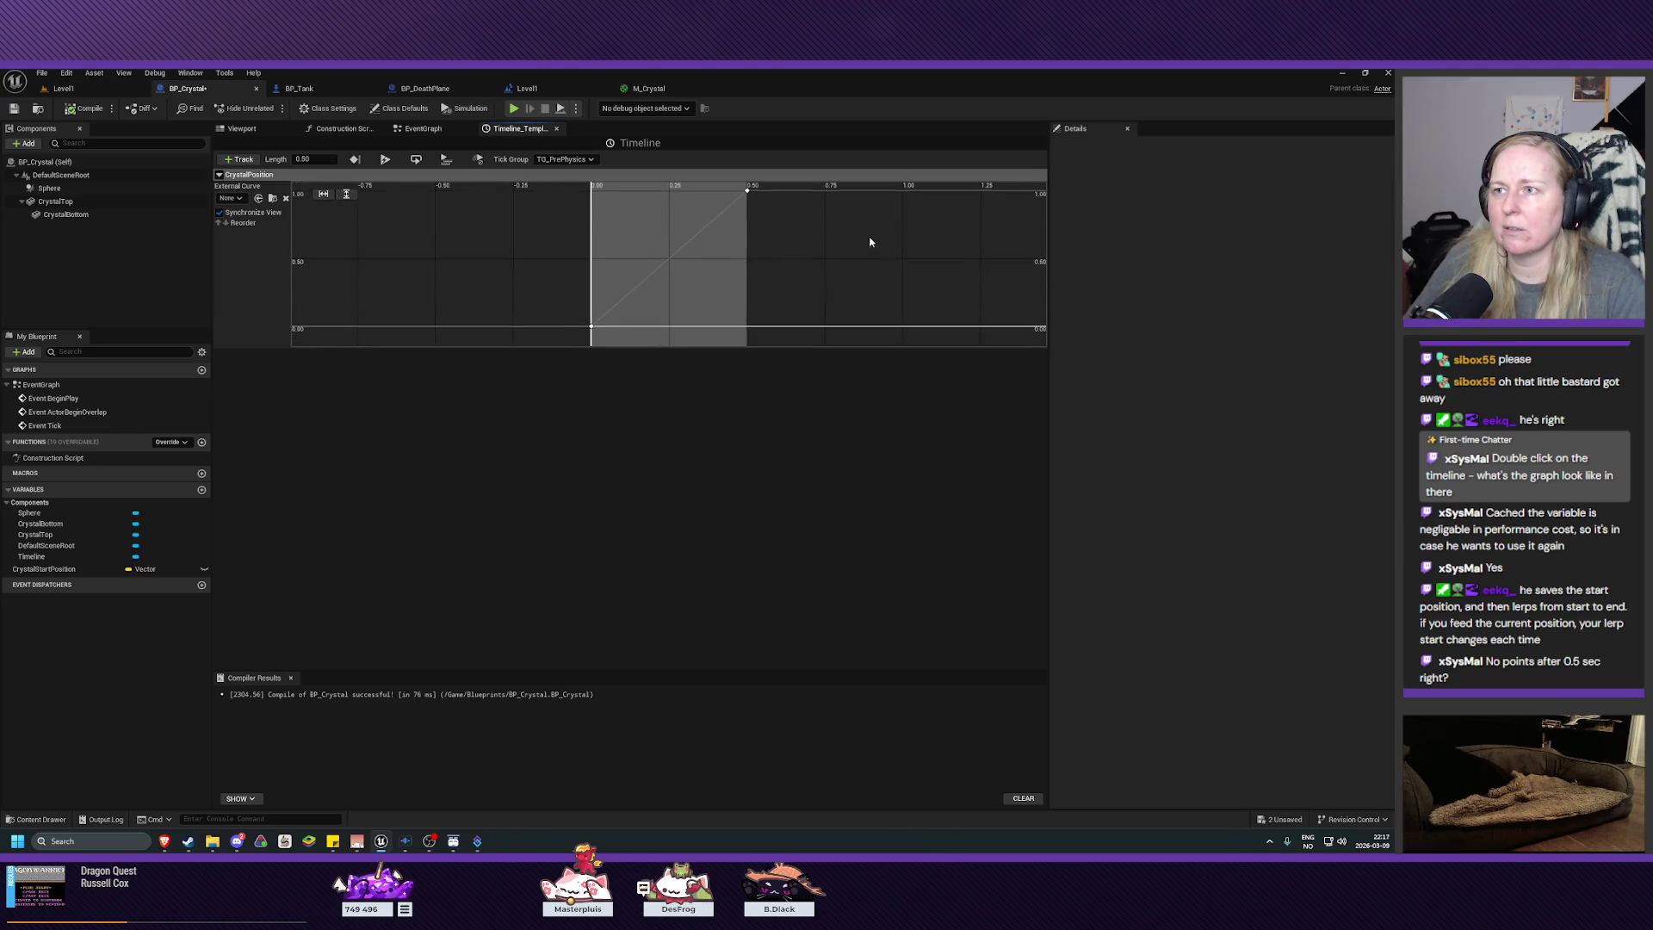
{"action": "left_click", "coordinate": [592, 328]}
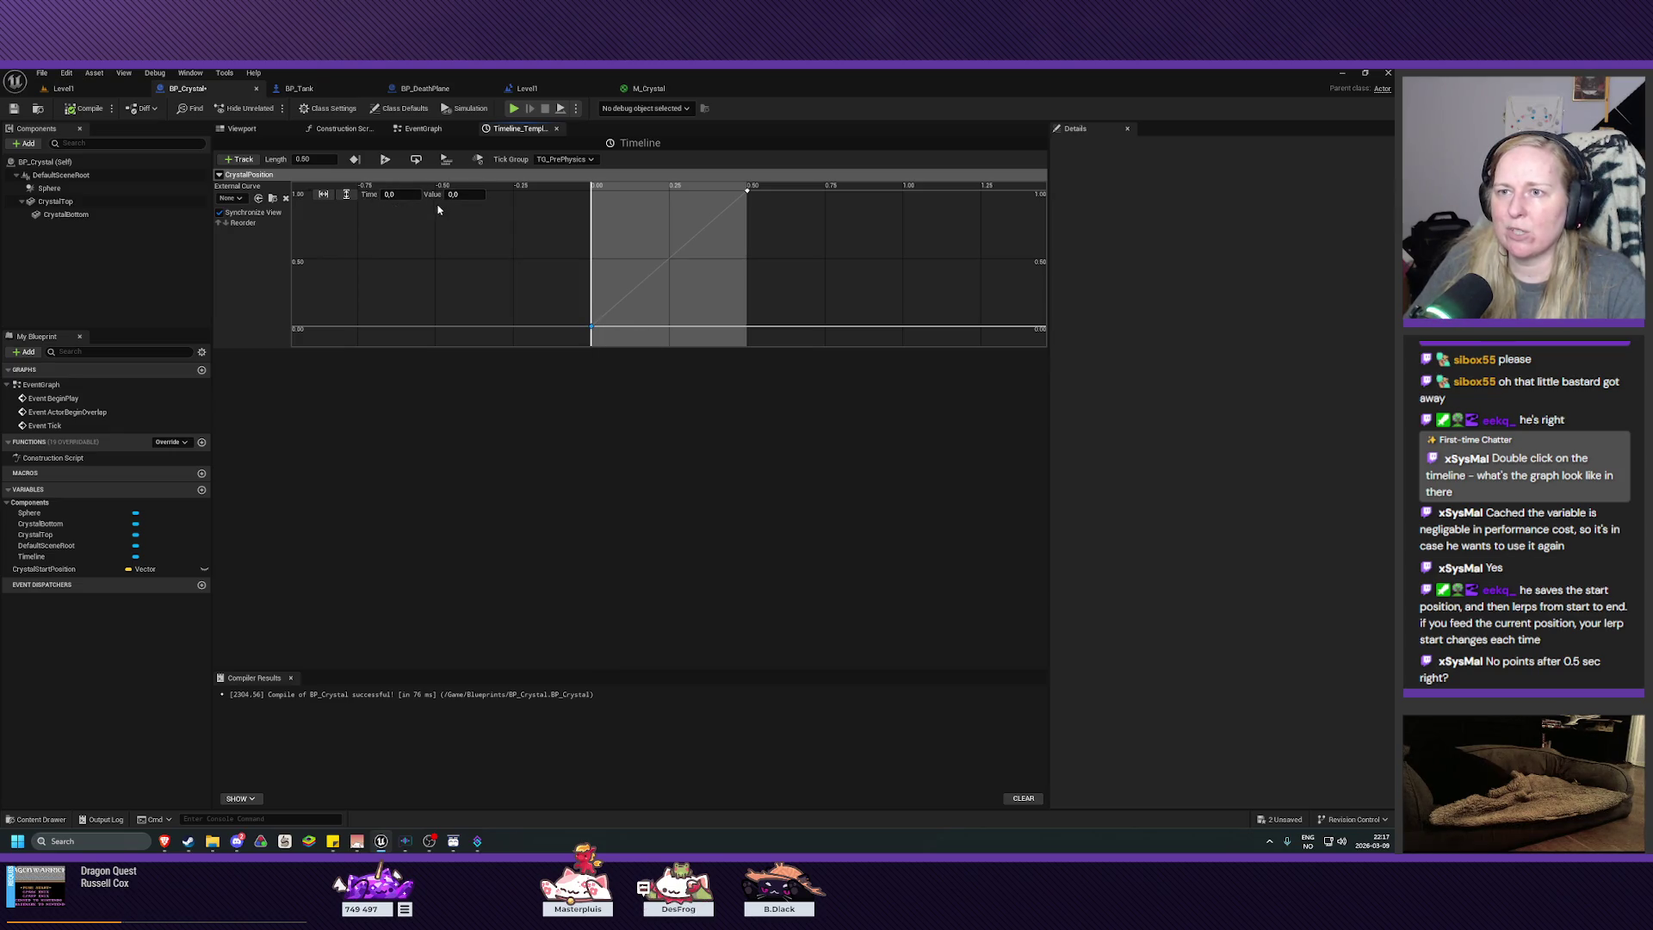
{"action": "left_click", "coordinate": [748, 192]}
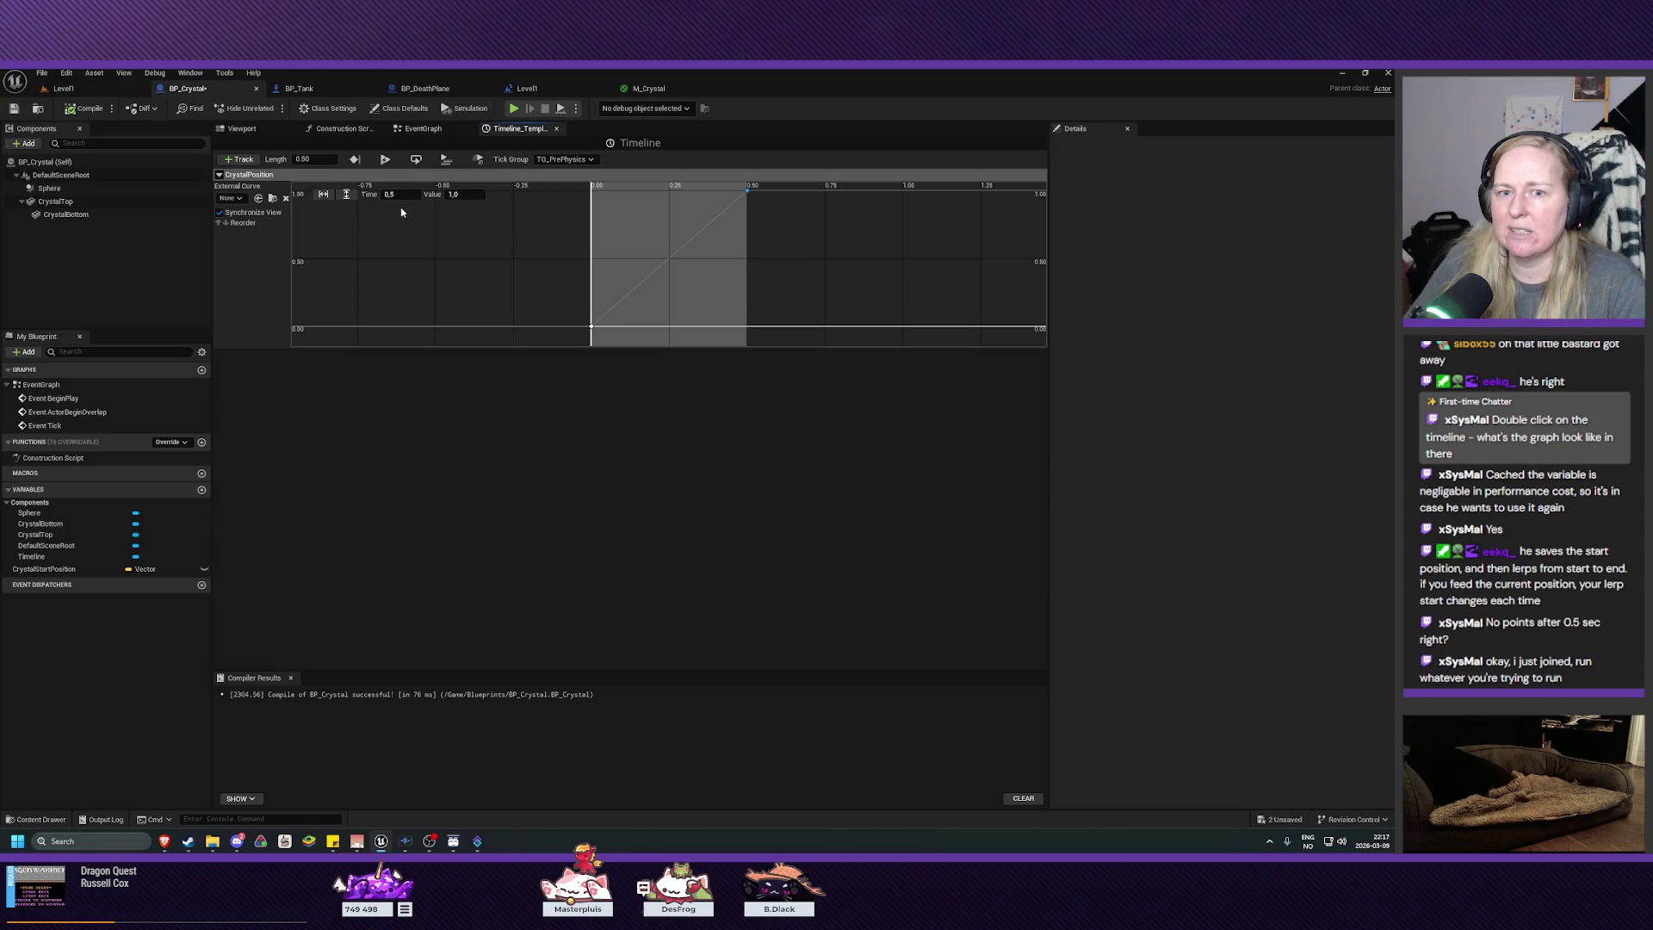
{"action": "left_click", "coordinate": [72, 91]}
{"action": "left_click", "coordinate": [271, 110]}
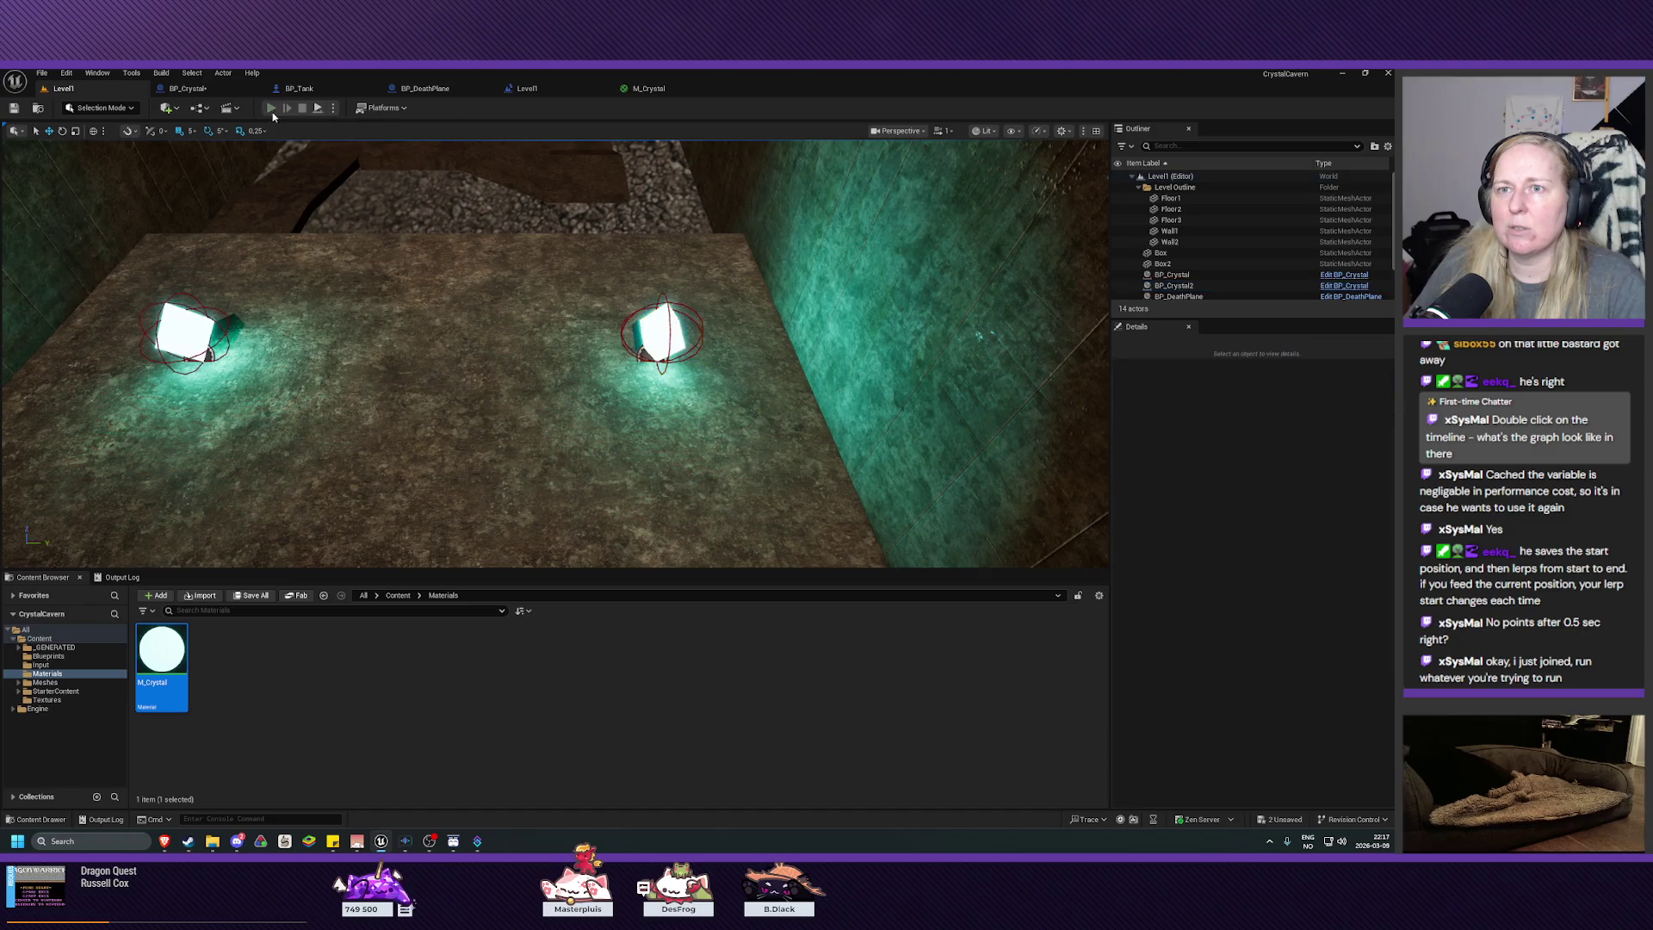
Step: Drive the tank onto both crystals, stop play with Esc, and return to BP_Crystal
{"action": "key", "text": "d"}
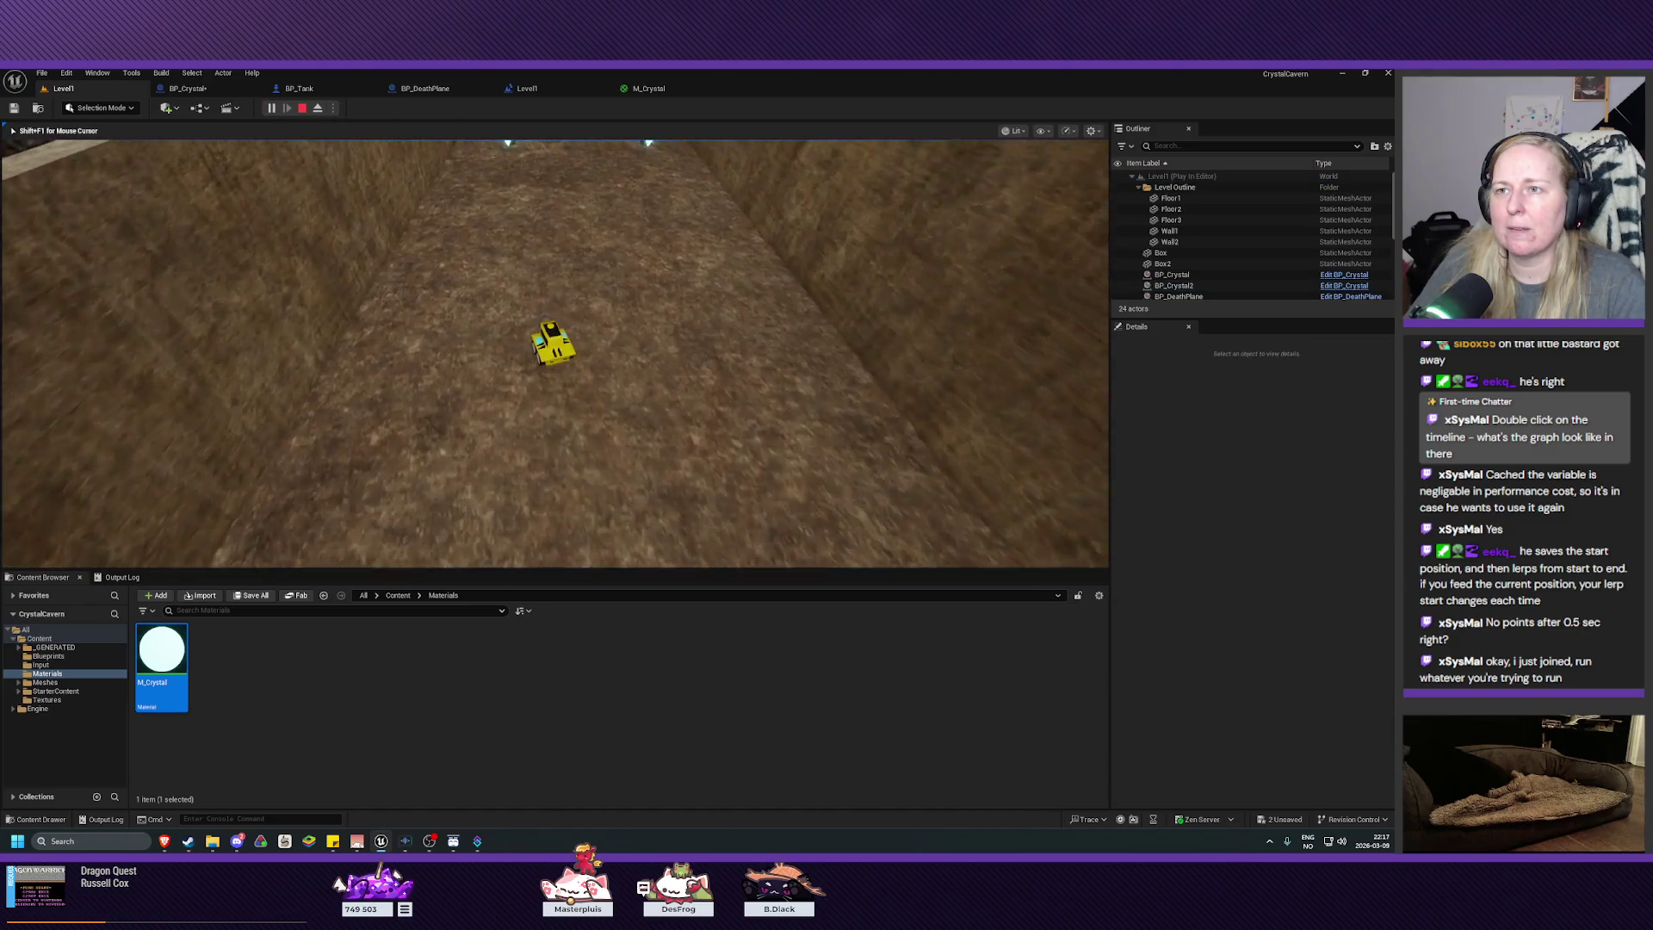
{"action": "key", "text": "w"}
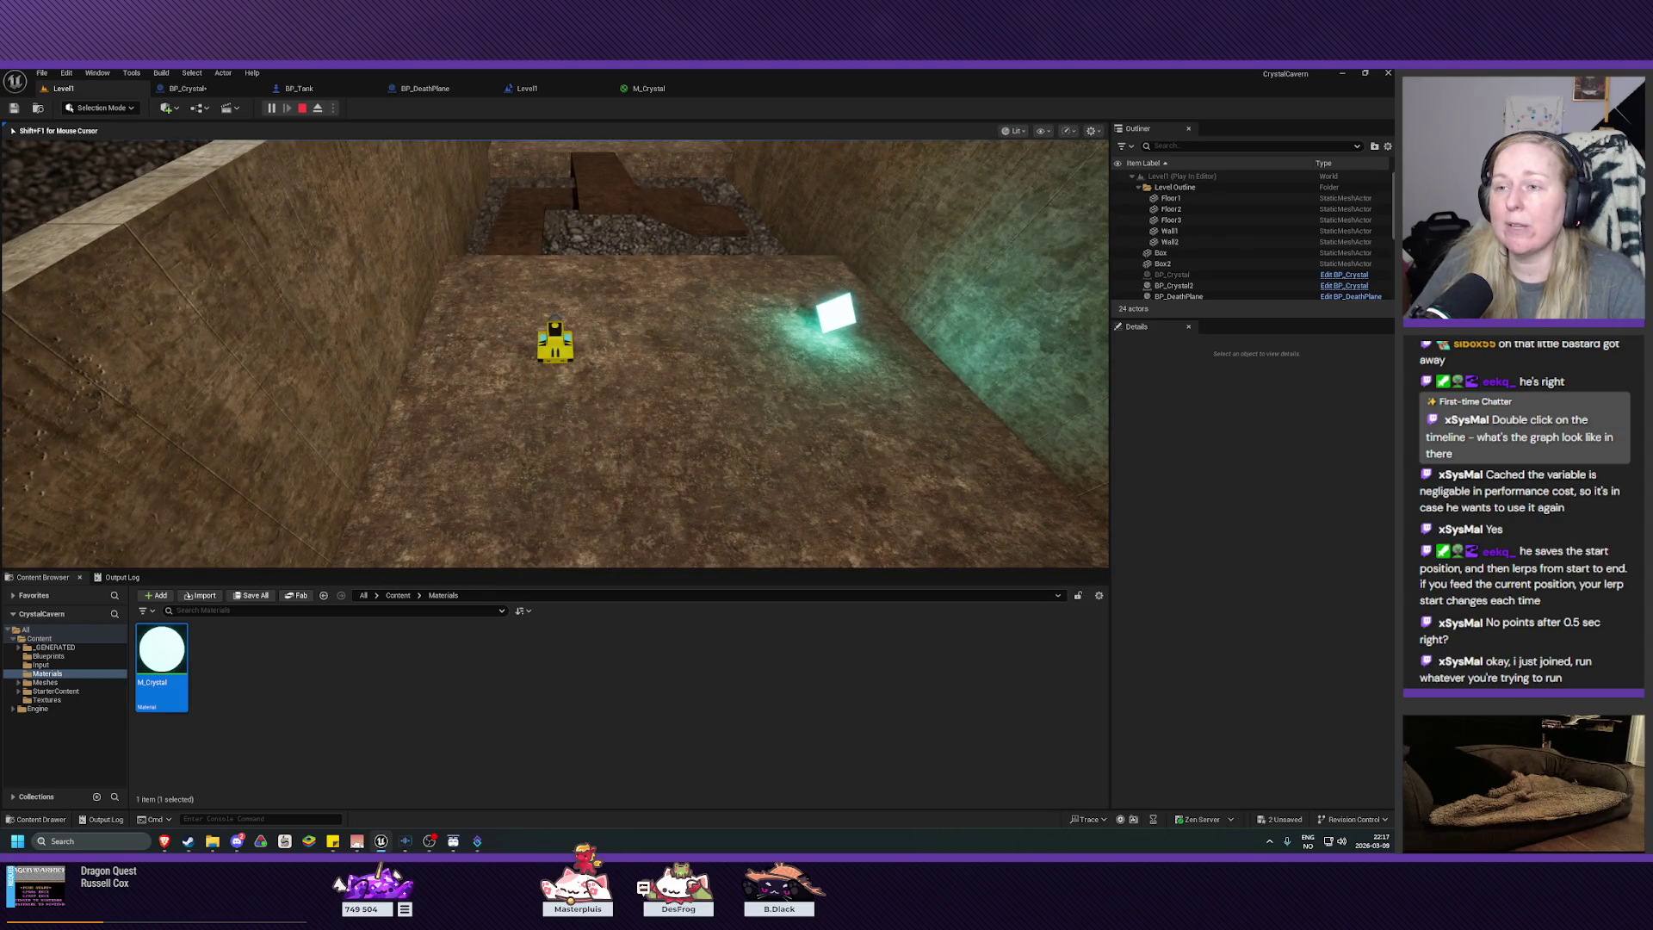
{"action": "key", "text": "d"}
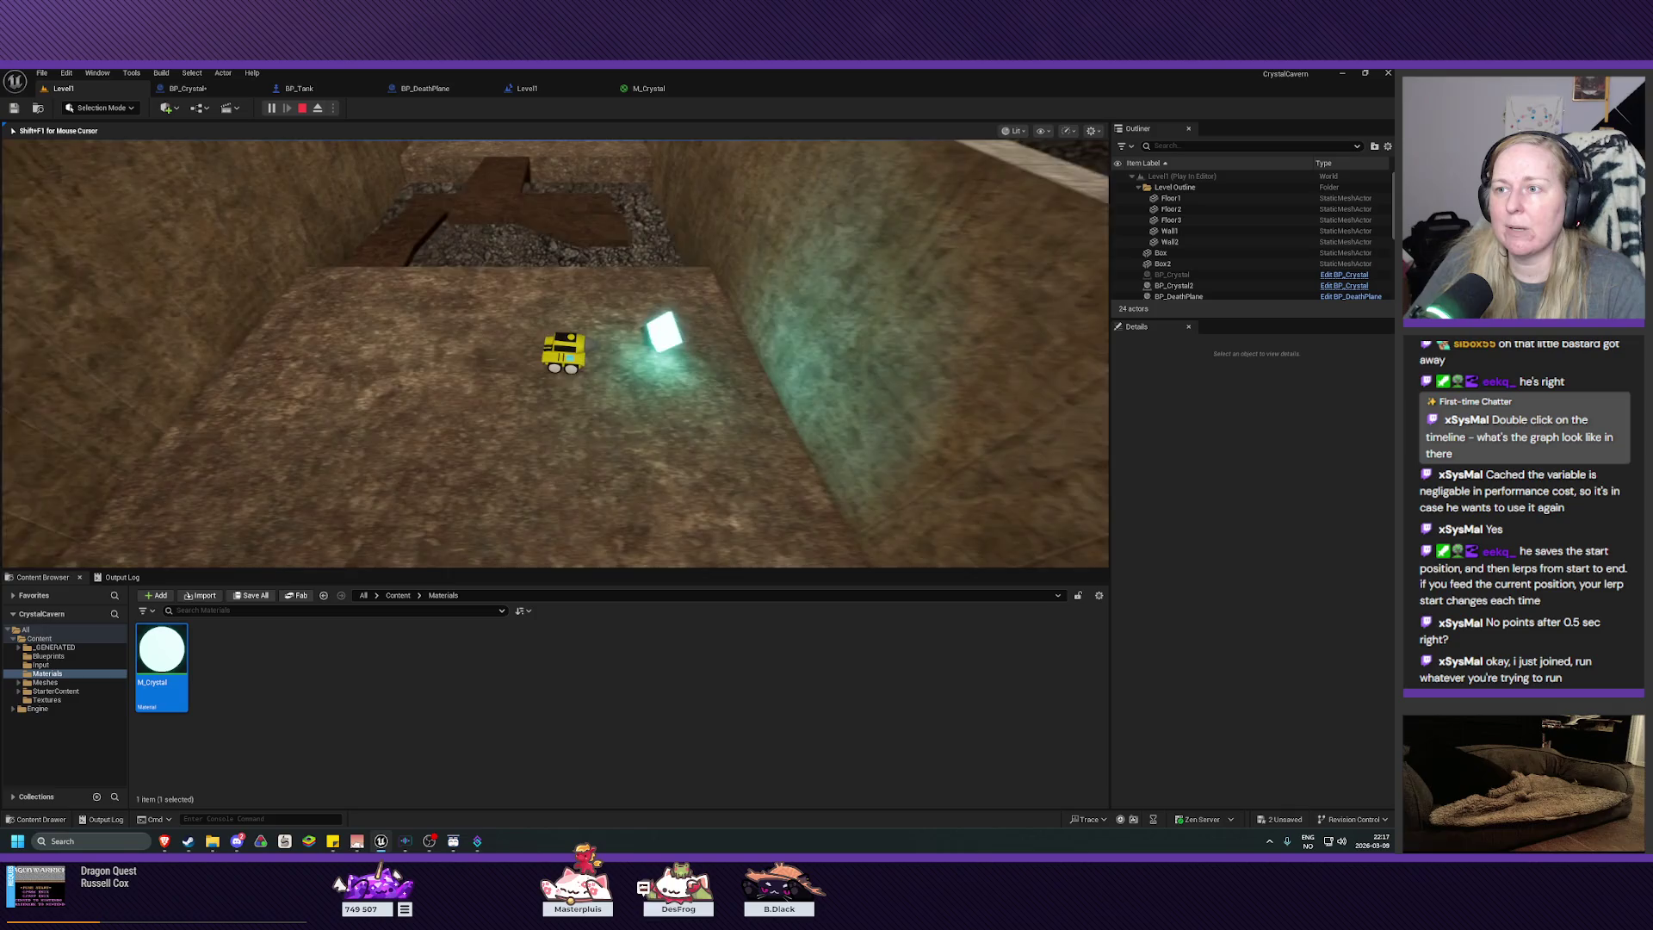
{"action": "key", "text": "w"}
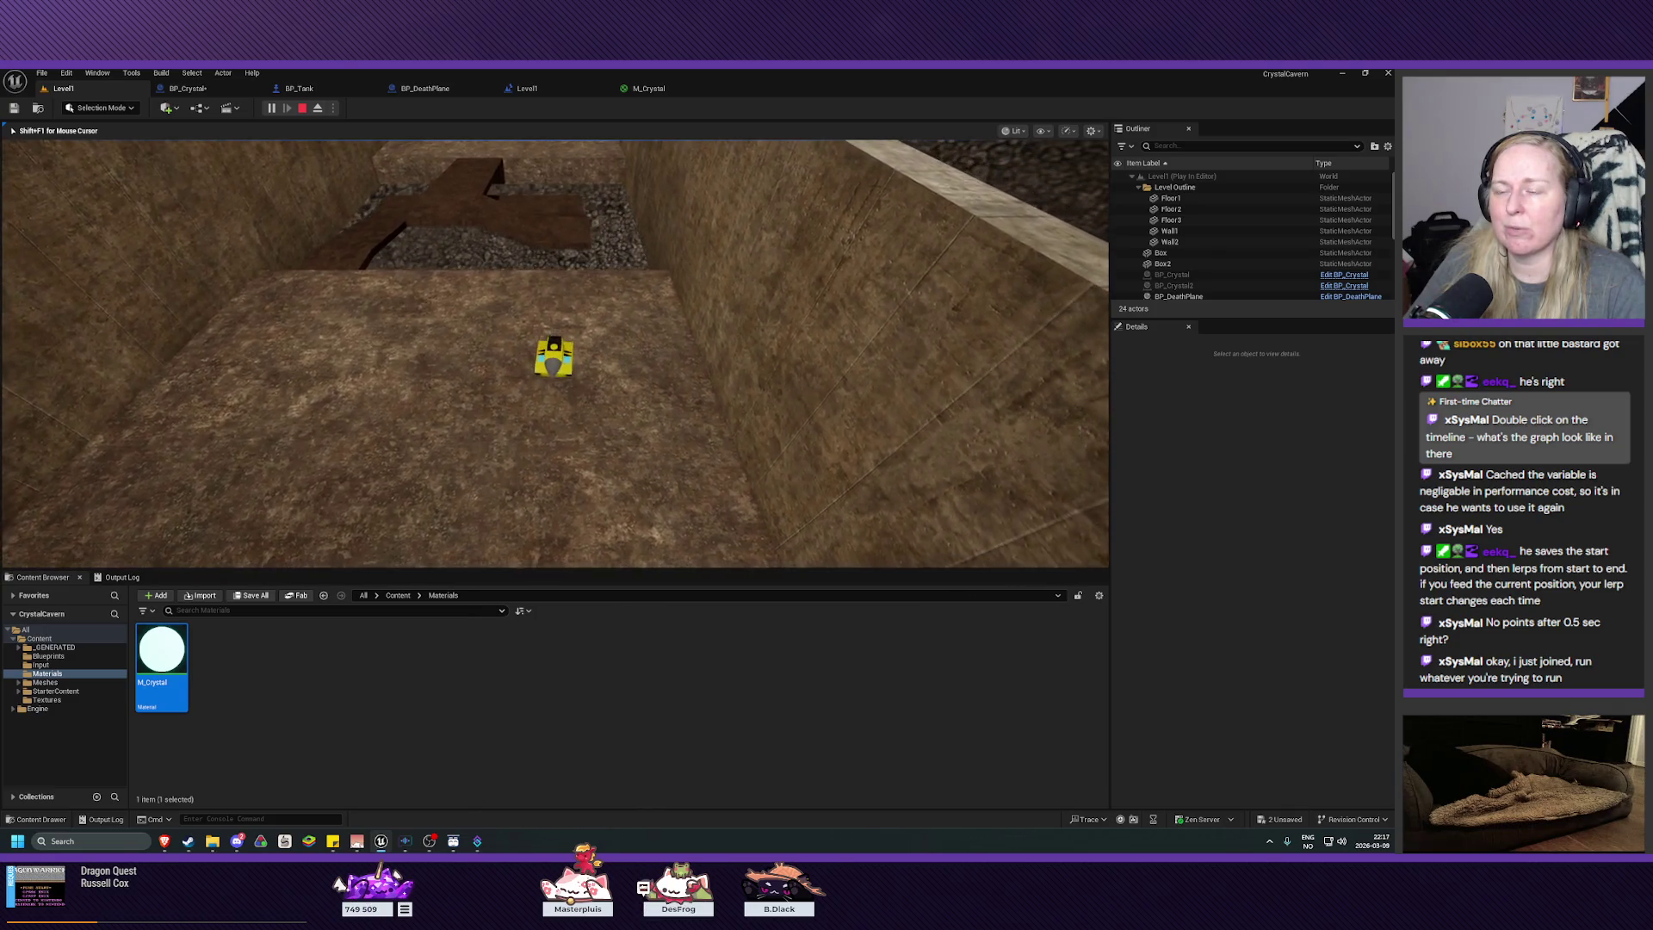
{"action": "key", "text": "a"}
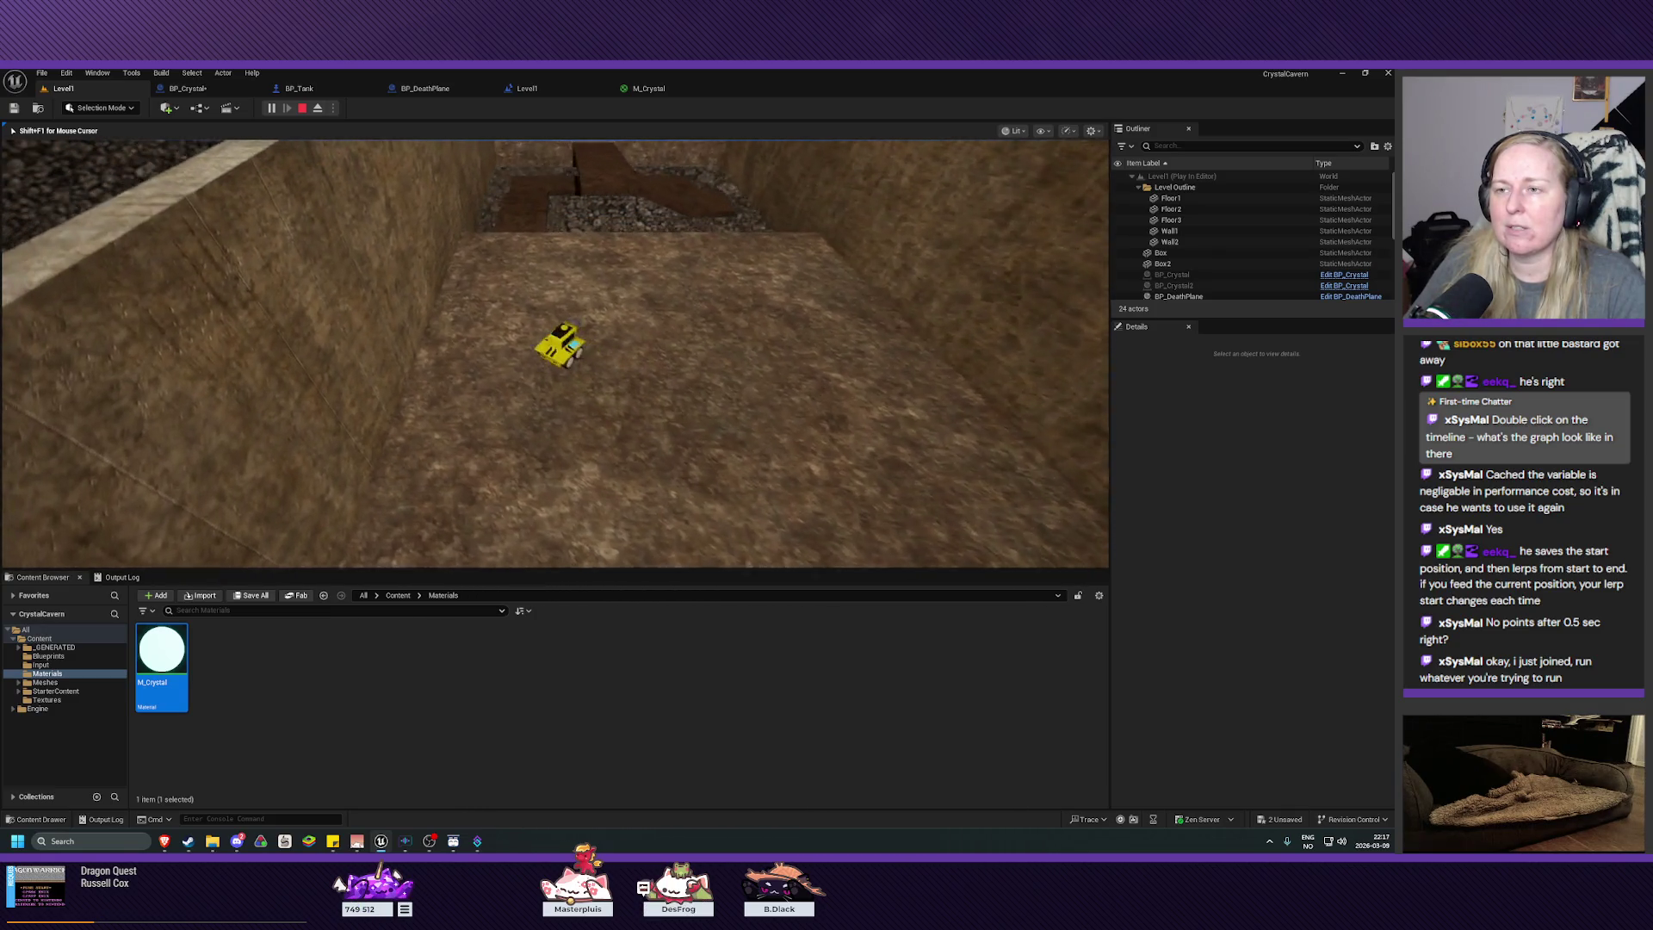
{"action": "key", "text": "Escape"}
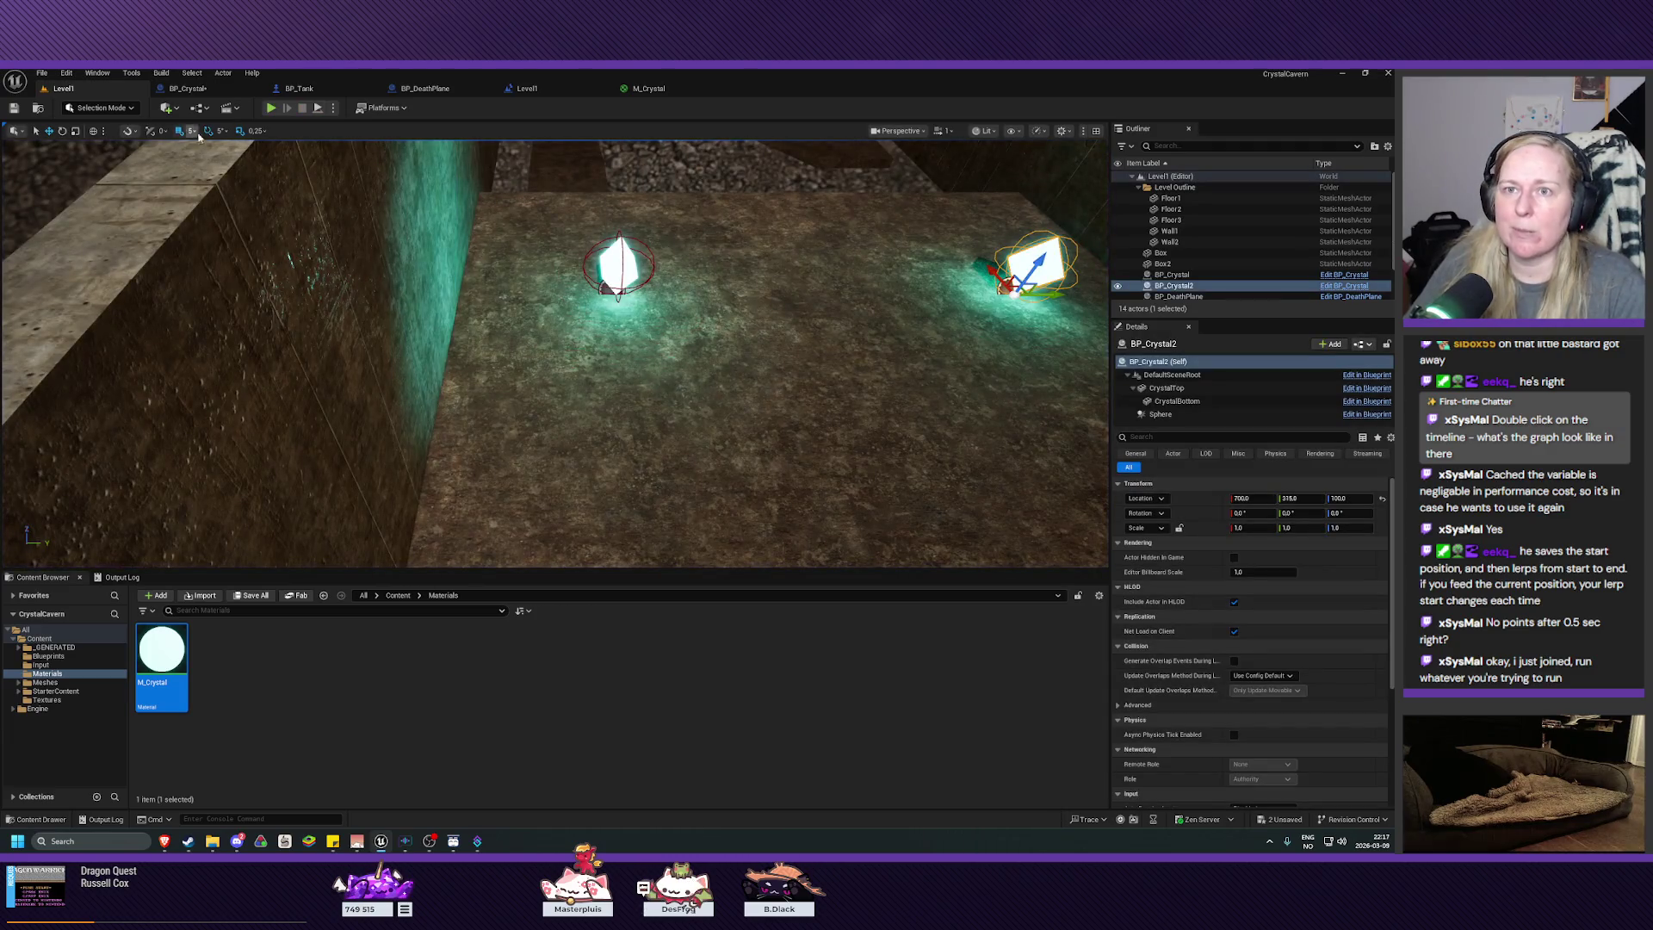
{"action": "left_click", "coordinate": [187, 88]}
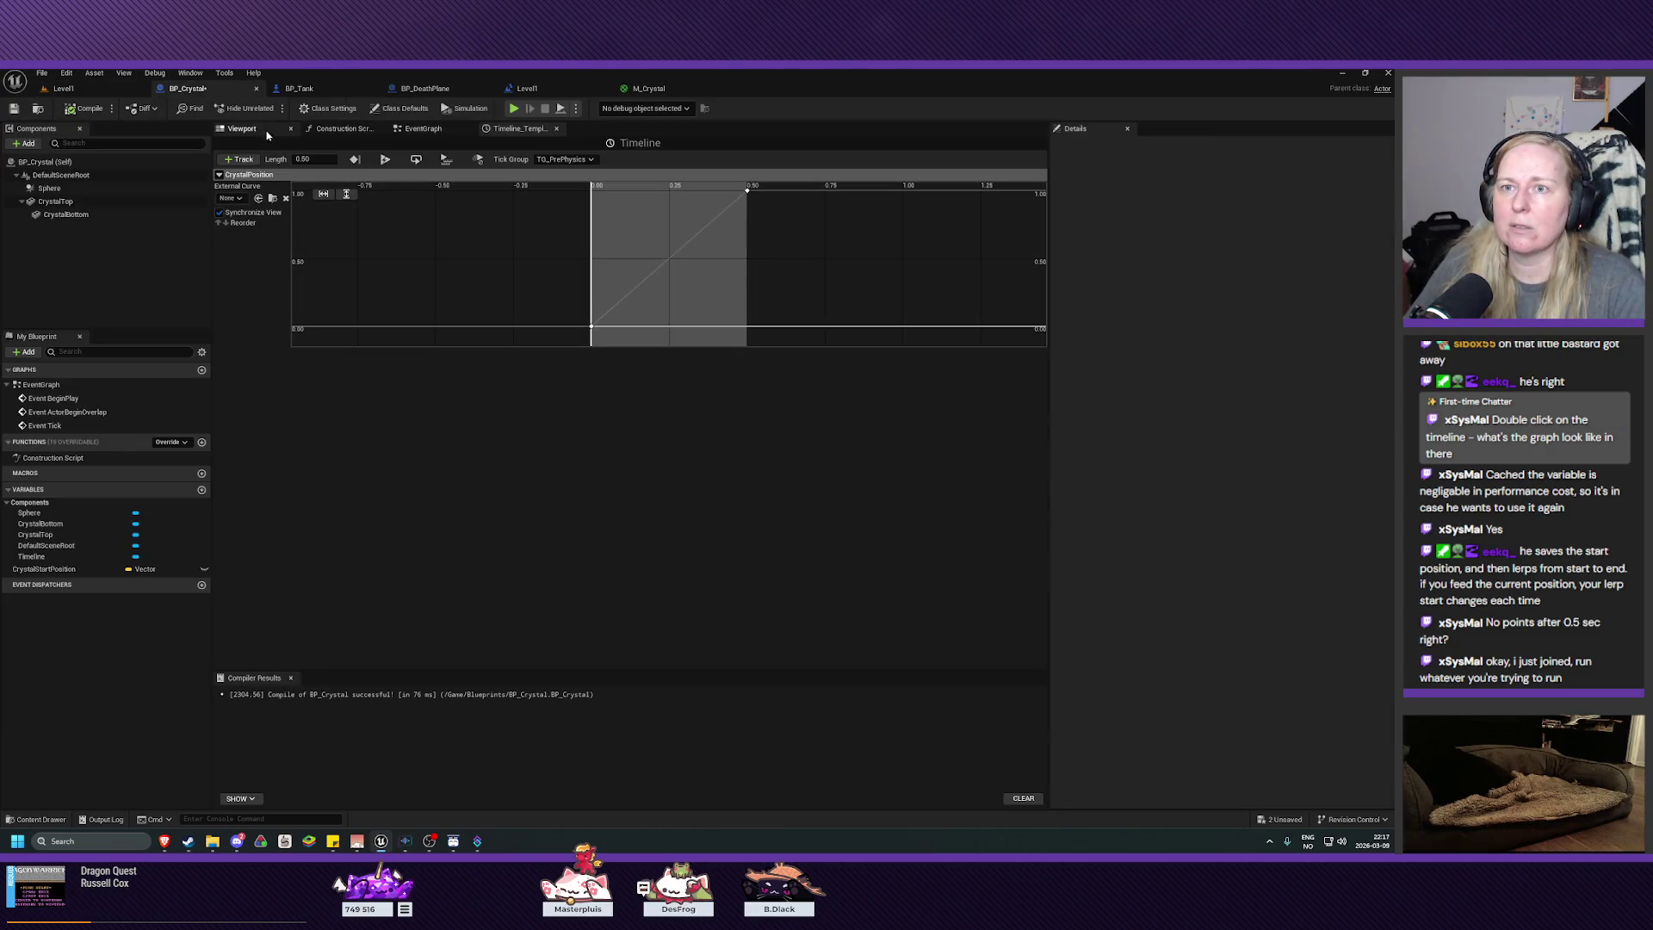
Step: Narrow the CrystalTop component to X scale 0.25 in the blueprint preview
{"action": "left_click", "coordinate": [242, 128]}
{"action": "left_click", "coordinate": [60, 202]}
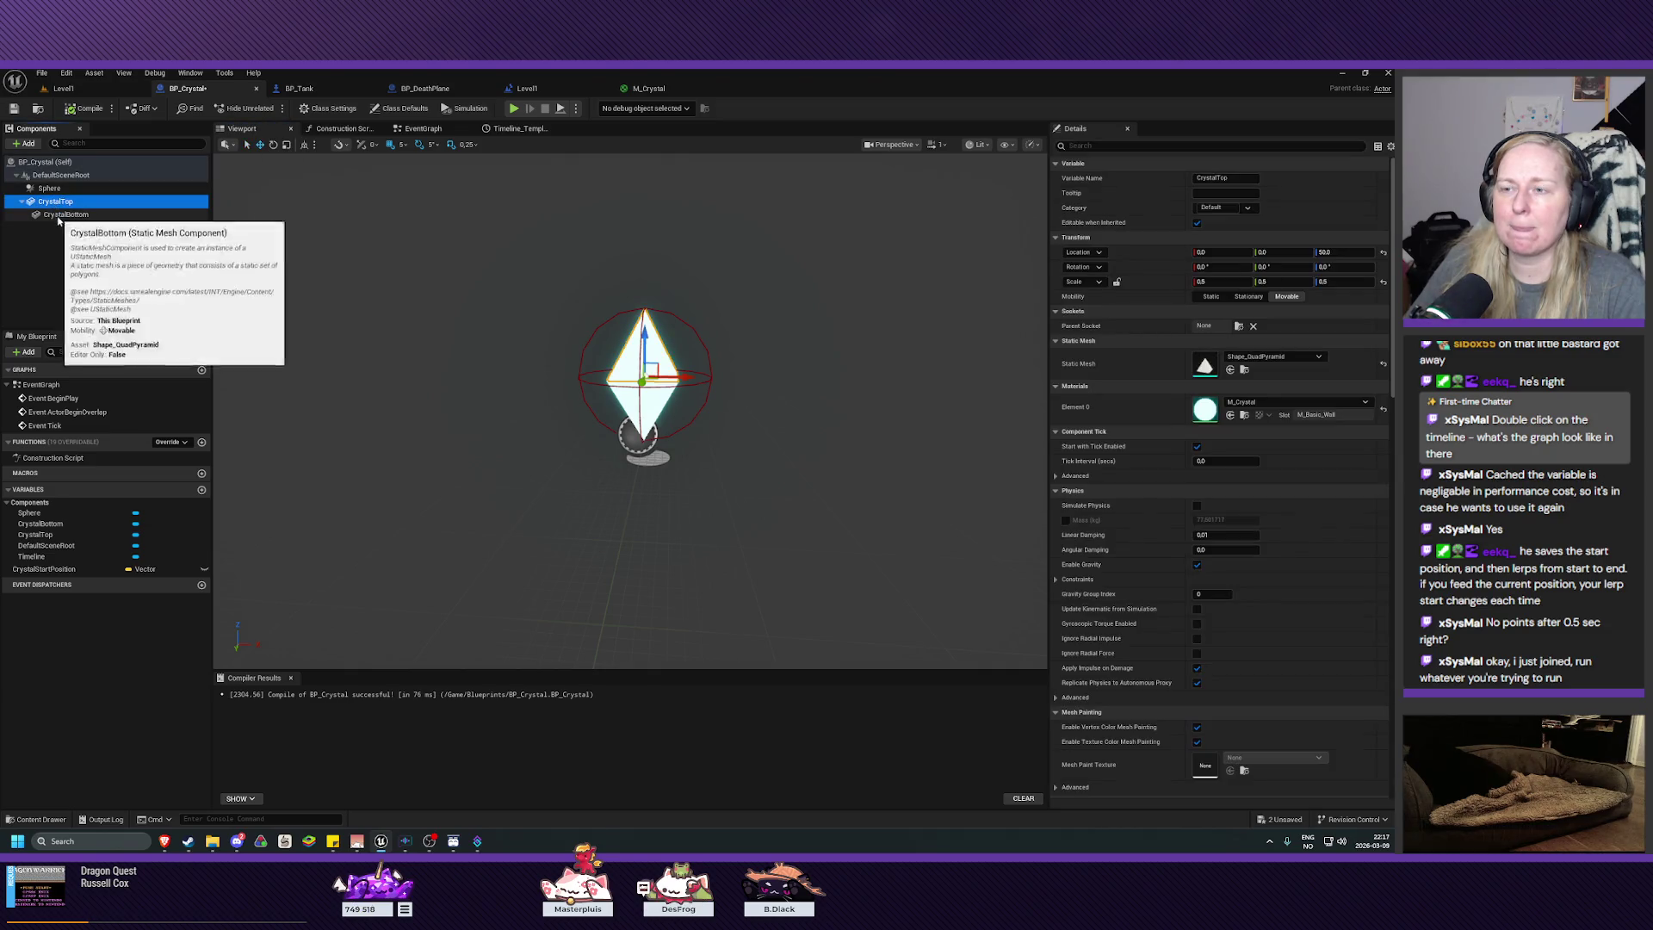
{"action": "mouse_move", "coordinate": [629, 405]}
{"action": "left_mouse_down"}
{"action": "mouse_move", "coordinate": [628, 370]}
{"action": "mouse_move", "coordinate": [680, 430]}
{"action": "left_mouse_up"}
{"action": "key", "text": "f"}
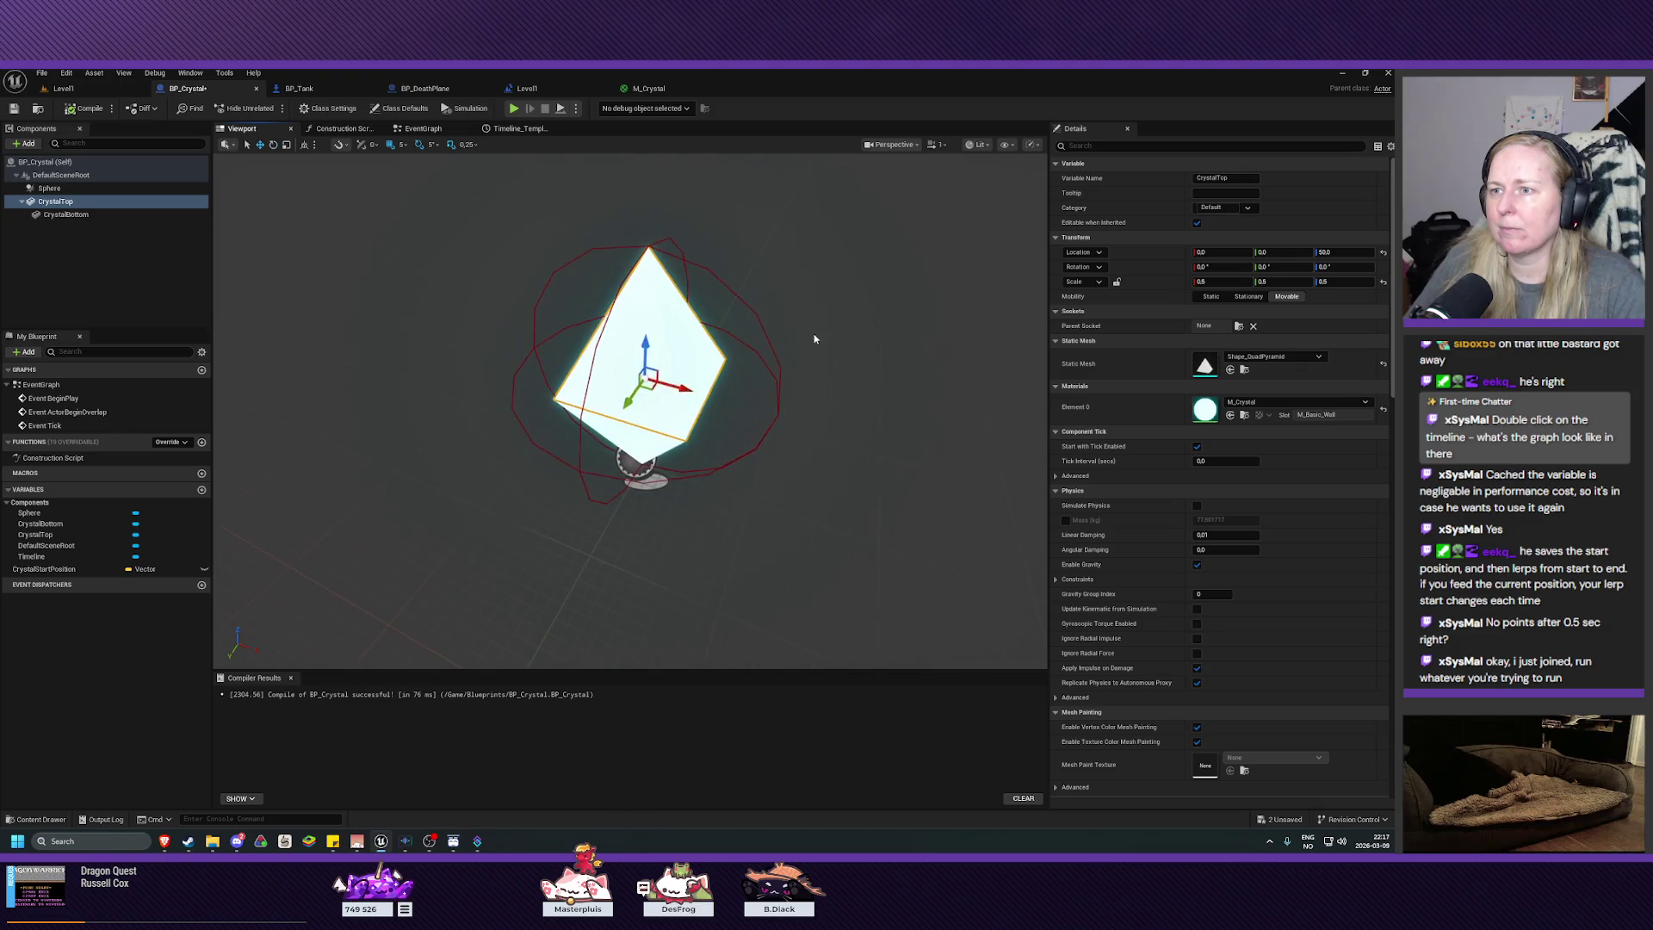
{"action": "mouse_move", "coordinate": [680, 388]}
{"action": "left_mouse_down"}
{"action": "mouse_move", "coordinate": [631, 398]}
{"action": "mouse_move", "coordinate": [645, 361]}
{"action": "mouse_move", "coordinate": [611, 362]}
{"action": "mouse_move", "coordinate": [577, 405]}
{"action": "mouse_move", "coordinate": [585, 370]}
{"action": "mouse_move", "coordinate": [602, 413]}
{"action": "left_mouse_up"}
Step: Set the Sphere collision component's radius, ending at 30
{"action": "left_click", "coordinate": [50, 187]}
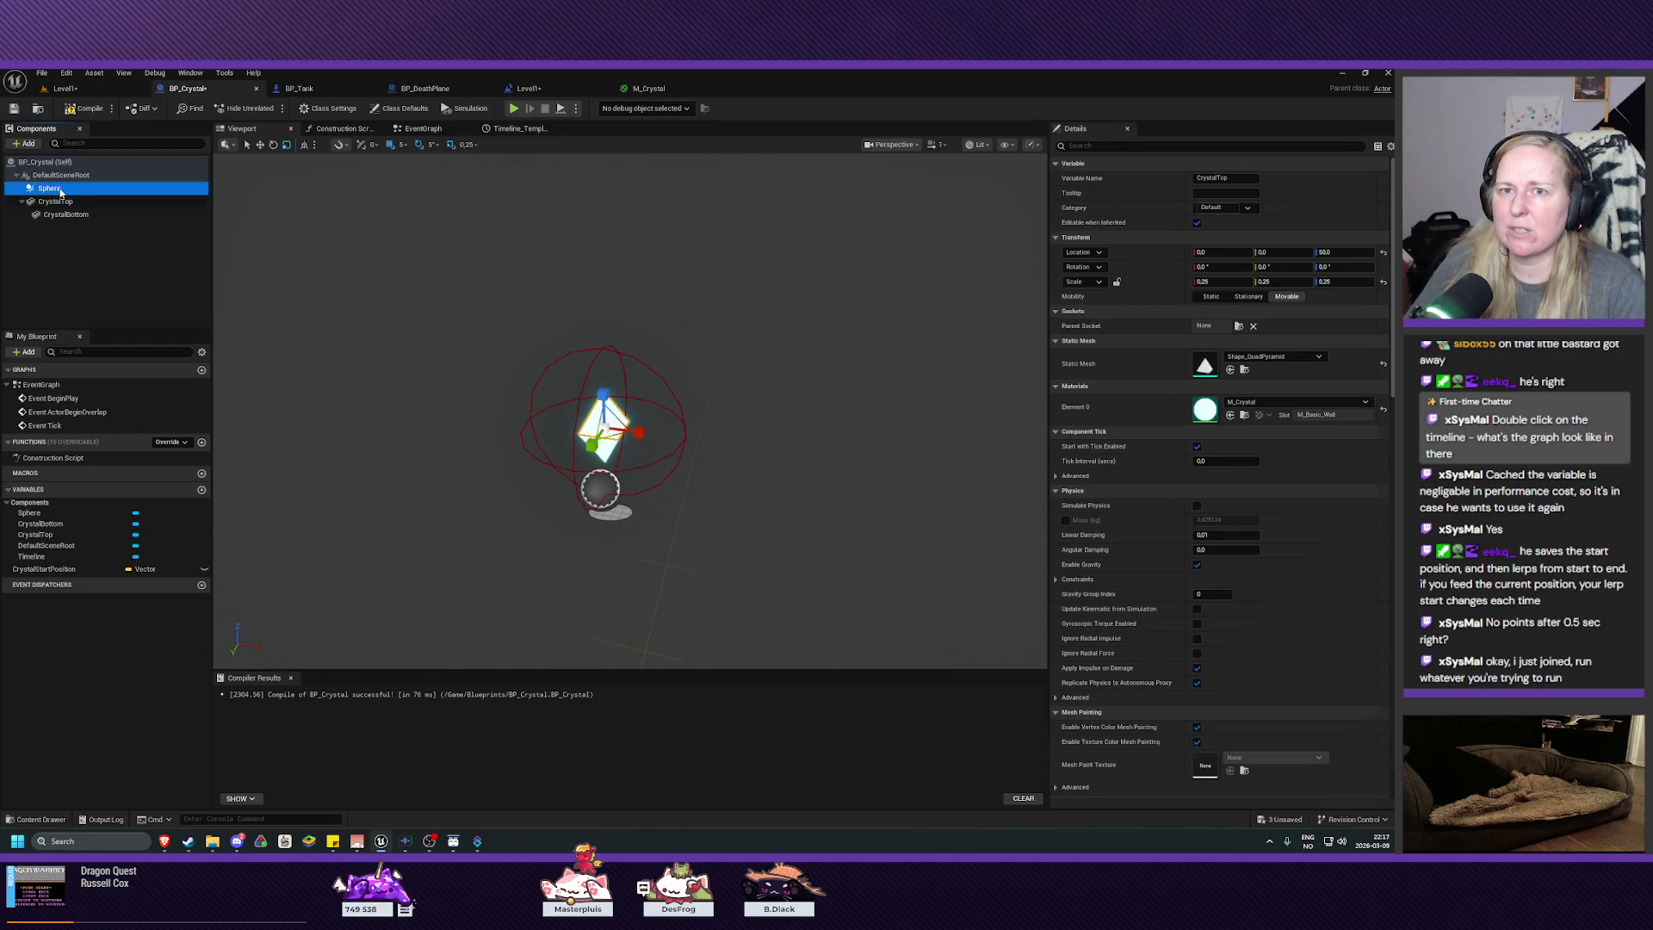
{"action": "left_click", "coordinate": [1215, 356]}
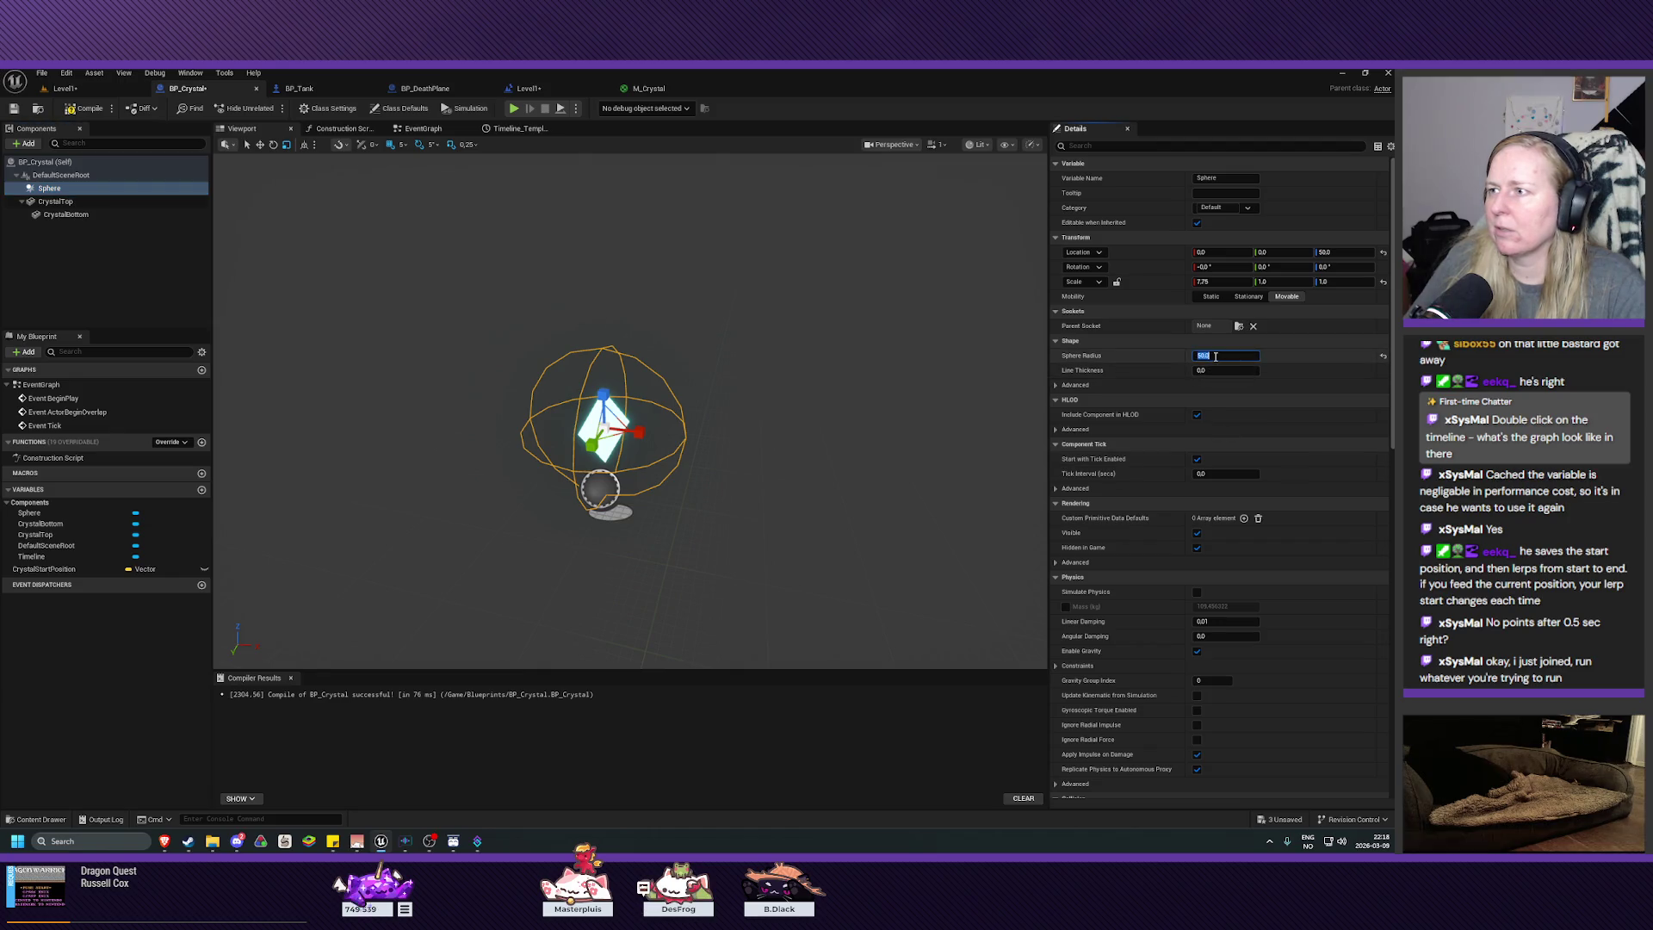
{"action": "type", "text": "40"}
{"action": "key", "text": "Return"}
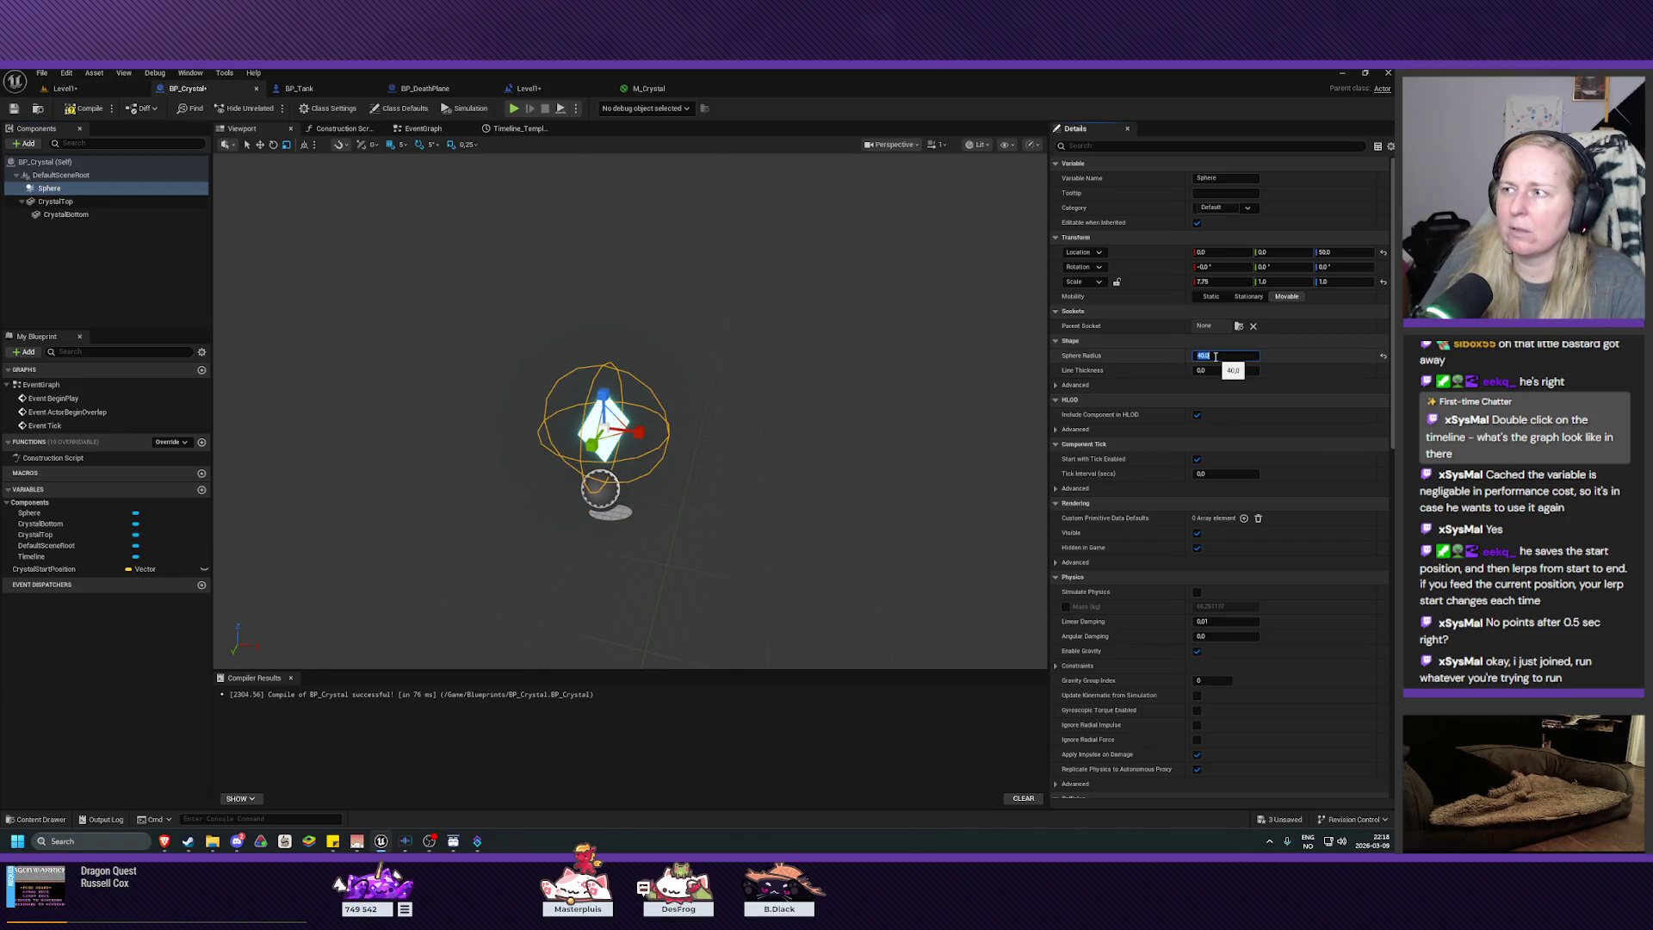
{"action": "key", "text": "Return"}
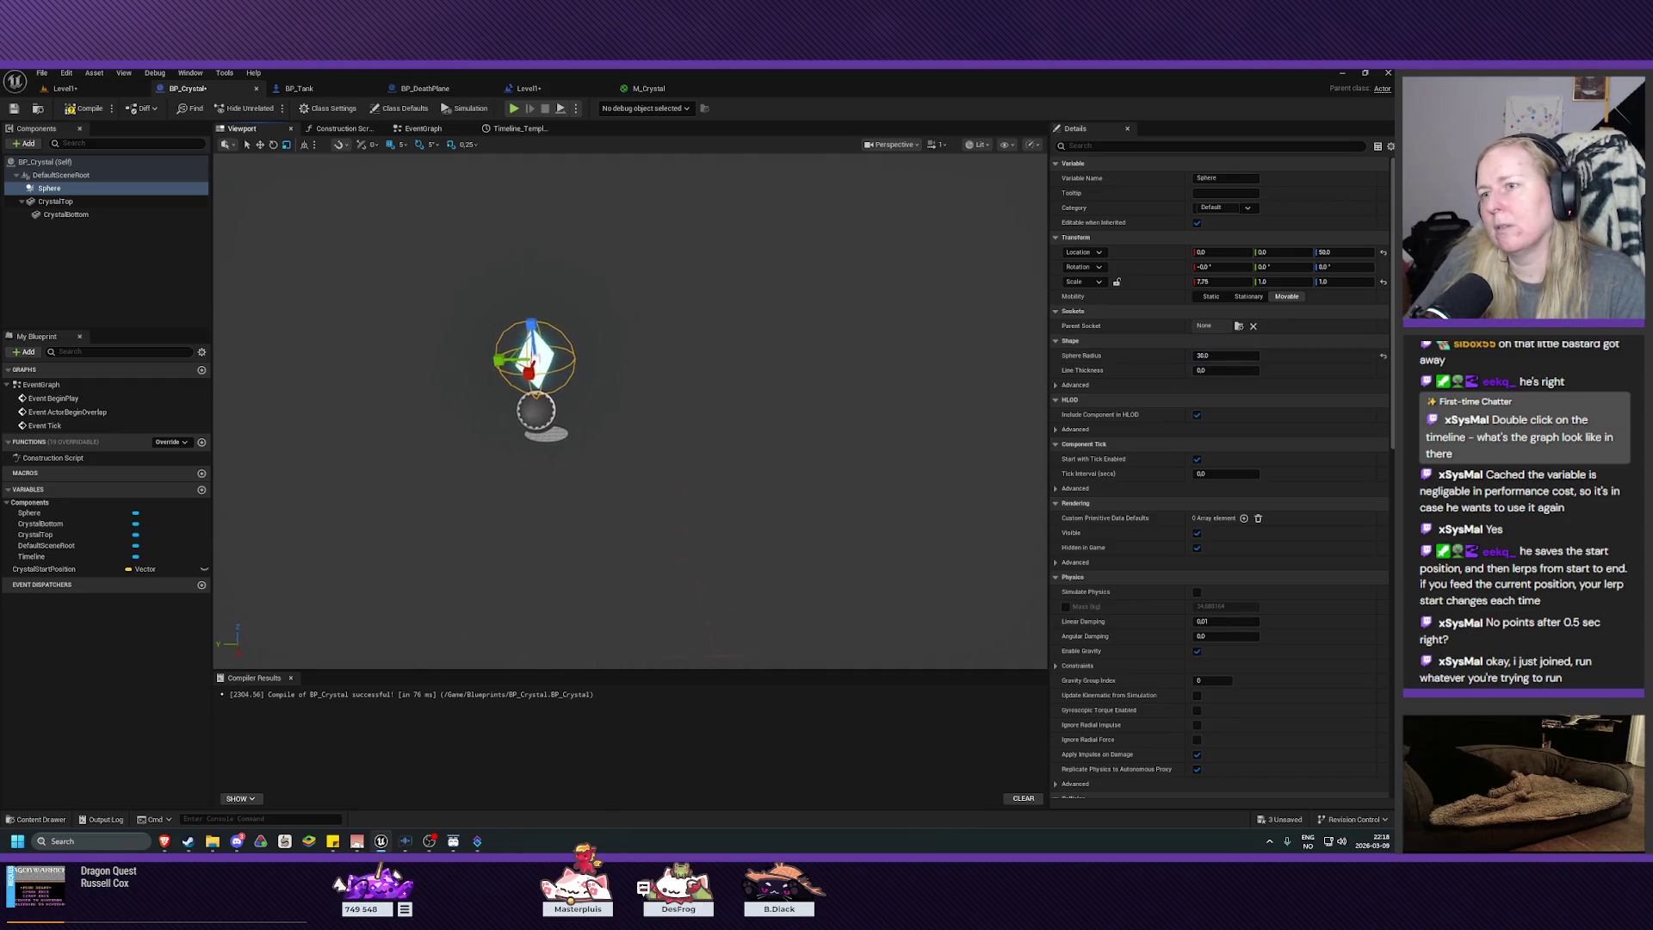
Step: Save BP_Crystal and Level1, then start playing the level
{"action": "left_click", "coordinate": [15, 110]}
{"action": "left_click", "coordinate": [64, 88]}
{"action": "left_click", "coordinate": [14, 109]}
{"action": "left_click", "coordinate": [269, 108]}
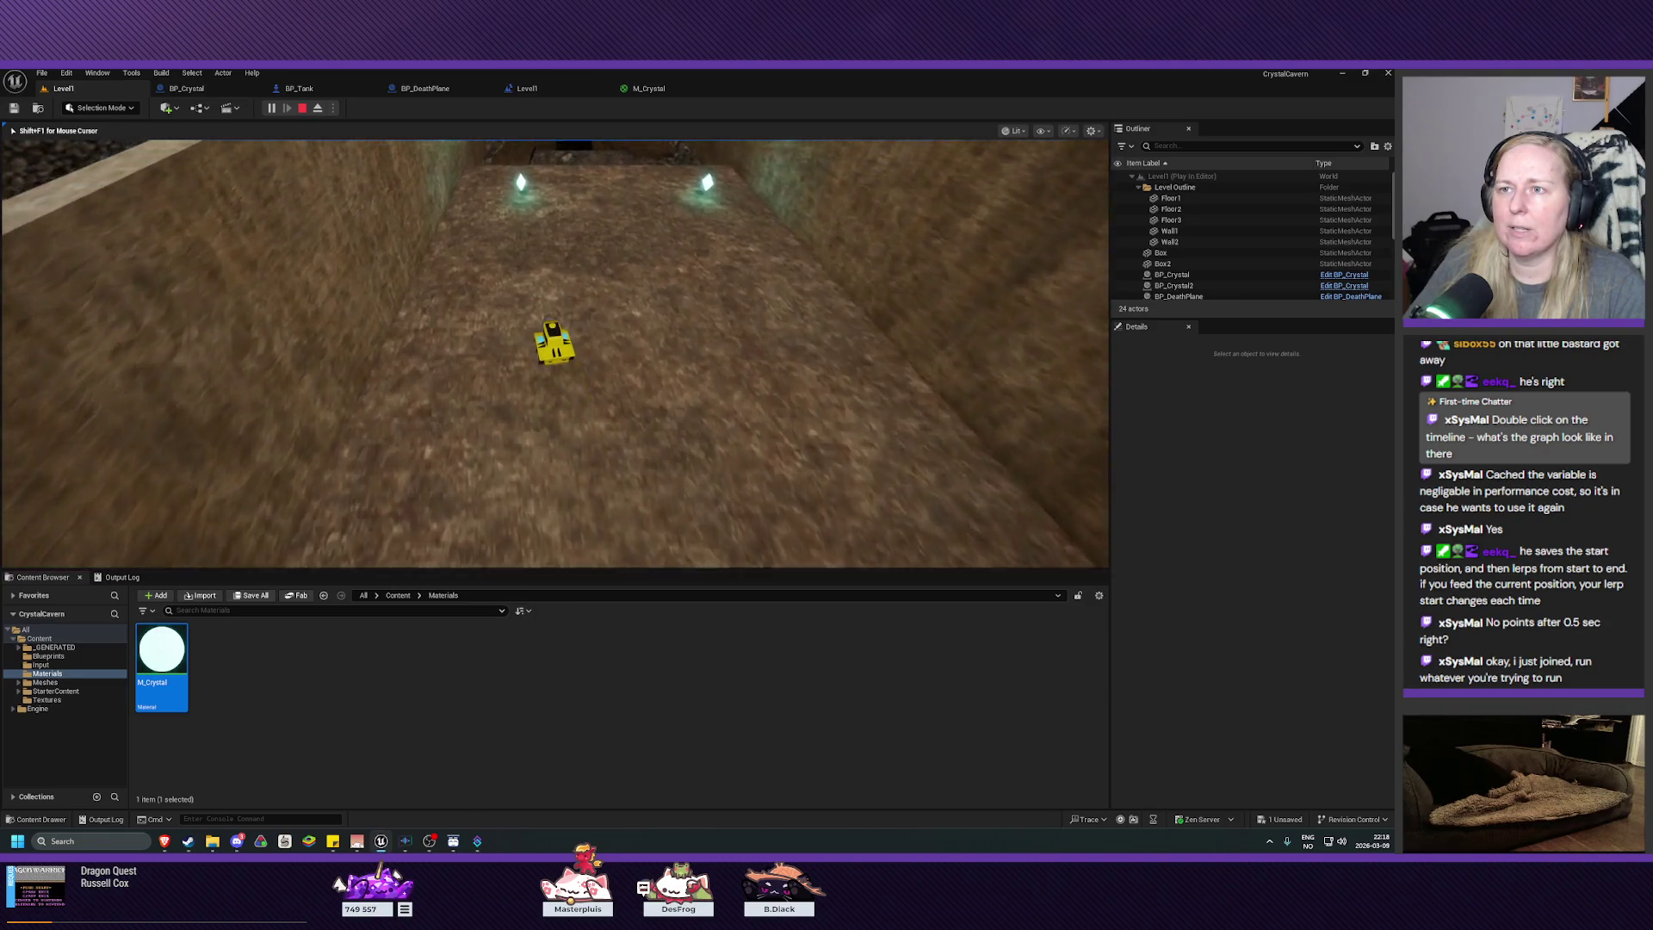
Step: Drive the tank into the left and right crystals, then stop the session with Esc
{"action": "key", "text": "w"}
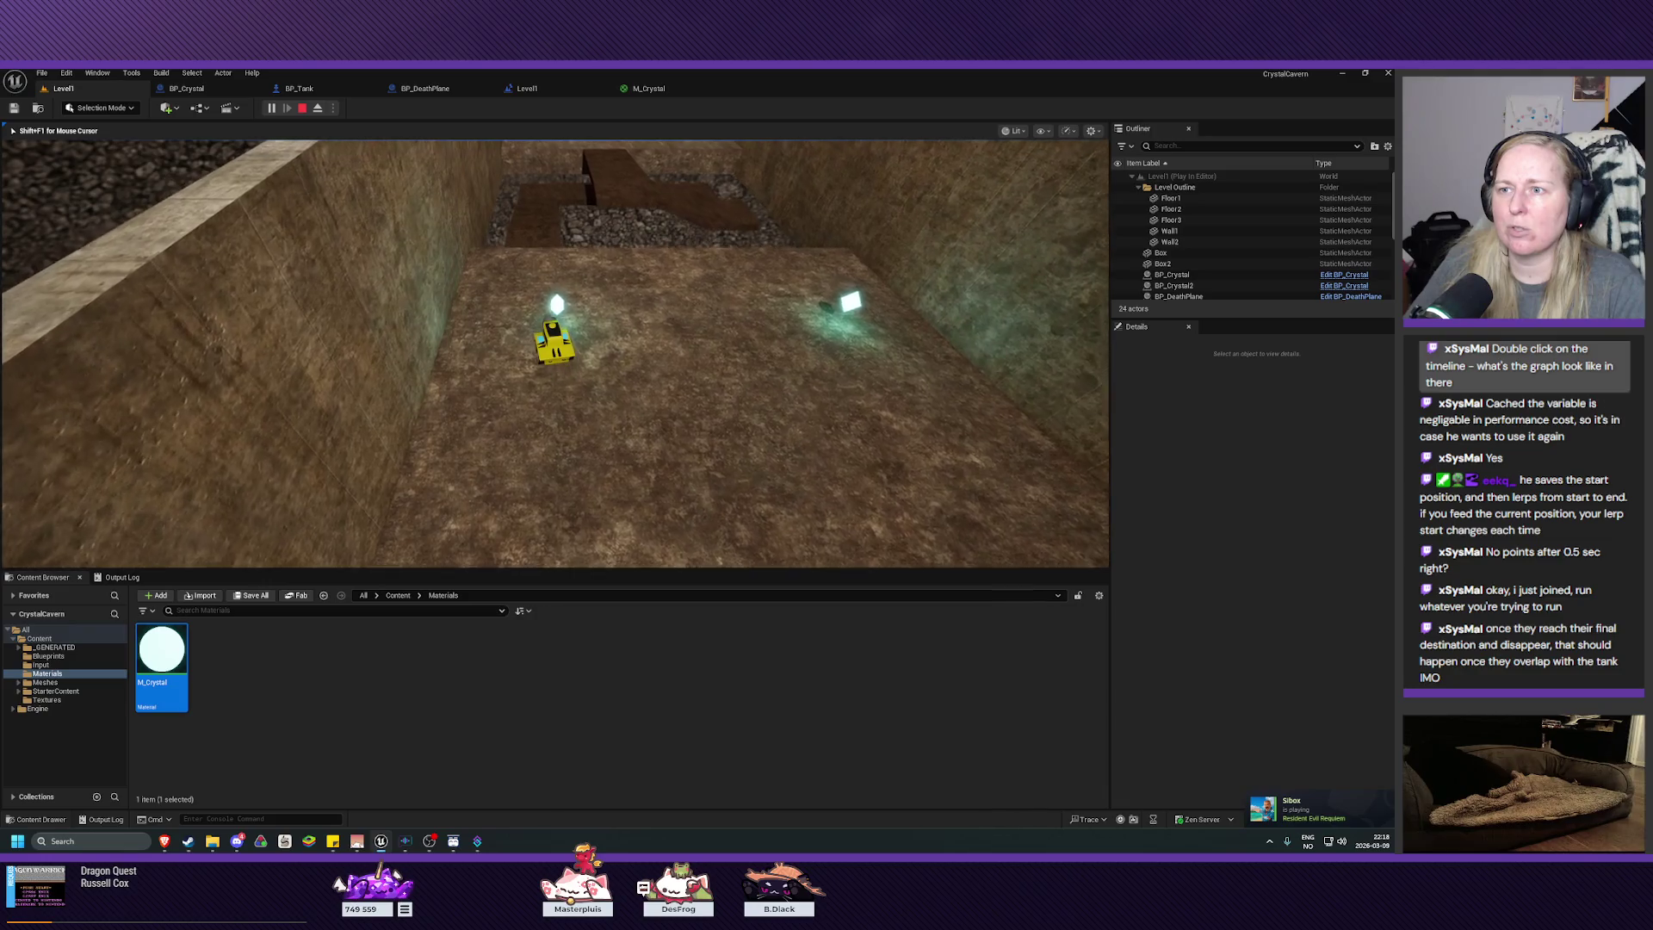
{"action": "key", "text": "w"}
{"action": "key", "text": "d"}
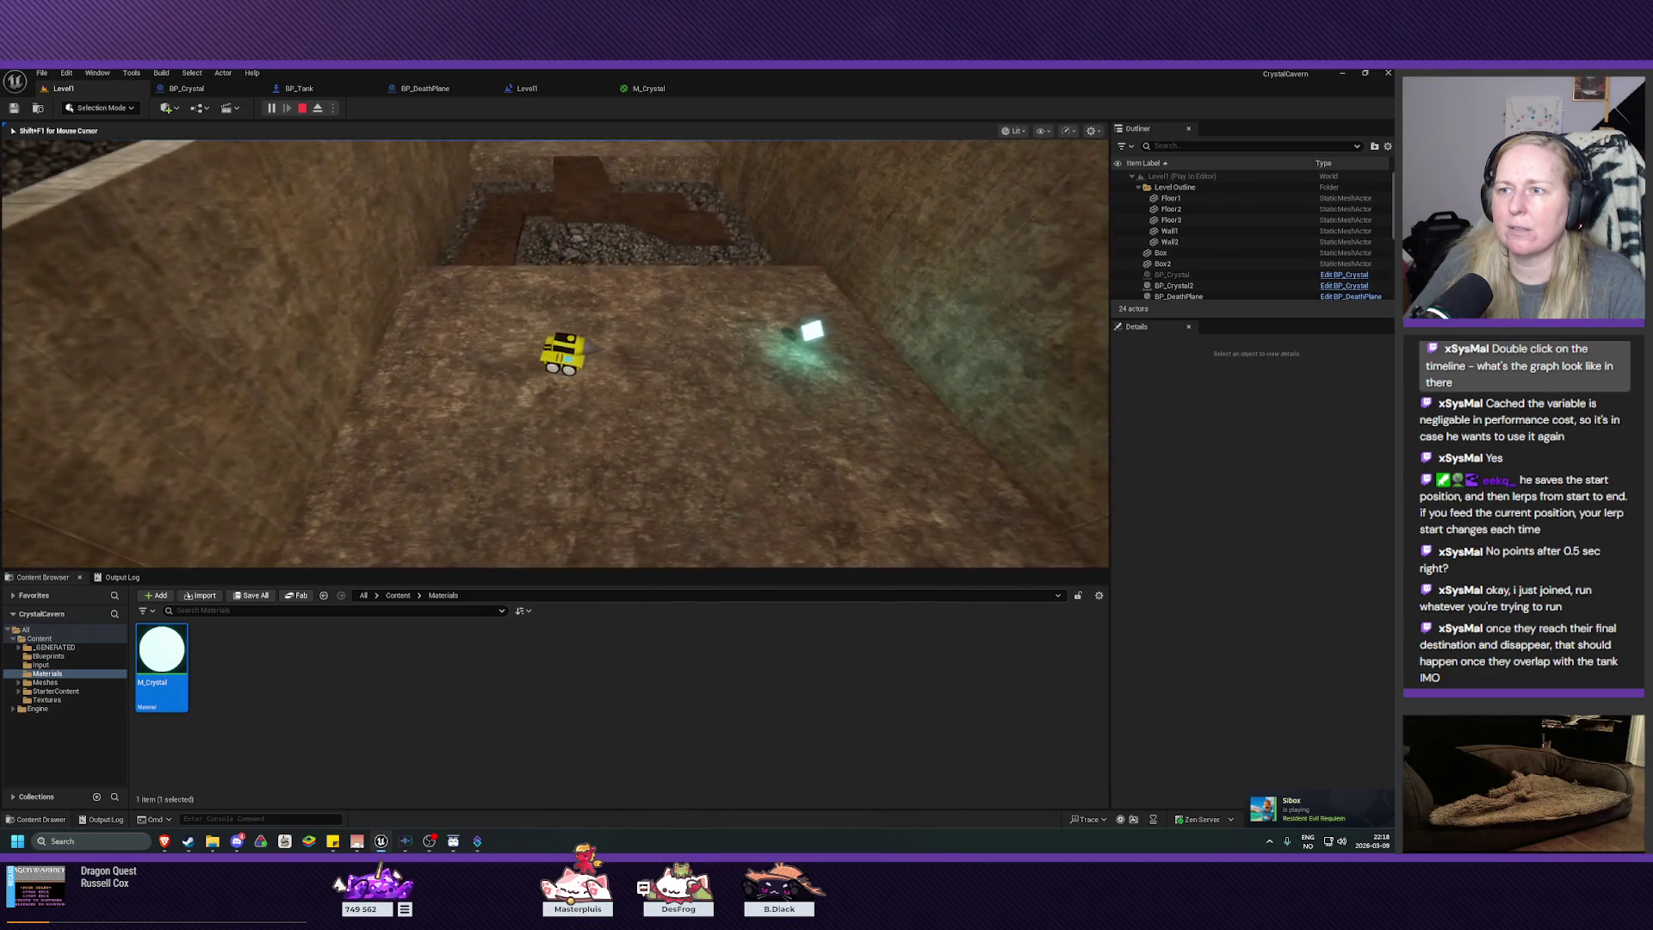
{"action": "key", "text": "a"}
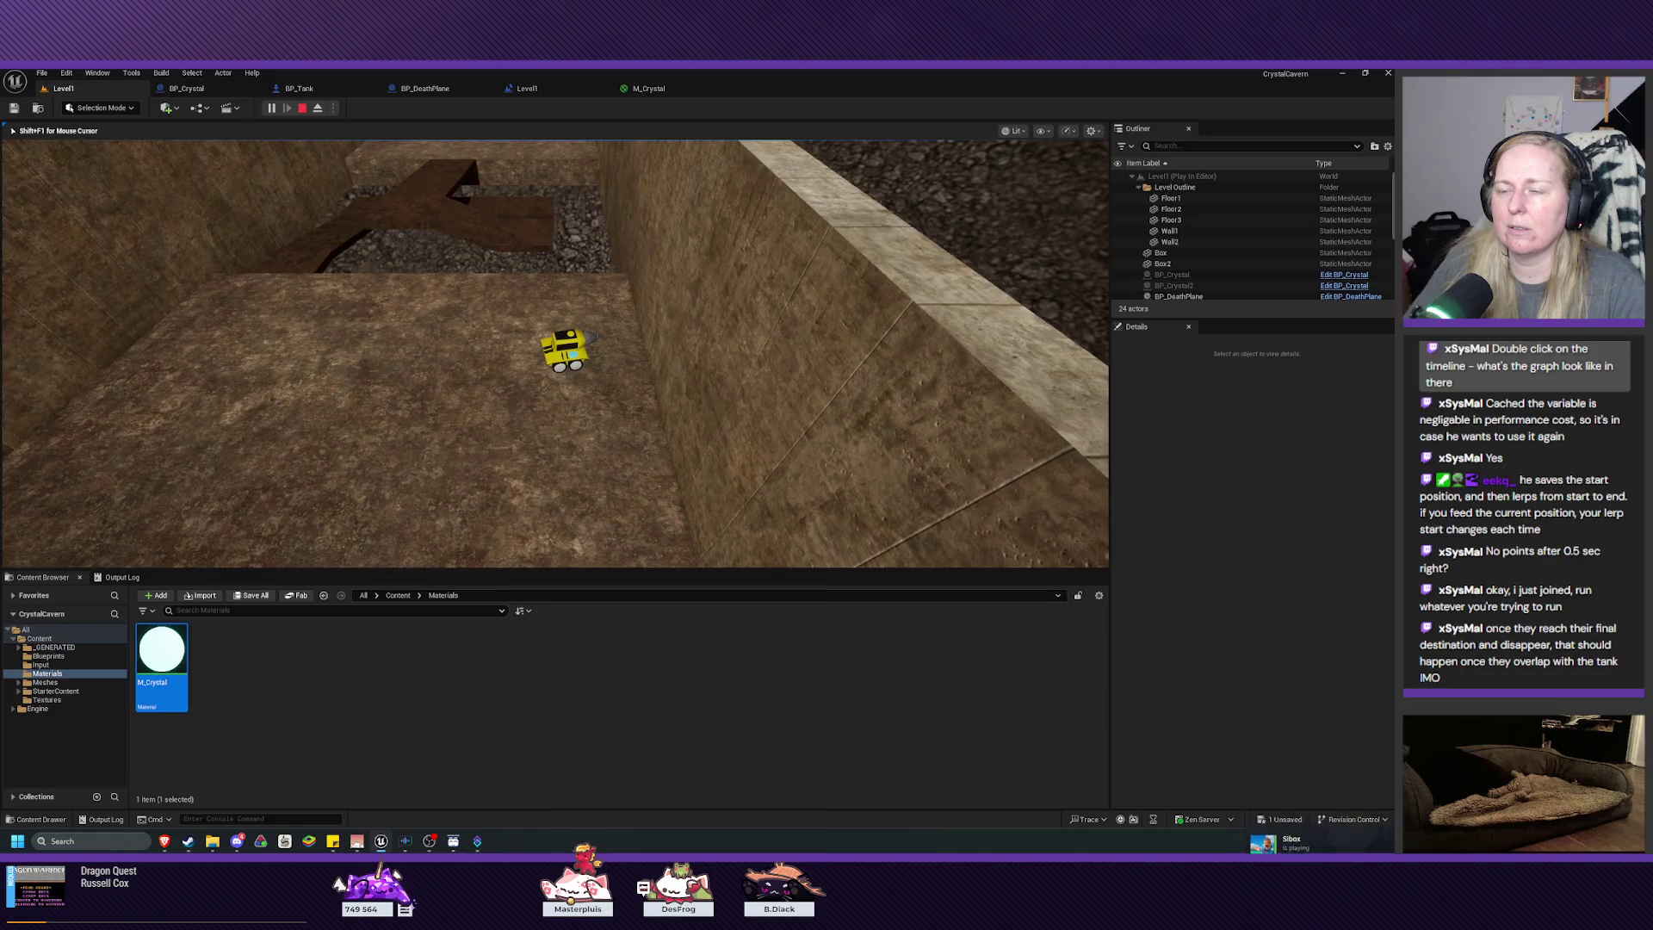
{"action": "key", "text": "a"}
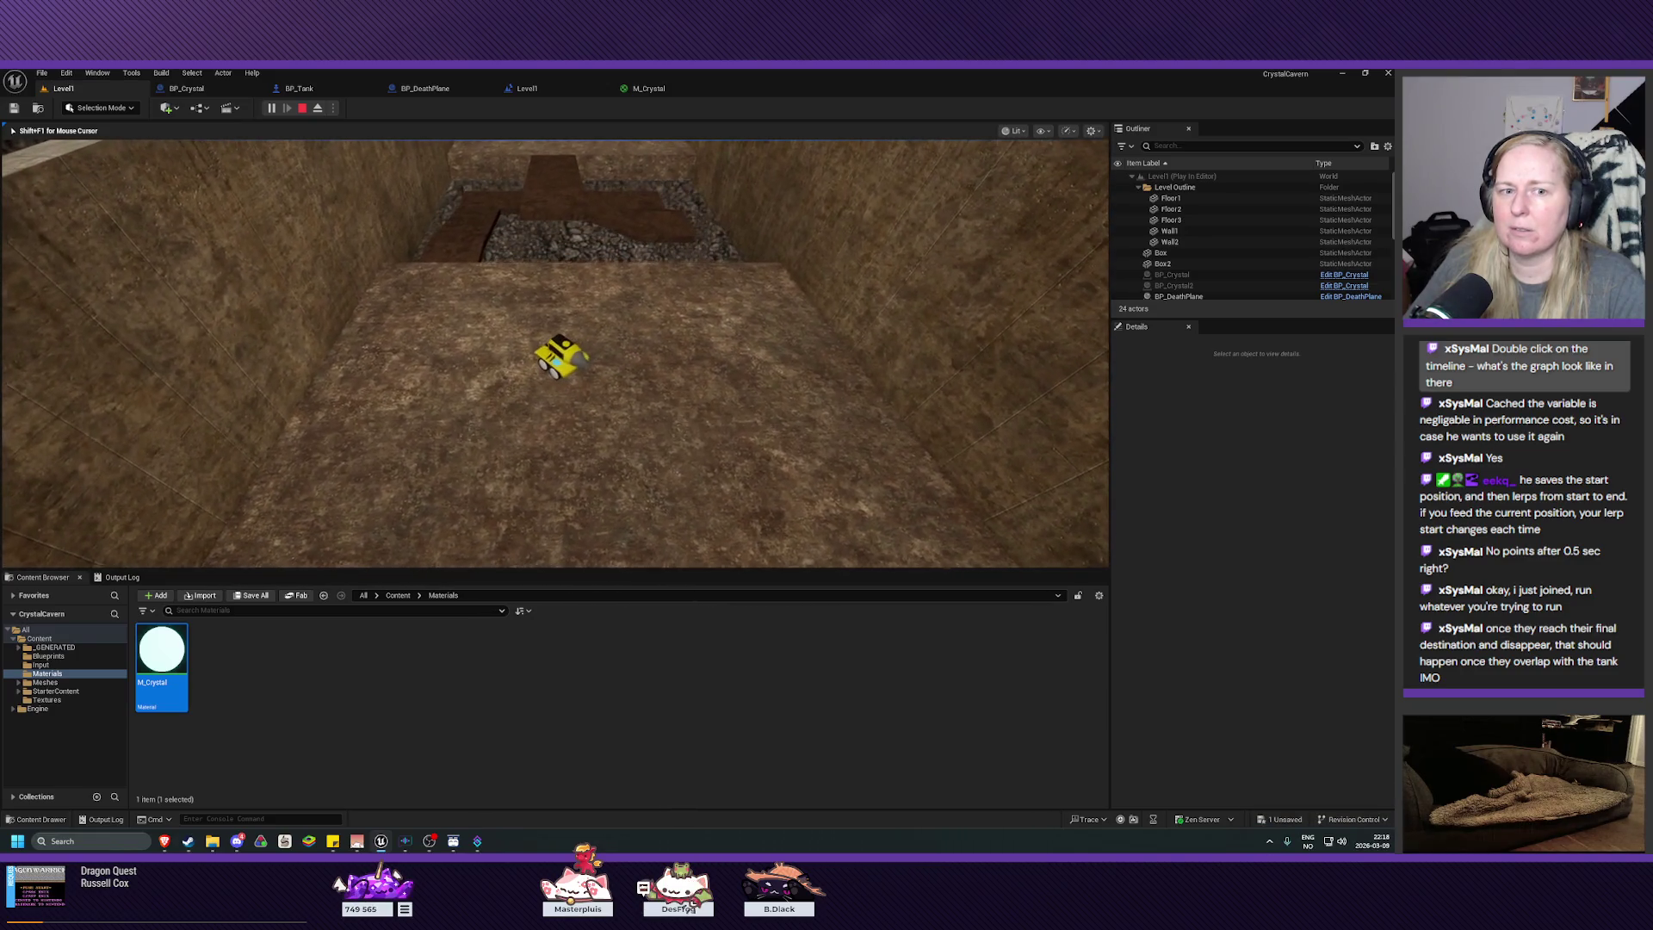
{"action": "key", "text": "a"}
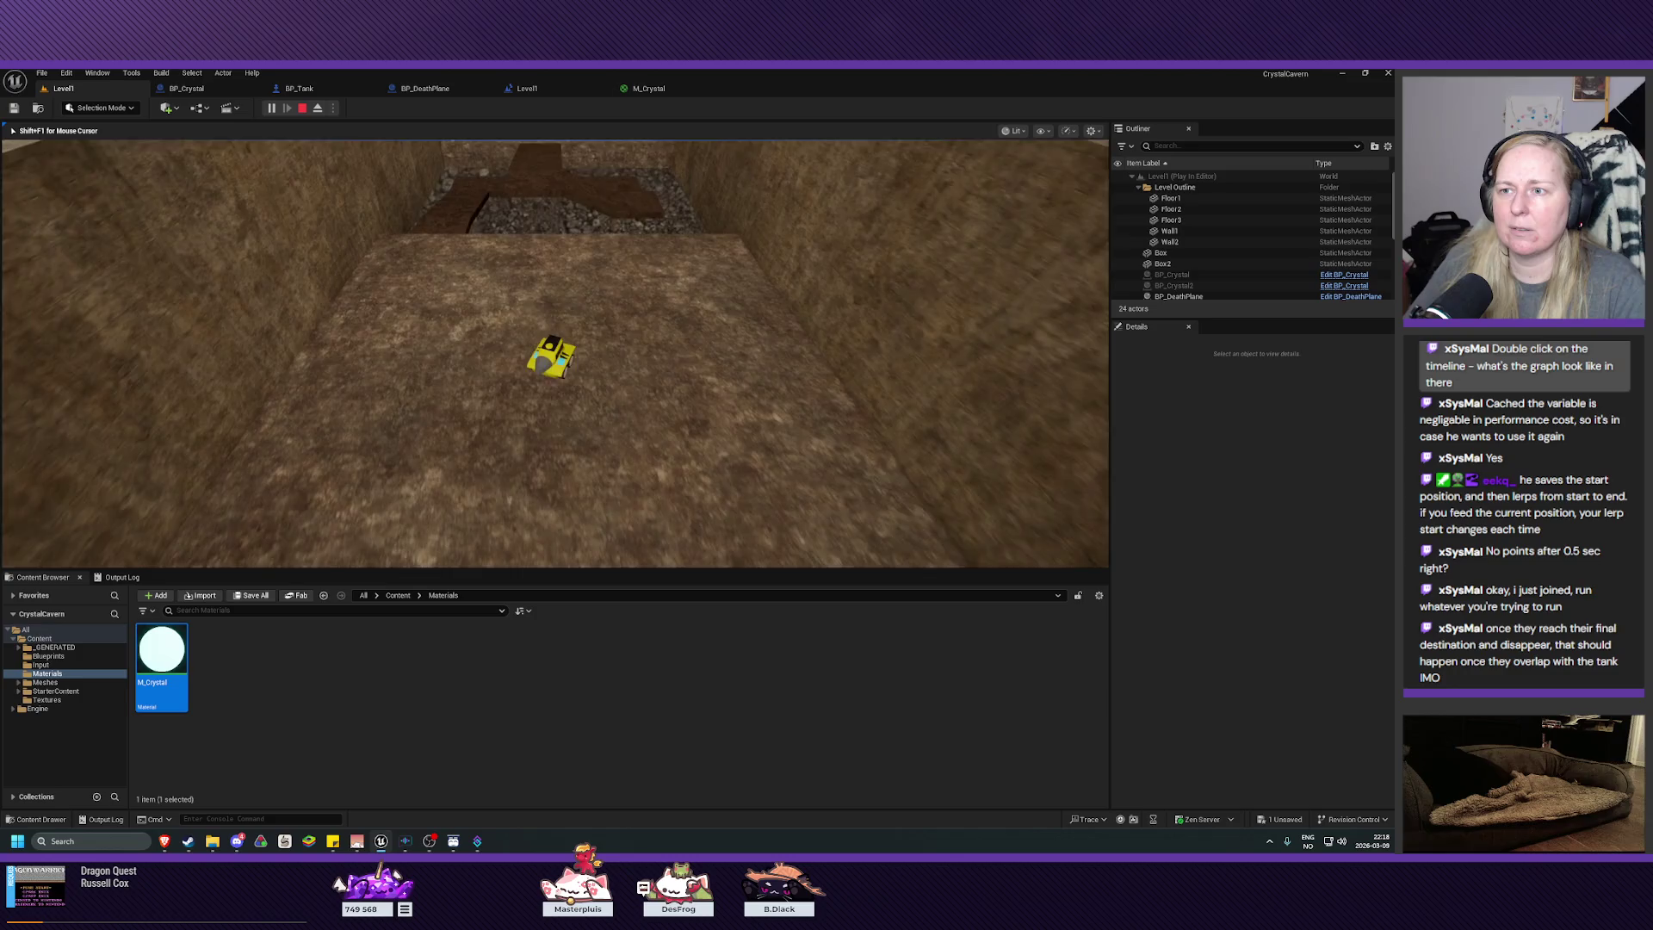
{"action": "key", "text": "Escape"}
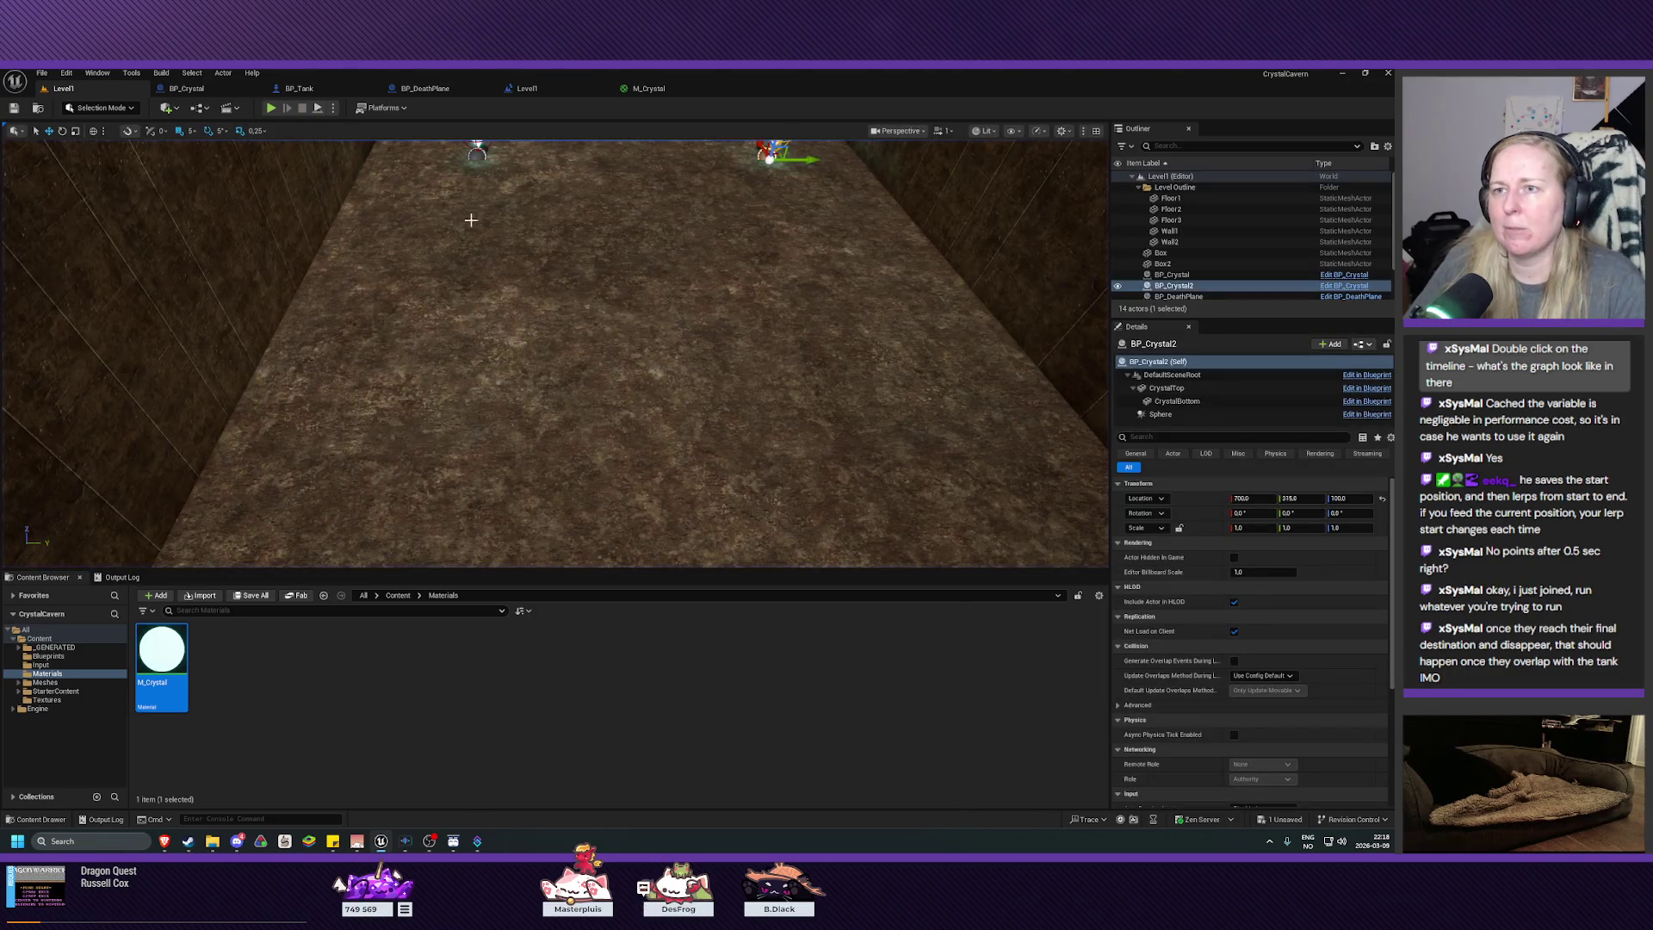
Step: Start a second play test, drive forward and right into the remaining crystal, then stop
{"action": "left_click", "coordinate": [270, 108]}
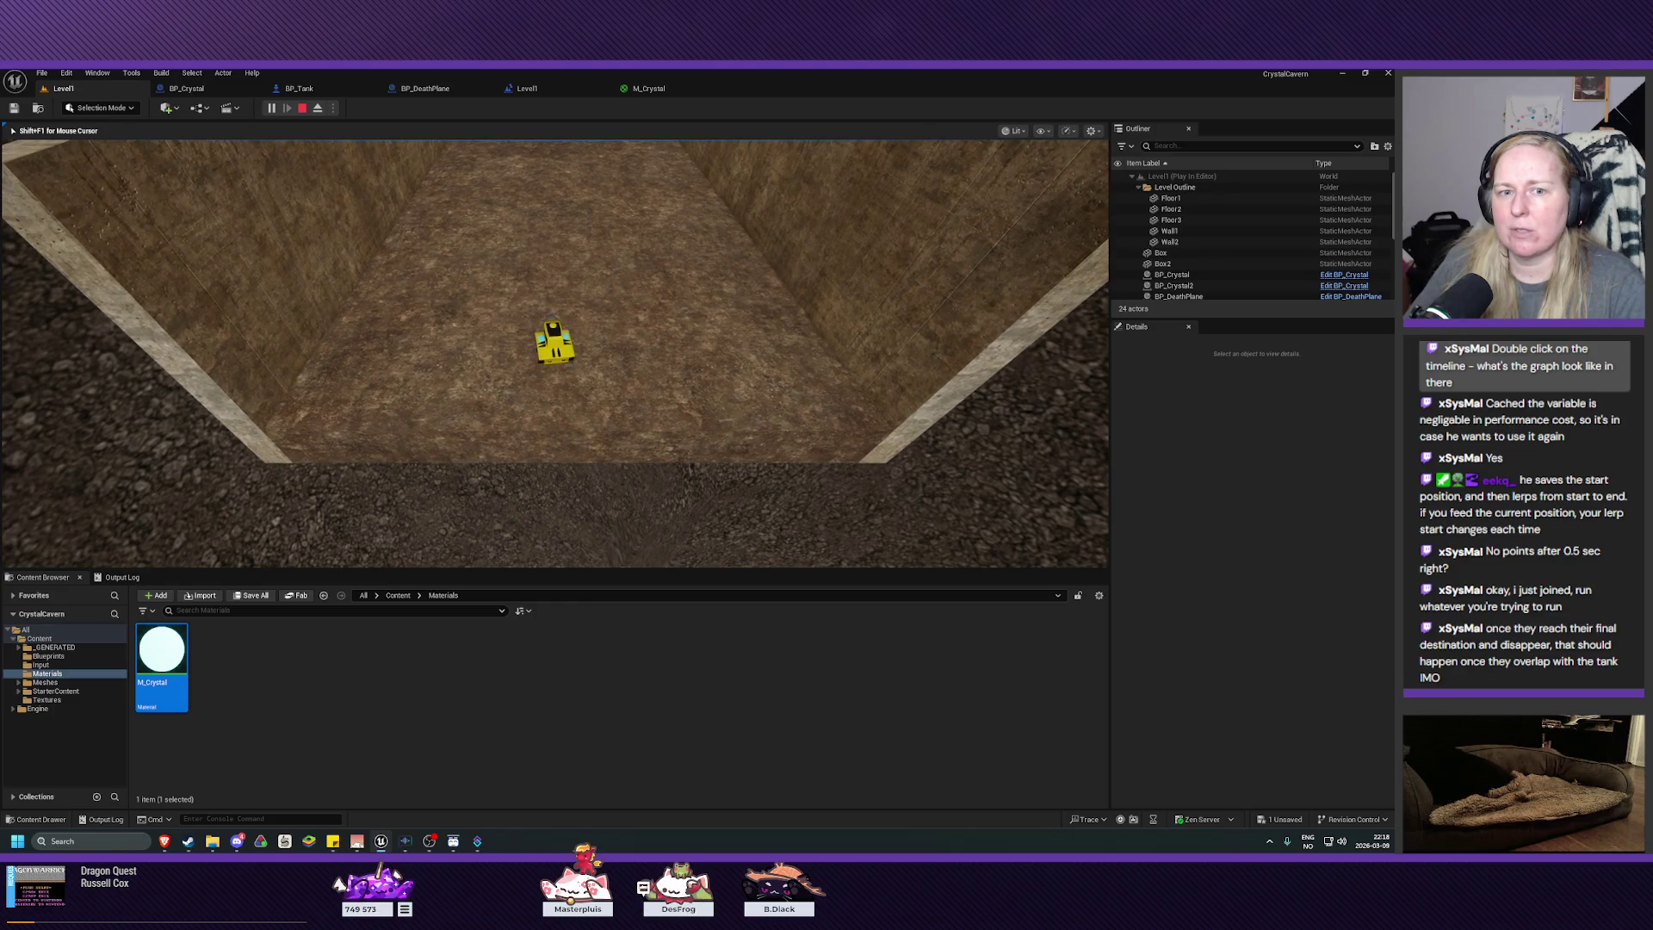
{"action": "key", "text": "w"}
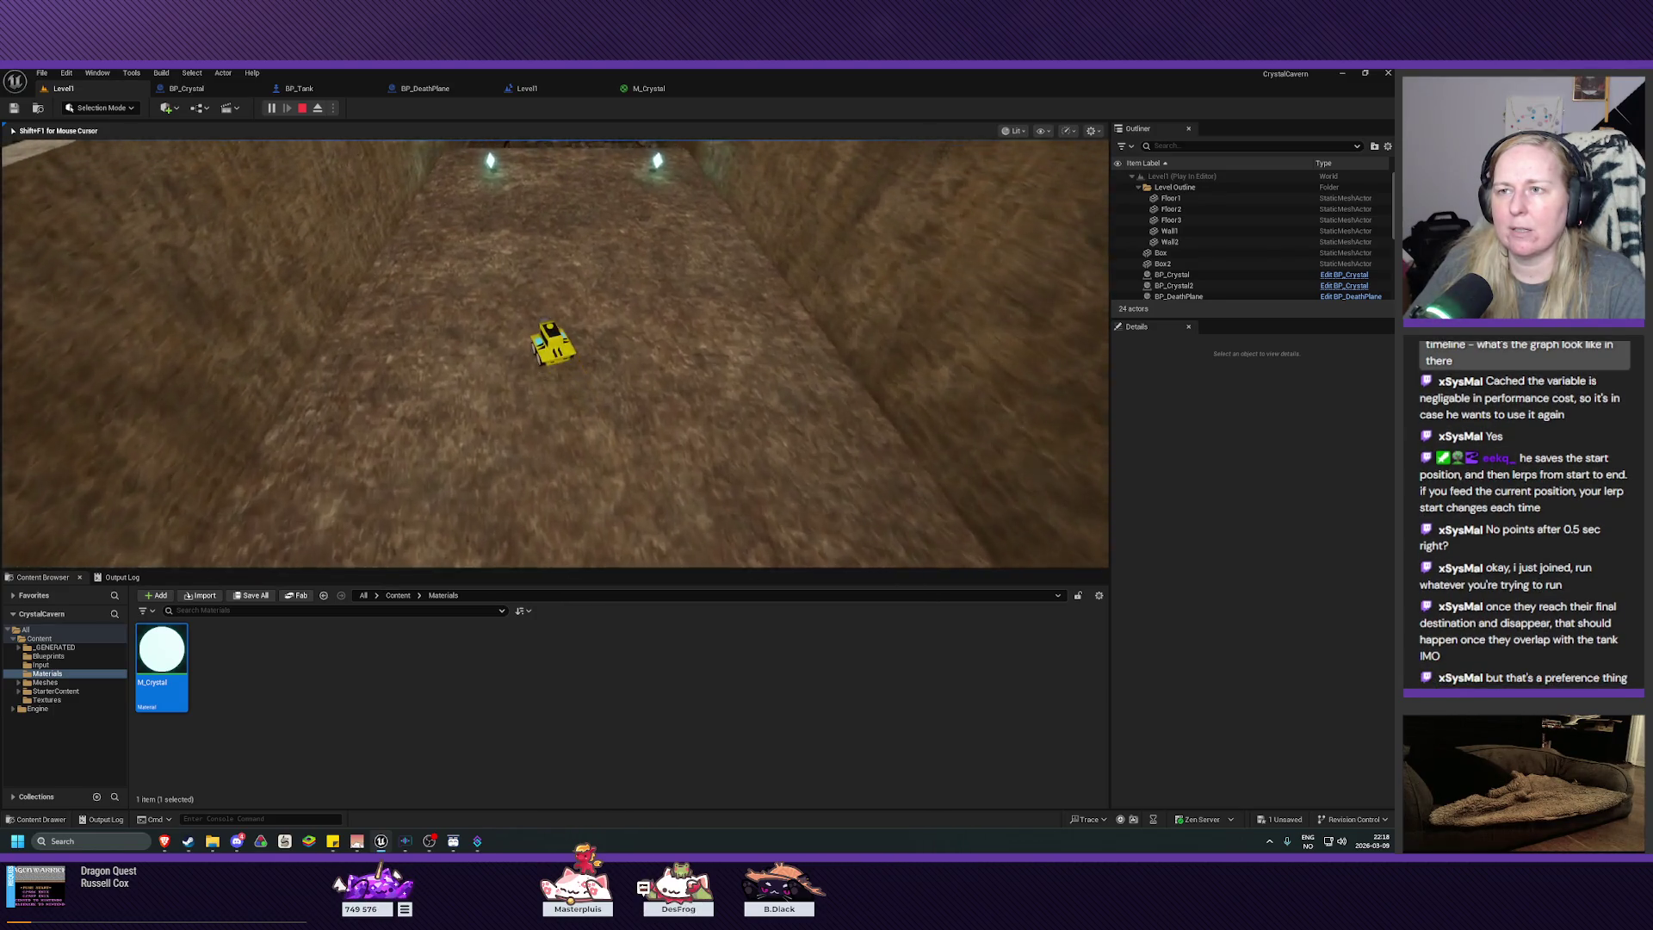
{"action": "key", "text": "w"}
{"action": "key", "text": "w"}
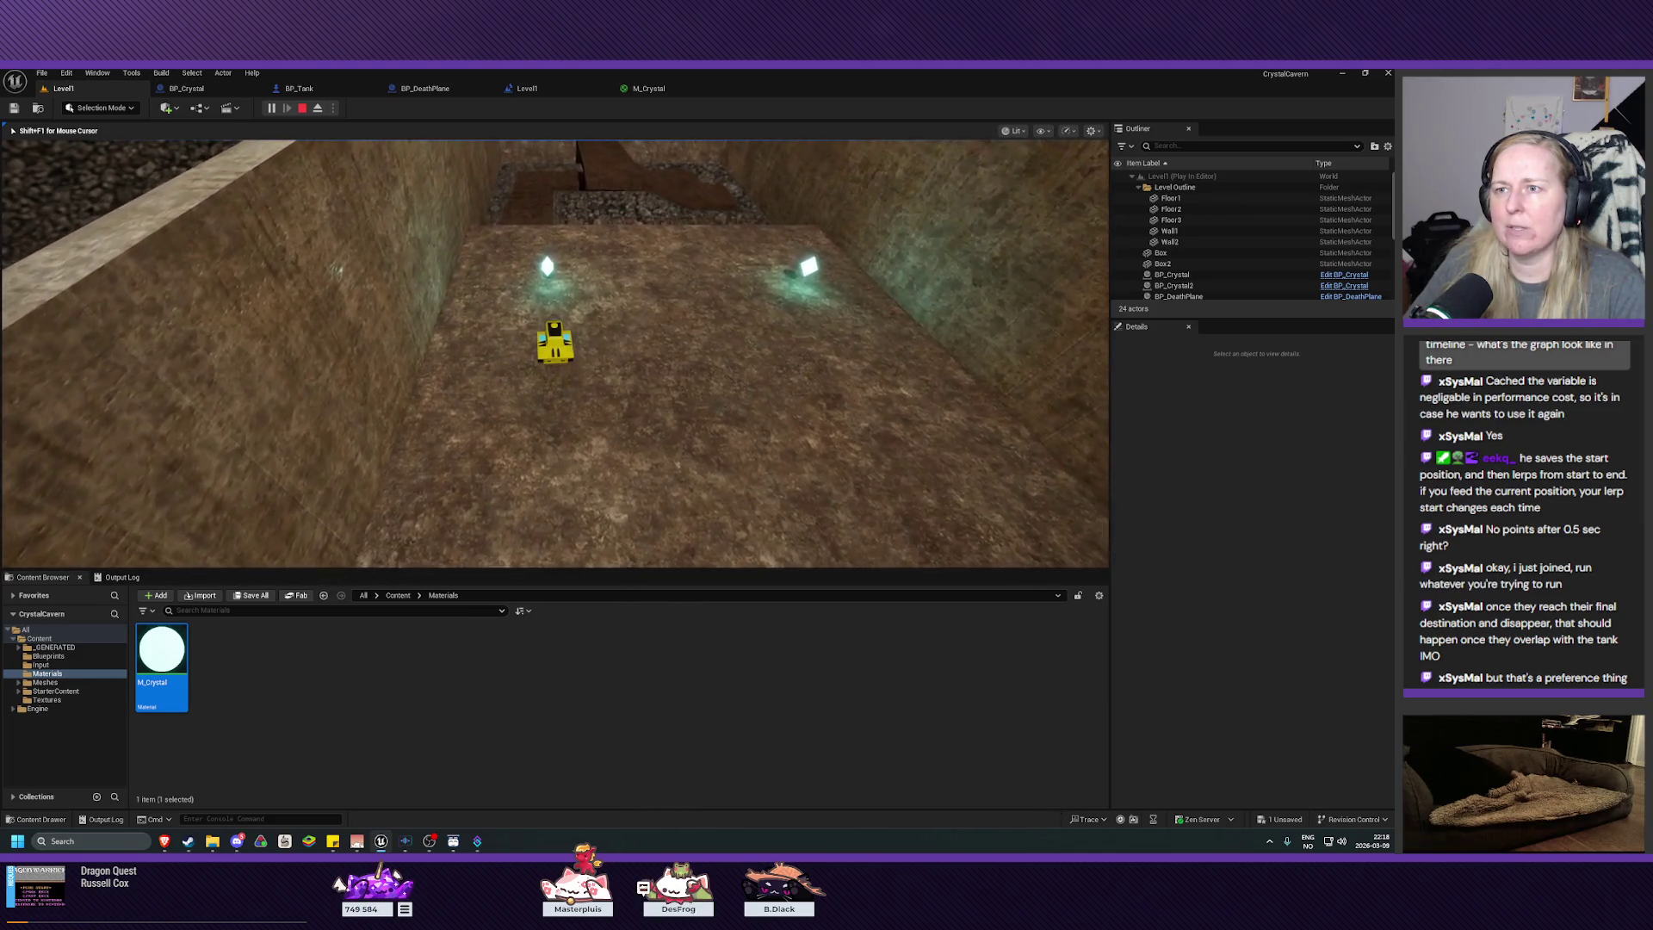
{"action": "key", "text": "w"}
{"action": "key", "text": "w"}
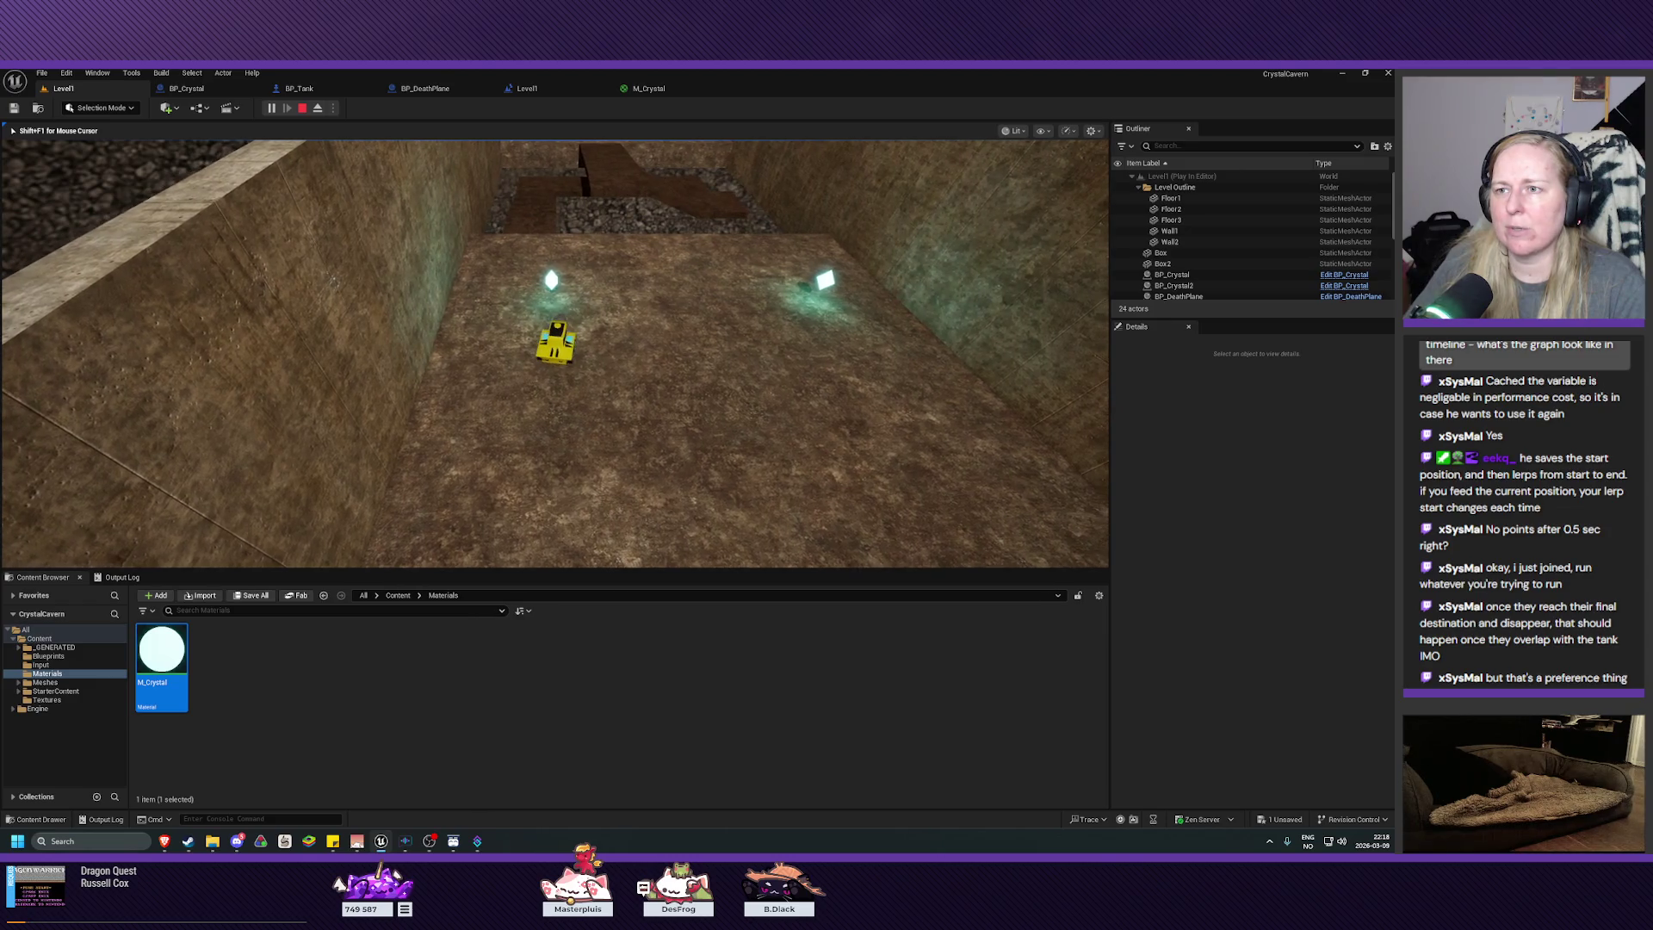
{"action": "key", "text": "d"}
{"action": "key", "text": "d"}
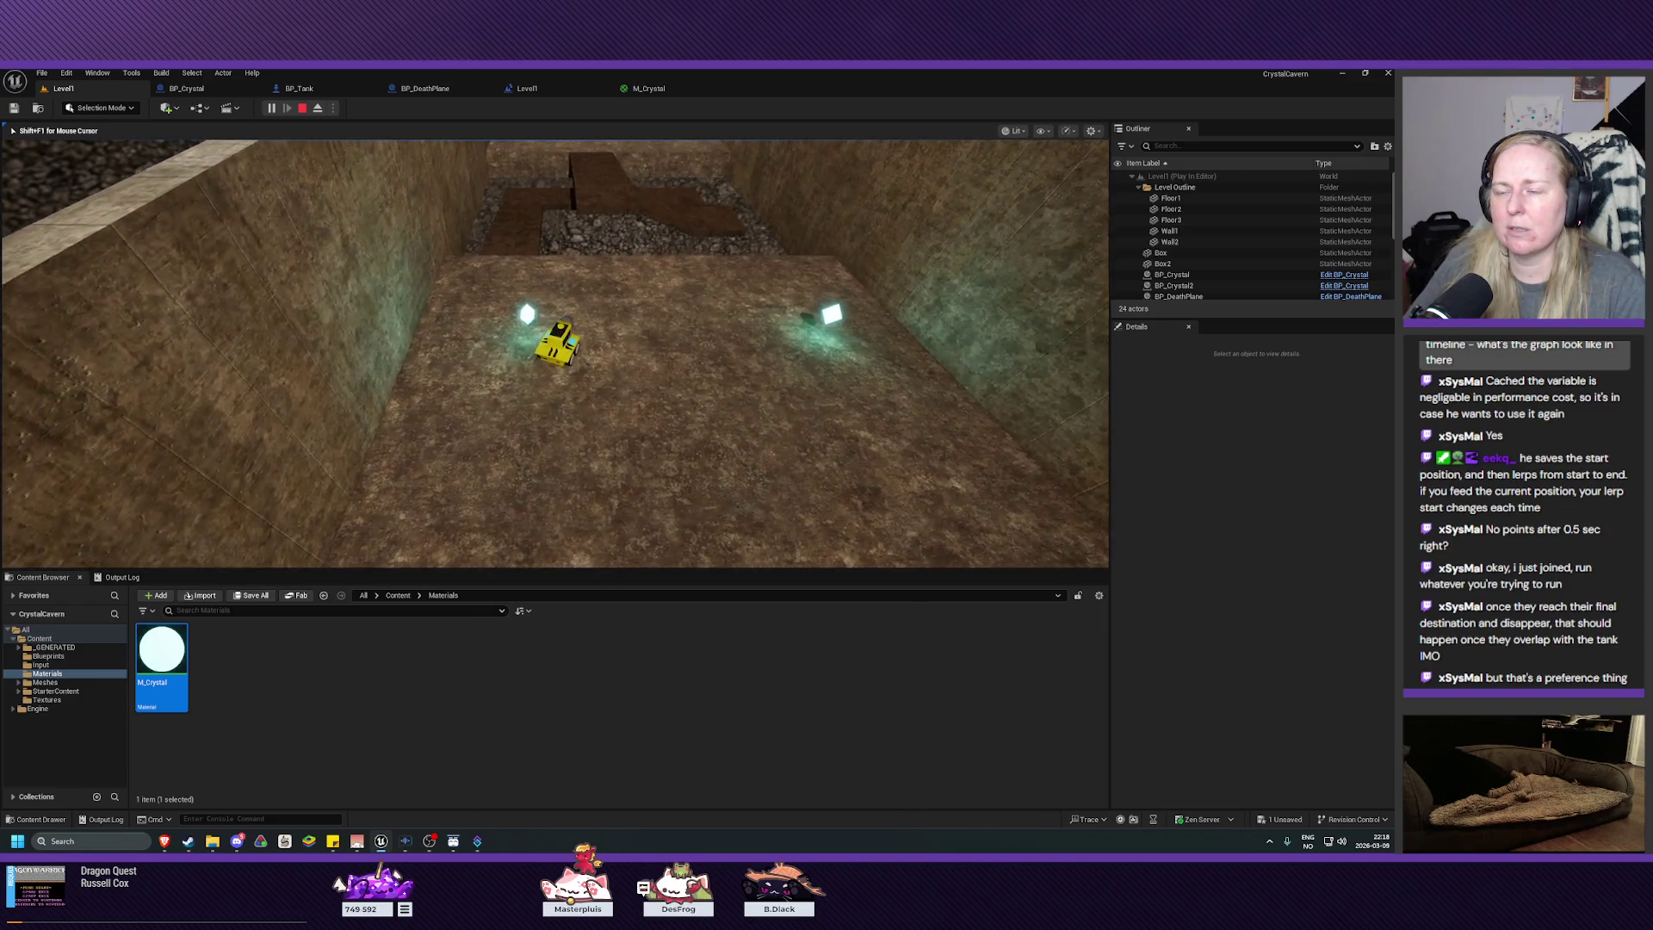
{"action": "key", "text": "d"}
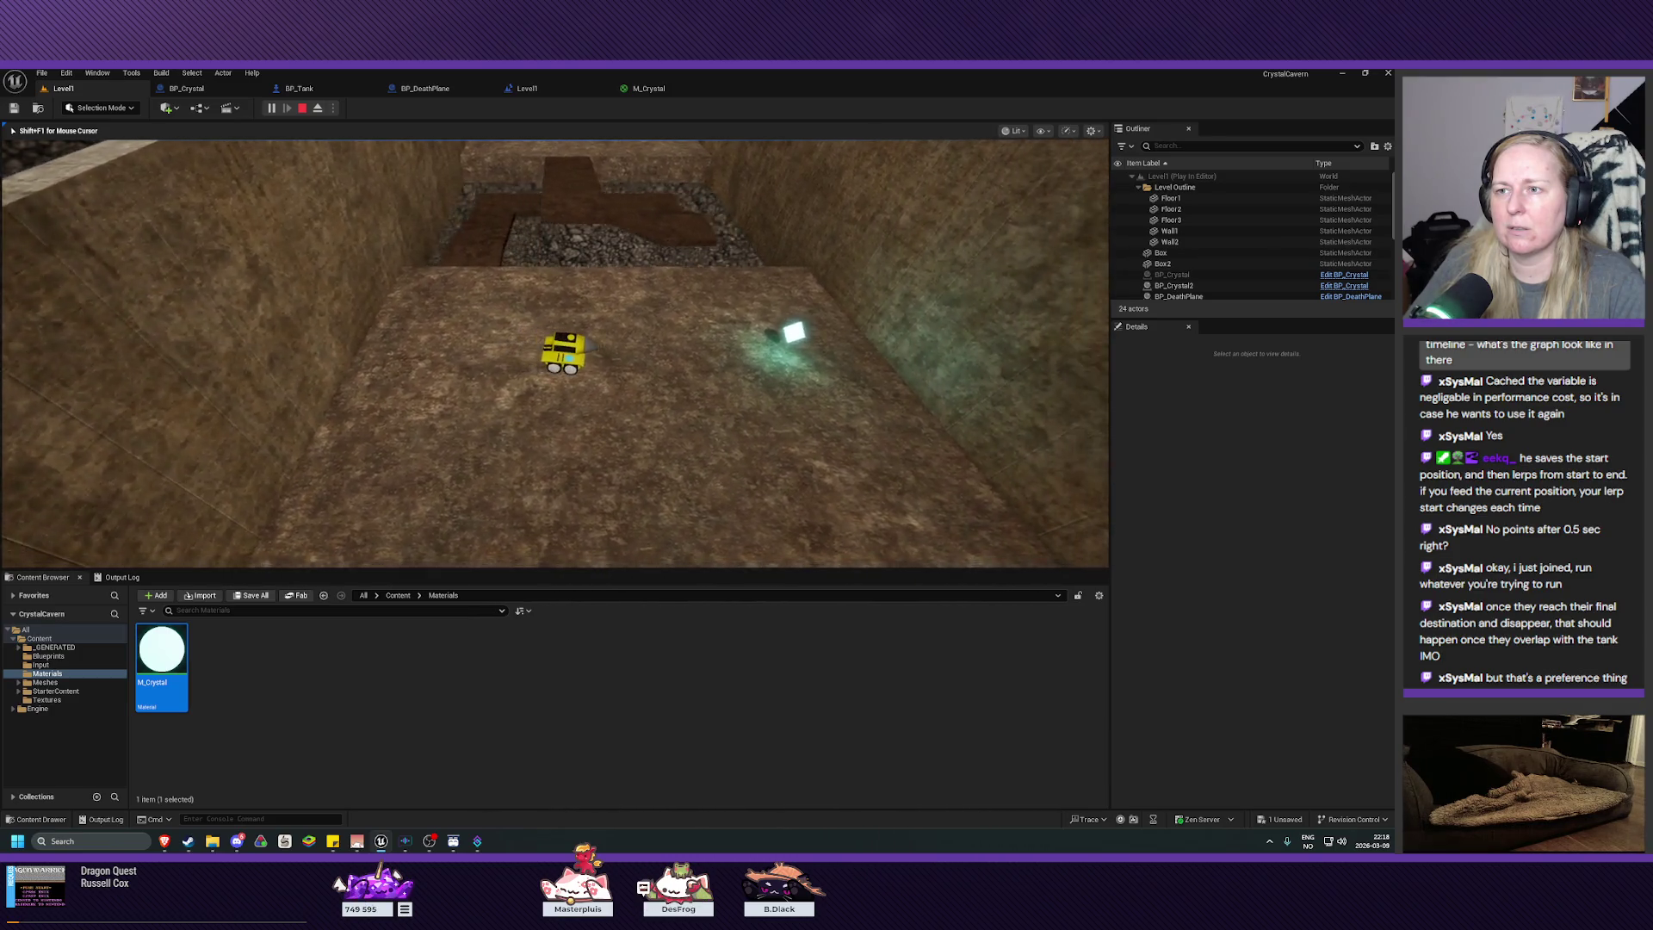
{"action": "key", "text": "d"}
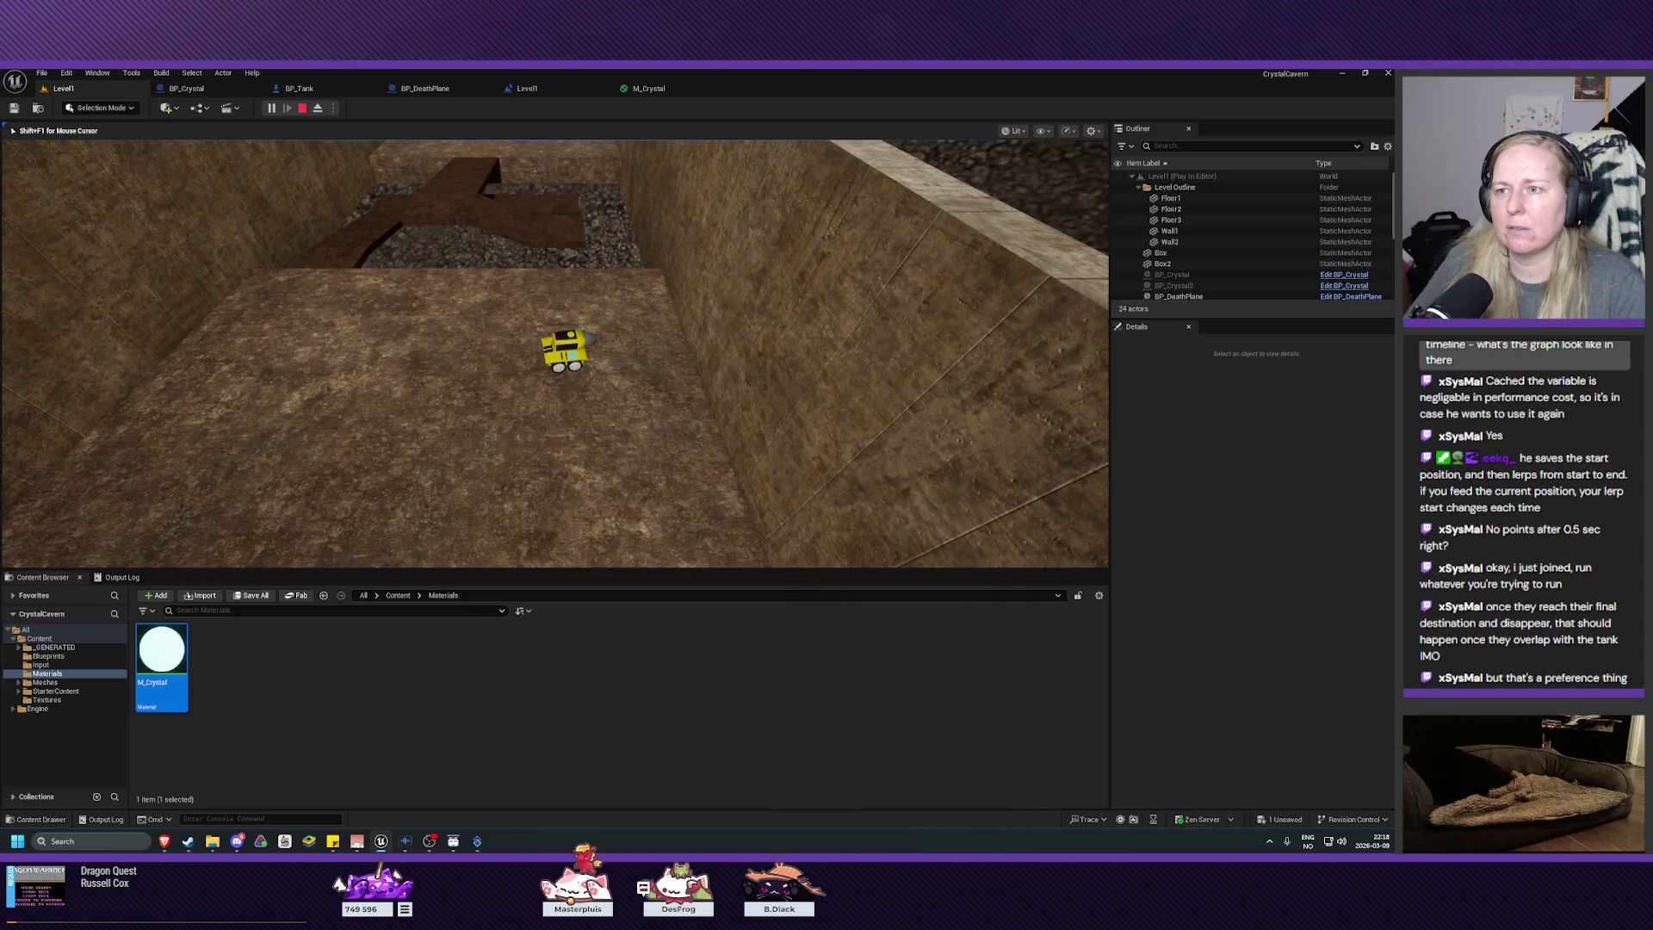
{"action": "key", "text": "Escape"}
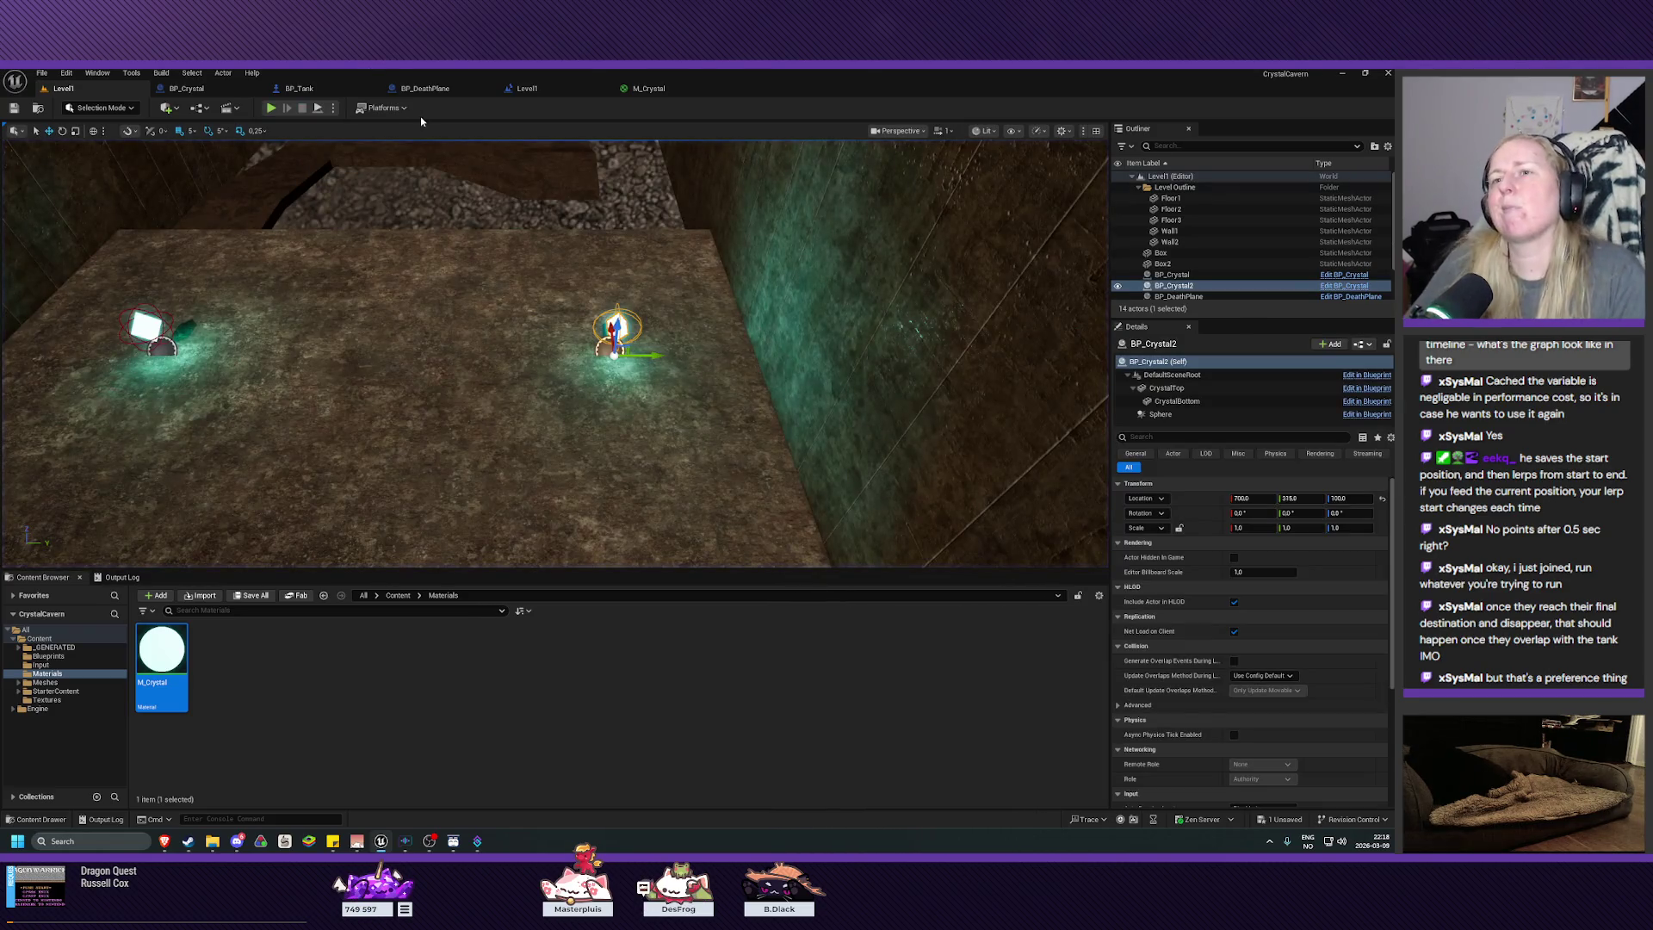
Step: Give BP_Crystal's Sphere X scale 8.25 and radius 35, compile, and go back to Level1
{"action": "left_click", "coordinate": [186, 88]}
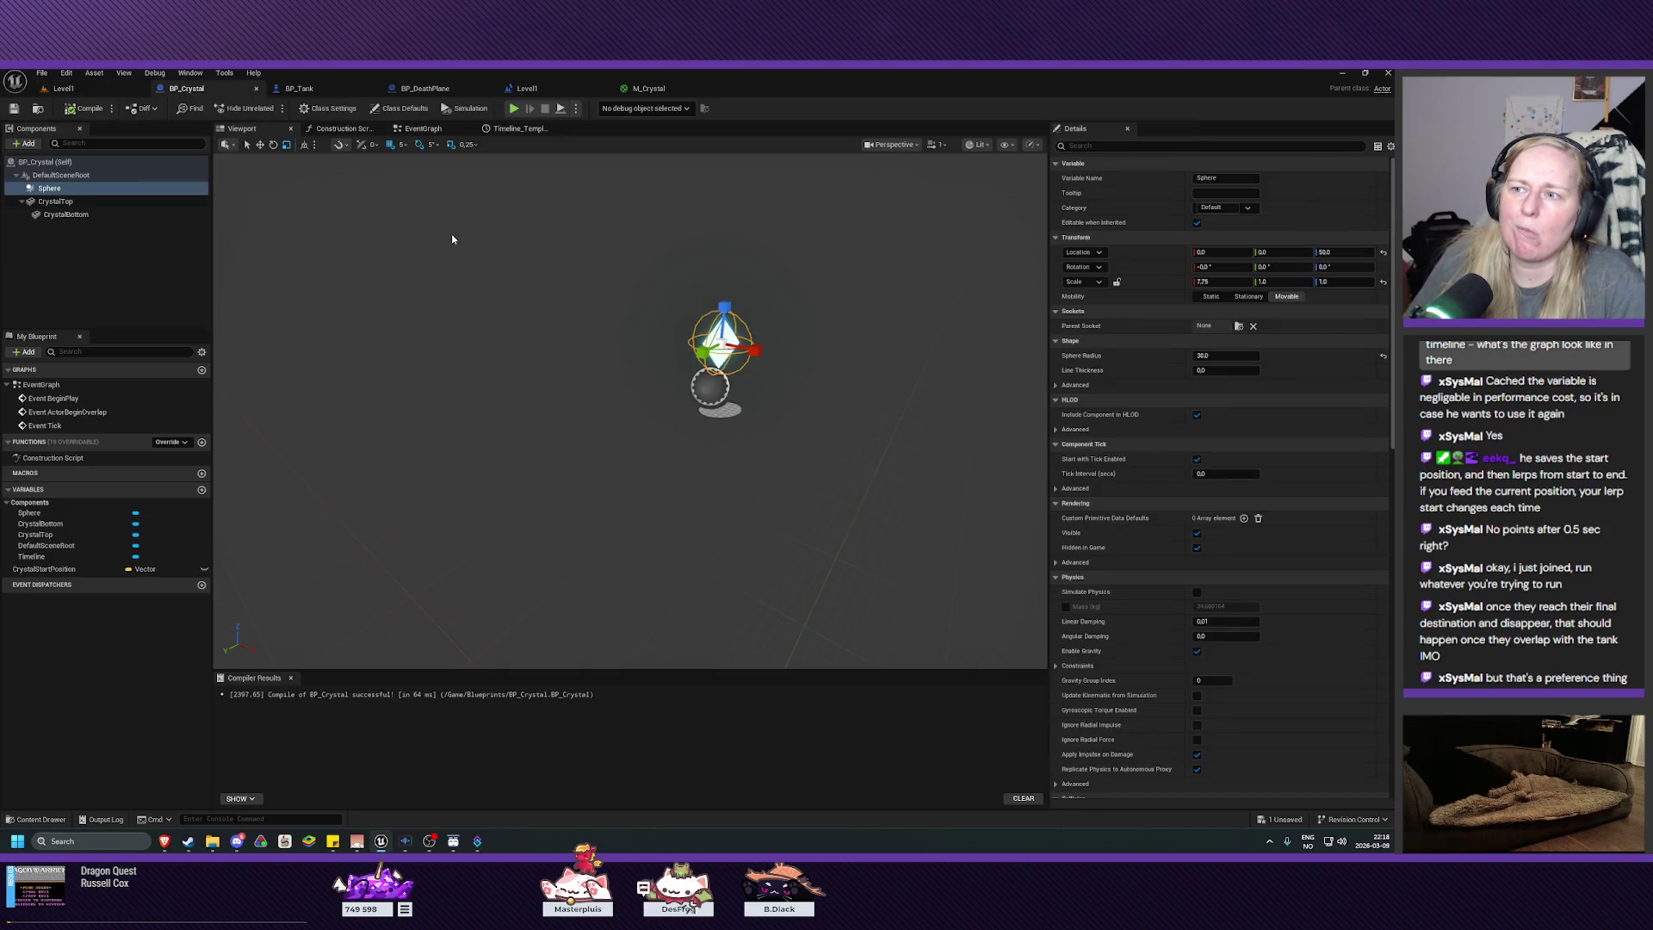
{"action": "left_click_drag", "start_coordinate": [755, 348], "coordinate": [787, 361]}
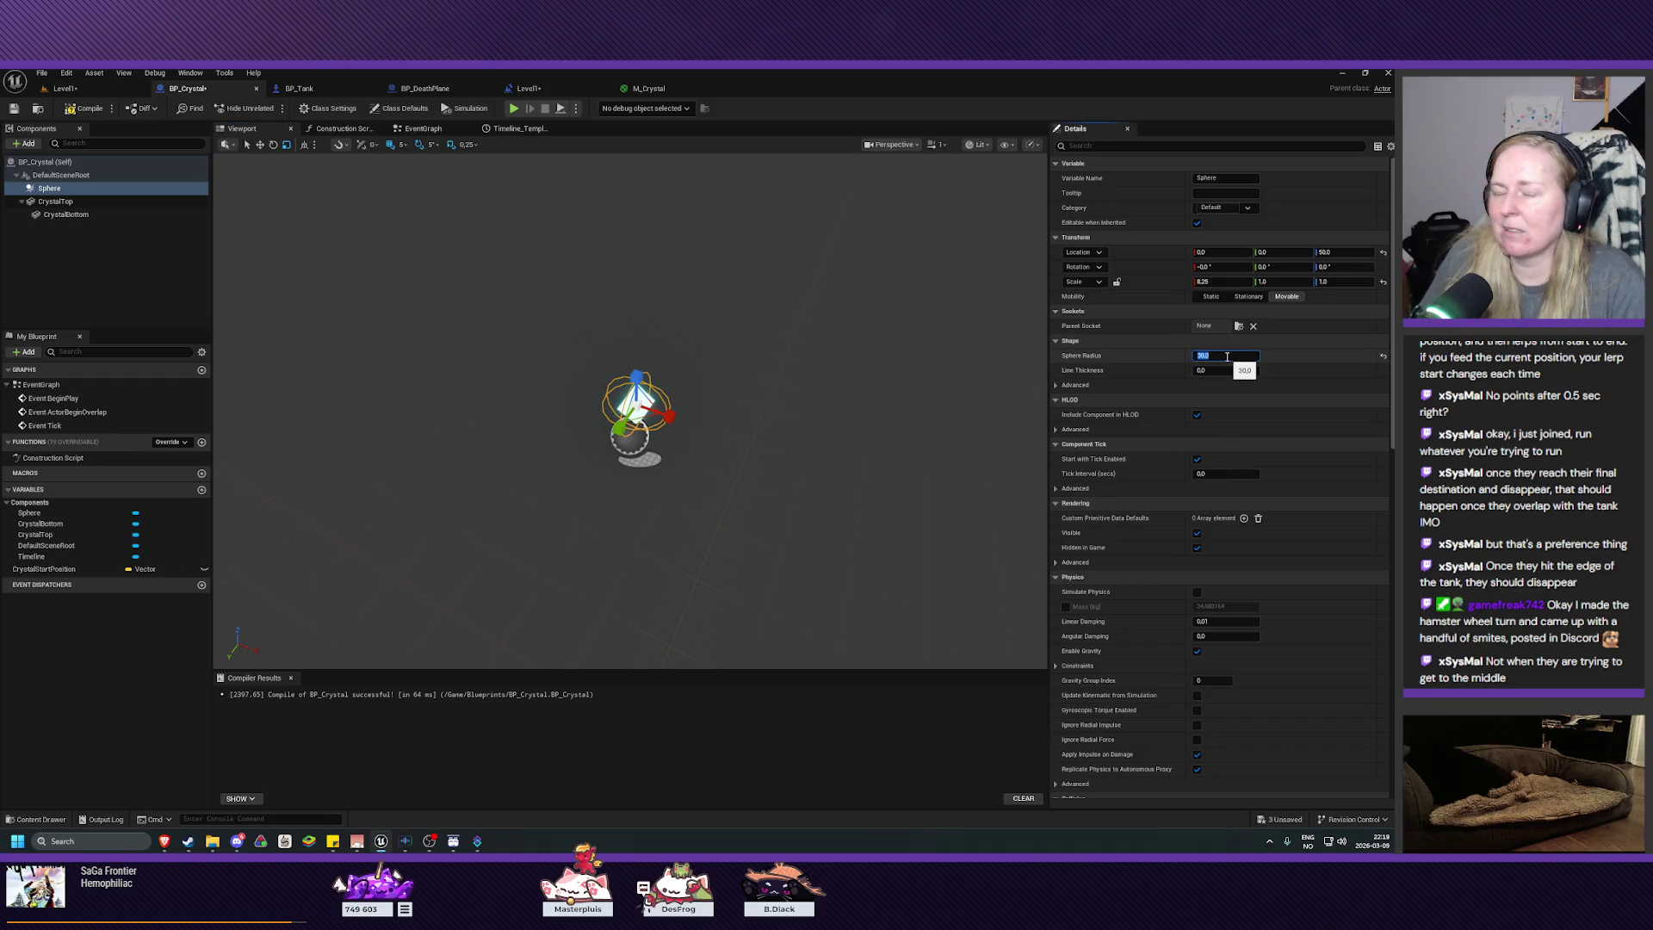
{"action": "type", "text": "35"}
{"action": "key", "text": "Return"}
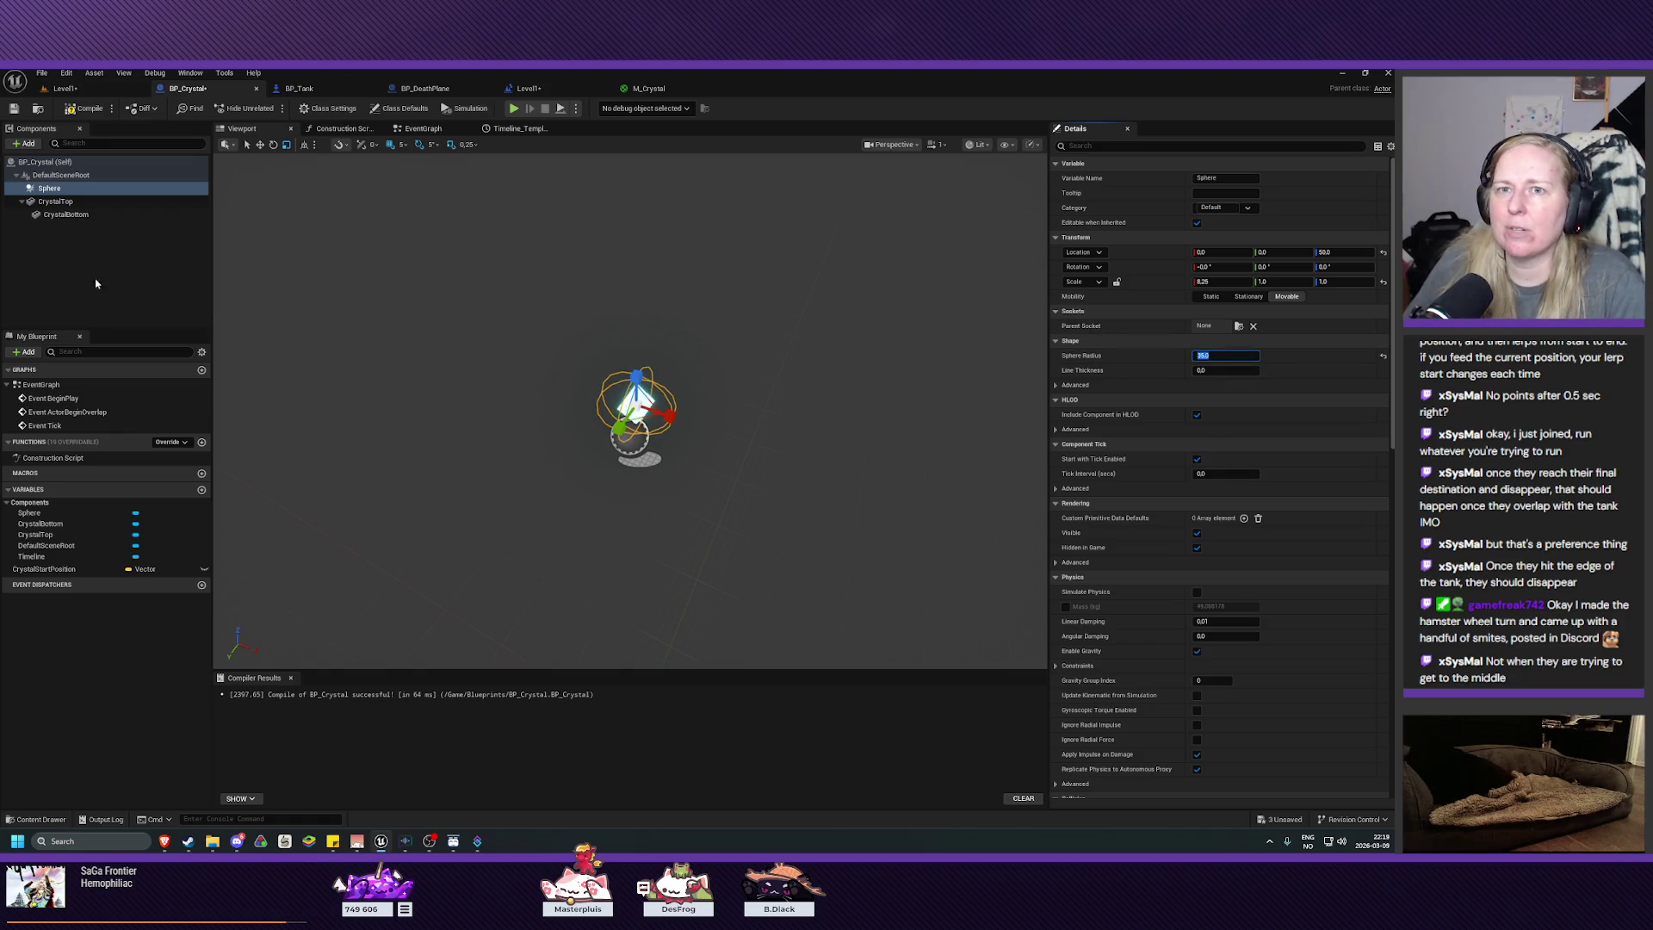
{"action": "left_click", "coordinate": [78, 109]}
{"action": "left_click", "coordinate": [64, 89]}
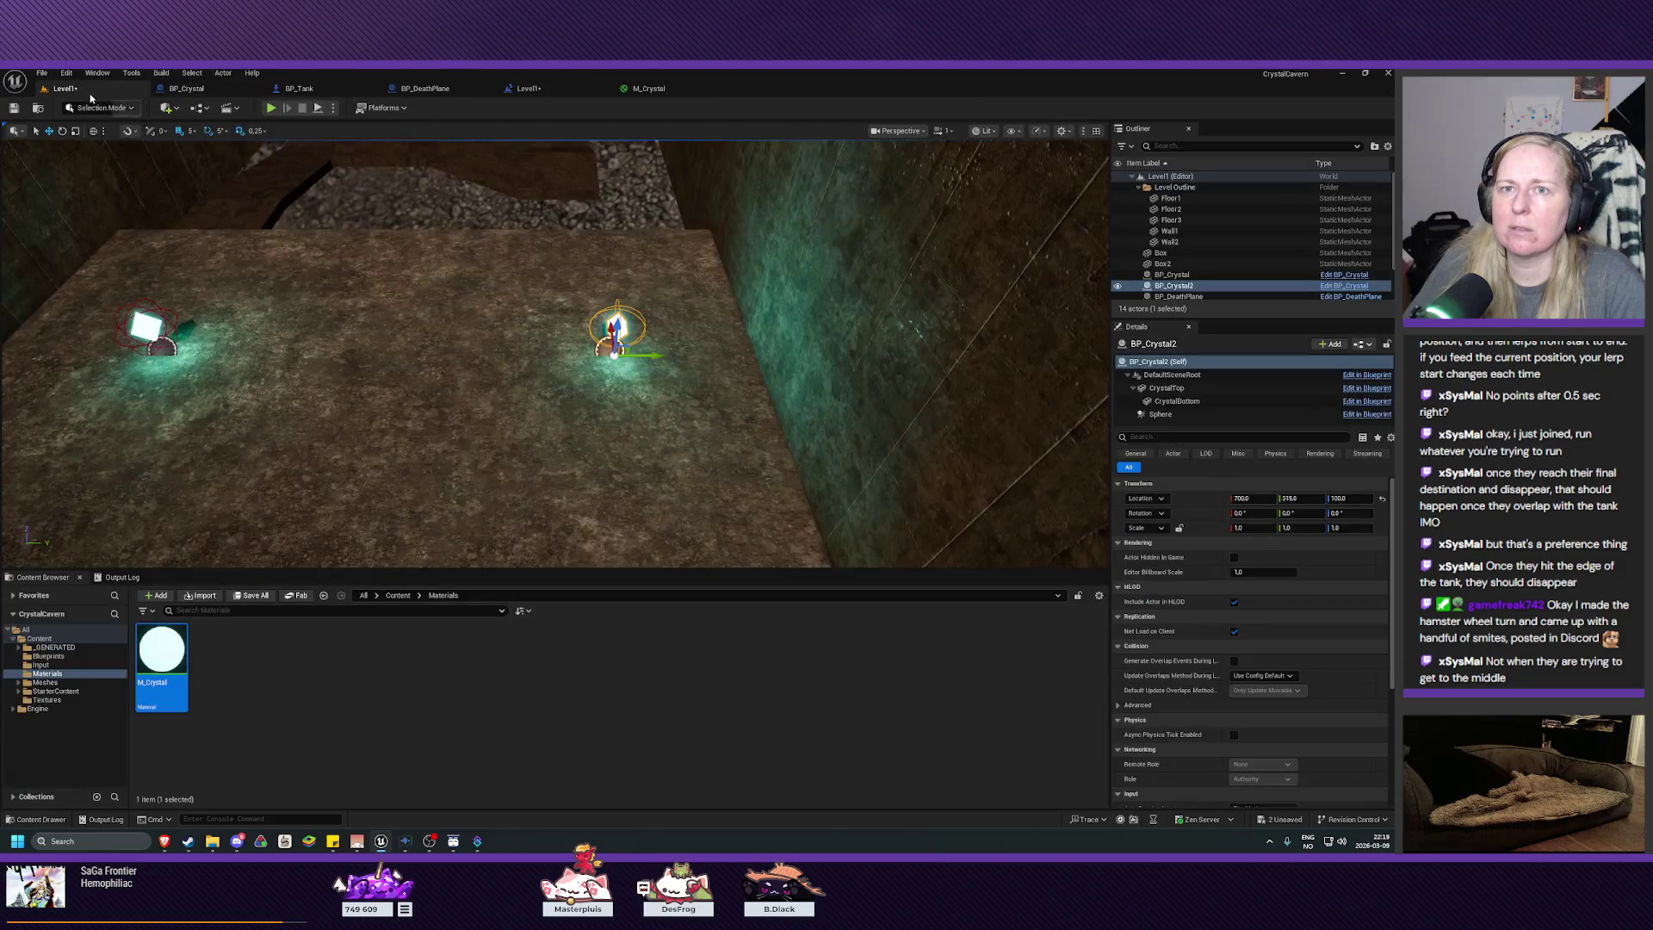
Step: Play-test with the larger sphere, steering the tank as crystals approach, then stop with Esc
{"action": "left_click", "coordinate": [271, 108]}
{"action": "key", "text": "d"}
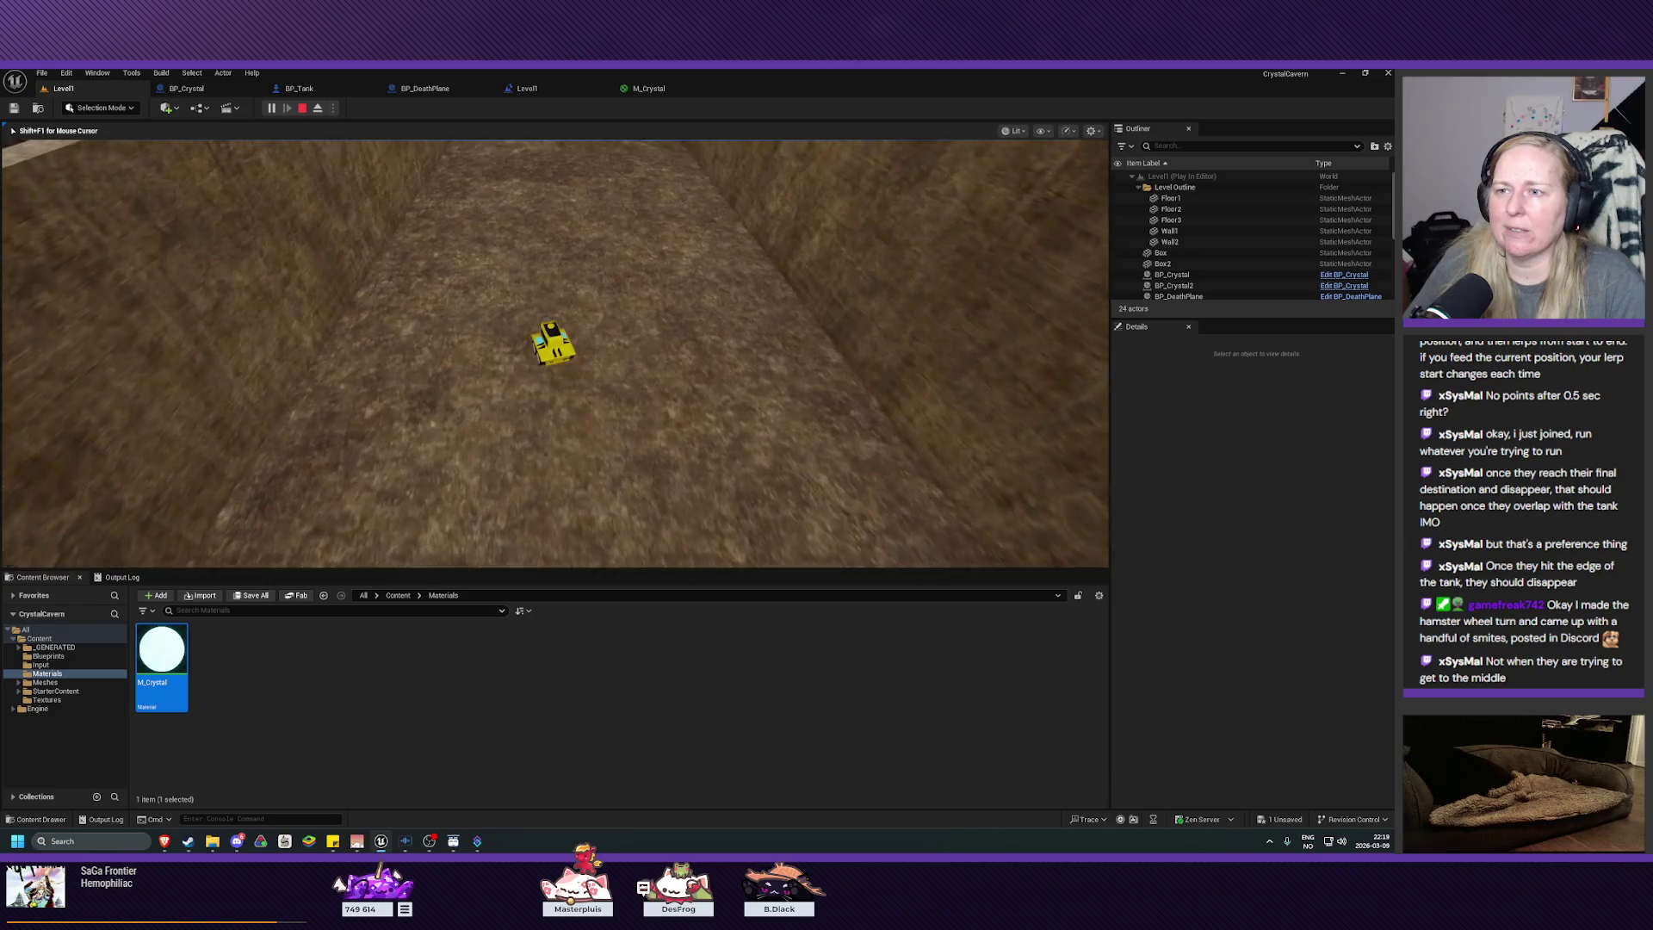
{"action": "key", "text": "d"}
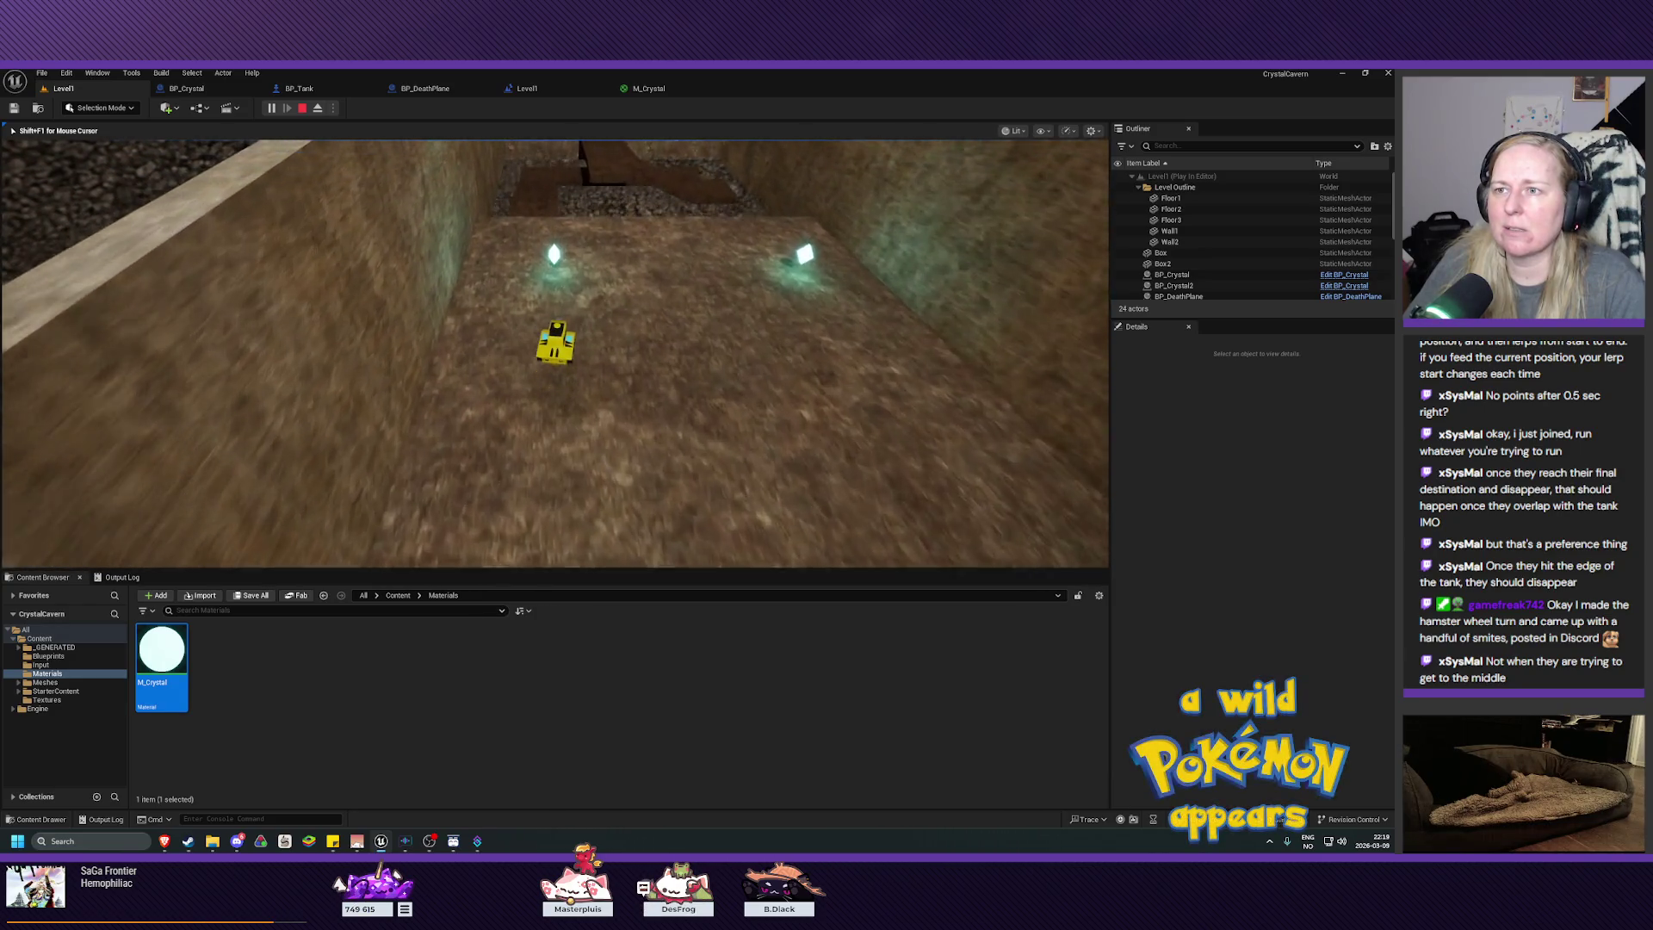
{"action": "key", "text": "d"}
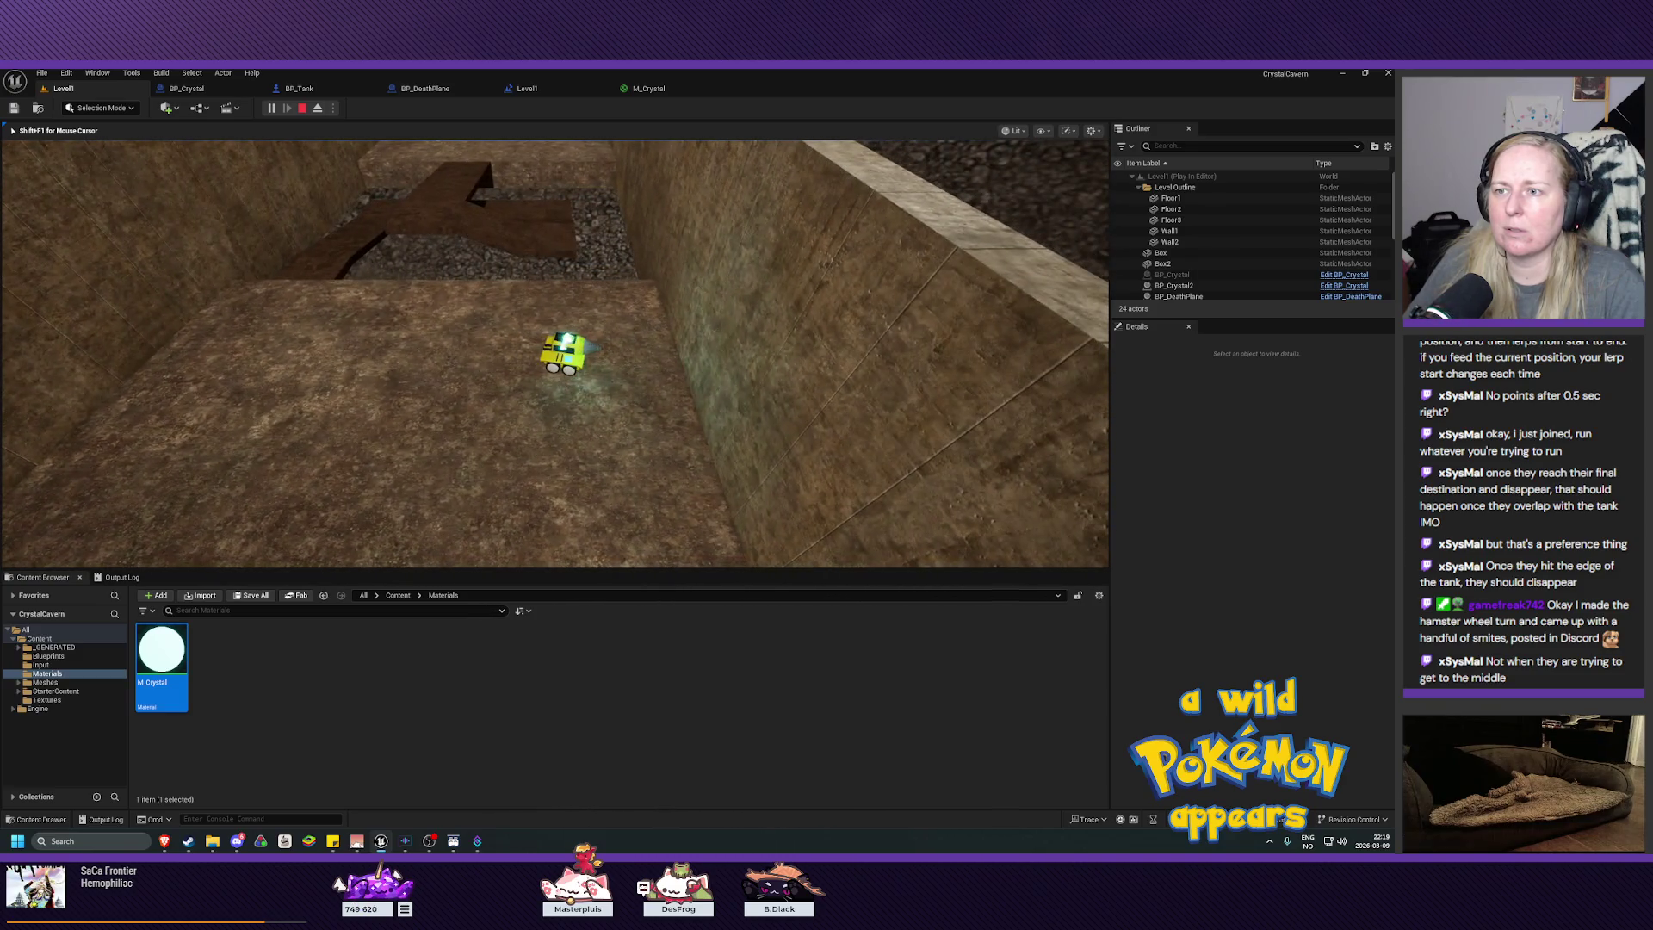
{"action": "key", "text": "d"}
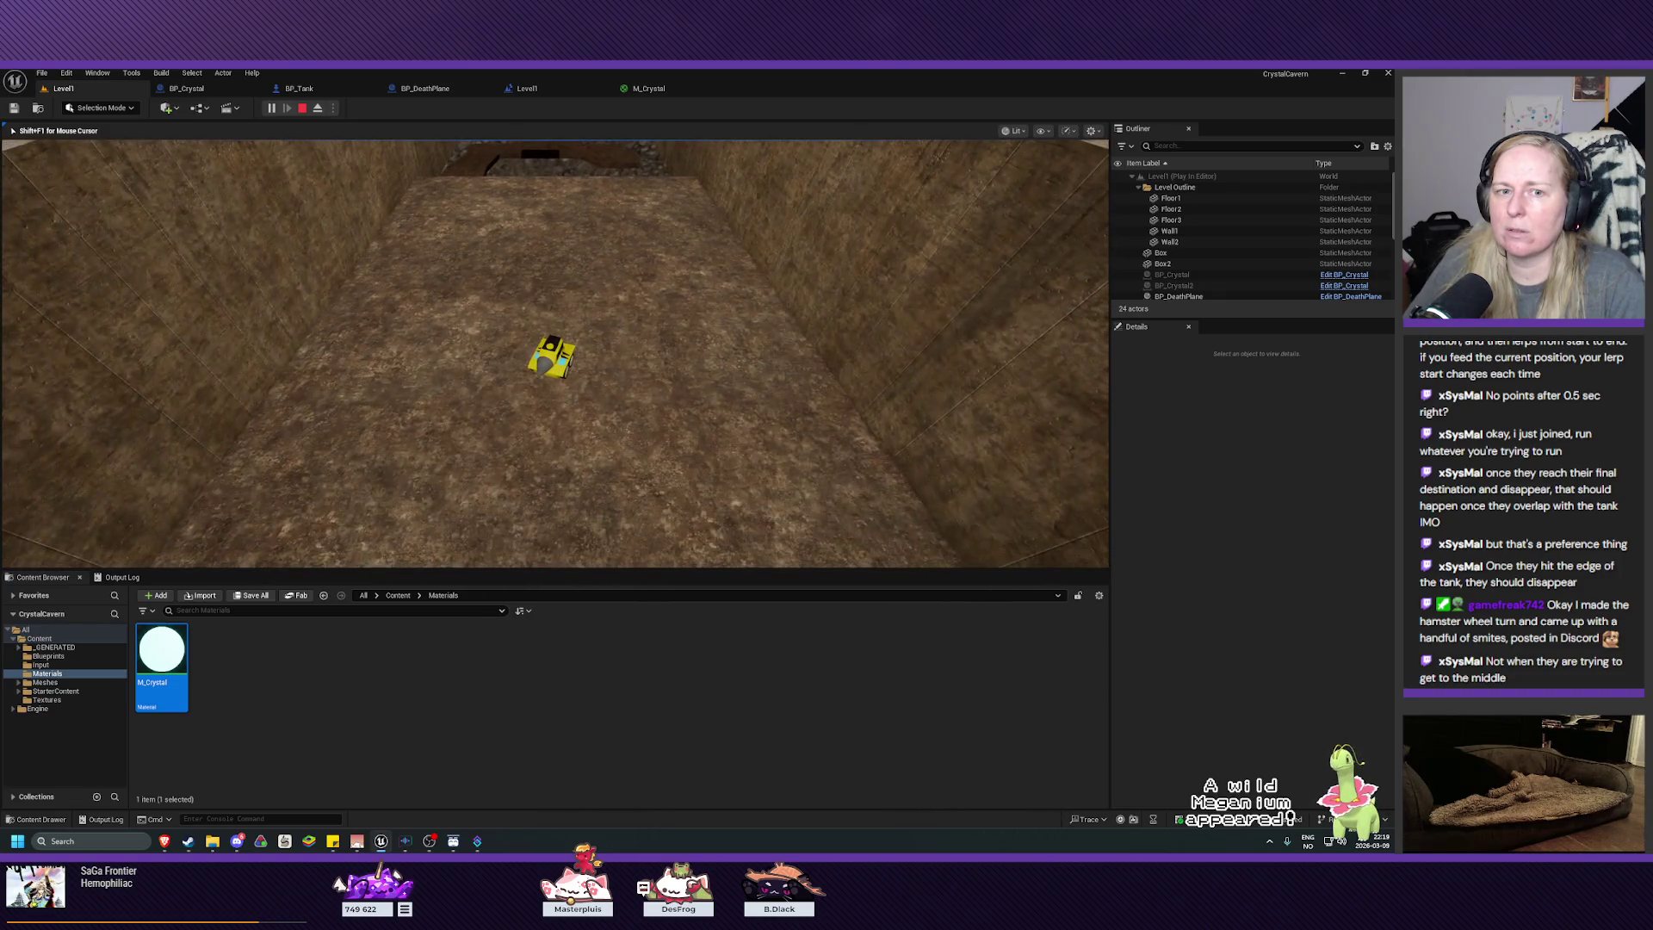
{"action": "key", "text": "d"}
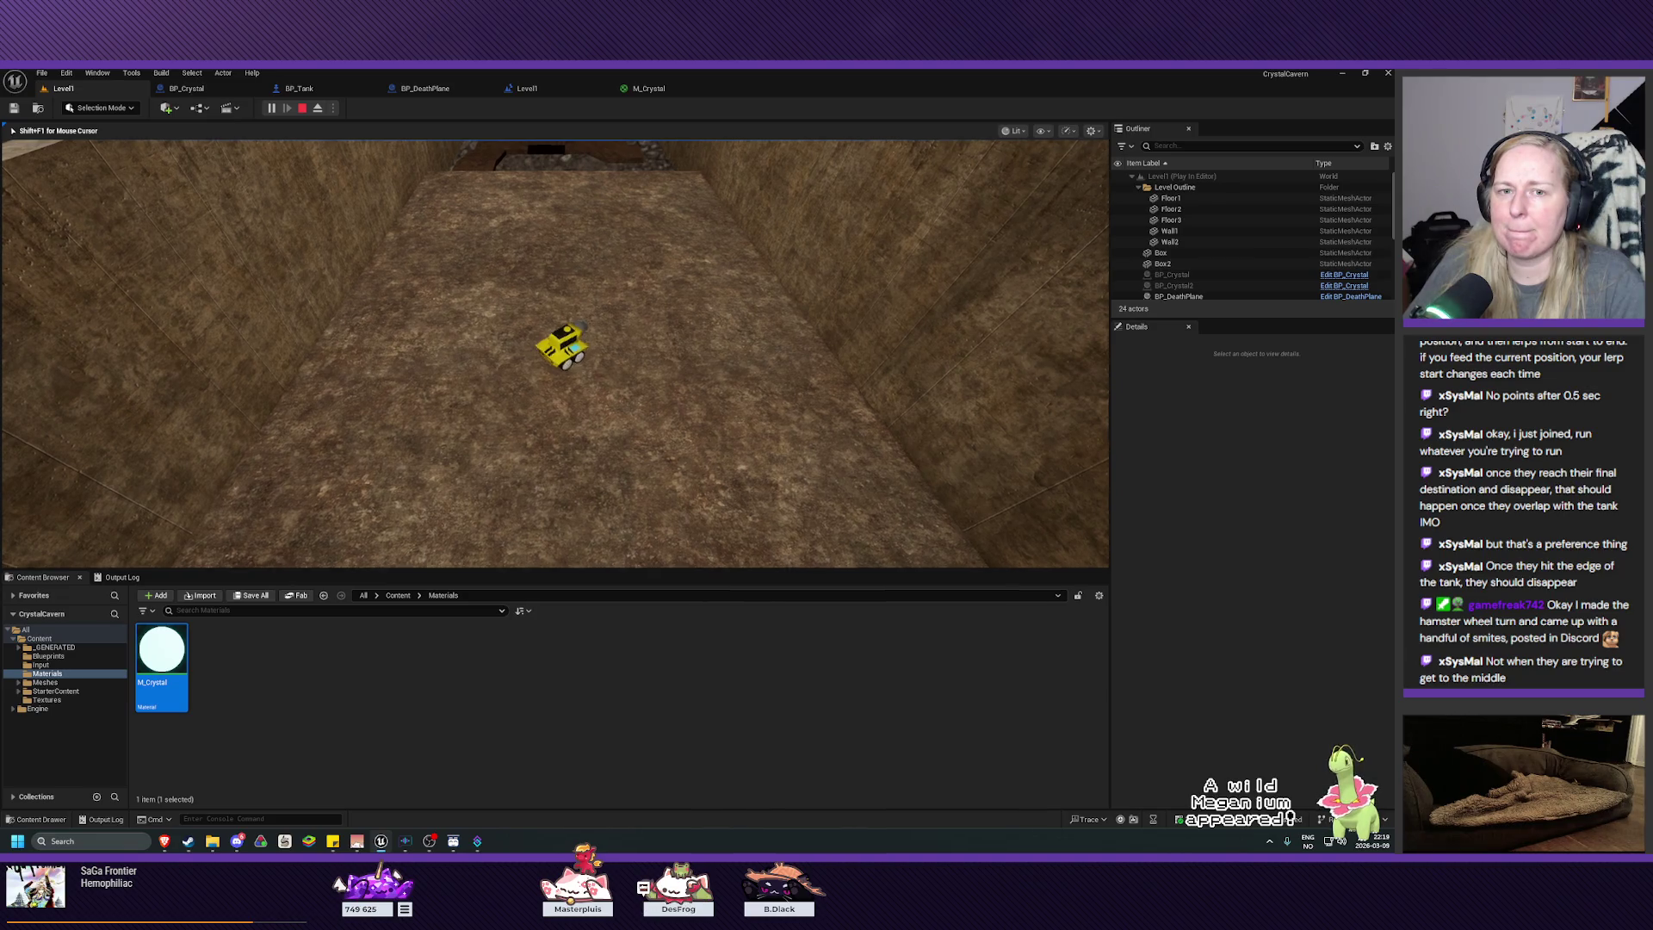
{"action": "key", "text": "d"}
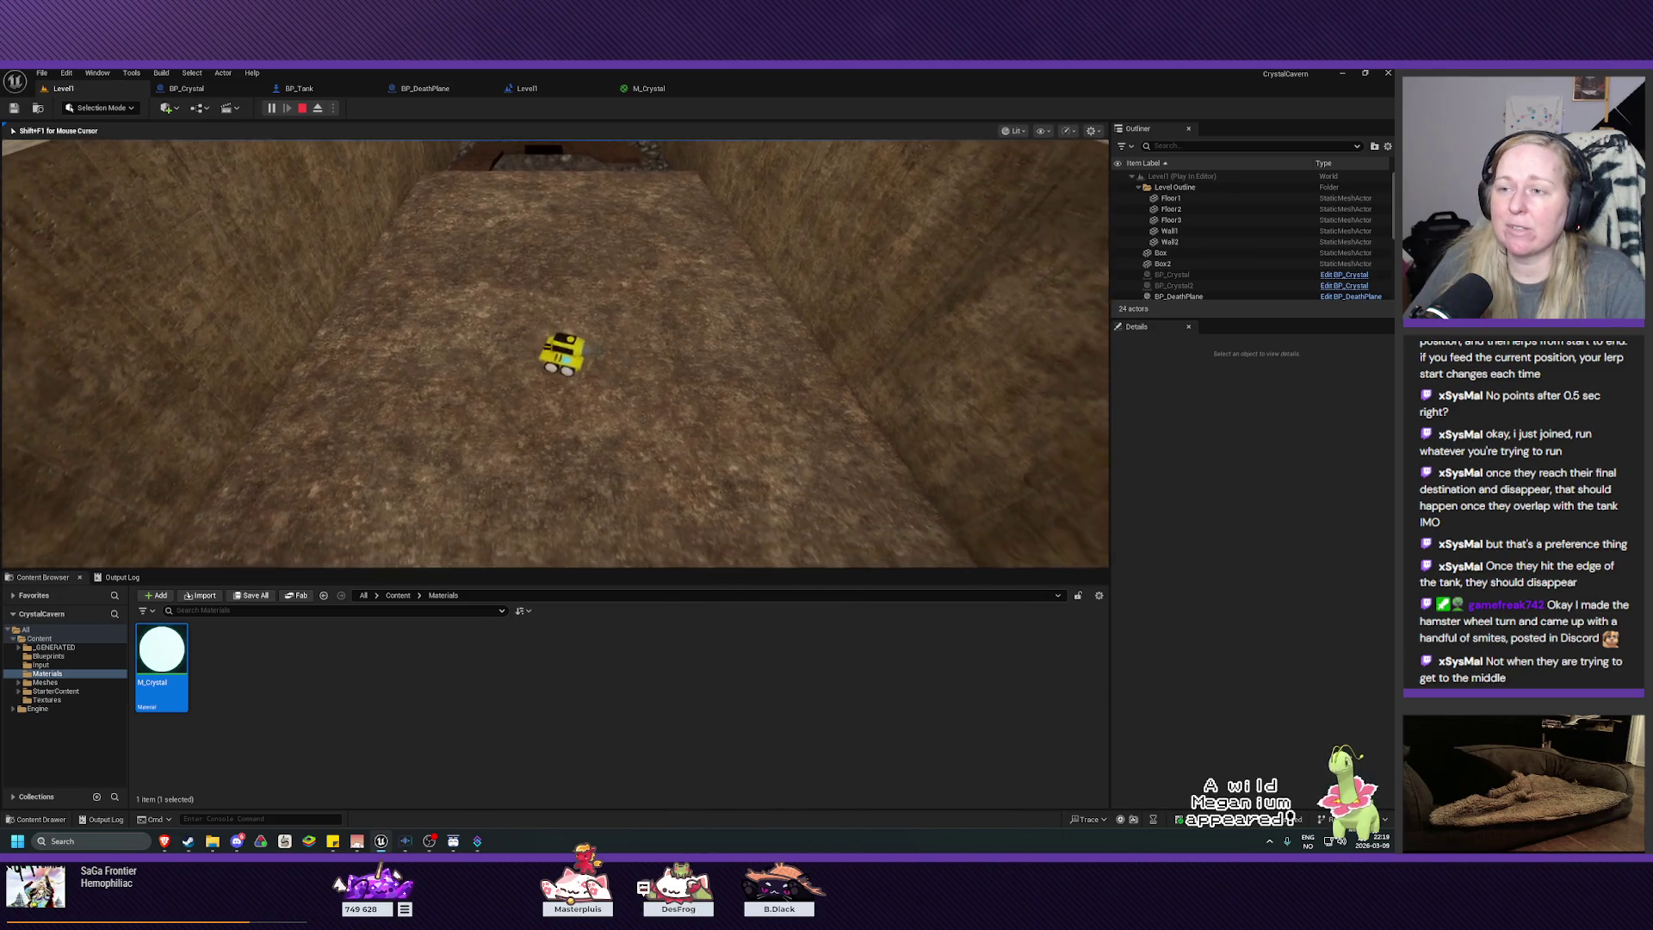
{"action": "key", "text": "w"}
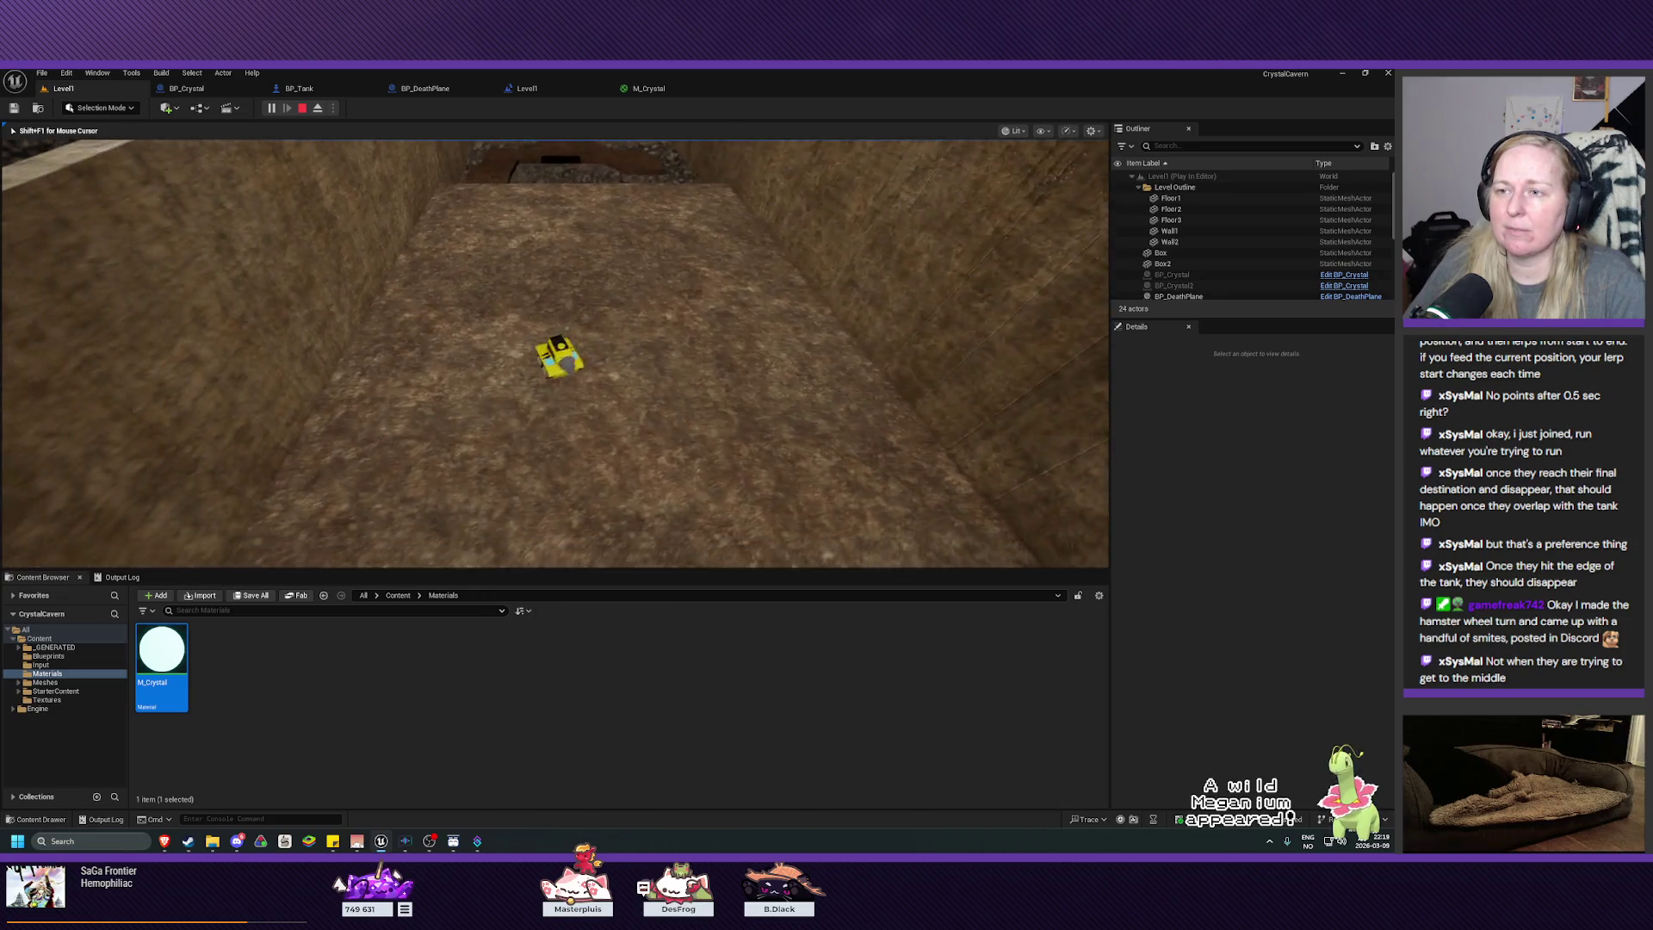
{"action": "key", "text": "d"}
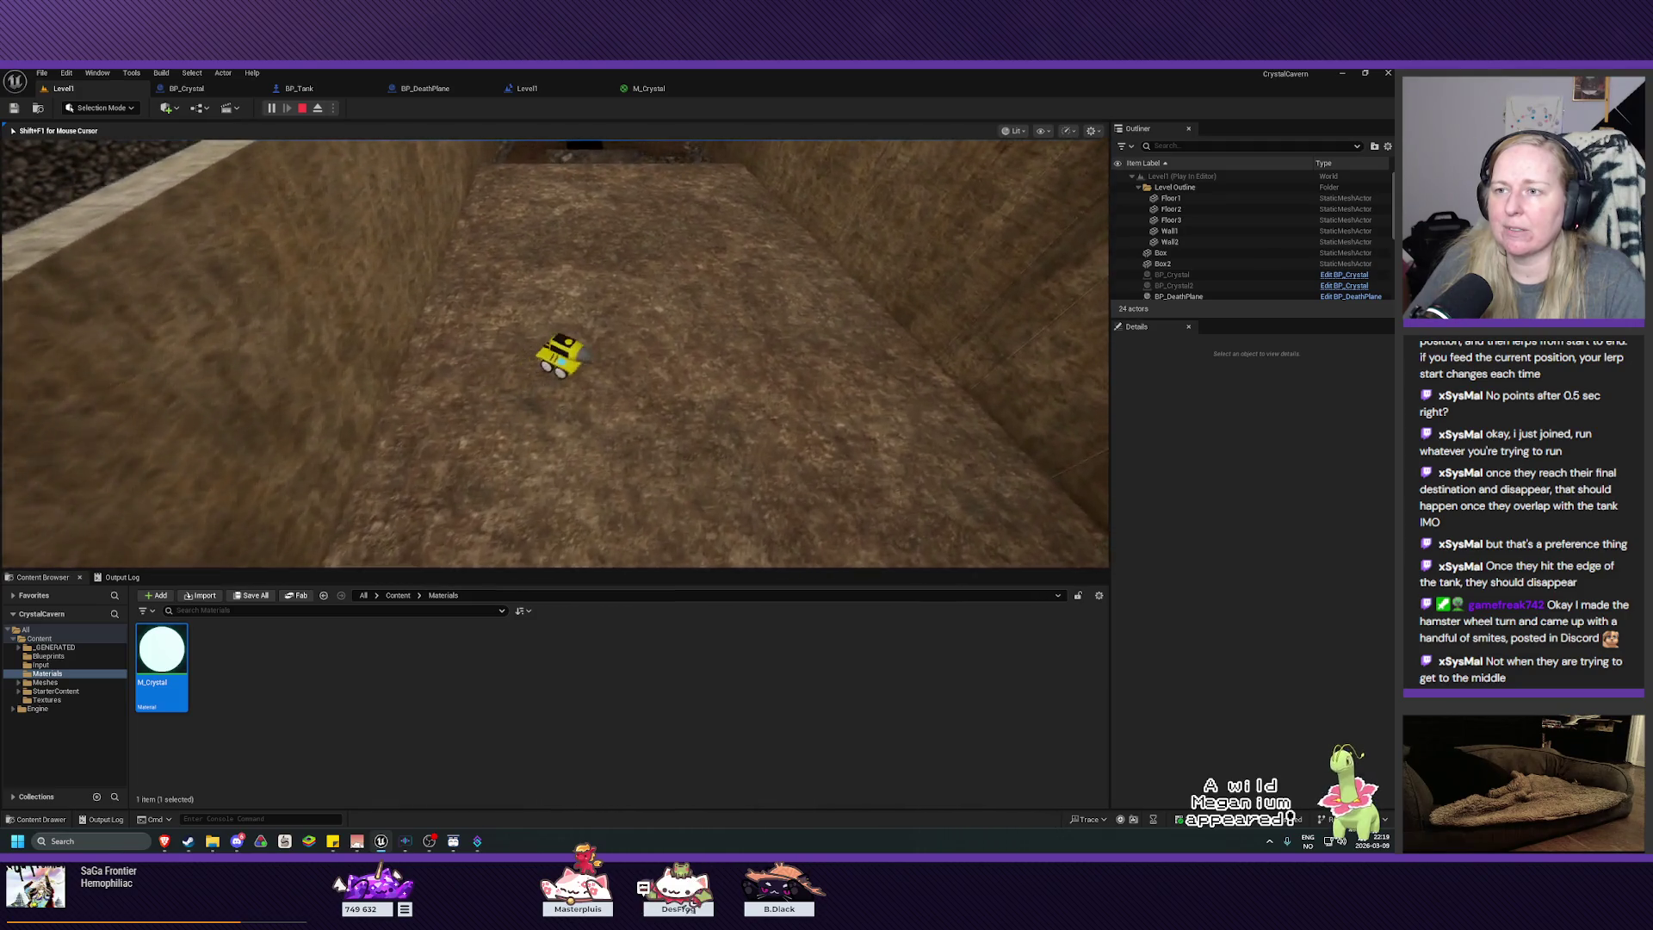
{"action": "key", "text": "Escape"}
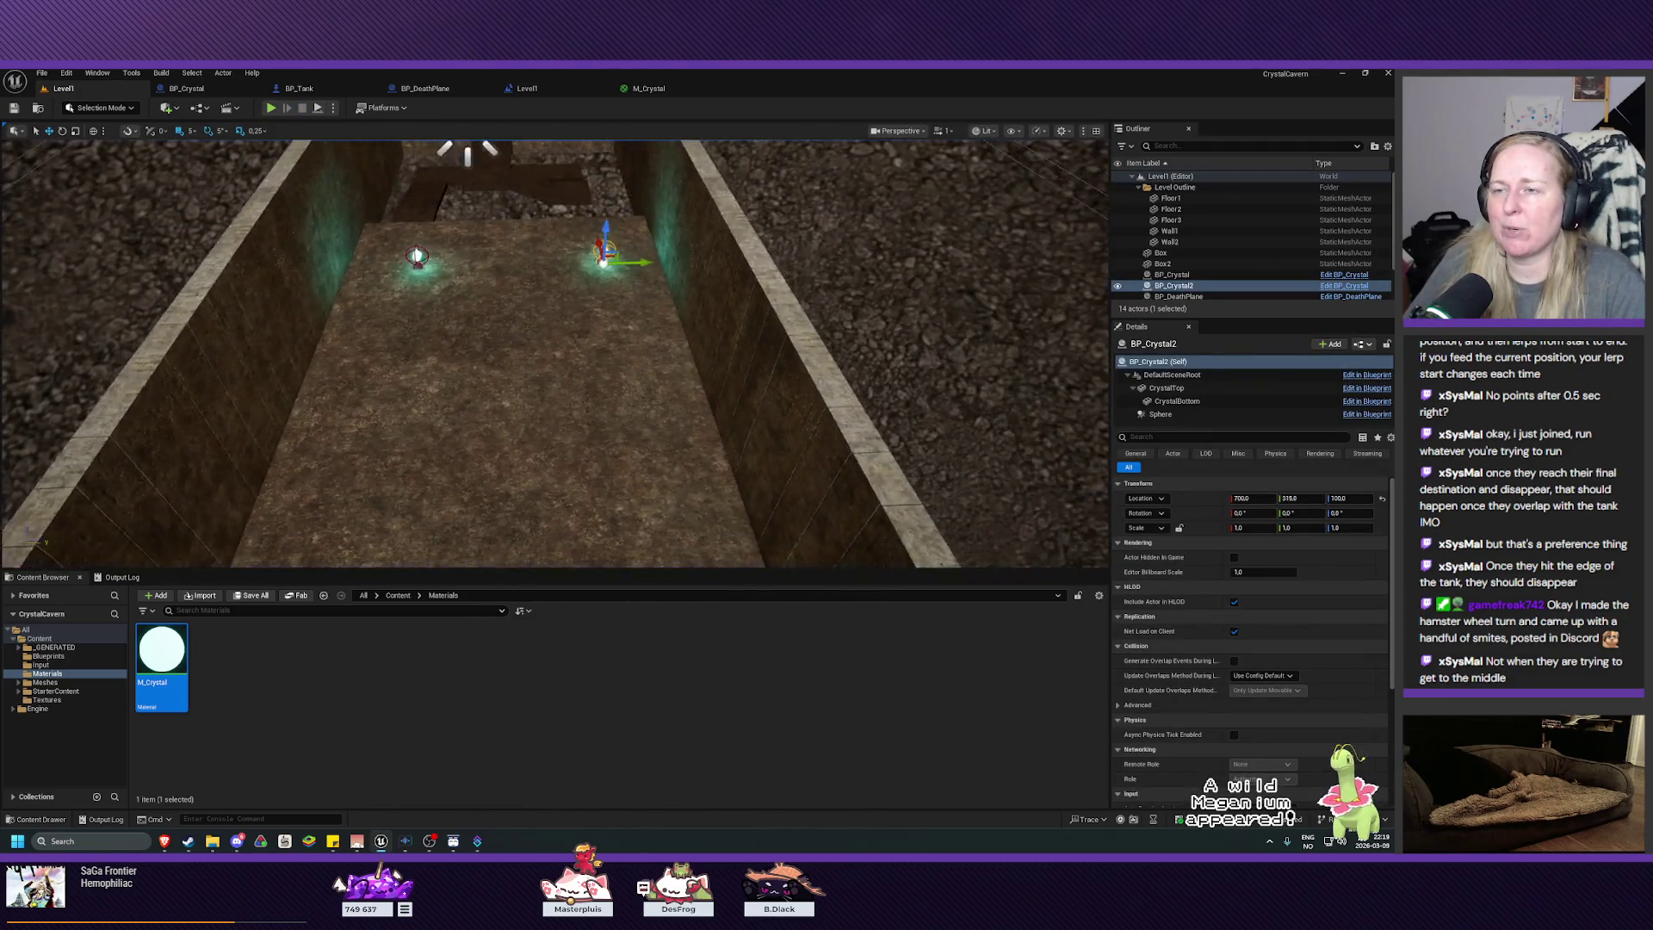
{"action": "key", "text": "Down"}
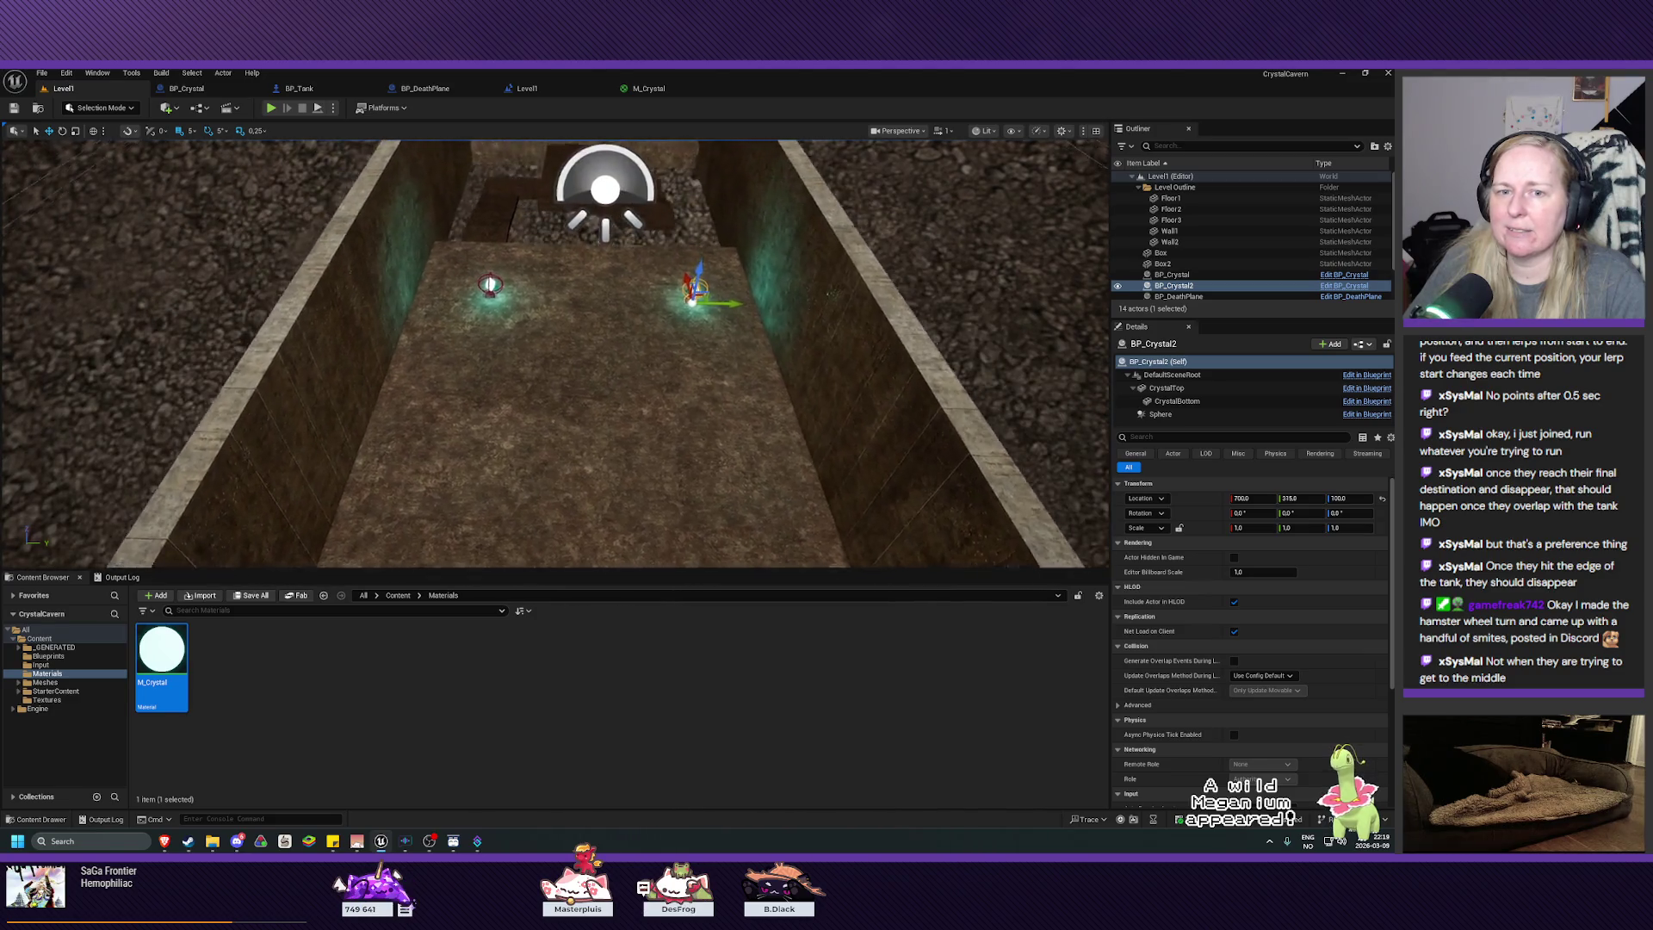
{"action": "key", "text": "Up"}
{"action": "key", "text": "Up"}
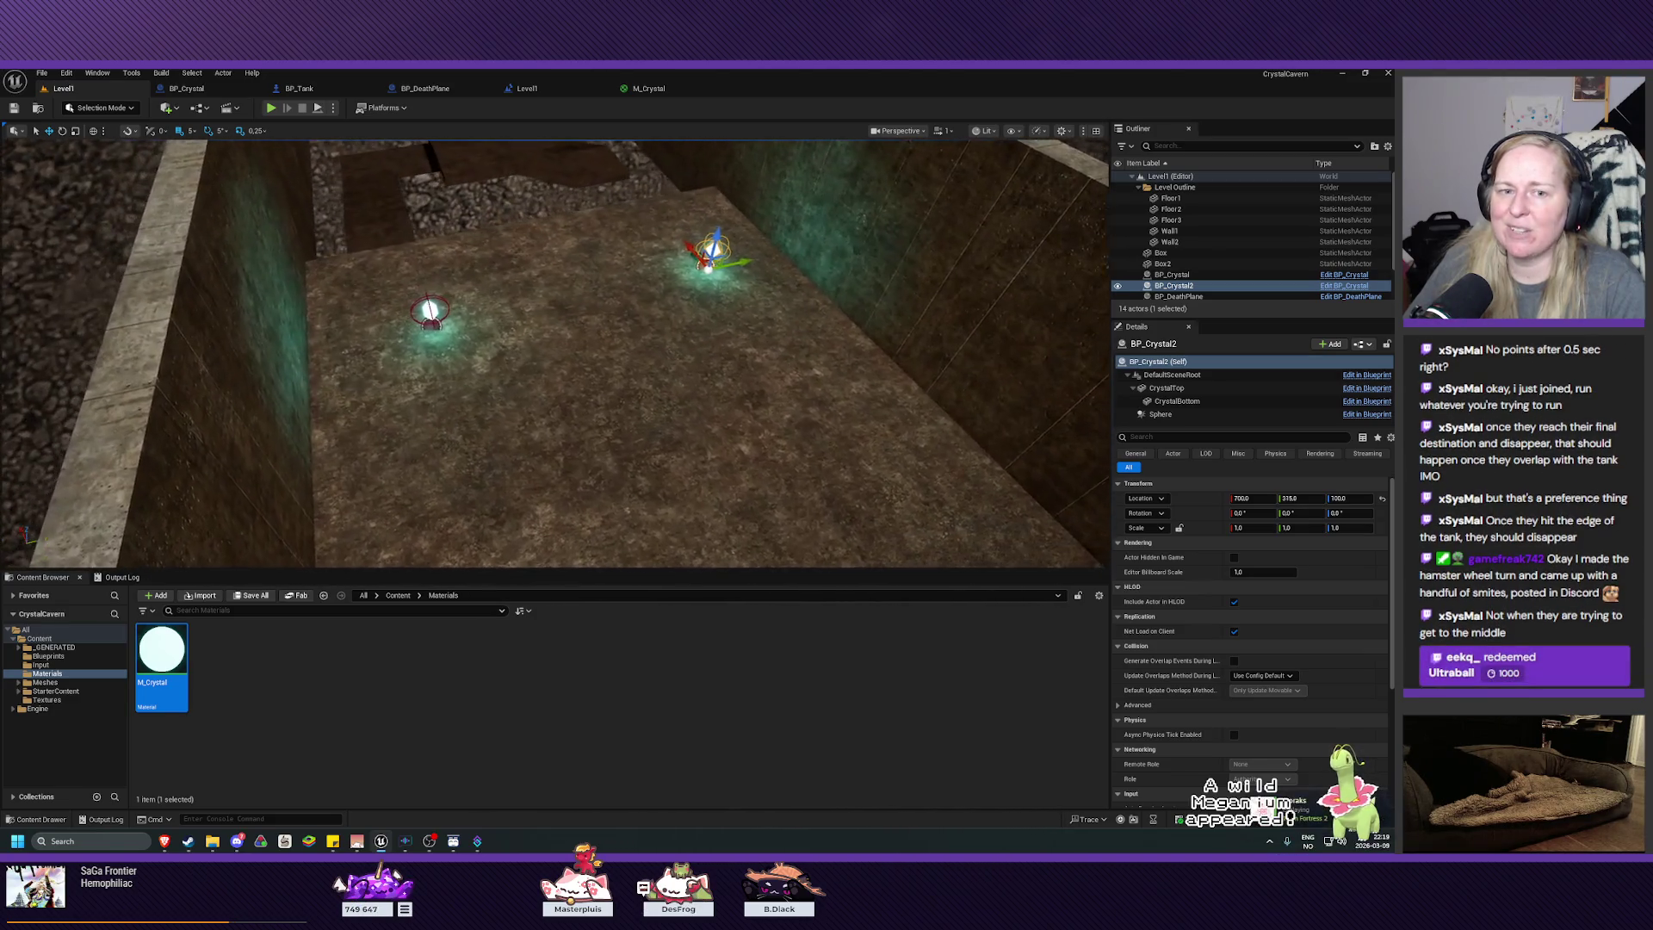
{"action": "key", "text": "Down"}
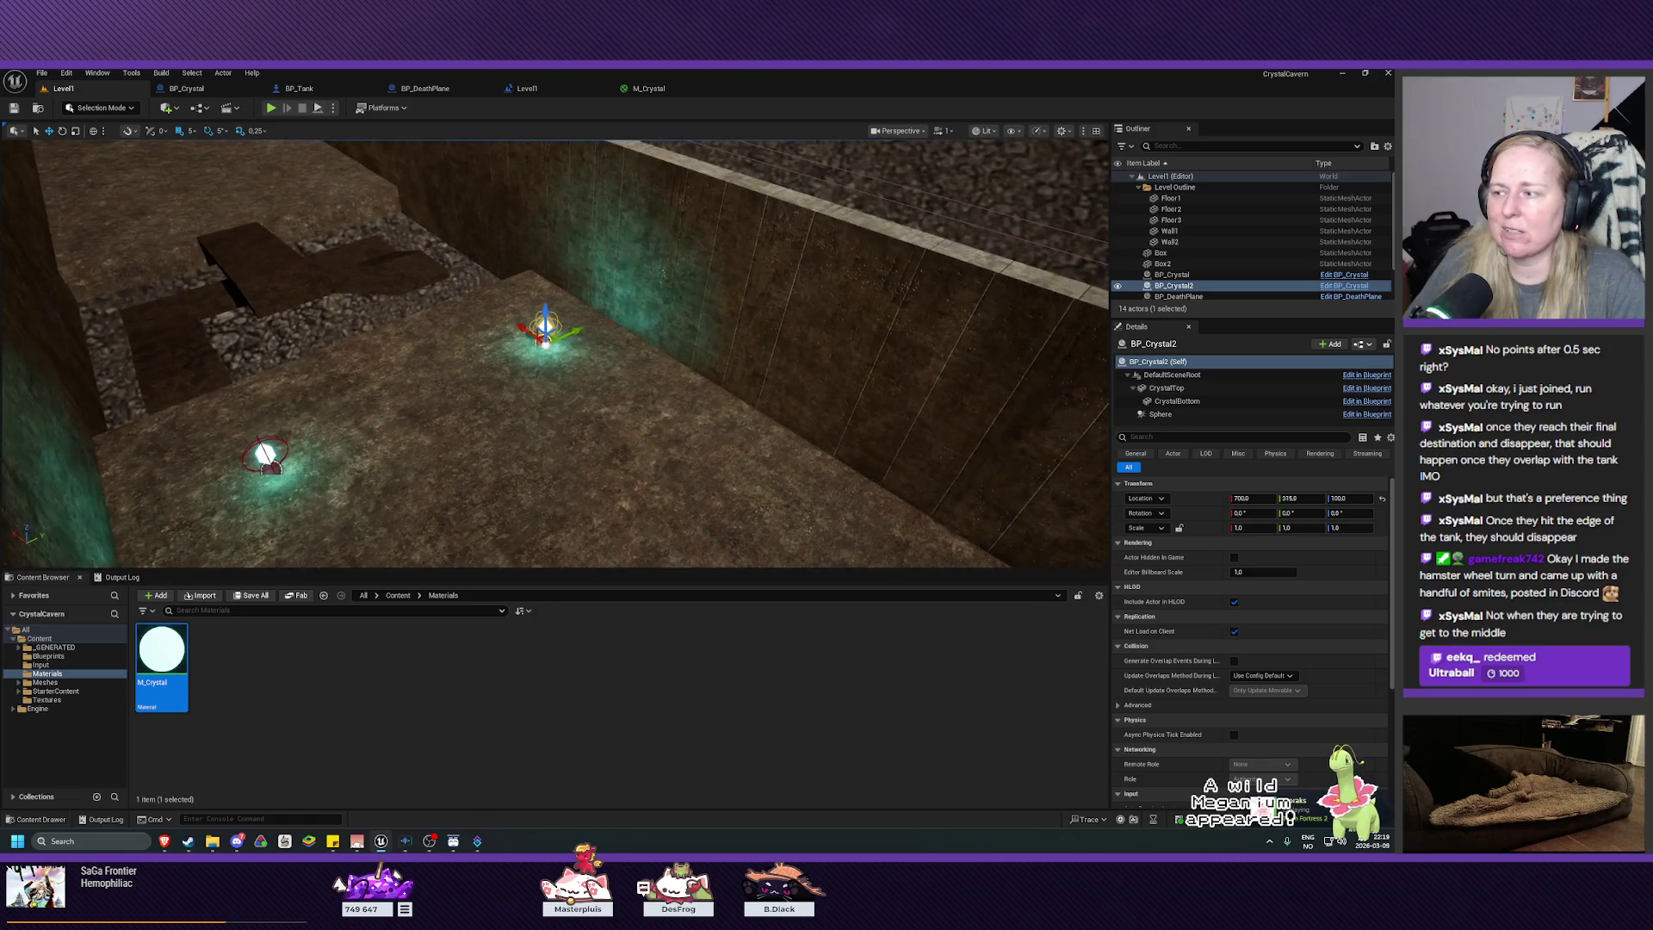
{"action": "key", "text": "Left"}
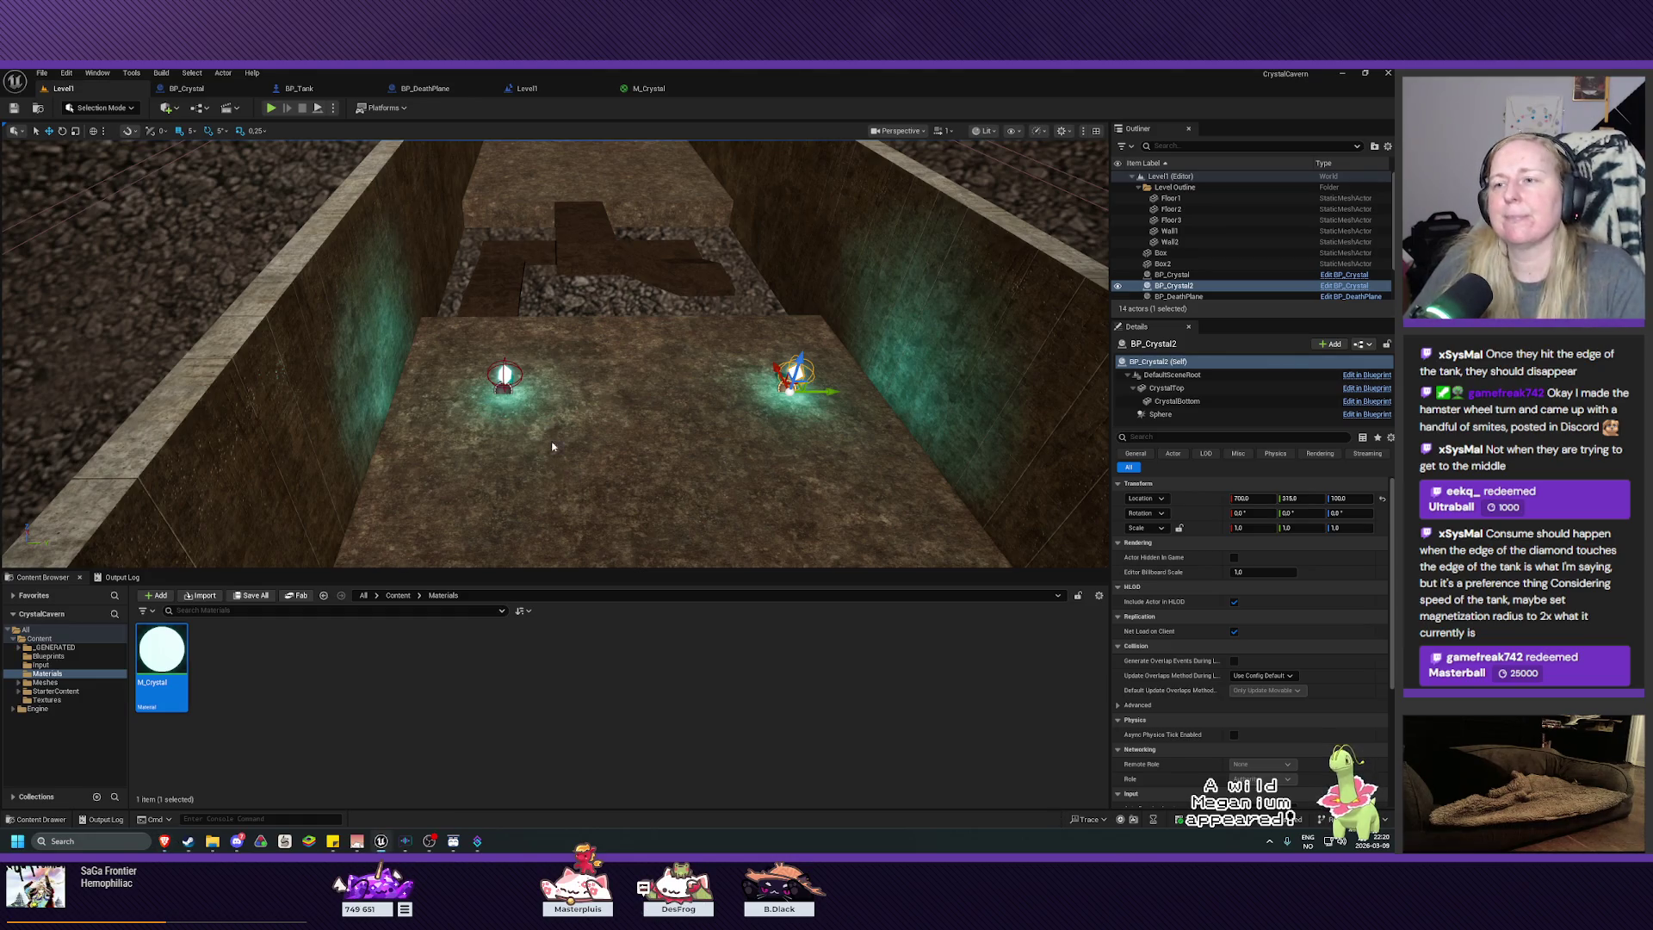
{"action": "right_click", "coordinate": [546, 440]}
{"action": "left_click", "coordinate": [587, 384]}
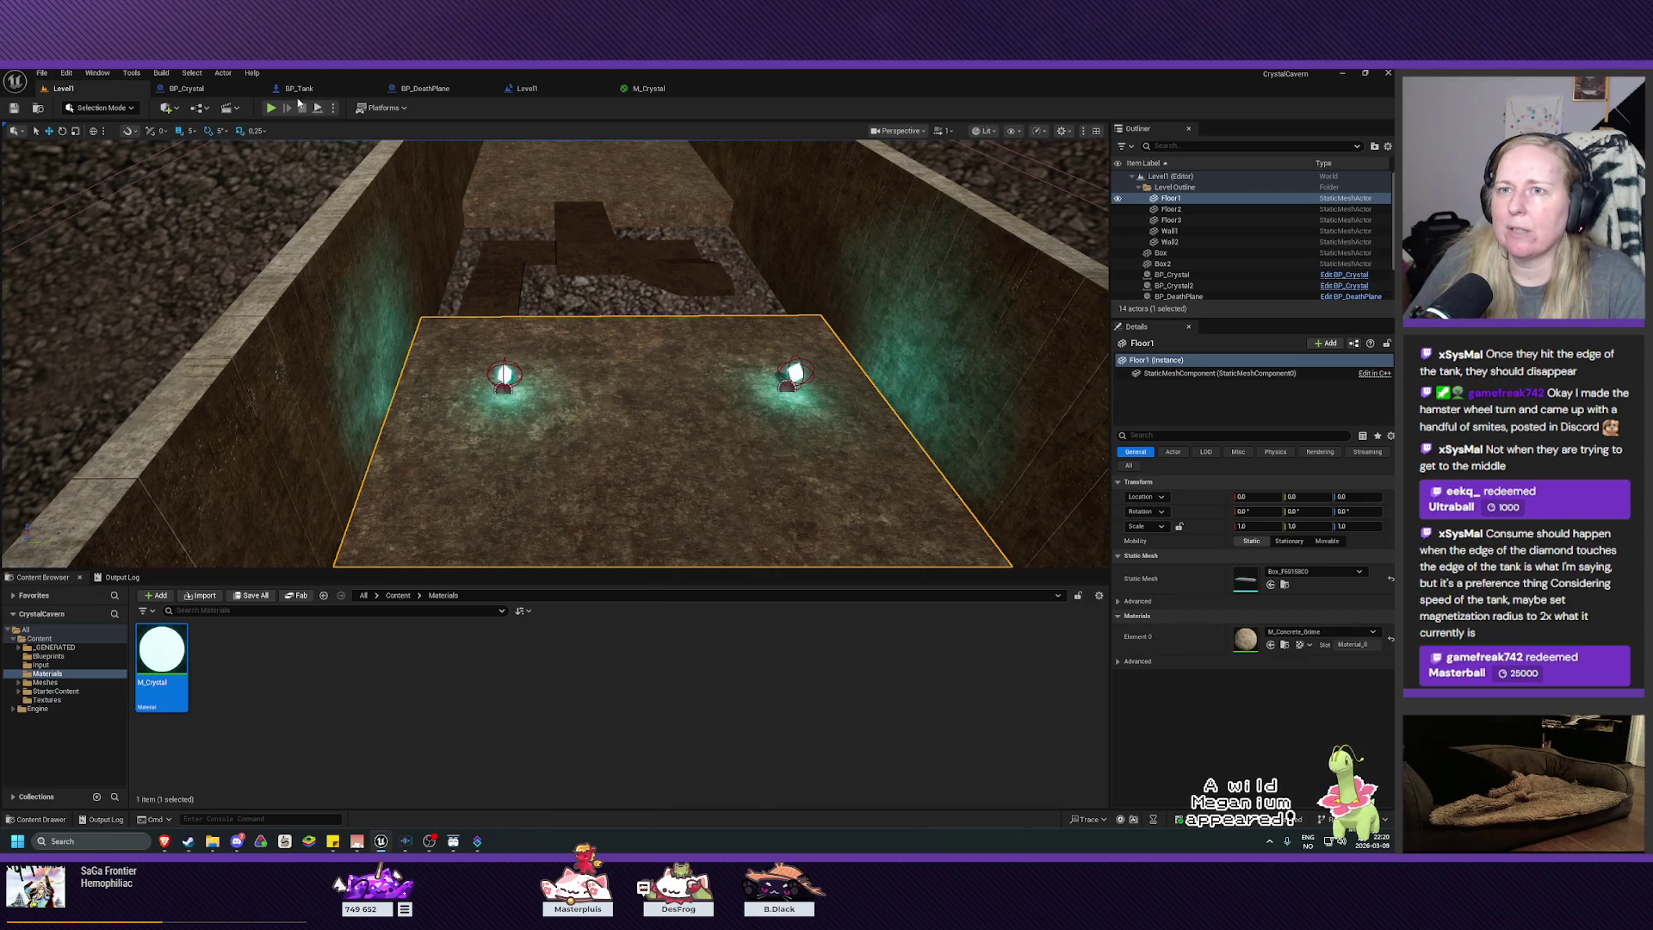
Step: Switch from BP_Tank to BP_Crystal's Event Graph and pan to the Timeline and Destroy Actor nodes
{"action": "left_click", "coordinate": [299, 90]}
{"action": "left_click", "coordinate": [186, 89]}
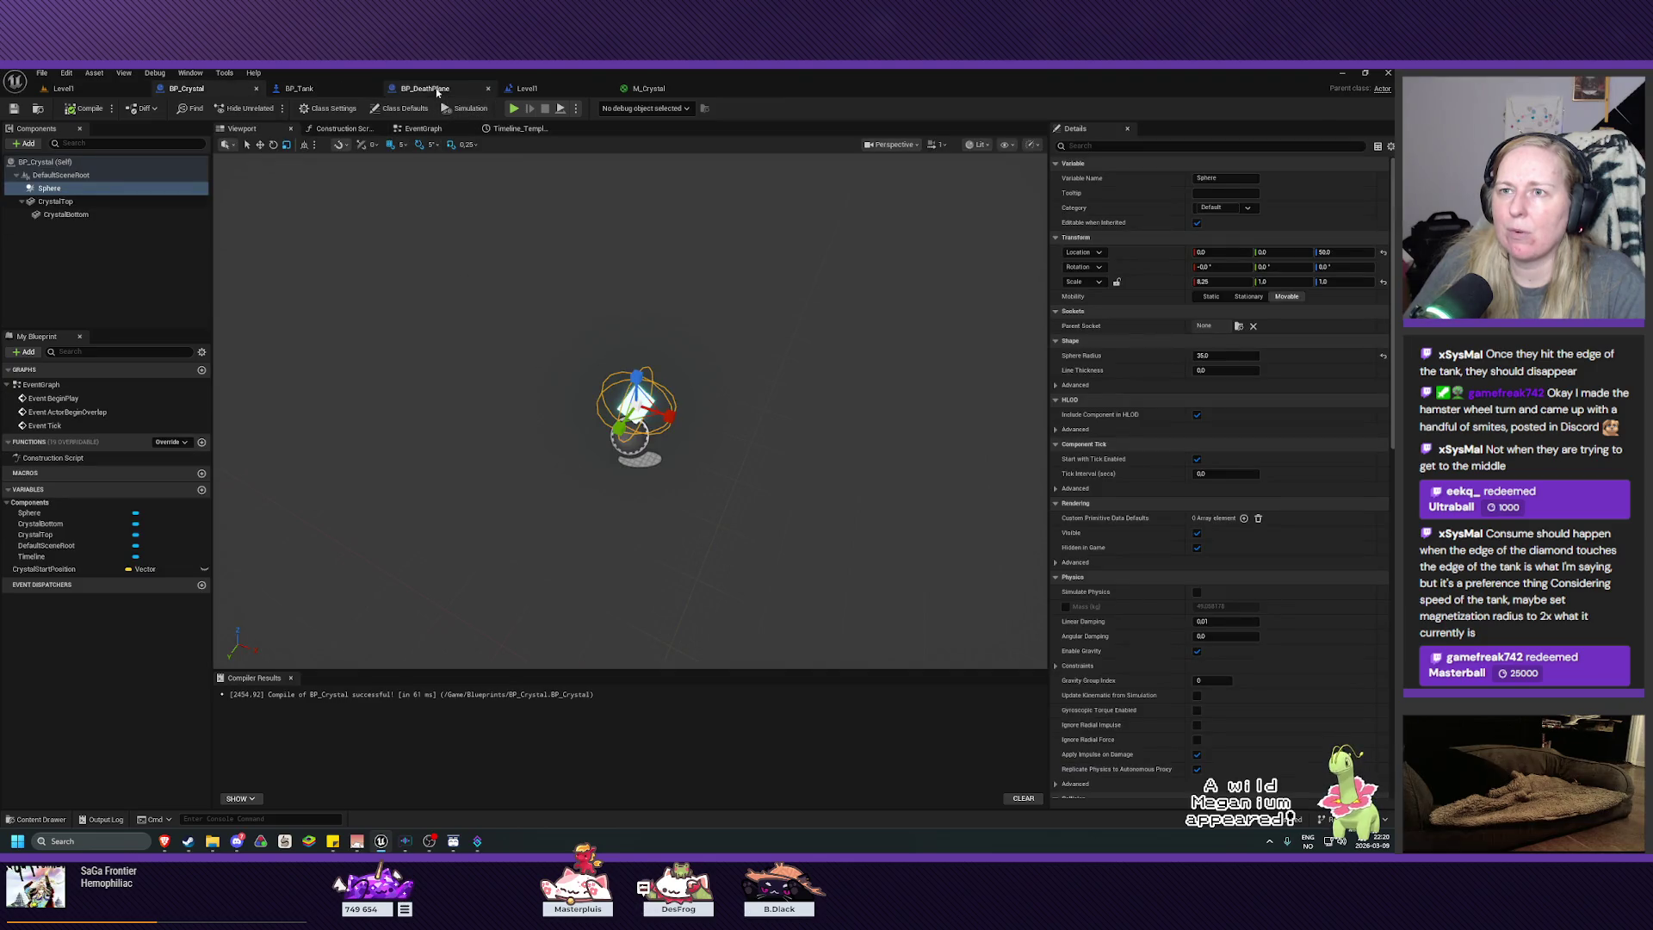
{"action": "left_click", "coordinate": [316, 90]}
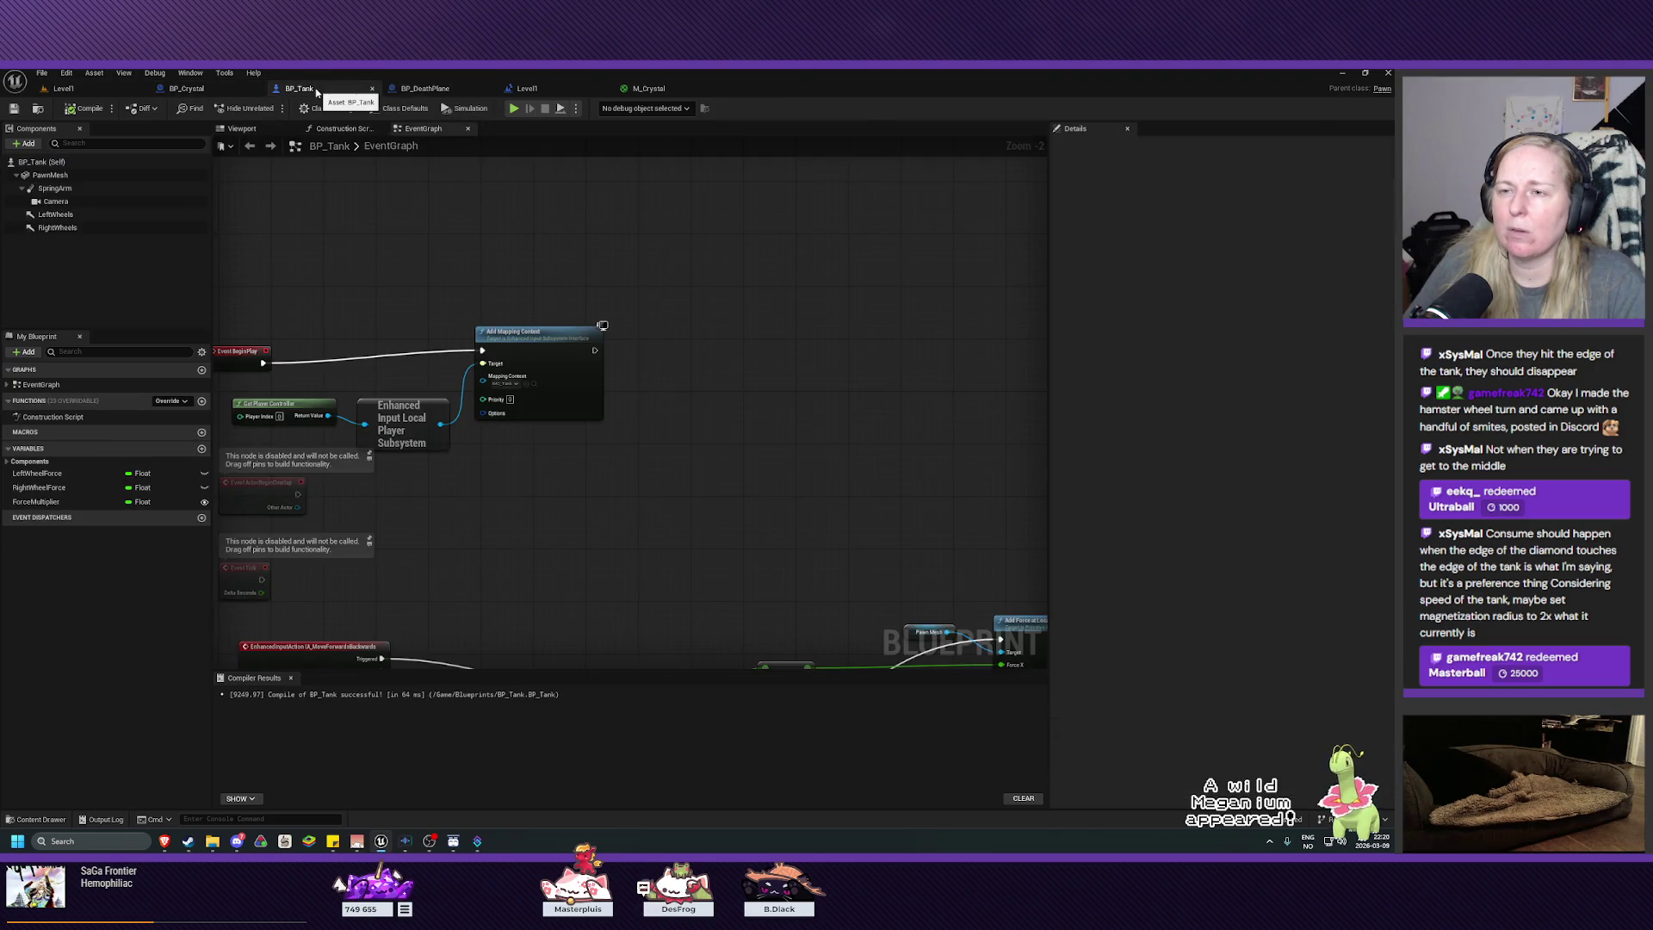
{"action": "left_click", "coordinate": [187, 89]}
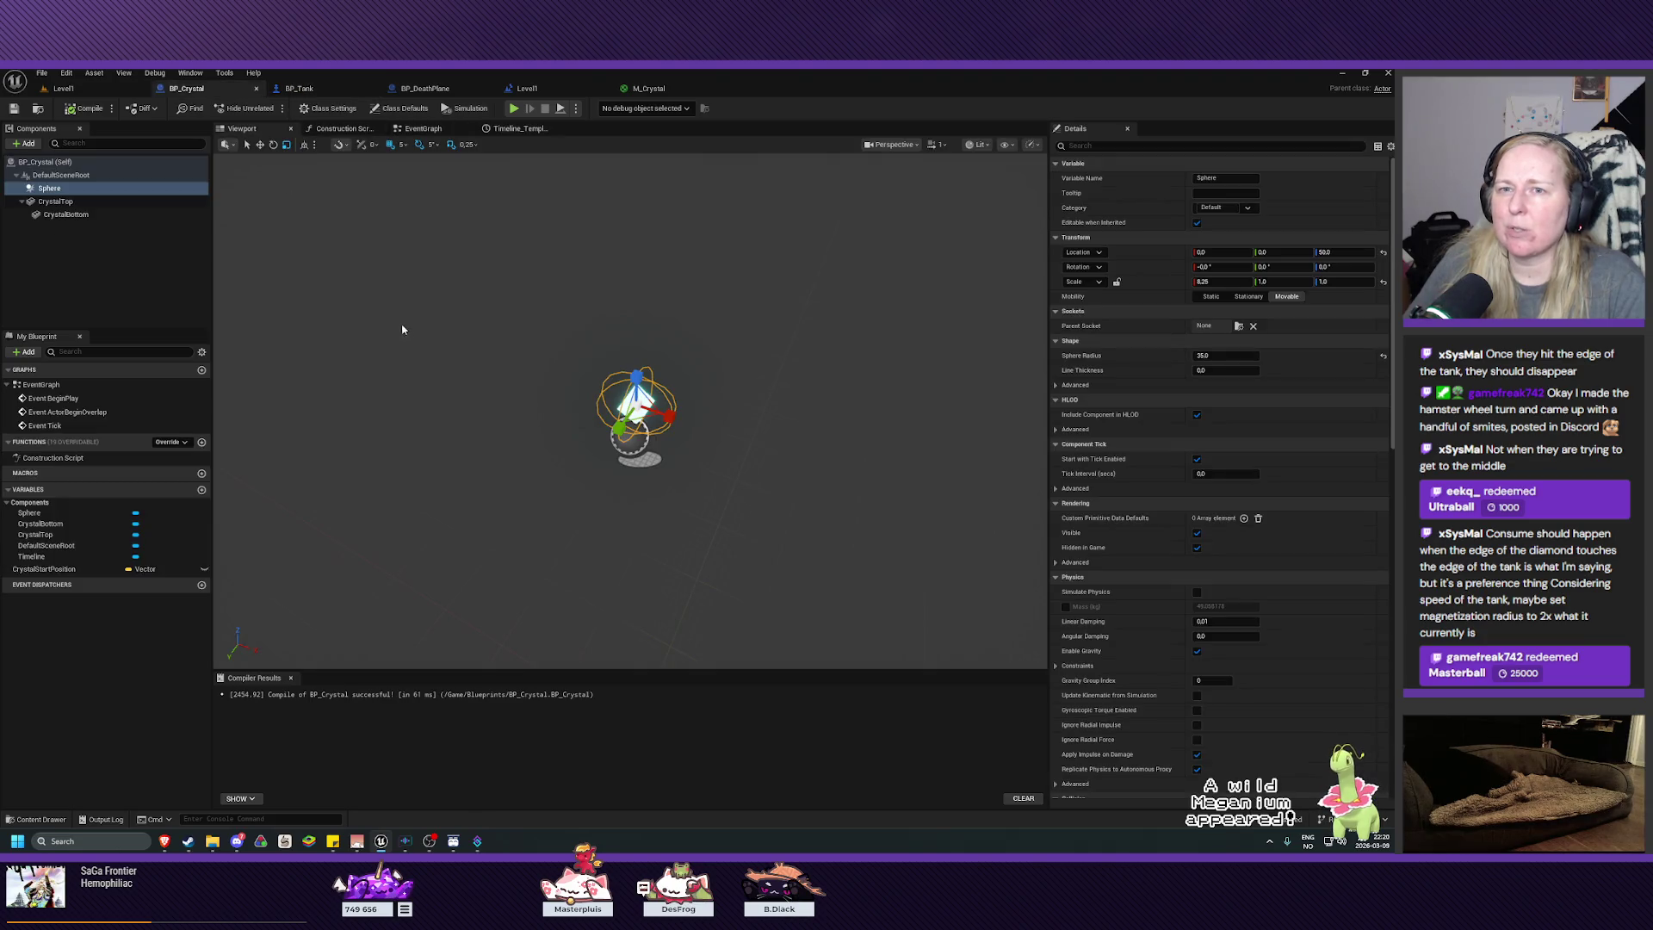
{"action": "left_click", "coordinate": [421, 128]}
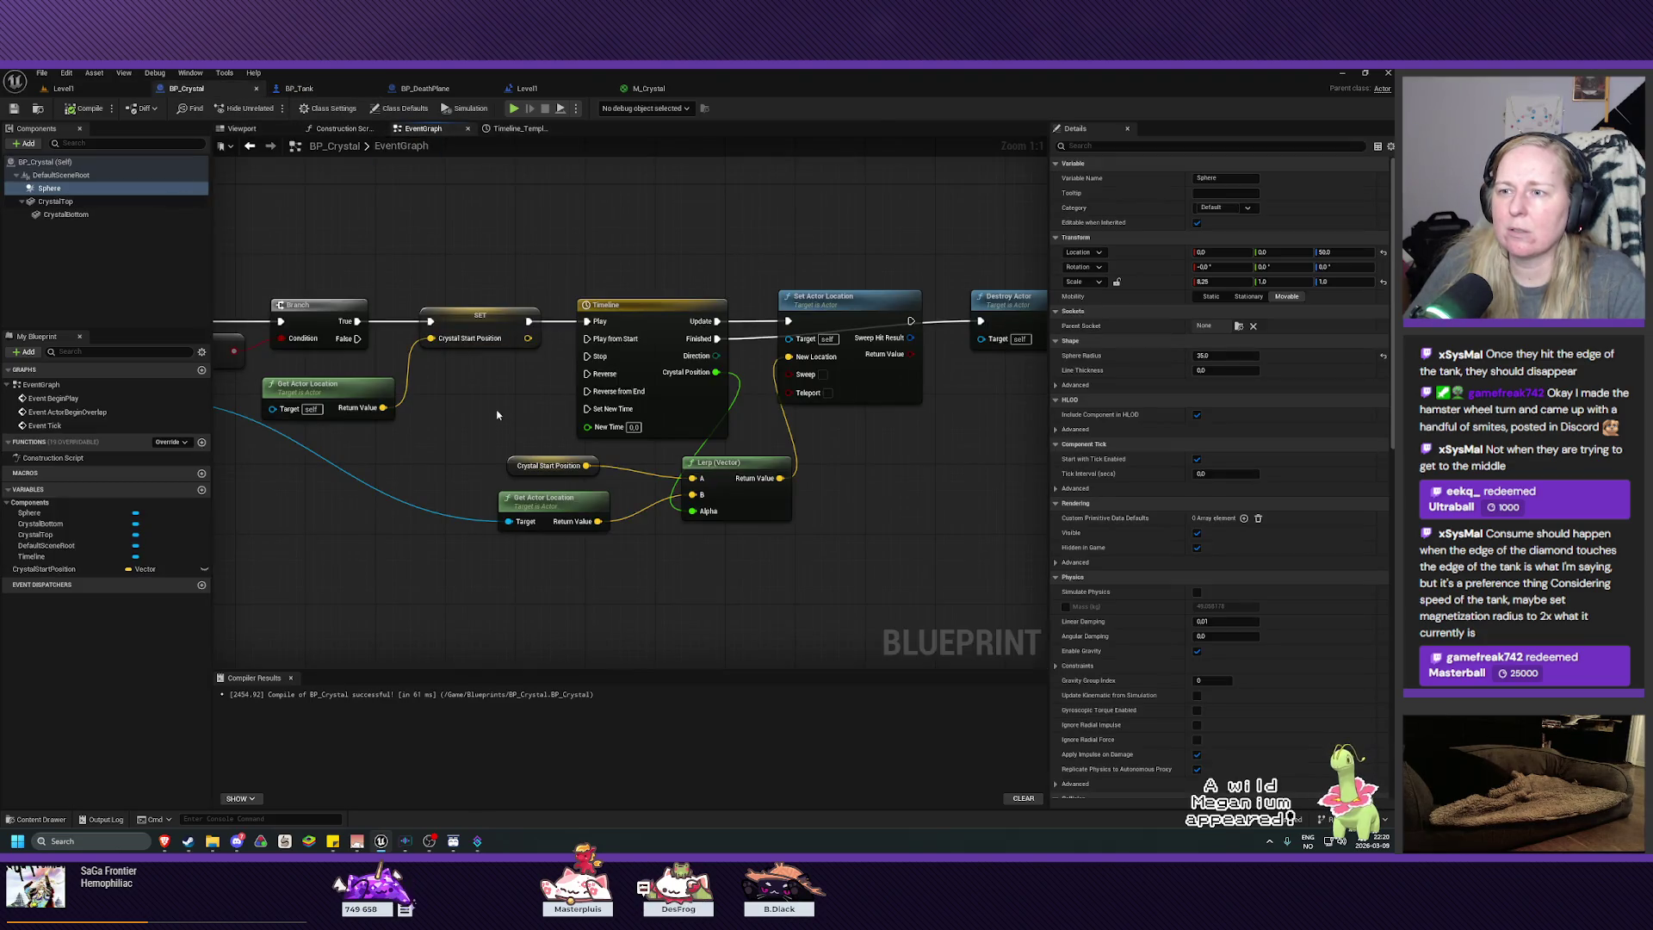
{"action": "left_click_drag", "start_coordinate": [497, 415], "coordinate": [477, 372]}
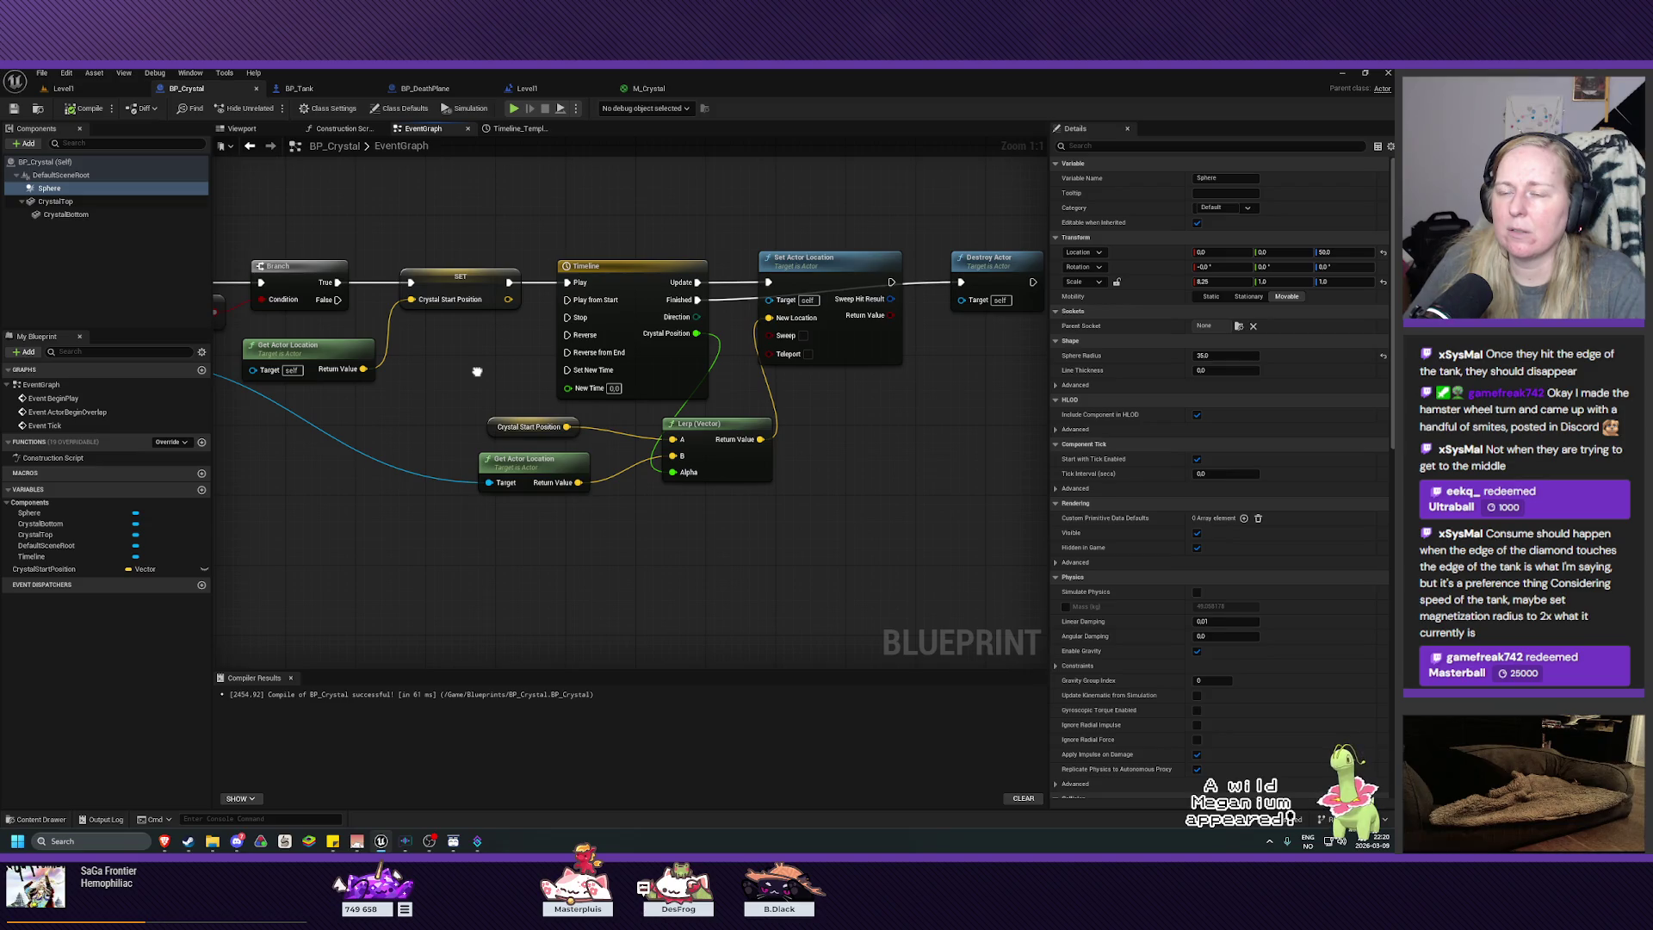
{"action": "left_click_drag", "start_coordinate": [477, 372], "coordinate": [488, 418]}
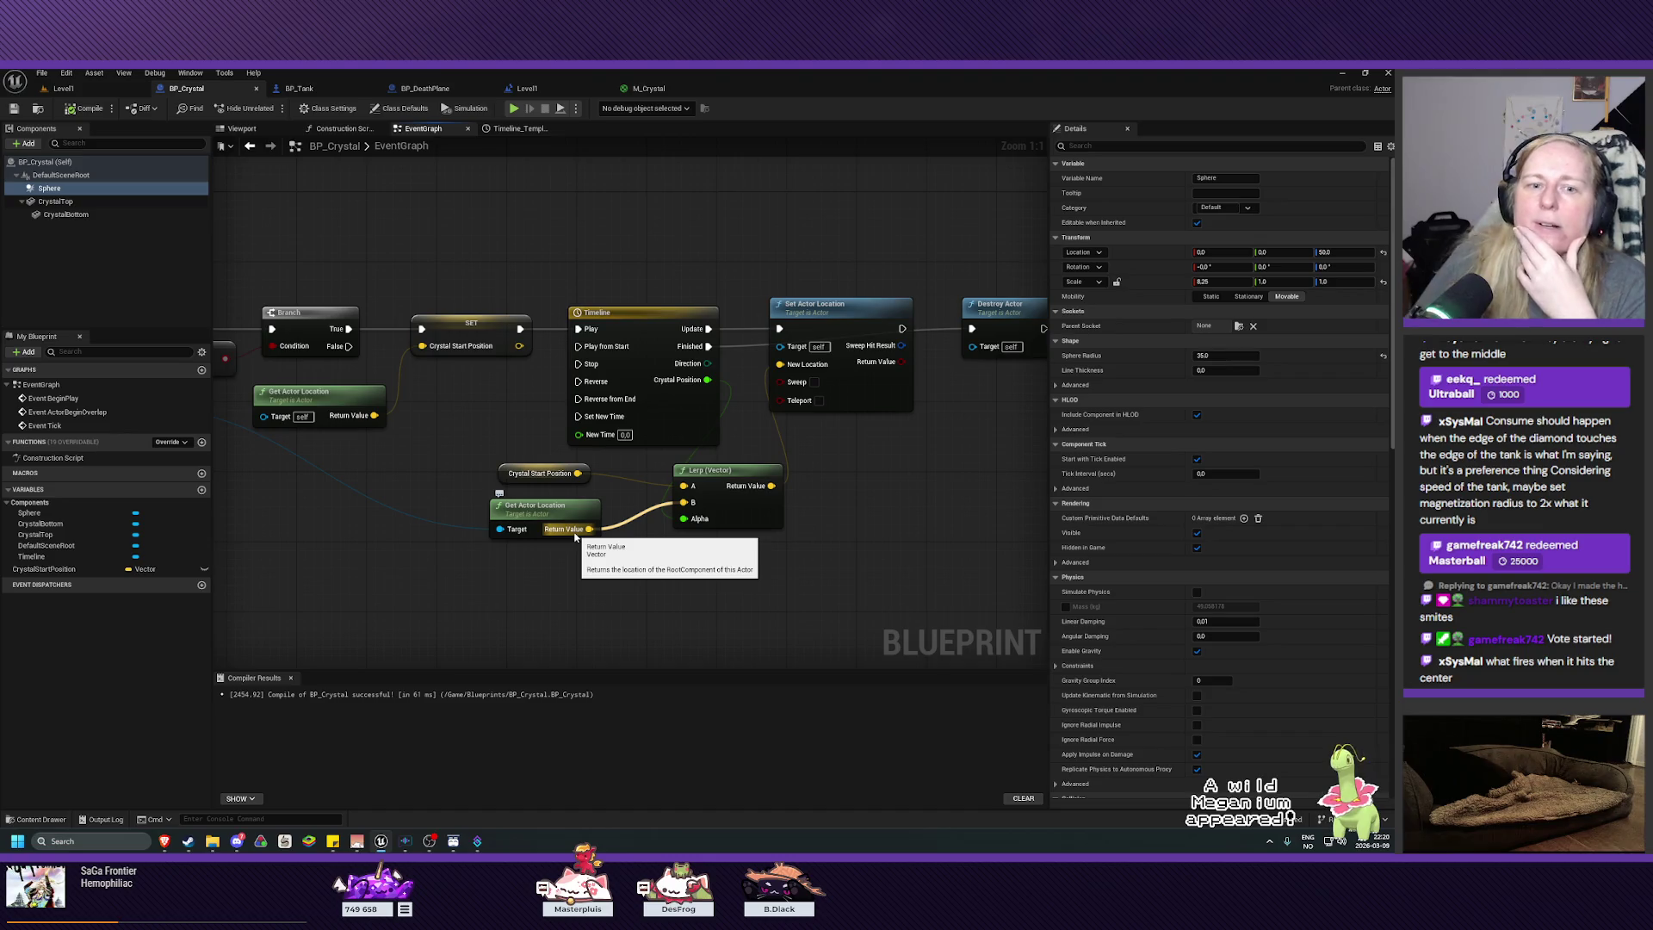
{"action": "mouse_move", "coordinate": [676, 558]}
{"action": "left_mouse_down"}
{"action": "mouse_move", "coordinate": [597, 565]}
{"action": "mouse_move", "coordinate": [576, 587]}
{"action": "left_mouse_up"}
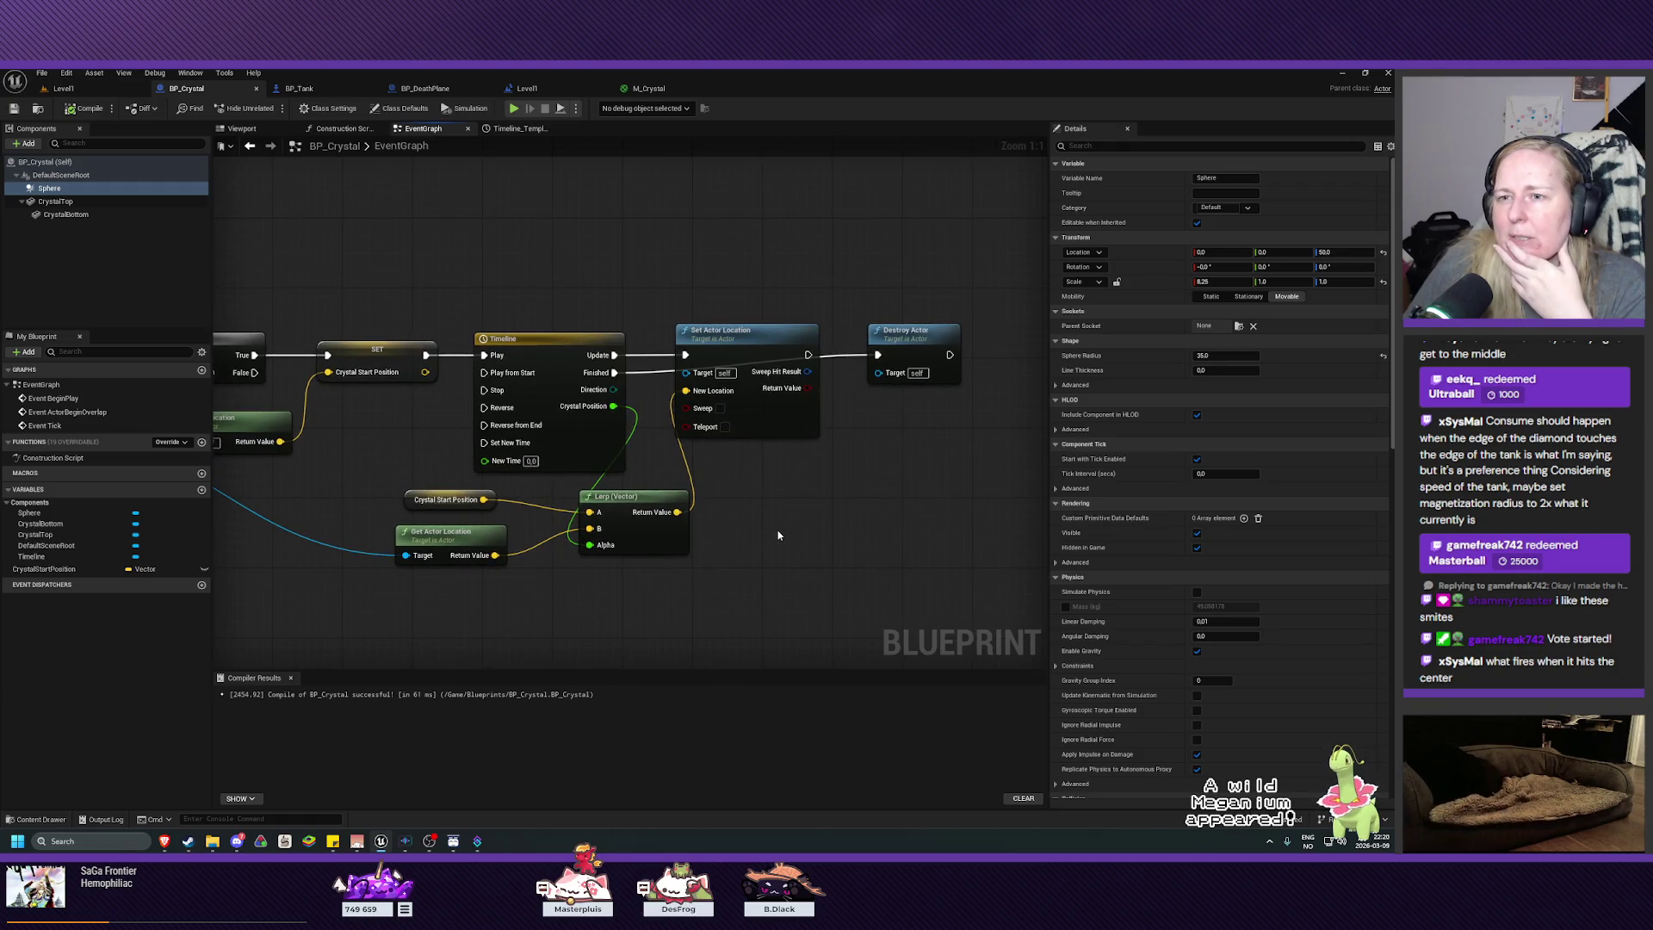
{"action": "mouse_move", "coordinate": [818, 513]}
{"action": "left_mouse_down"}
{"action": "mouse_move", "coordinate": [781, 548]}
{"action": "mouse_move", "coordinate": [684, 549]}
{"action": "left_mouse_up"}
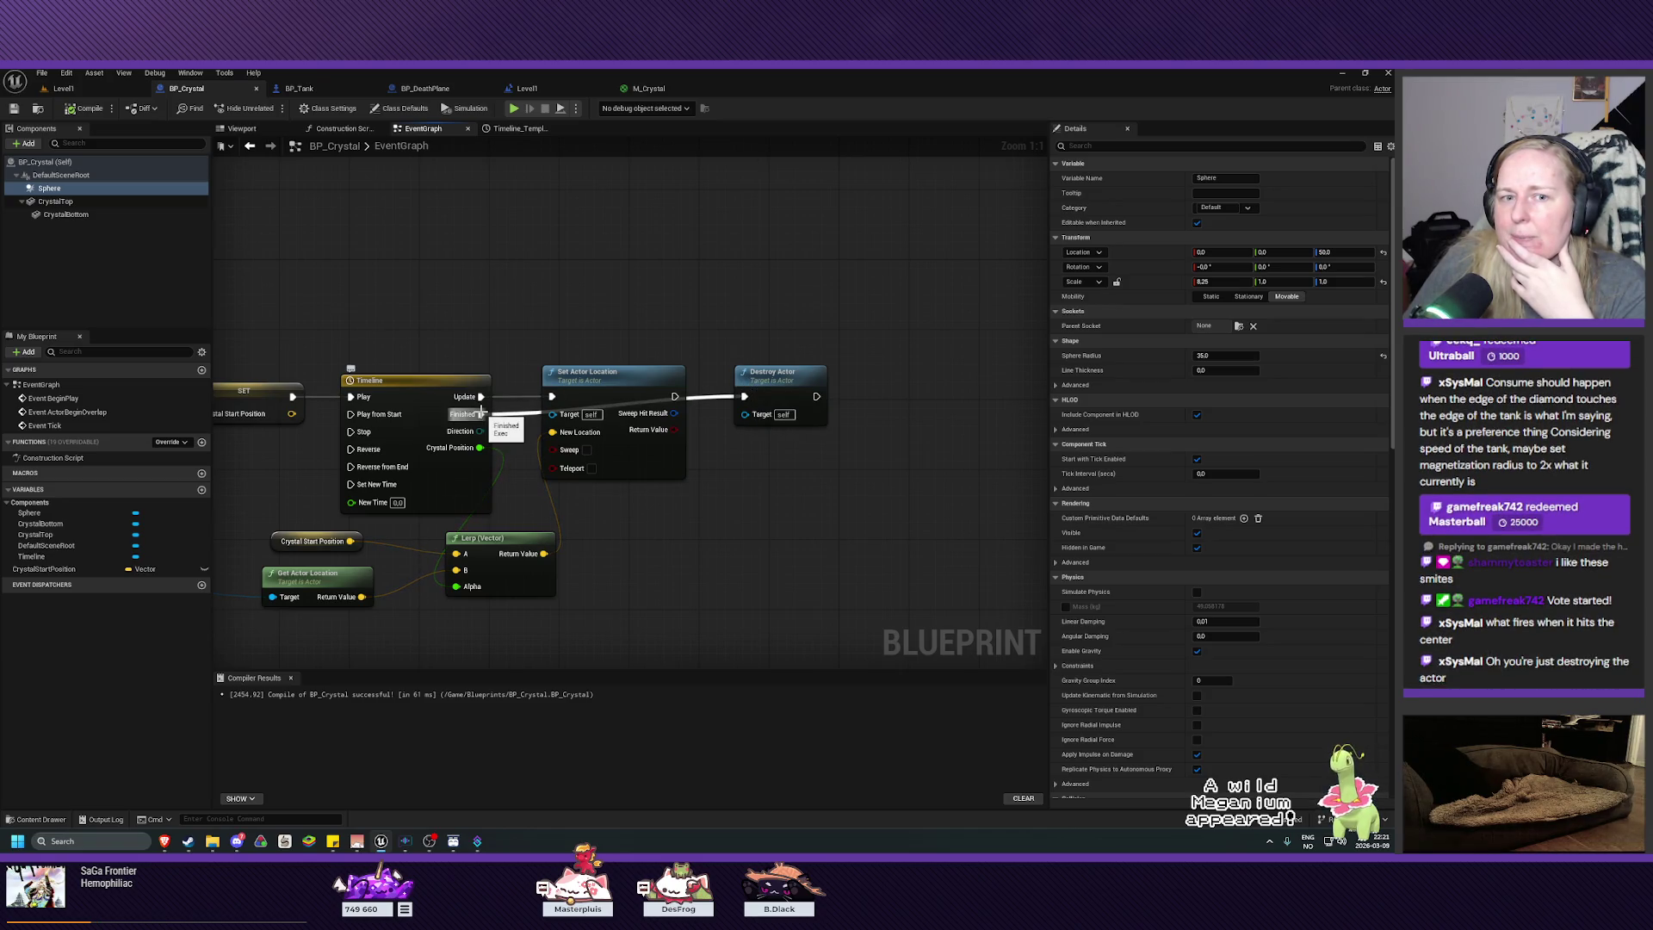
{"action": "mouse_move", "coordinate": [675, 573]}
{"action": "left_mouse_down"}
{"action": "mouse_move", "coordinate": [775, 546]}
{"action": "mouse_move", "coordinate": [757, 525]}
{"action": "left_mouse_up"}
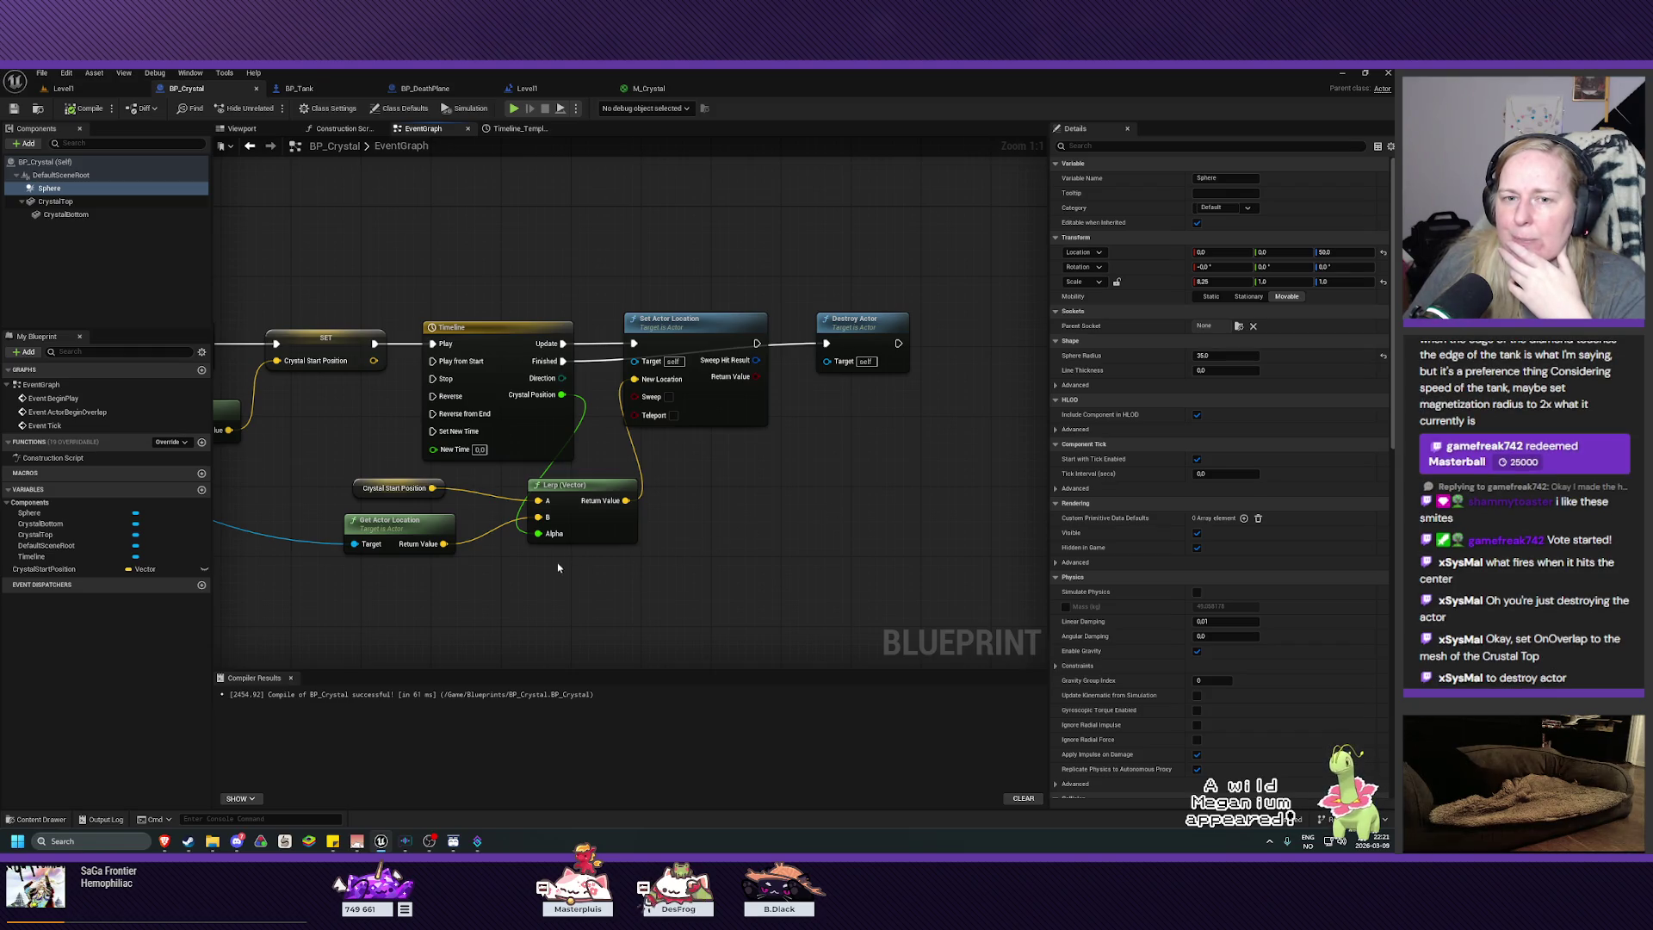
{"action": "mouse_move", "coordinate": [483, 578]}
{"action": "left_mouse_down"}
{"action": "mouse_move", "coordinate": [659, 571]}
{"action": "mouse_move", "coordinate": [979, 599]}
{"action": "mouse_move", "coordinate": [816, 580]}
{"action": "mouse_move", "coordinate": [456, 595]}
{"action": "mouse_move", "coordinate": [524, 597]}
{"action": "left_mouse_up"}
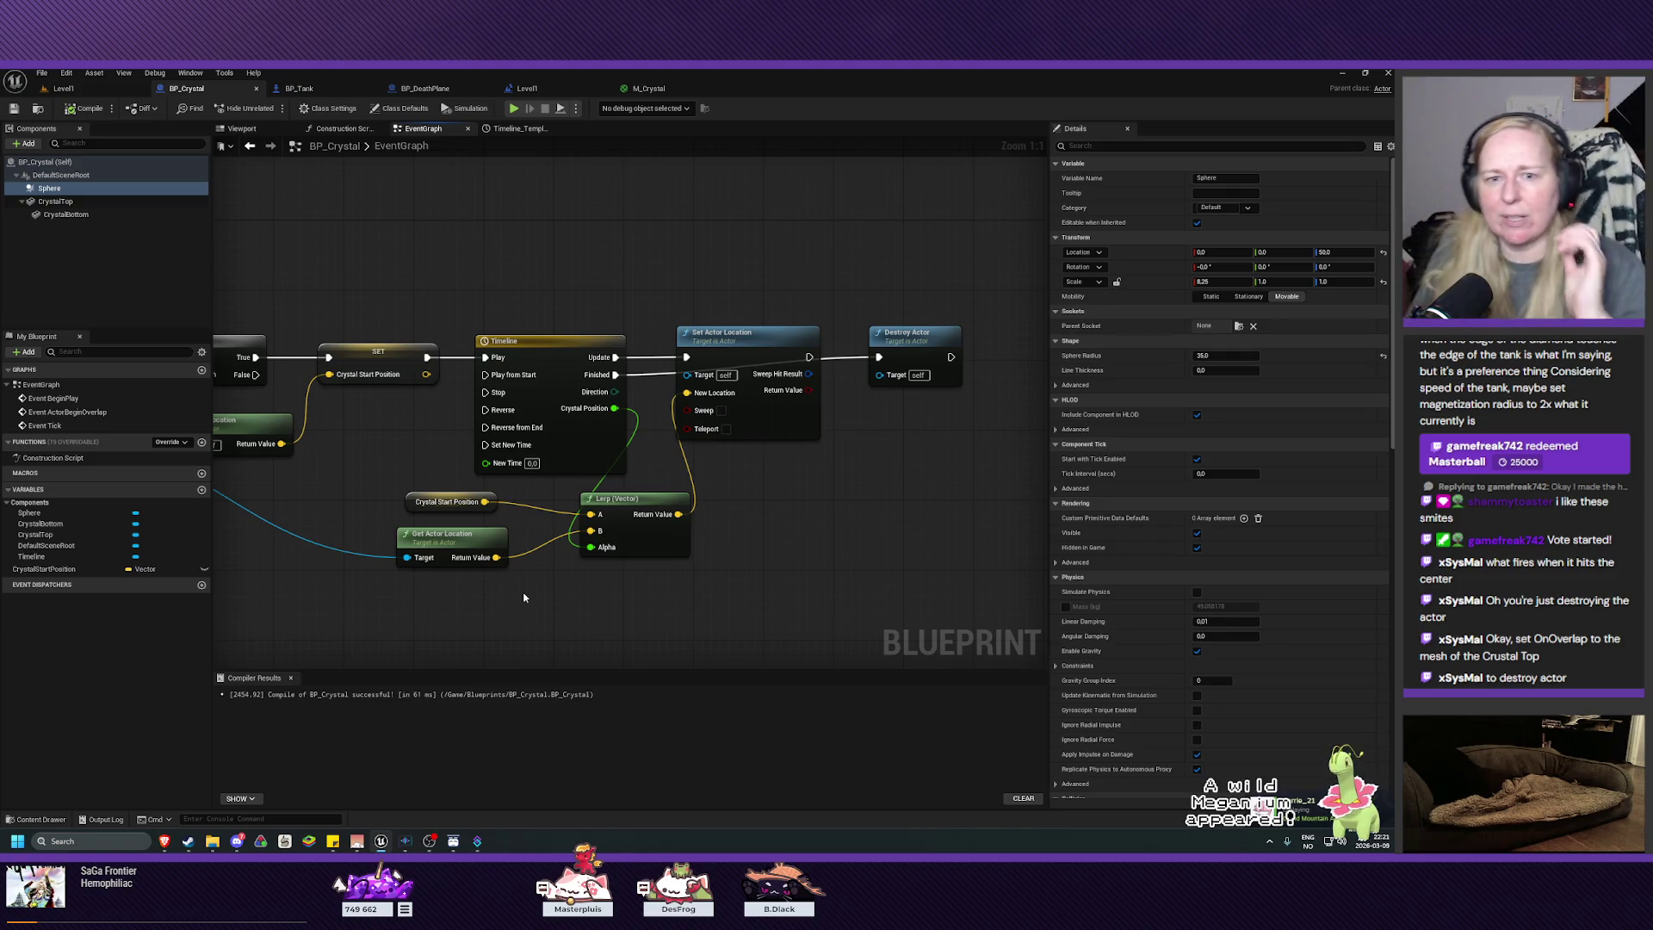
{"action": "mouse_move", "coordinate": [327, 491]}
{"action": "left_mouse_down"}
{"action": "mouse_move", "coordinate": [627, 461]}
{"action": "mouse_move", "coordinate": [731, 482]}
{"action": "left_mouse_up"}
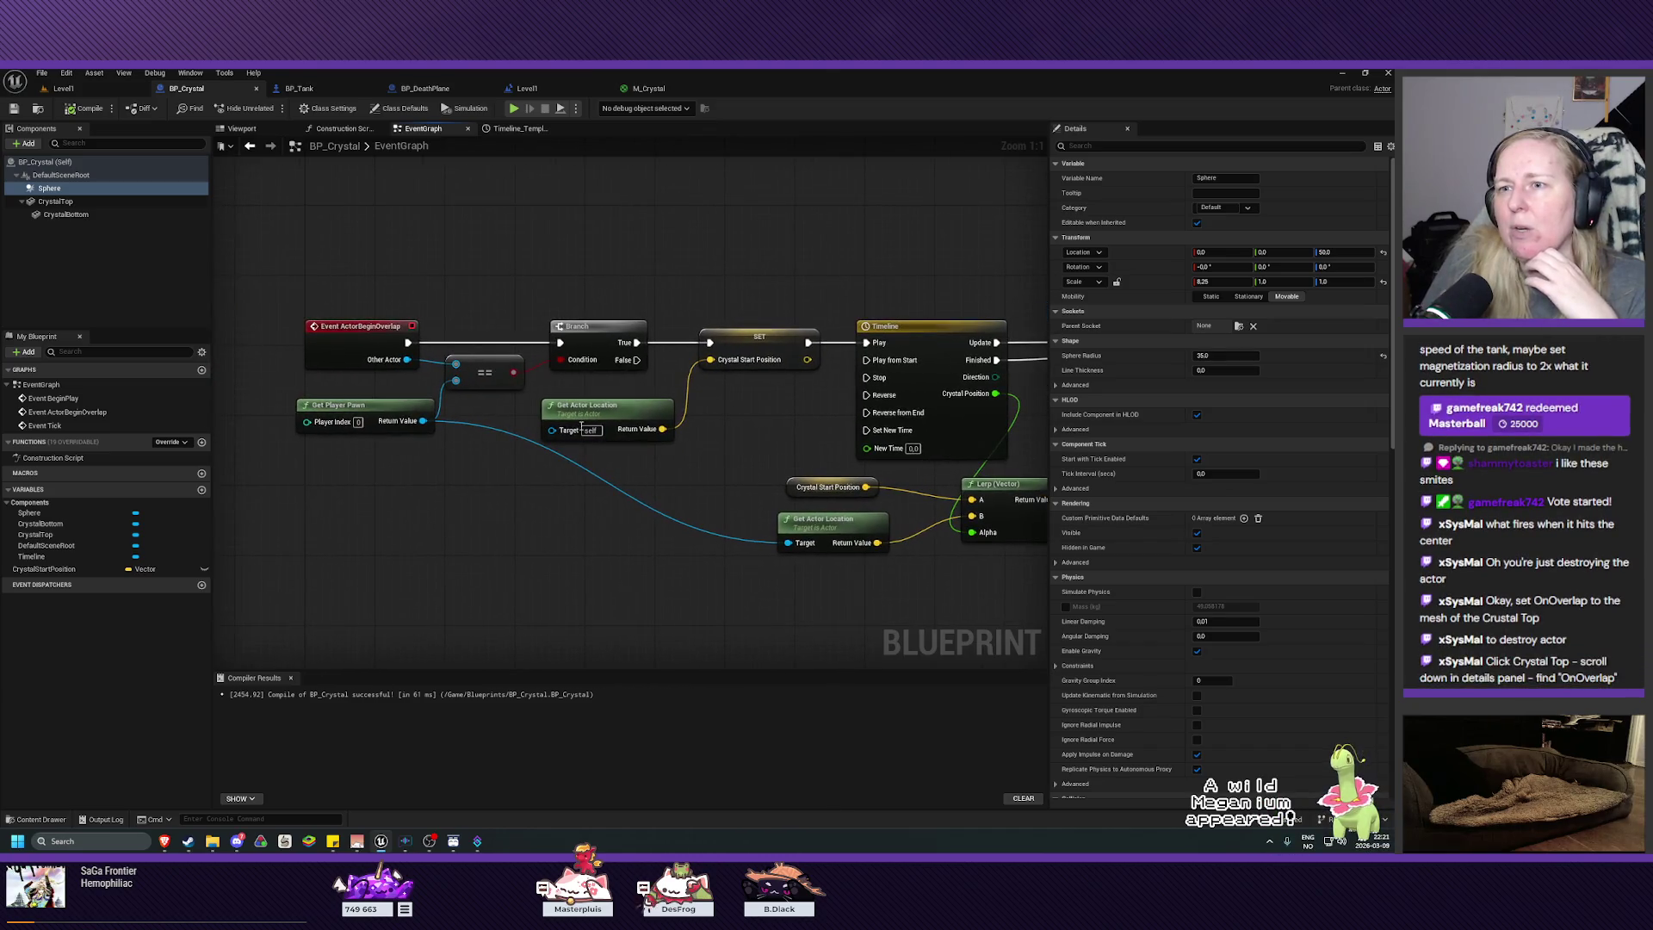
{"action": "left_click", "coordinate": [341, 341]}
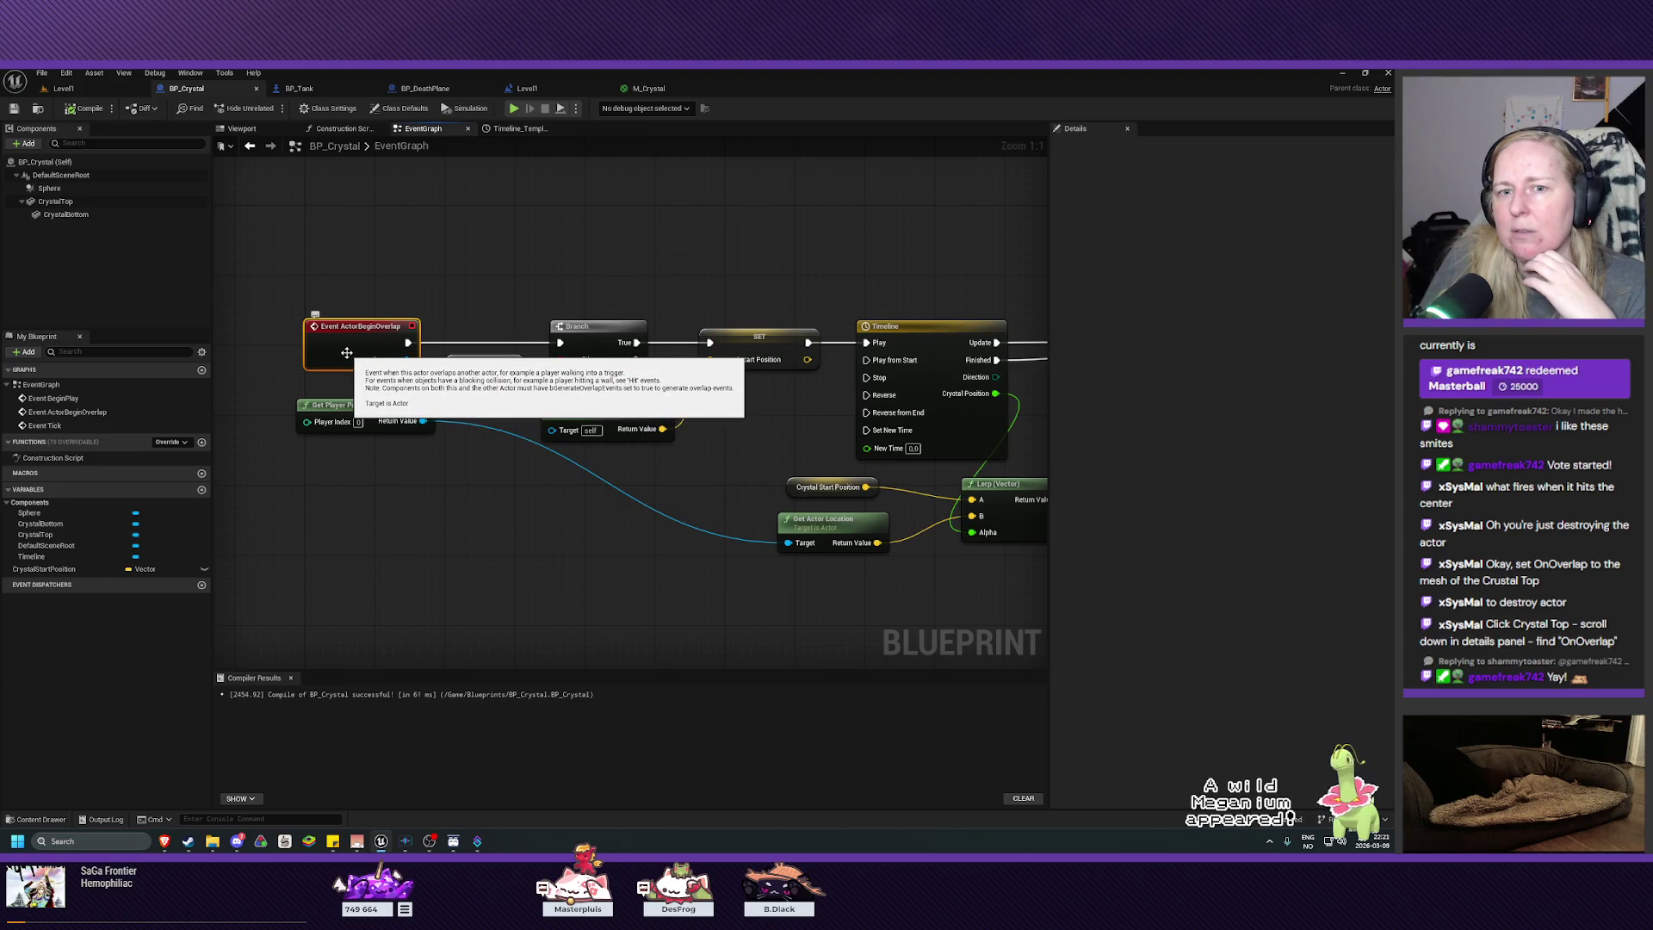
{"action": "left_click_drag", "start_coordinate": [547, 548], "coordinate": [247, 543]}
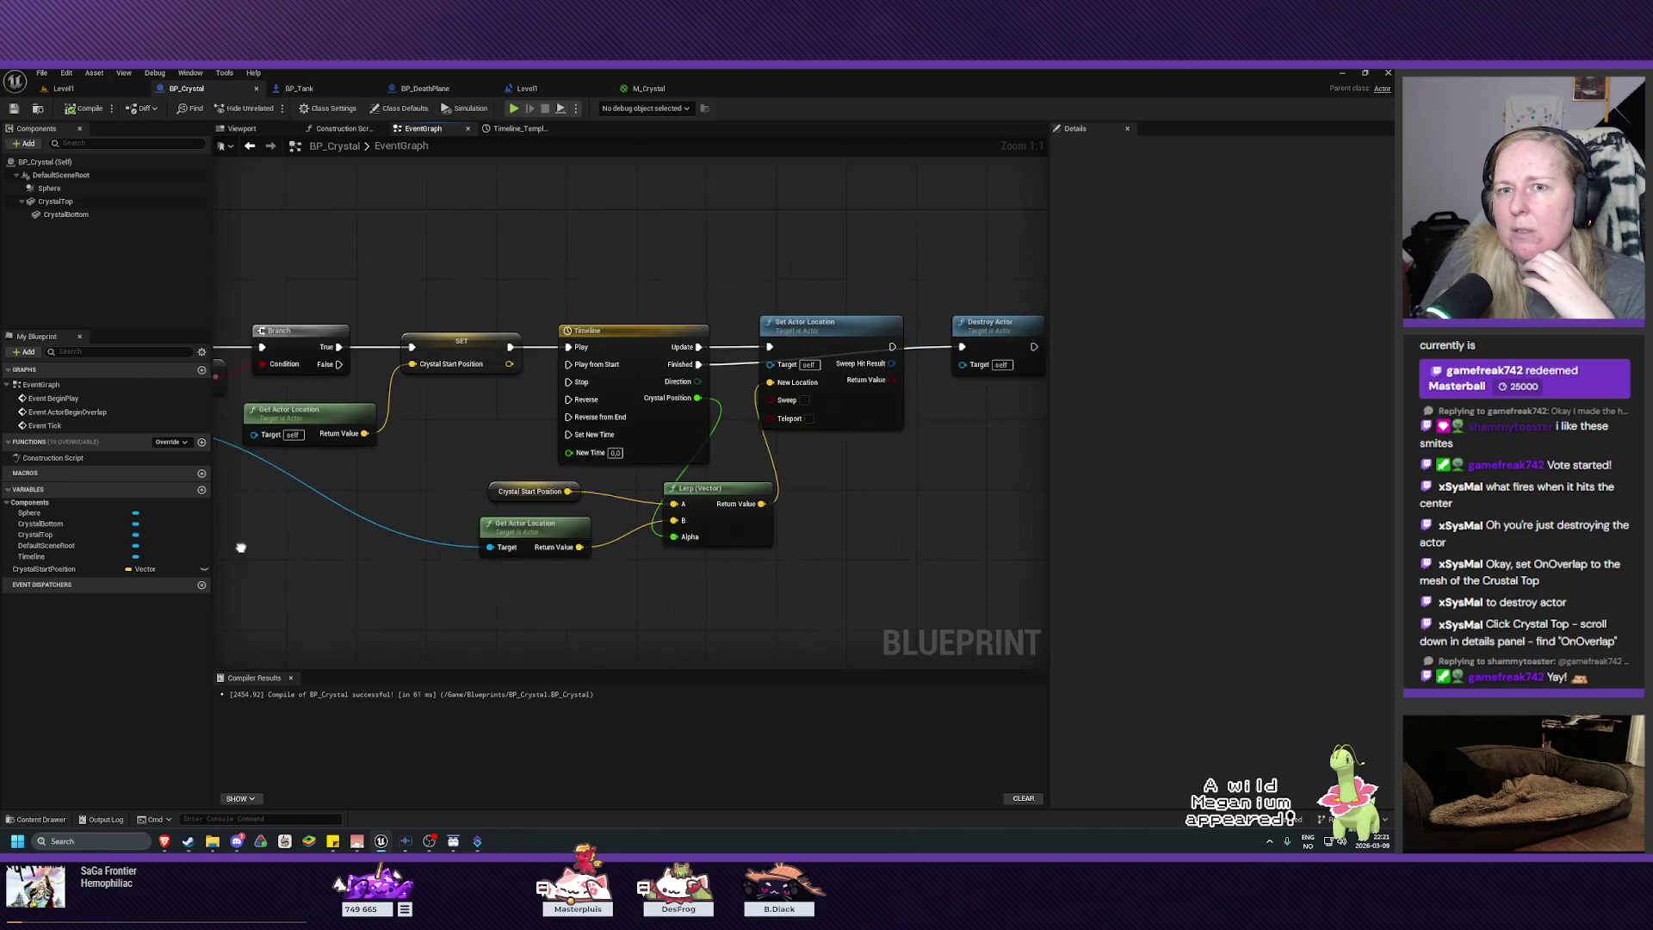
{"action": "left_click_drag", "start_coordinate": [1050, 470], "coordinate": [790, 470]}
{"action": "left_click_drag", "start_coordinate": [920, 493], "coordinate": [849, 507]}
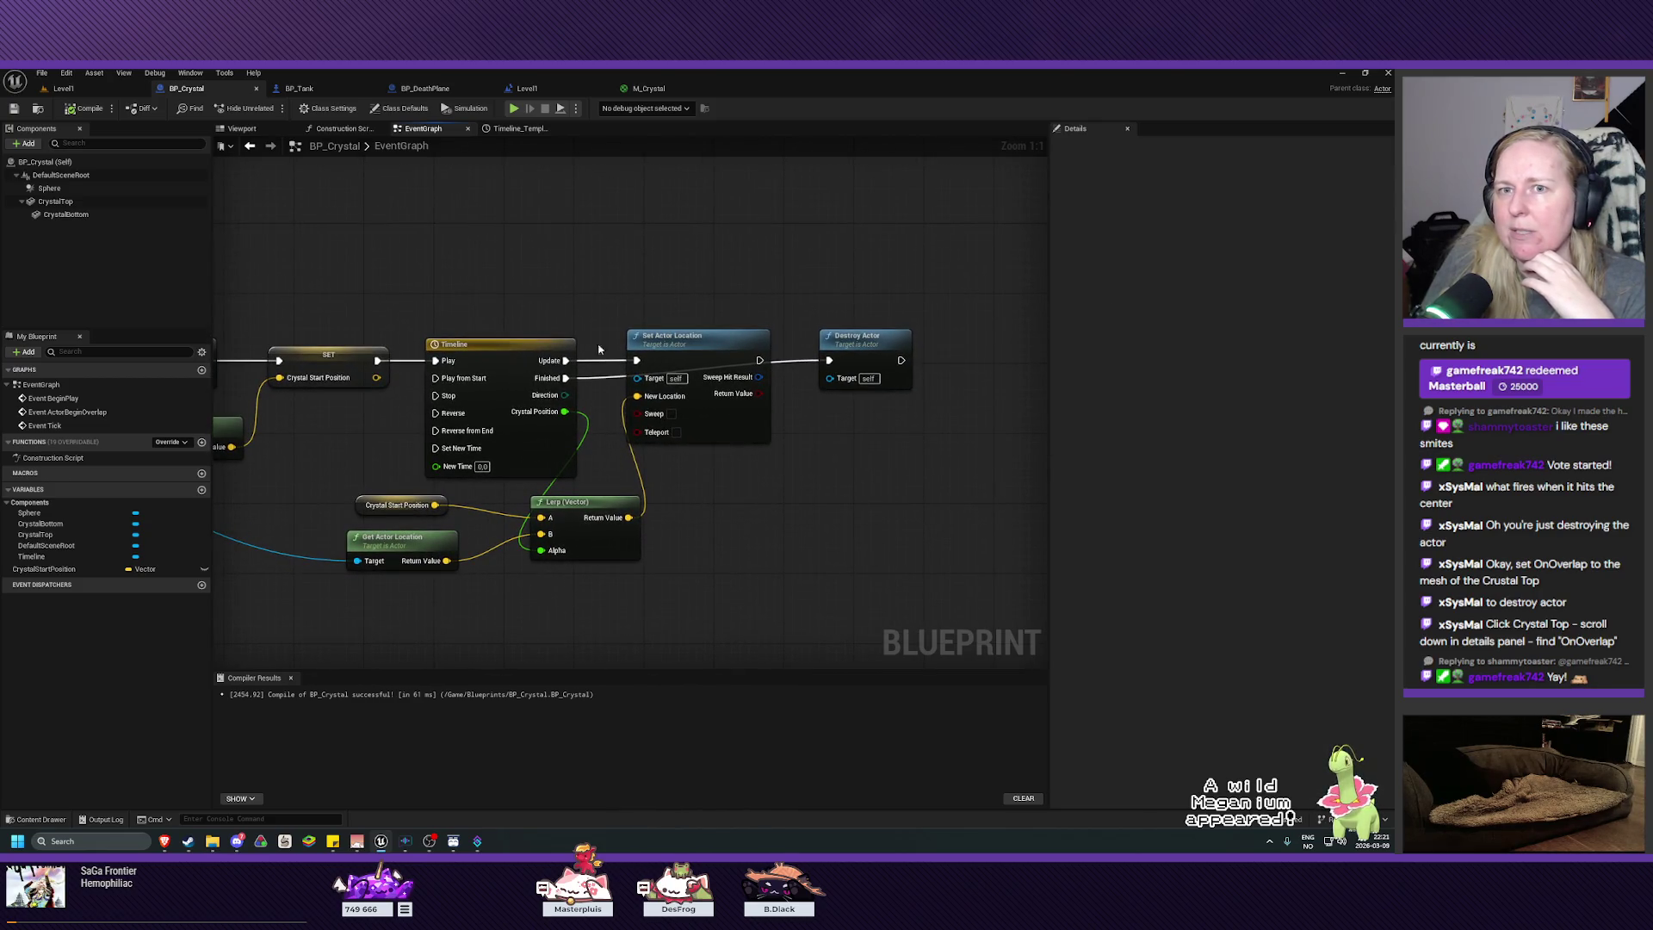
Step: Select CrystalTop and filter its Details panel for 'on overlap'
{"action": "left_click", "coordinate": [66, 204]}
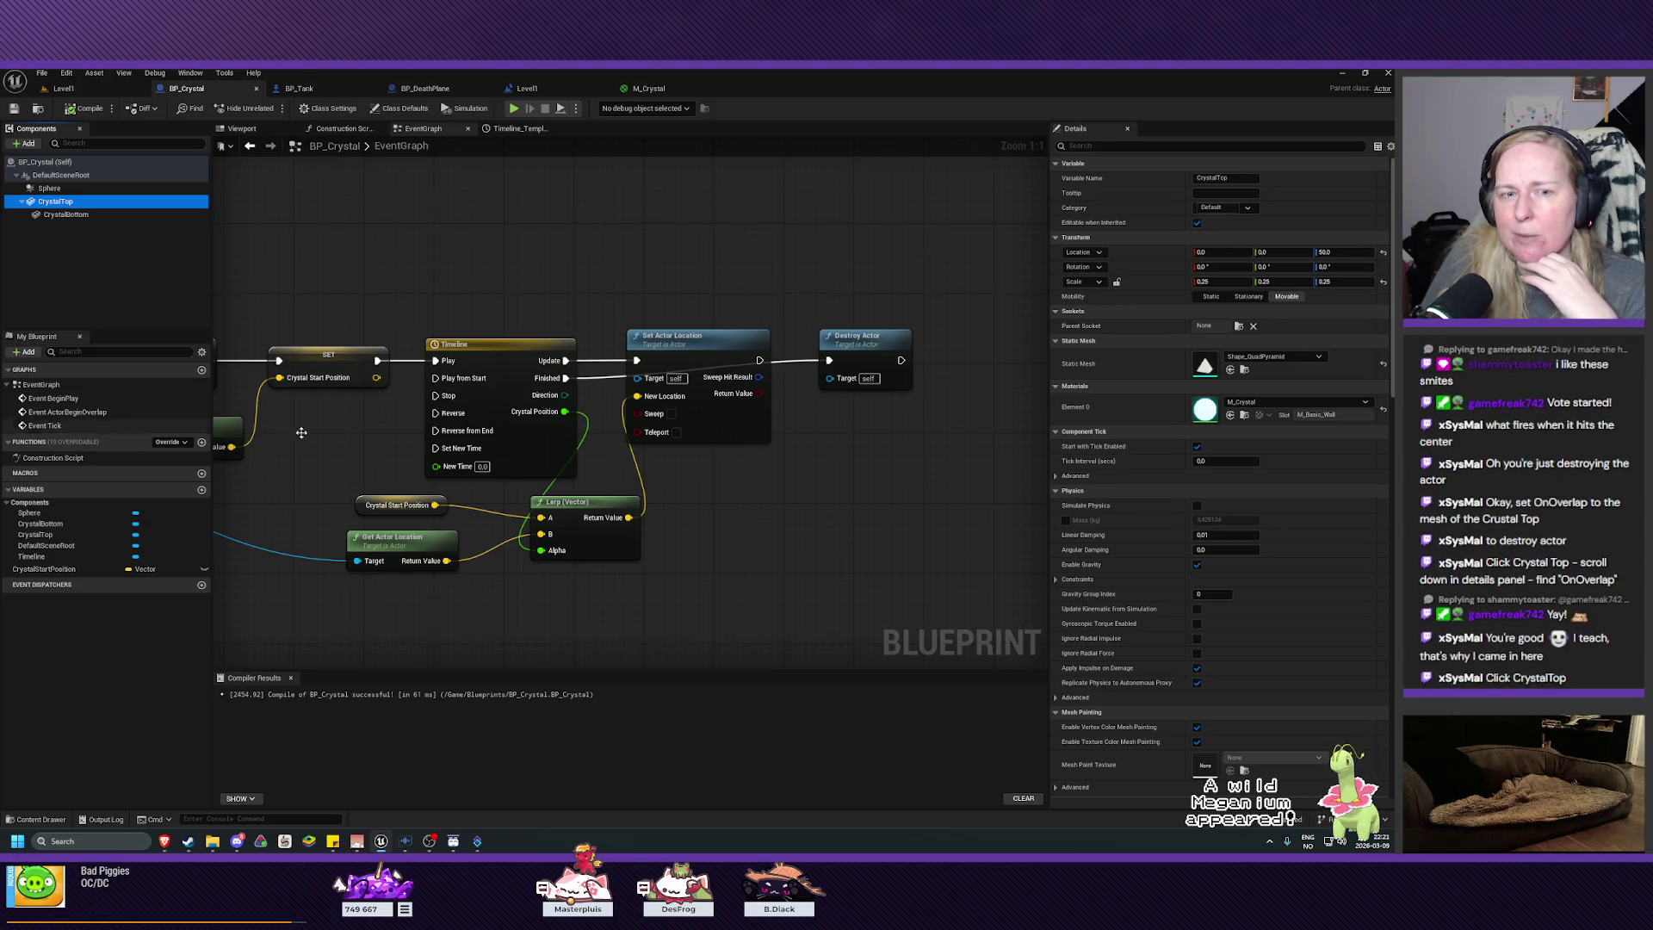
{"action": "scroll", "coordinate": [1188, 596], "scroll_direction": "down", "scroll_amount": 1}
{"action": "scroll", "coordinate": [1188, 596], "scroll_direction": "down", "scroll_amount": 1}
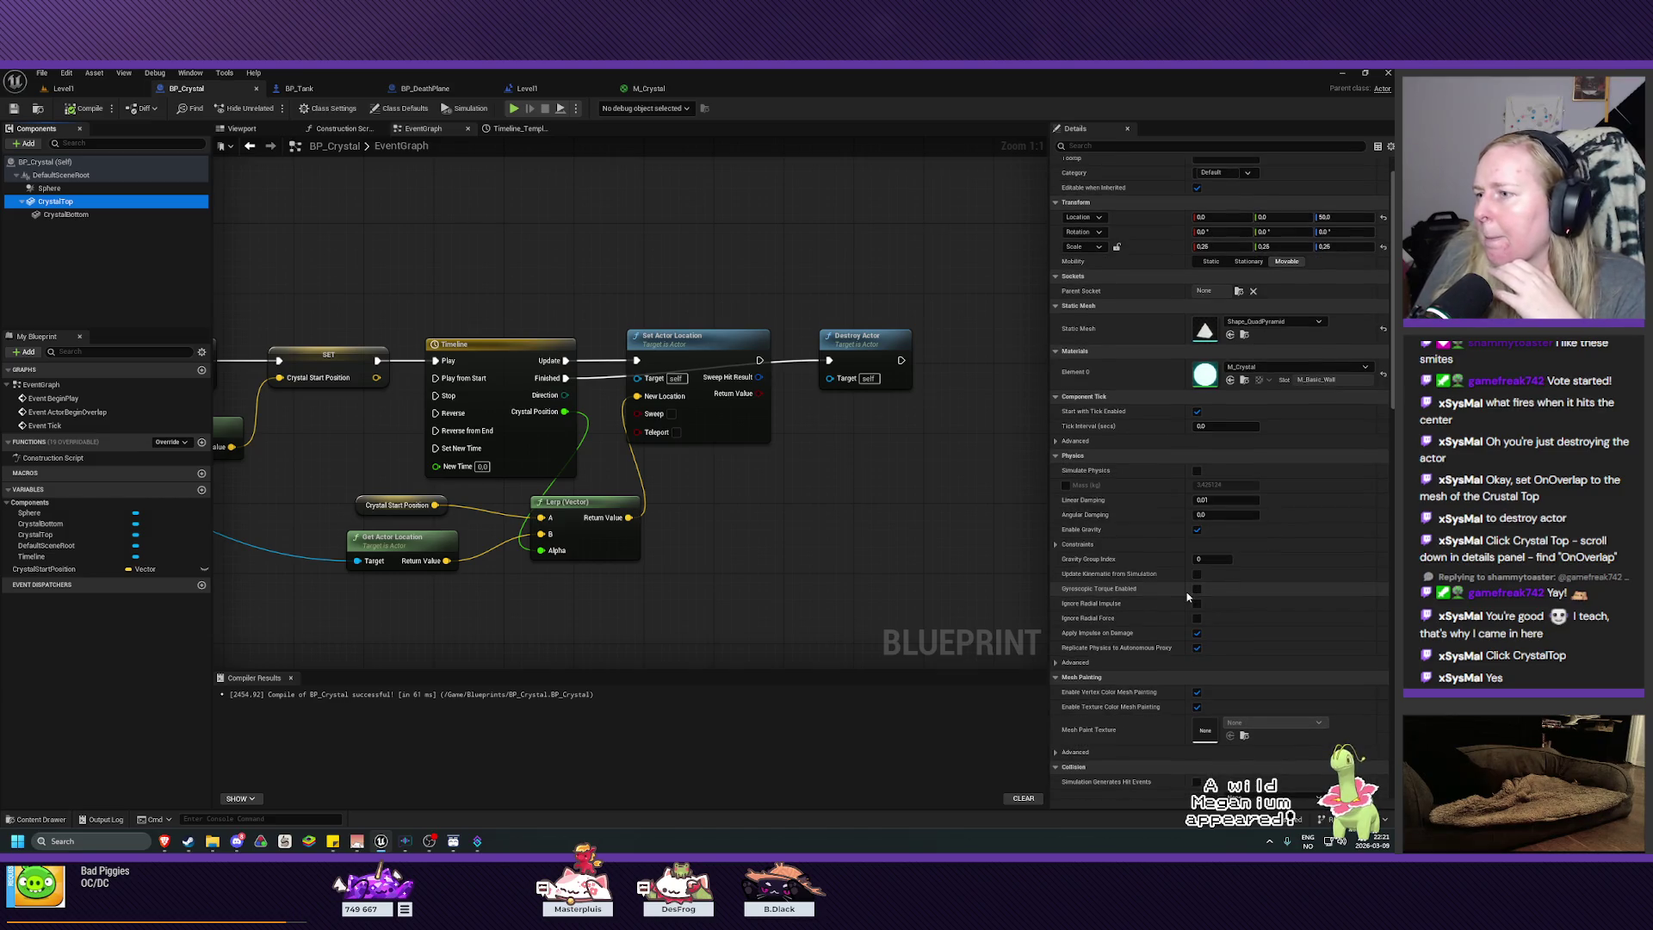
{"action": "left_click", "coordinate": [1118, 147]}
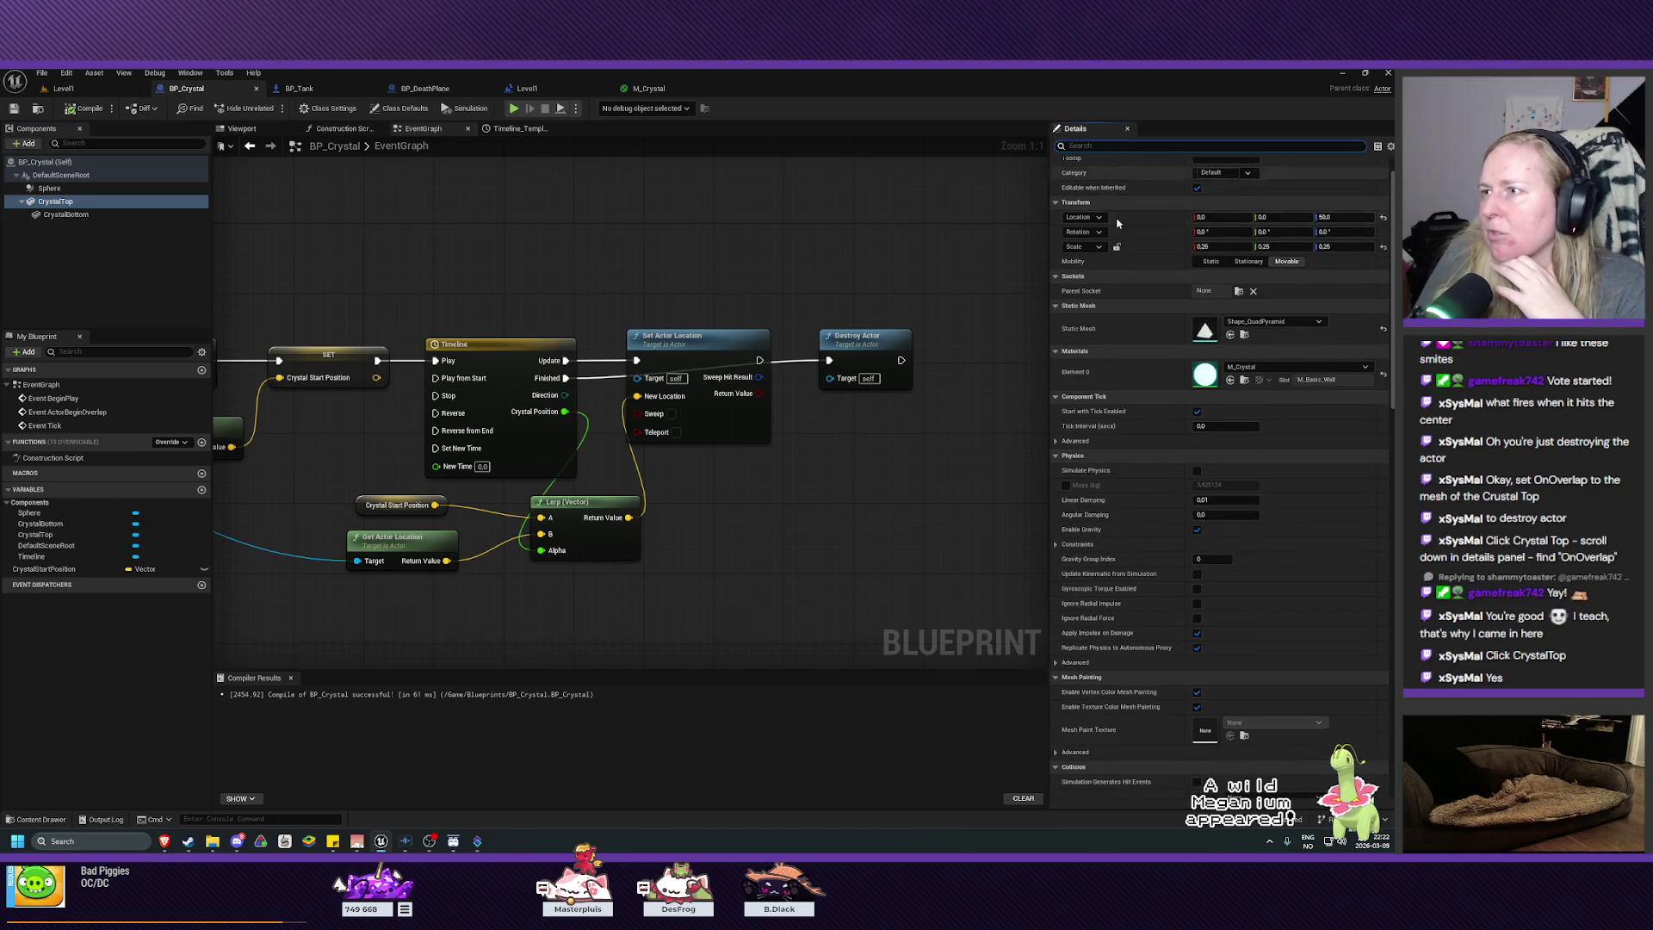
{"action": "scroll", "coordinate": [1140, 513], "scroll_direction": "down", "scroll_amount": 4}
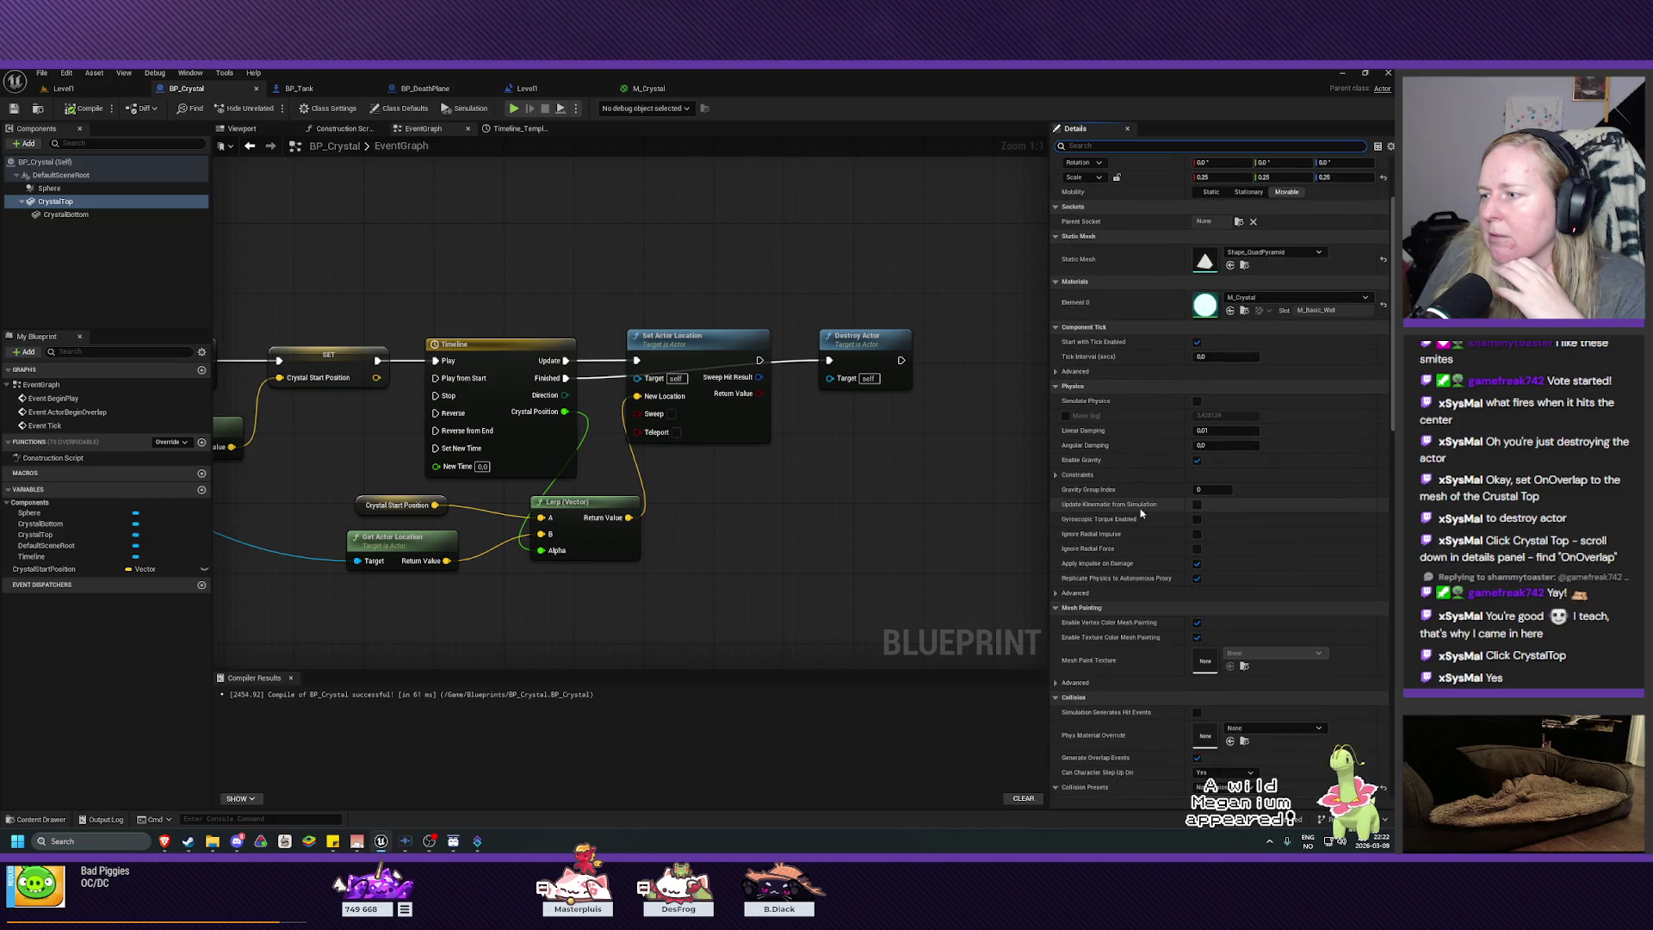
{"action": "type", "text": "on"}
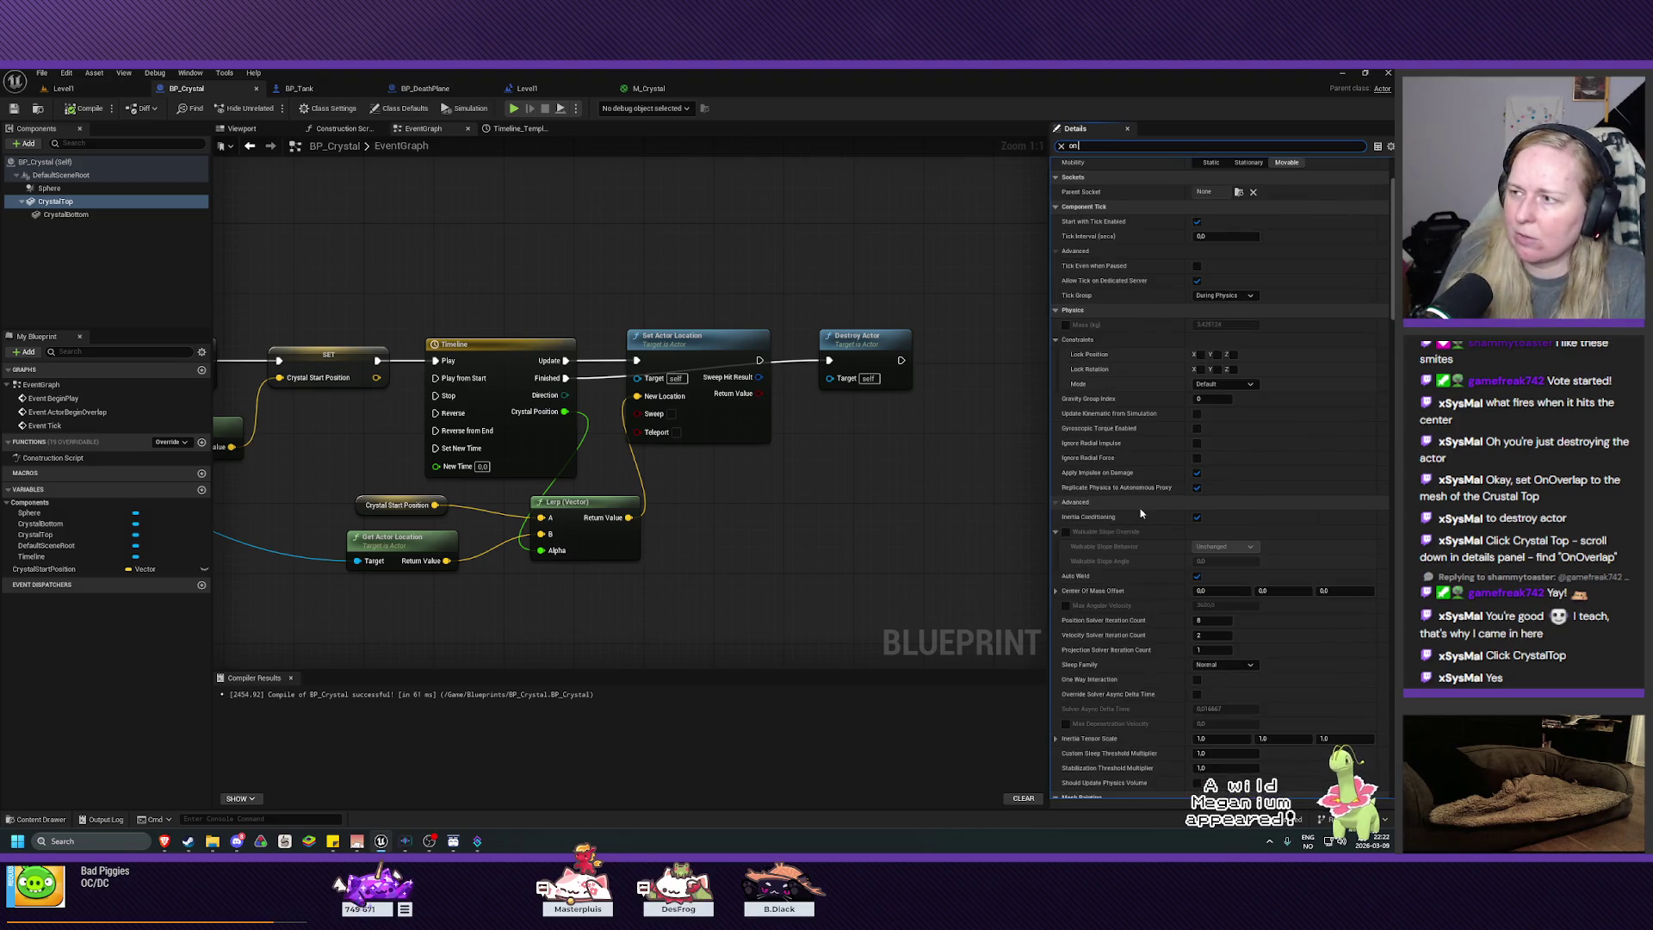
{"action": "type", "text": " overlap"}
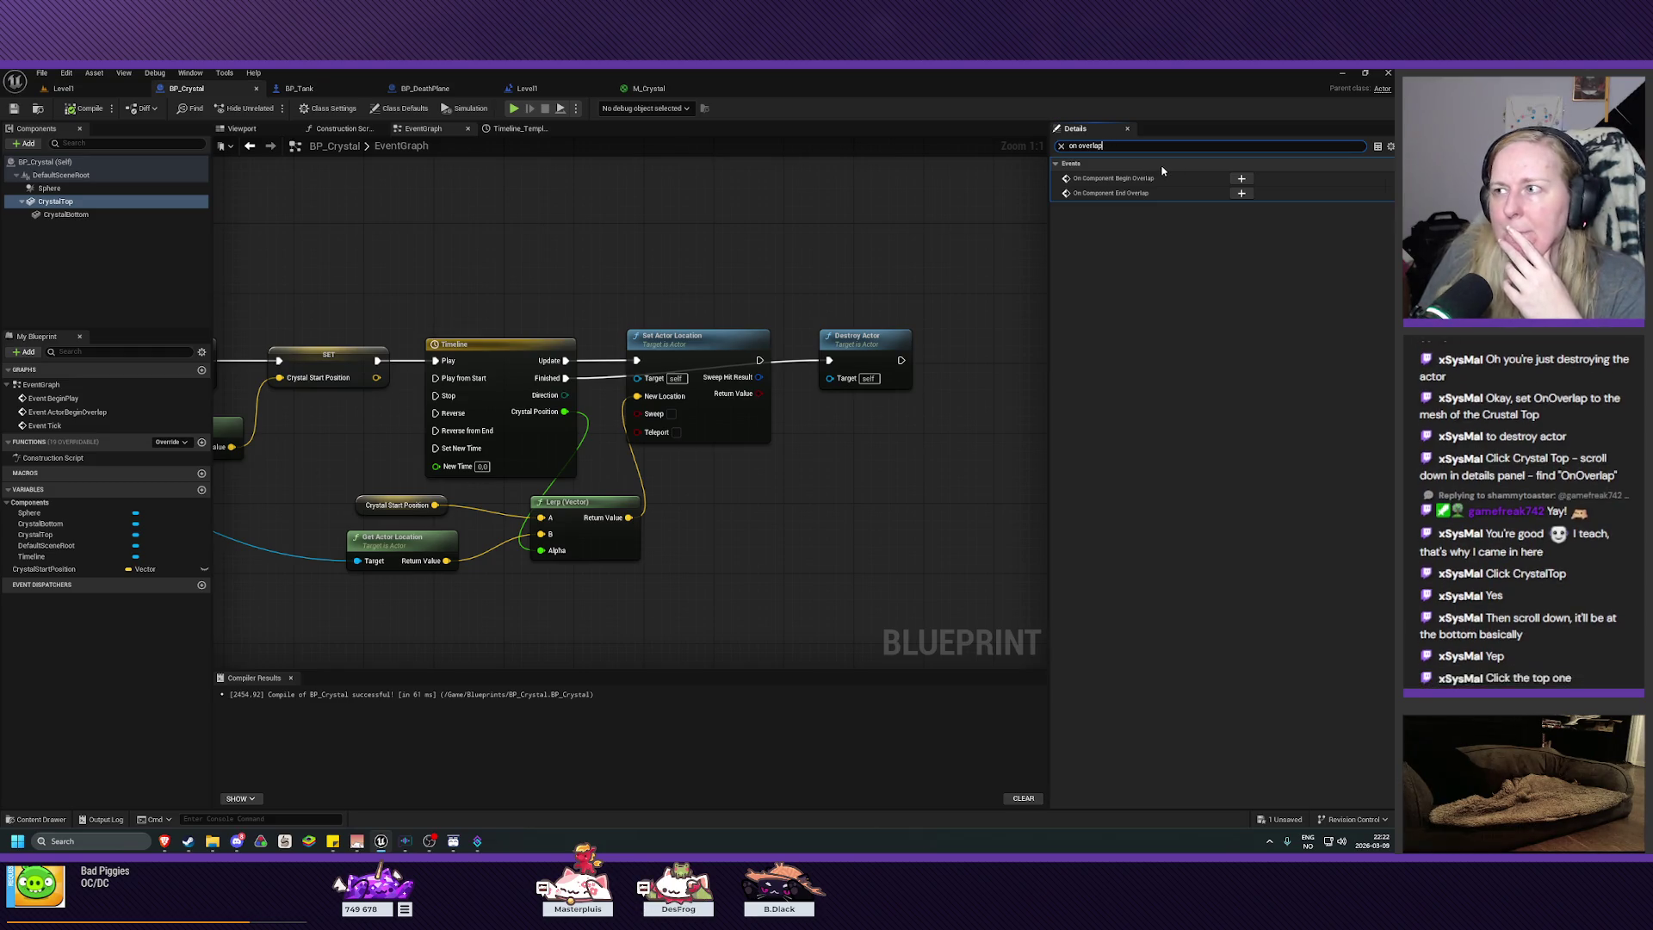
Step: Add an On Component Begin Overlap (CrystalTop) event and arrange it beside Event ActorBeginOverlap
{"action": "left_click", "coordinate": [1242, 178]}
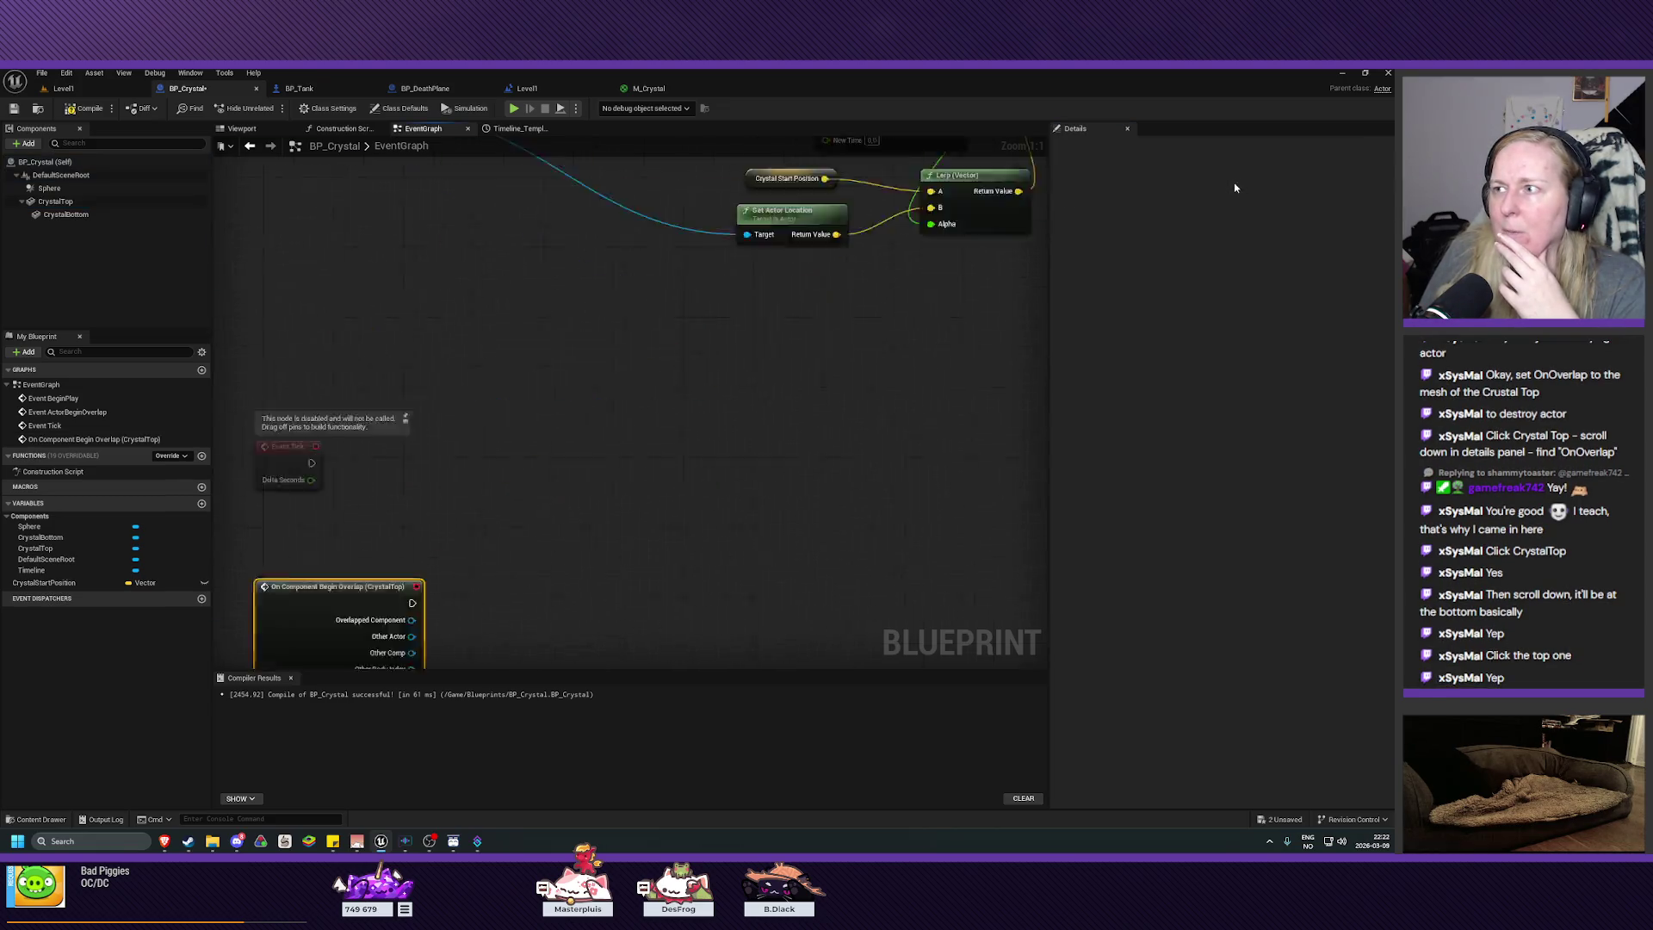
{"action": "mouse_move", "coordinate": [705, 377]}
{"action": "left_mouse_down"}
{"action": "mouse_move", "coordinate": [678, 576]}
{"action": "mouse_move", "coordinate": [624, 479]}
{"action": "mouse_move", "coordinate": [629, 529]}
{"action": "mouse_move", "coordinate": [653, 247]}
{"action": "mouse_move", "coordinate": [673, 256]}
{"action": "left_mouse_up"}
{"action": "left_click_drag", "start_coordinate": [547, 517], "coordinate": [555, 191]}
{"action": "left_click_drag", "start_coordinate": [852, 296], "coordinate": [836, 622]}
{"action": "left_click", "coordinate": [457, 278]}
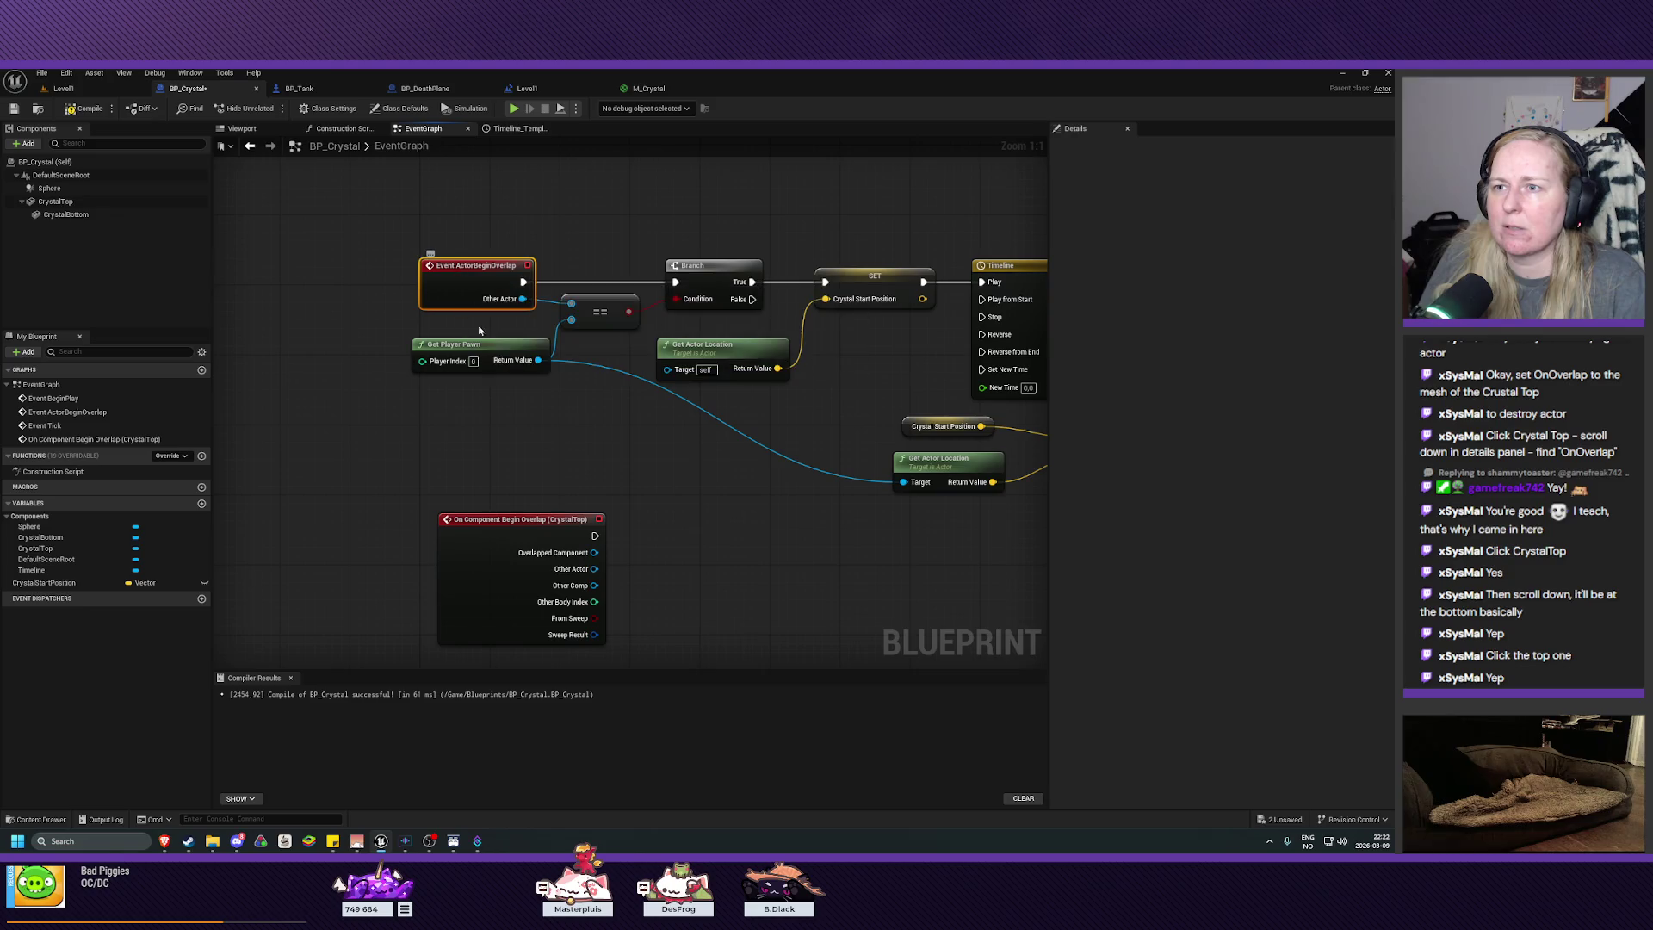
{"action": "left_click_drag", "start_coordinate": [519, 562], "coordinate": [413, 448]}
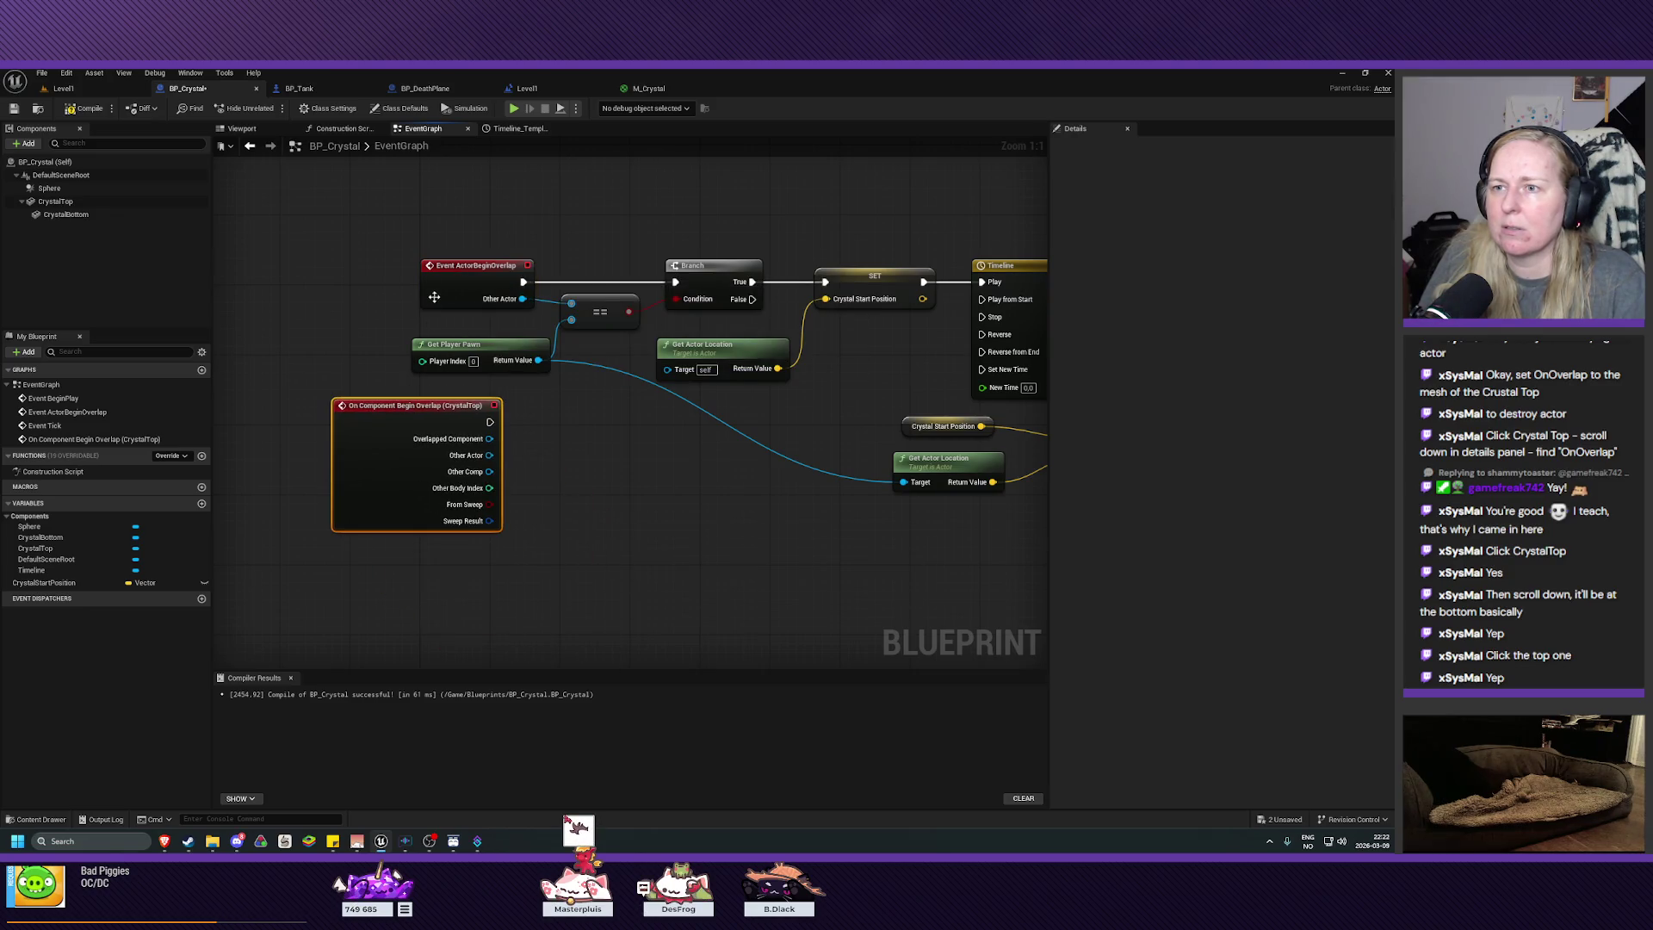
{"action": "mouse_move", "coordinate": [458, 266]}
{"action": "left_mouse_down"}
{"action": "mouse_move", "coordinate": [455, 187]}
{"action": "mouse_move", "coordinate": [420, 182]}
{"action": "left_mouse_up"}
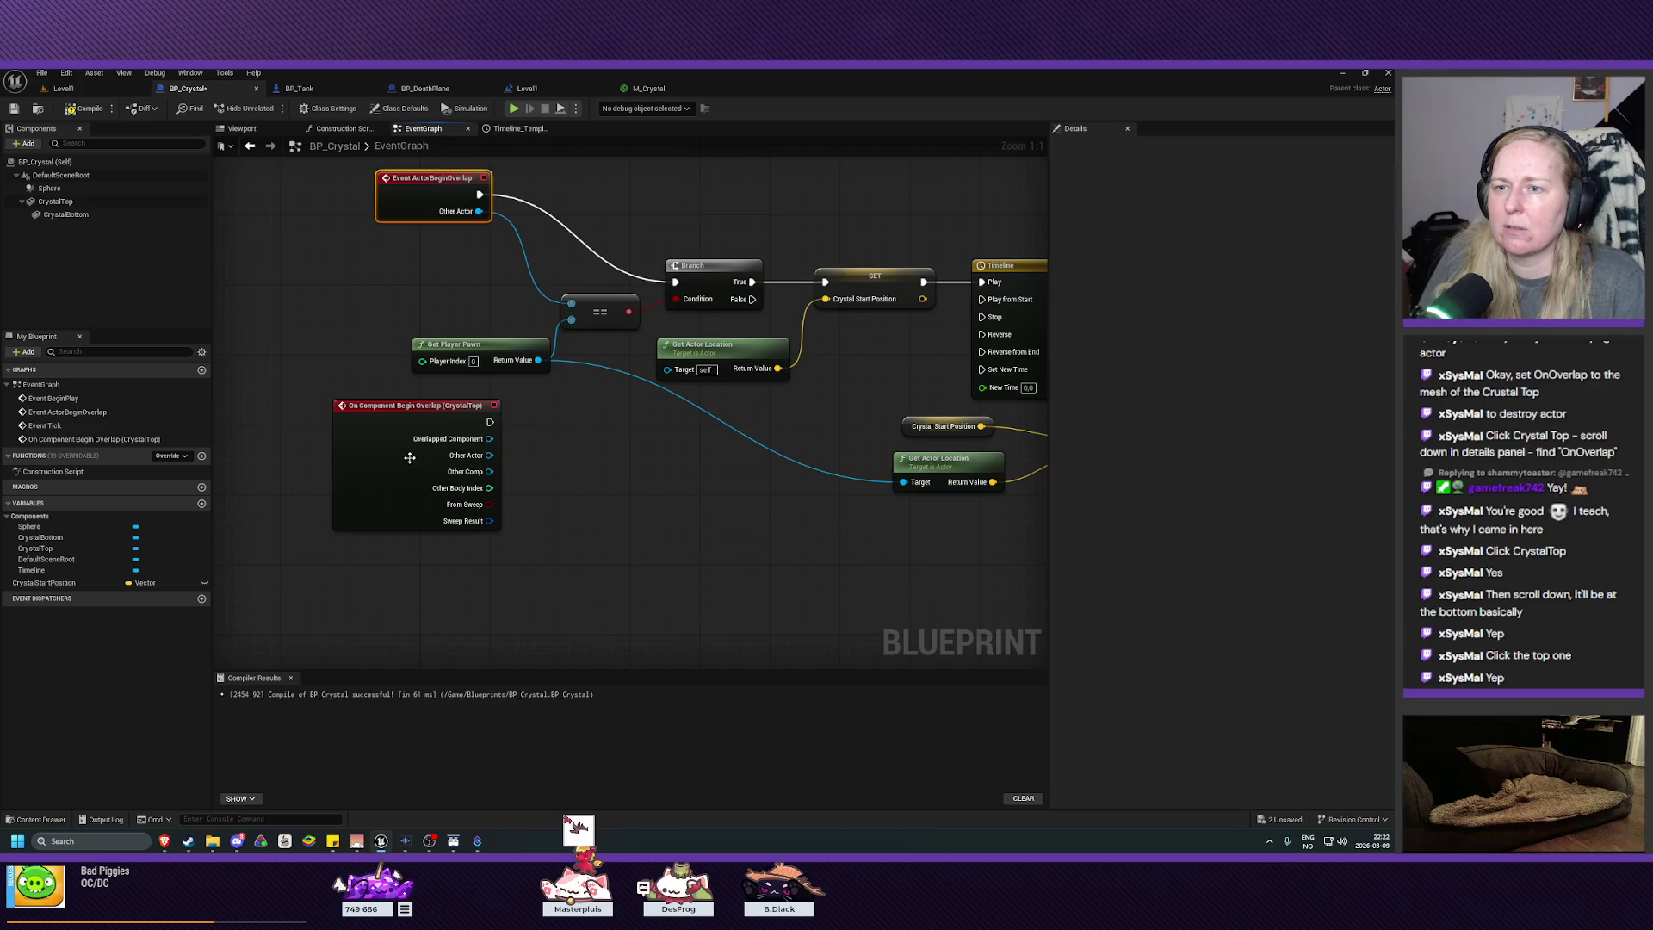
{"action": "mouse_move", "coordinate": [412, 463]}
{"action": "left_mouse_down"}
{"action": "mouse_move", "coordinate": [345, 373]}
{"action": "mouse_move", "coordinate": [338, 328]}
{"action": "mouse_move", "coordinate": [436, 543]}
{"action": "left_mouse_up"}
{"action": "left_click_drag", "start_coordinate": [412, 180], "coordinate": [441, 264]}
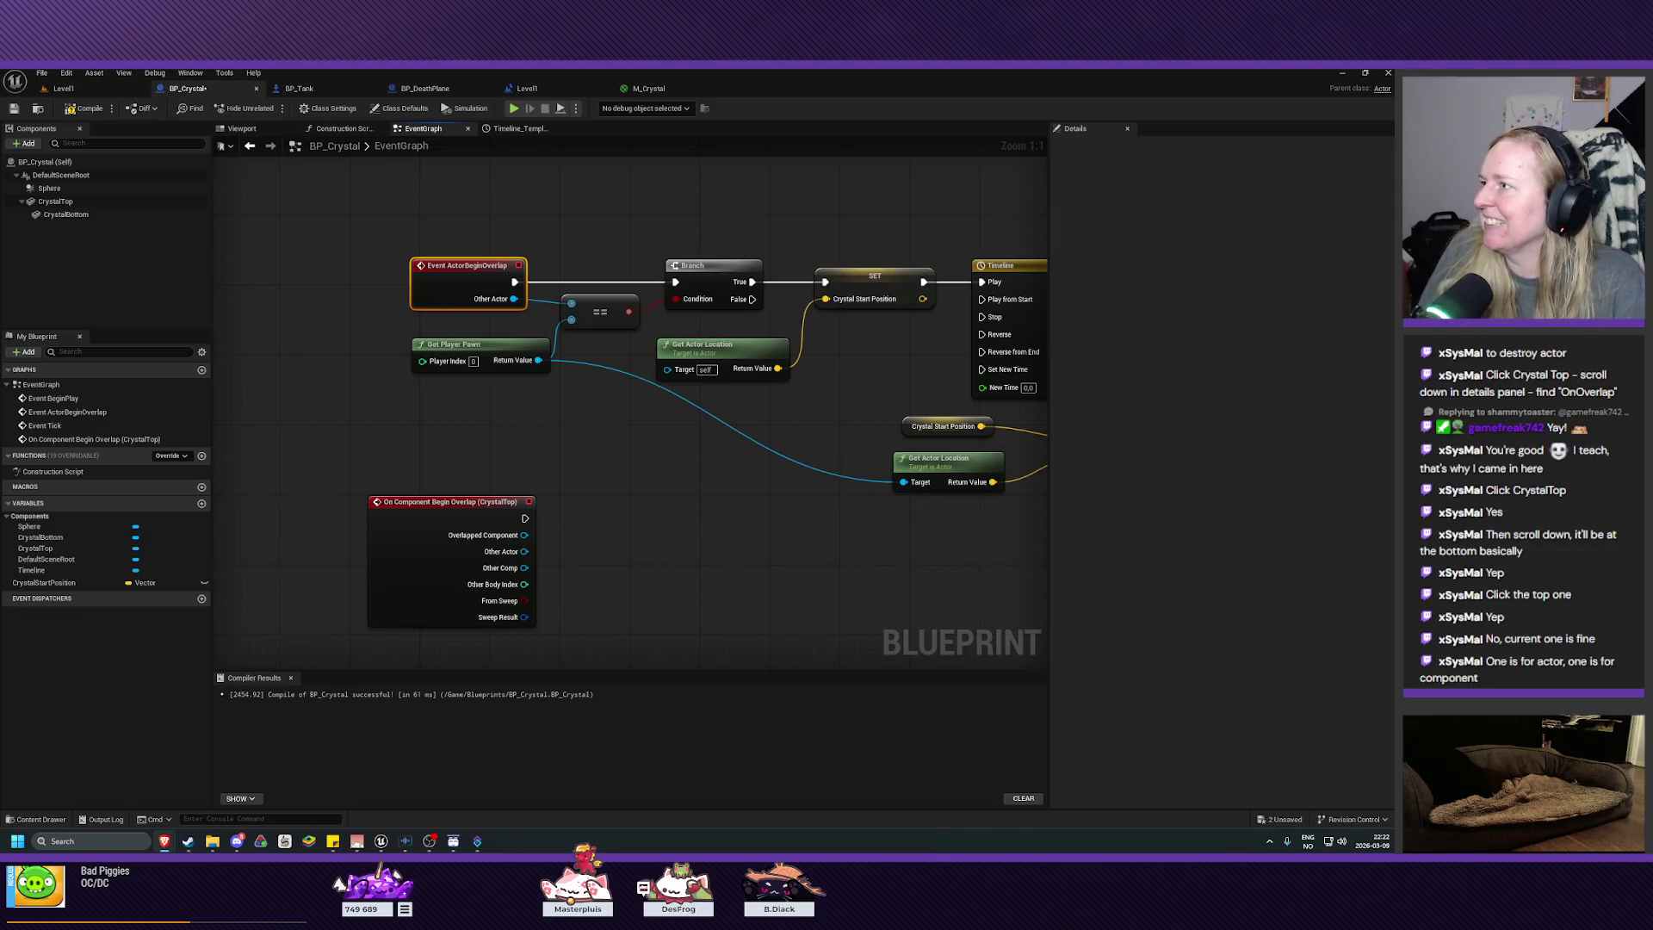
Step: Position the CrystalTop overlap event node alongside the BeginOverlap and Branch chain
{"action": "mouse_move", "coordinate": [668, 514]}
{"action": "left_mouse_down"}
{"action": "mouse_move", "coordinate": [699, 532]}
{"action": "mouse_move", "coordinate": [651, 525]}
{"action": "mouse_move", "coordinate": [602, 453]}
{"action": "left_mouse_up"}
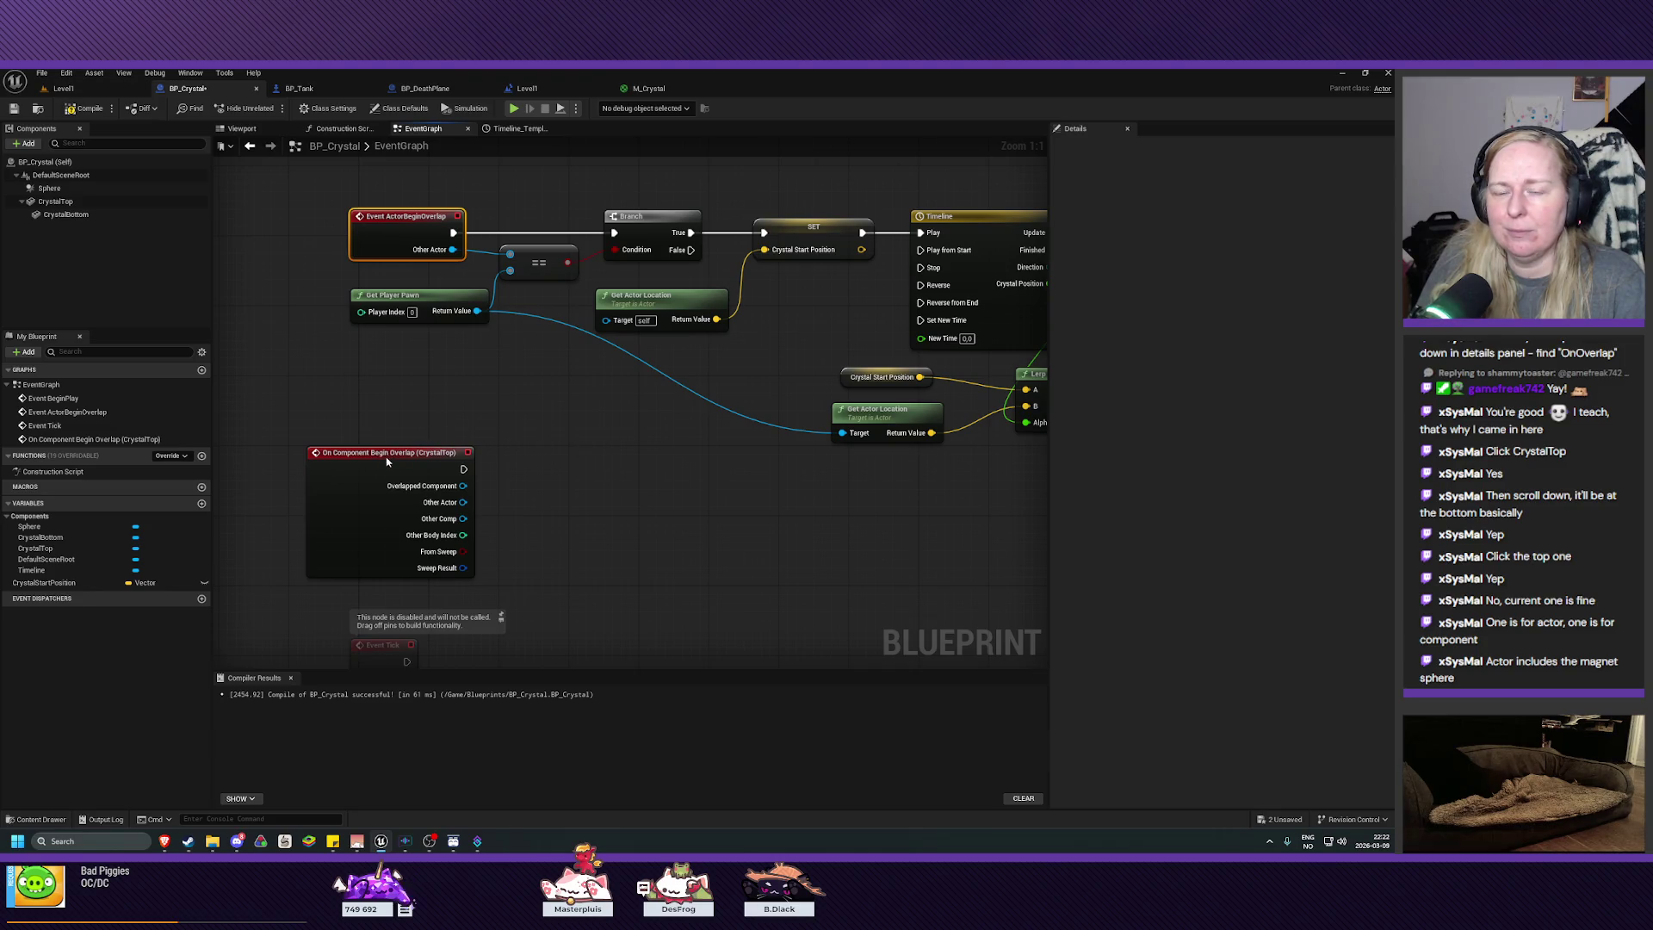
{"action": "left_click_drag", "start_coordinate": [387, 462], "coordinate": [384, 401]}
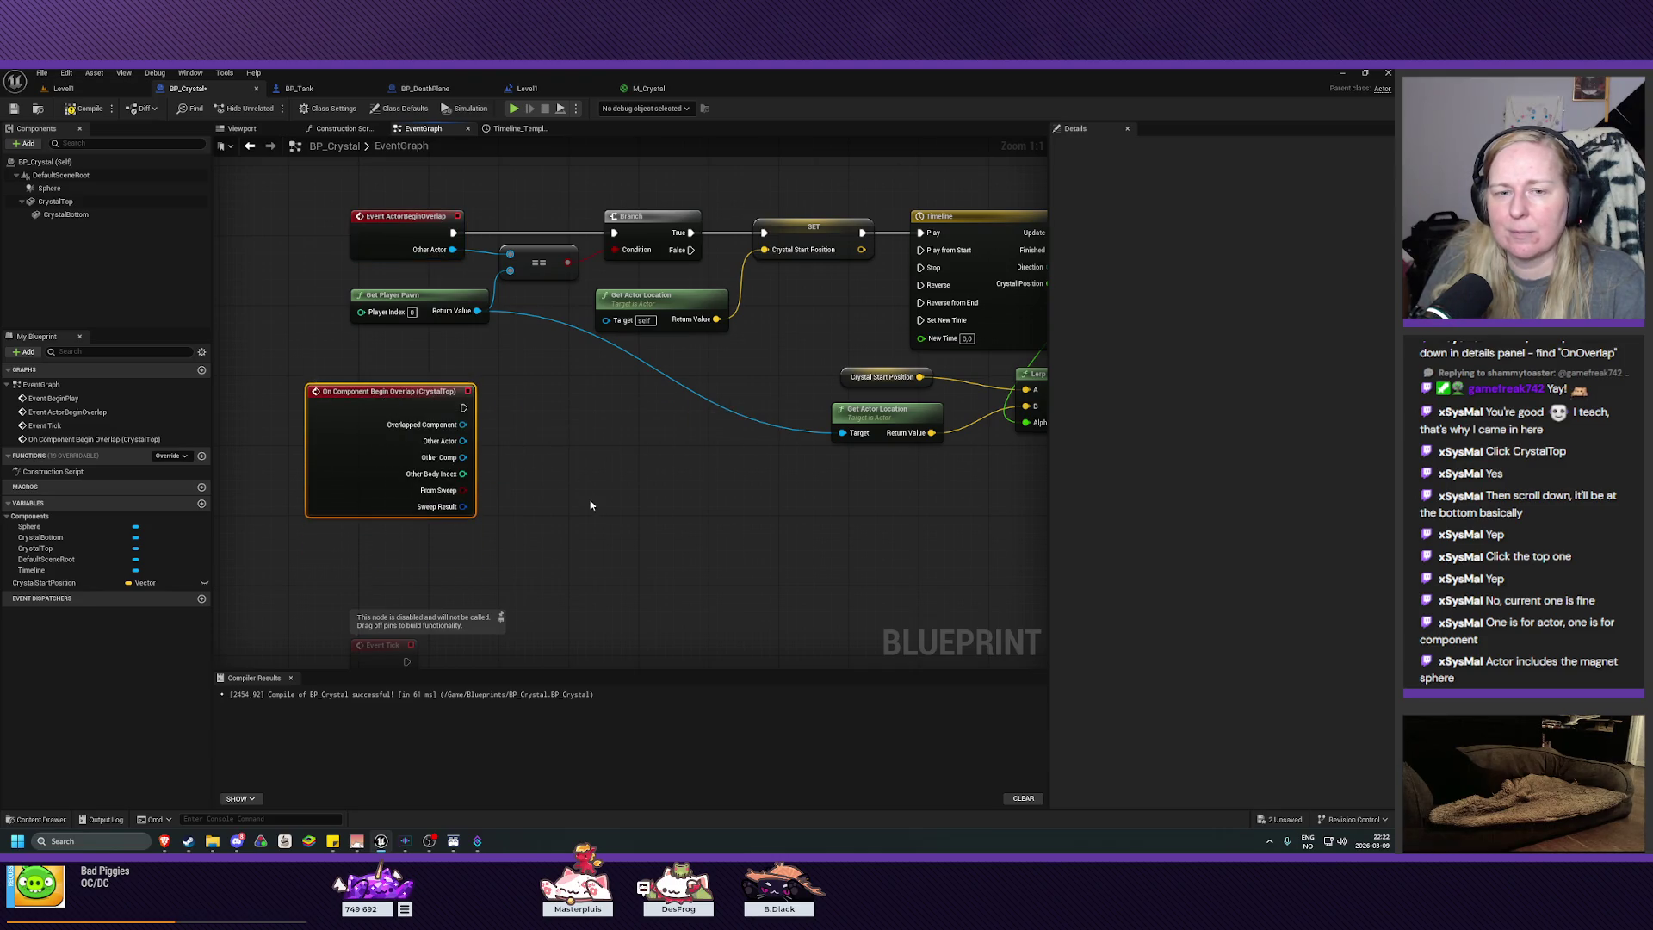
{"action": "left_click_drag", "start_coordinate": [615, 486], "coordinate": [564, 488]}
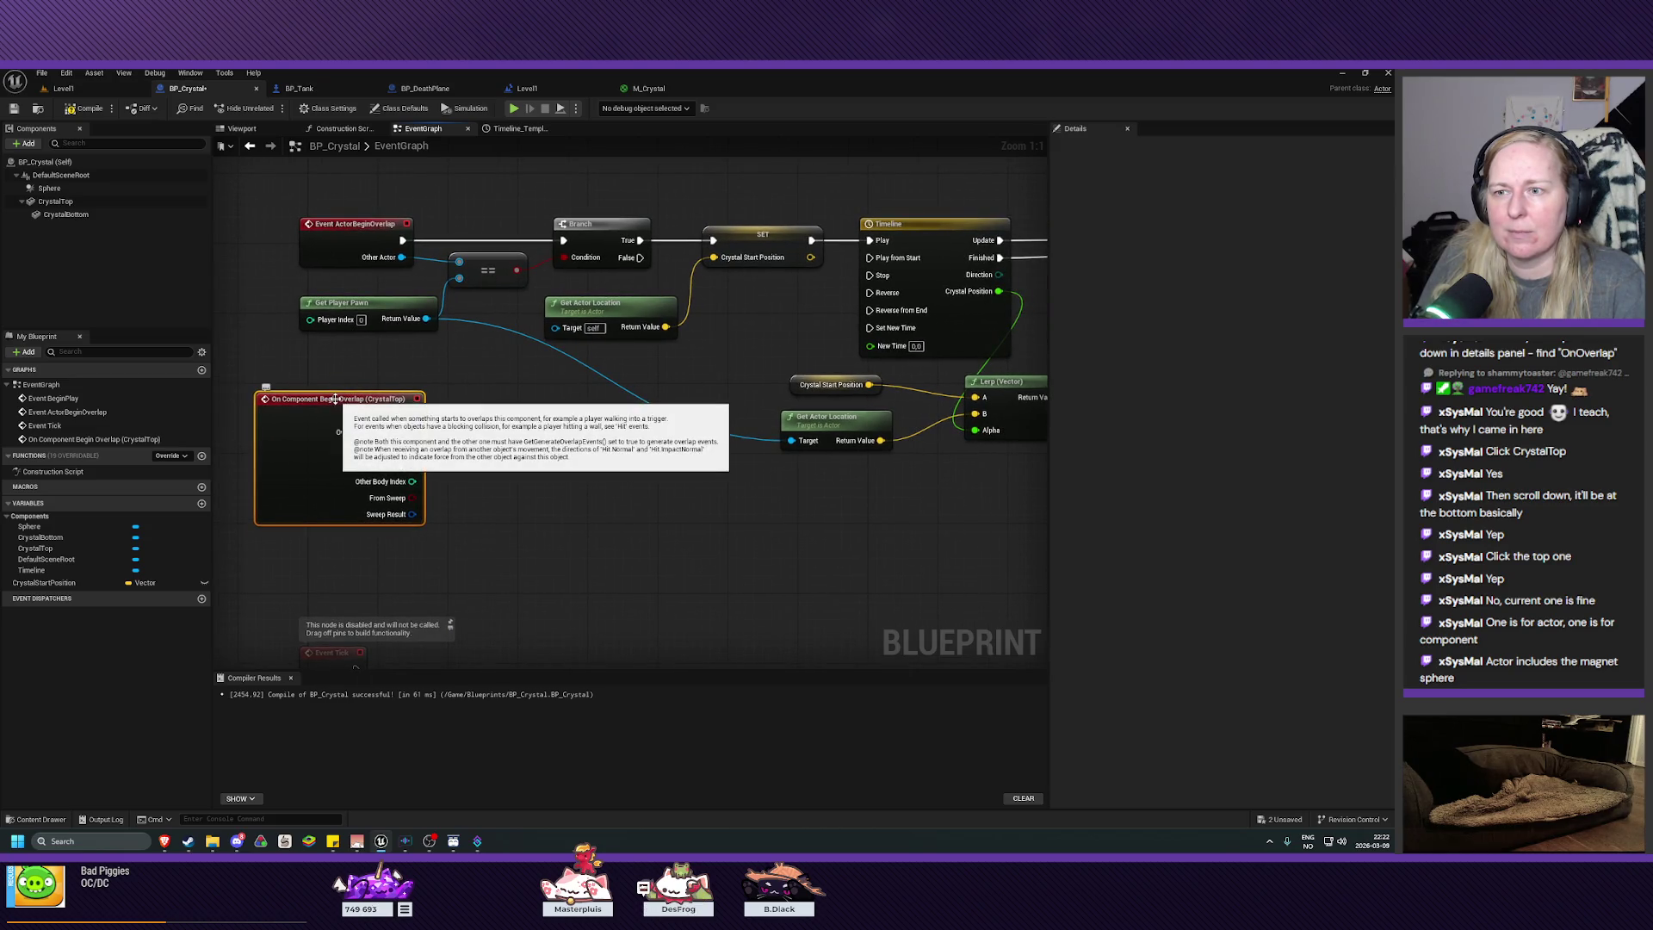
{"action": "left_click_drag", "start_coordinate": [346, 398], "coordinate": [355, 381]}
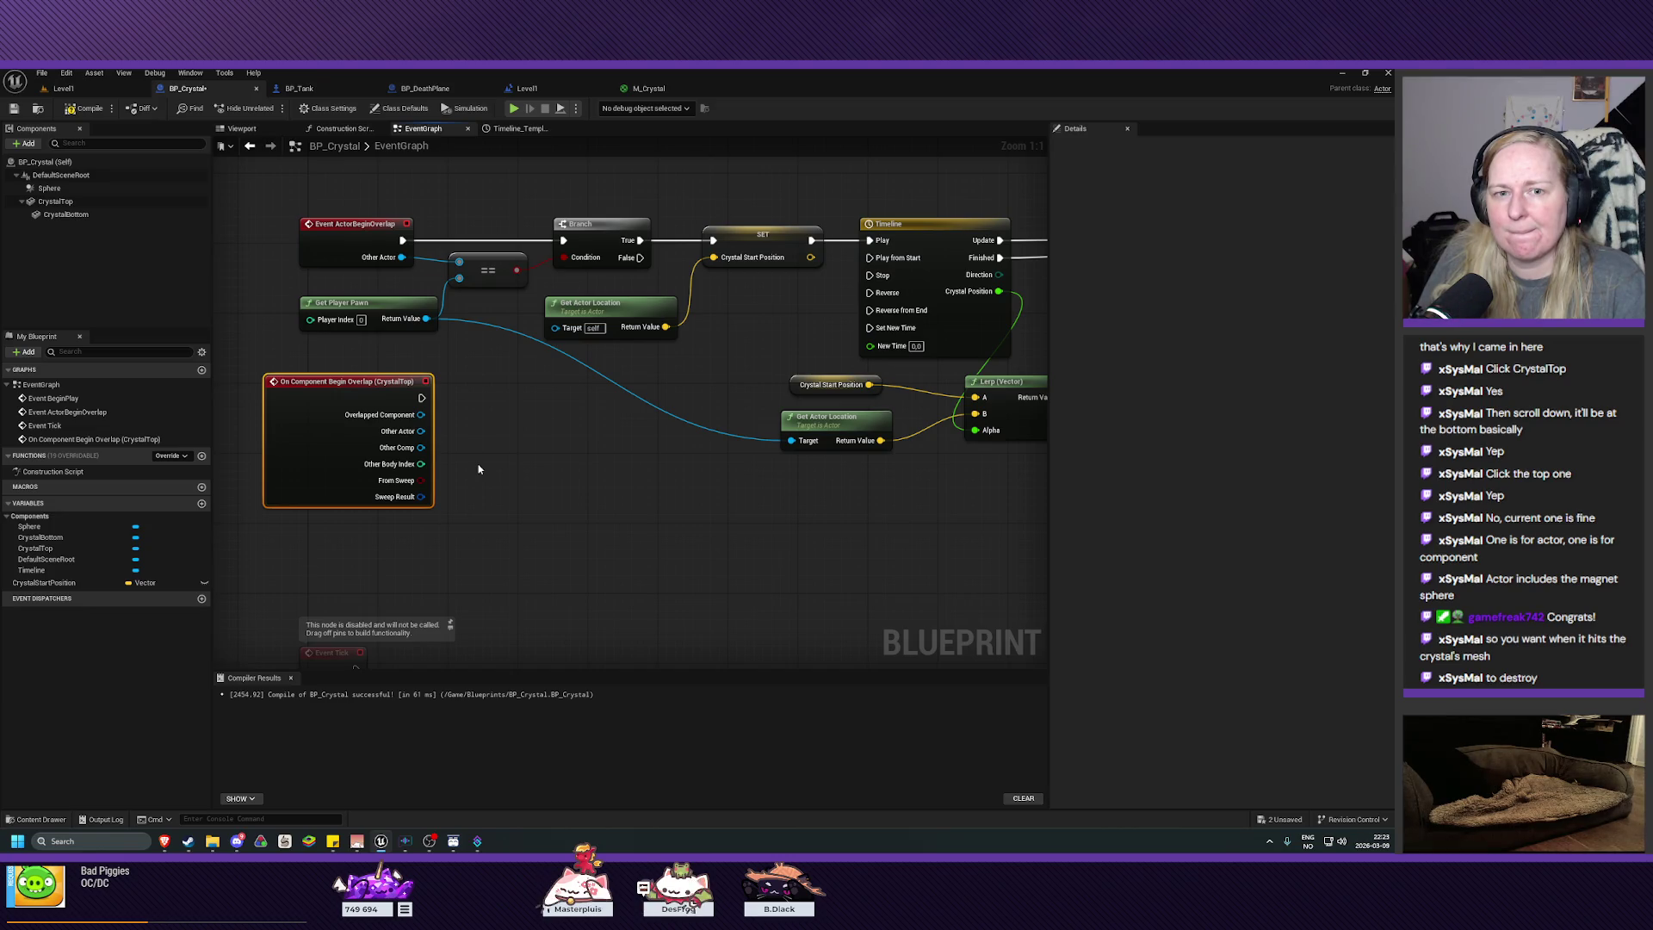
{"action": "left_click_drag", "start_coordinate": [364, 385], "coordinate": [398, 385]}
{"action": "mouse_move", "coordinate": [536, 444]}
{"action": "left_mouse_down"}
{"action": "mouse_move", "coordinate": [491, 454]}
{"action": "mouse_move", "coordinate": [468, 516]}
{"action": "mouse_move", "coordinate": [233, 490]}
{"action": "mouse_move", "coordinate": [118, 519]}
{"action": "left_mouse_up"}
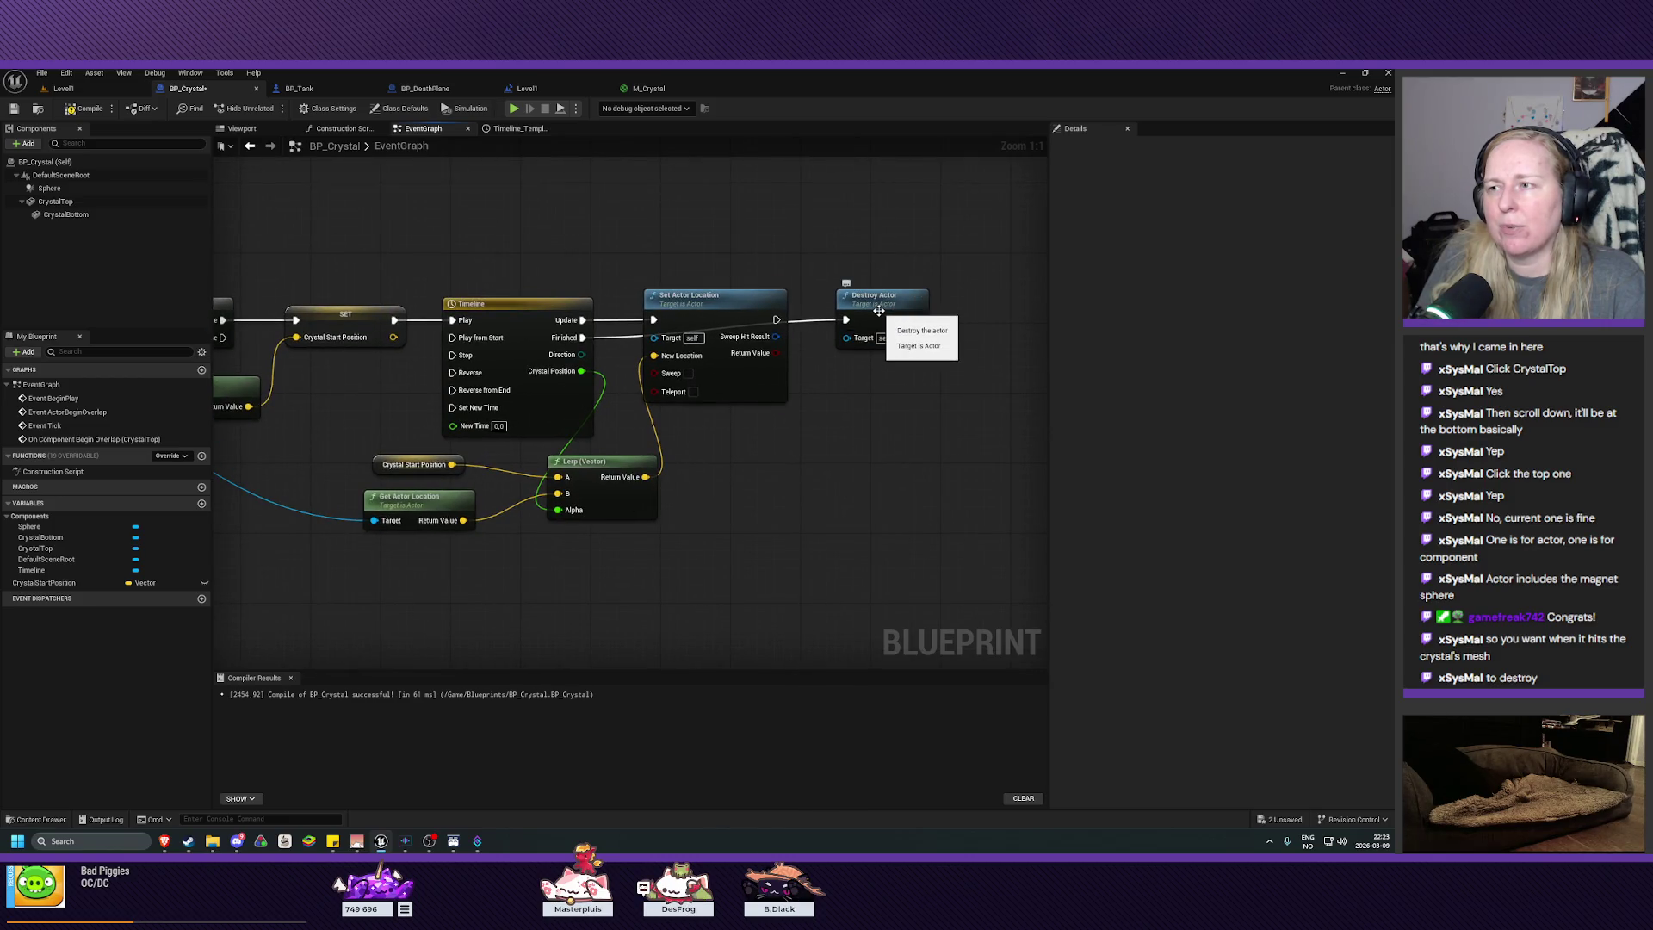
{"action": "left_click_drag", "start_coordinate": [436, 579], "coordinate": [950, 479]}
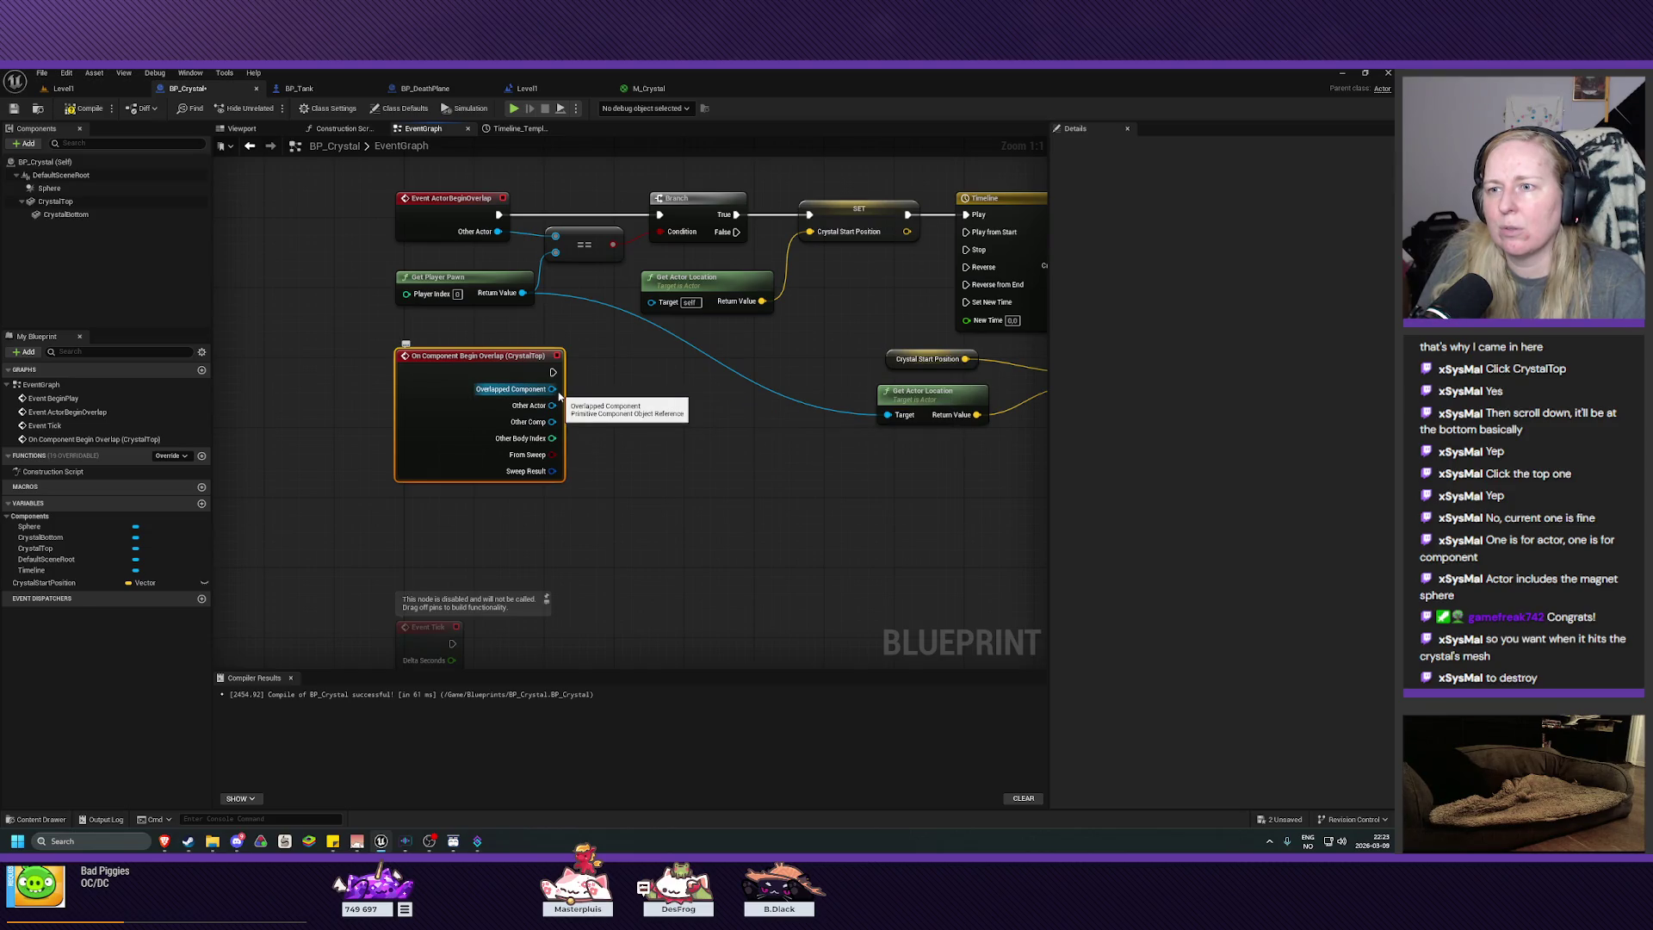
{"action": "left_click_drag", "start_coordinate": [502, 364], "coordinate": [497, 385]}
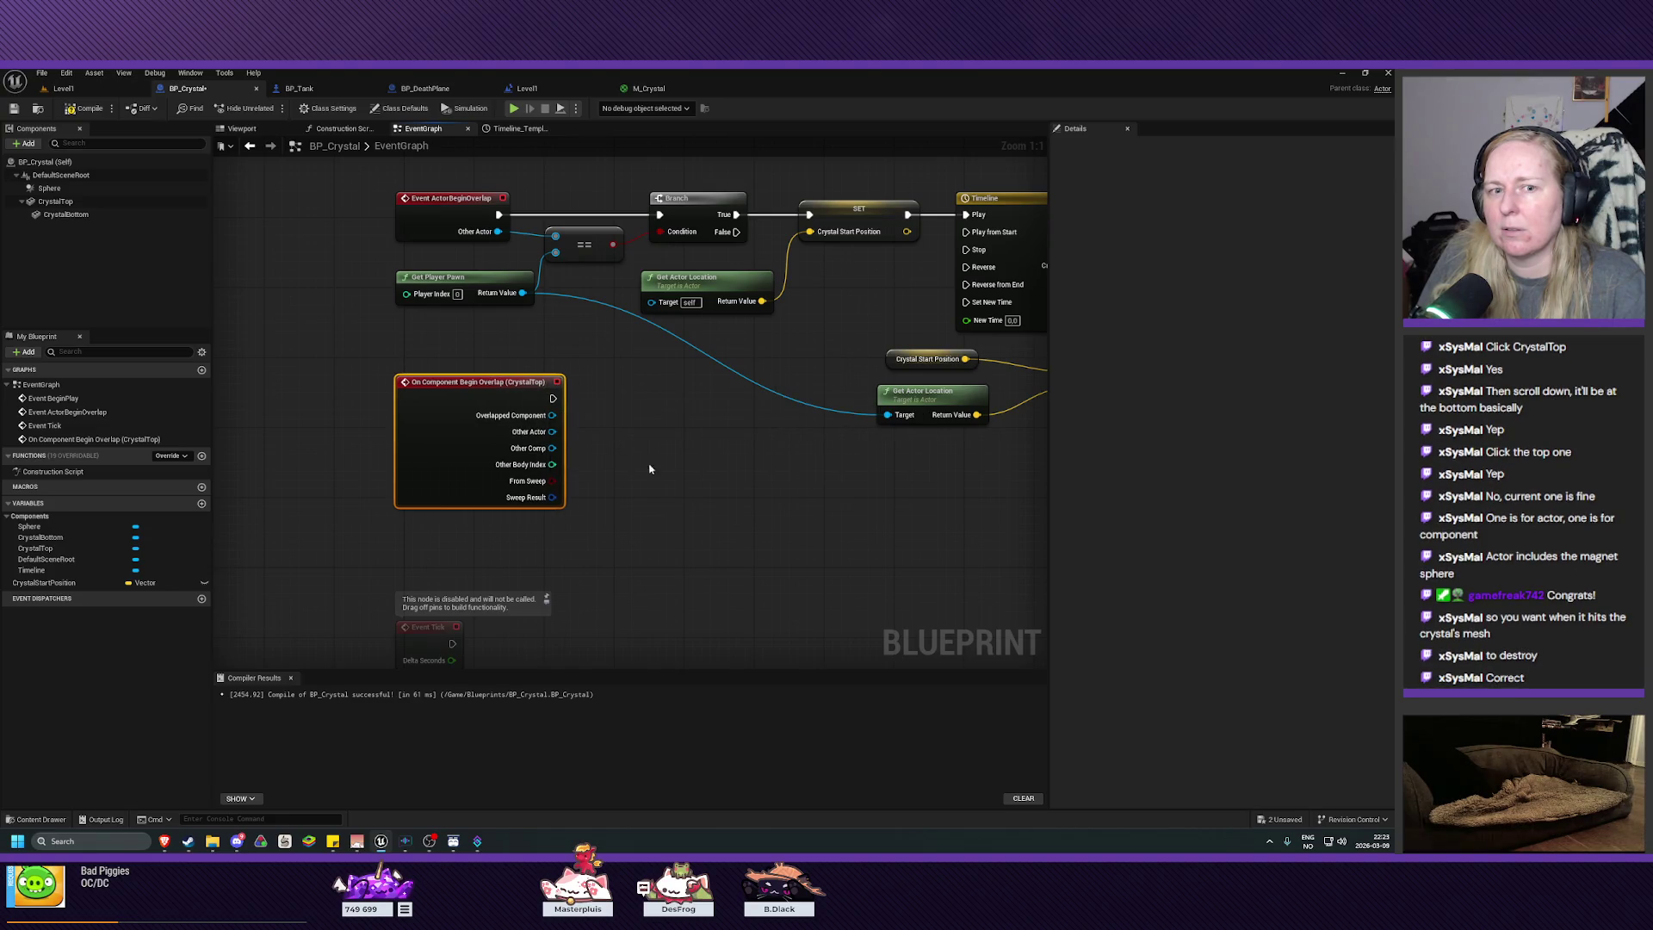
Step: Place Destroy Actor beside the CrystalTop overlap event, wire it, and compile BP_Crystal
{"action": "left_click_drag", "start_coordinate": [644, 465], "coordinate": [299, 505]}
{"action": "left_click_drag", "start_coordinate": [683, 473], "coordinate": [347, 495]}
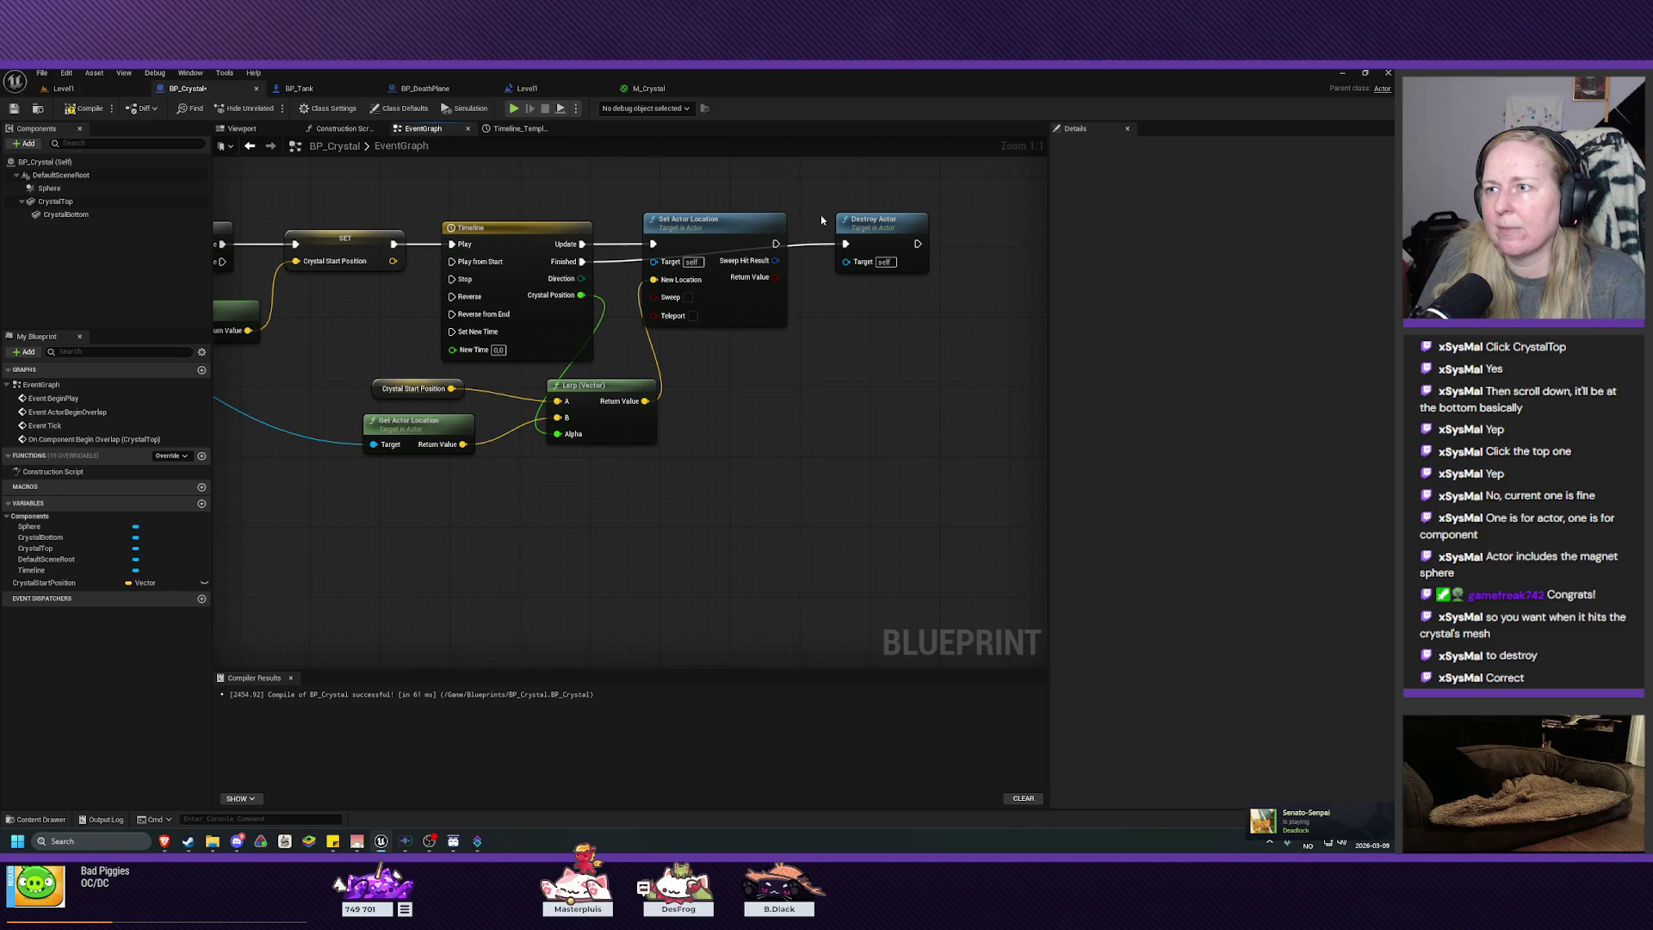
{"action": "mouse_move", "coordinate": [865, 222]}
{"action": "left_mouse_down"}
{"action": "mouse_move", "coordinate": [842, 293]}
{"action": "mouse_move", "coordinate": [270, 507]}
{"action": "mouse_move", "coordinate": [713, 440]}
{"action": "mouse_move", "coordinate": [734, 400]}
{"action": "mouse_move", "coordinate": [658, 322]}
{"action": "mouse_move", "coordinate": [620, 313]}
{"action": "mouse_move", "coordinate": [604, 336]}
{"action": "mouse_move", "coordinate": [586, 315]}
{"action": "left_mouse_up"}
{"action": "mouse_move", "coordinate": [681, 422]}
{"action": "left_mouse_down"}
{"action": "mouse_move", "coordinate": [565, 472]}
{"action": "mouse_move", "coordinate": [507, 450]}
{"action": "left_mouse_up"}
{"action": "left_click", "coordinate": [77, 107]}
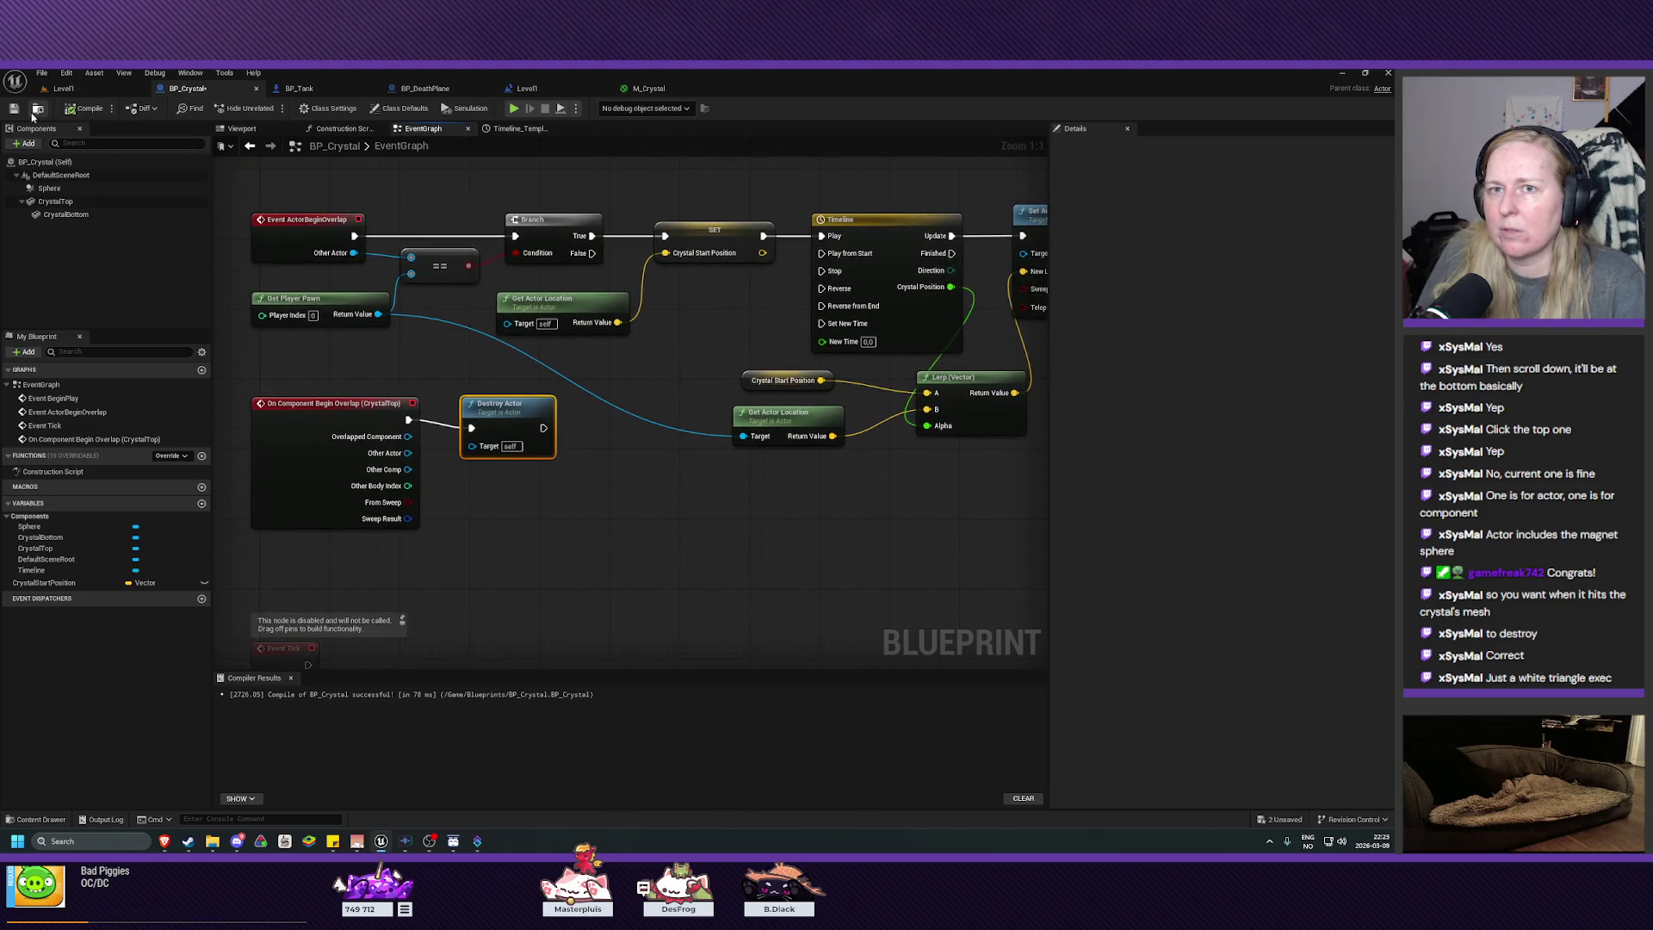
Step: Play Level1, driving the tank toward the two crystals with W, A and D, then stop
{"action": "left_click", "coordinate": [64, 88]}
{"action": "left_click", "coordinate": [272, 108]}
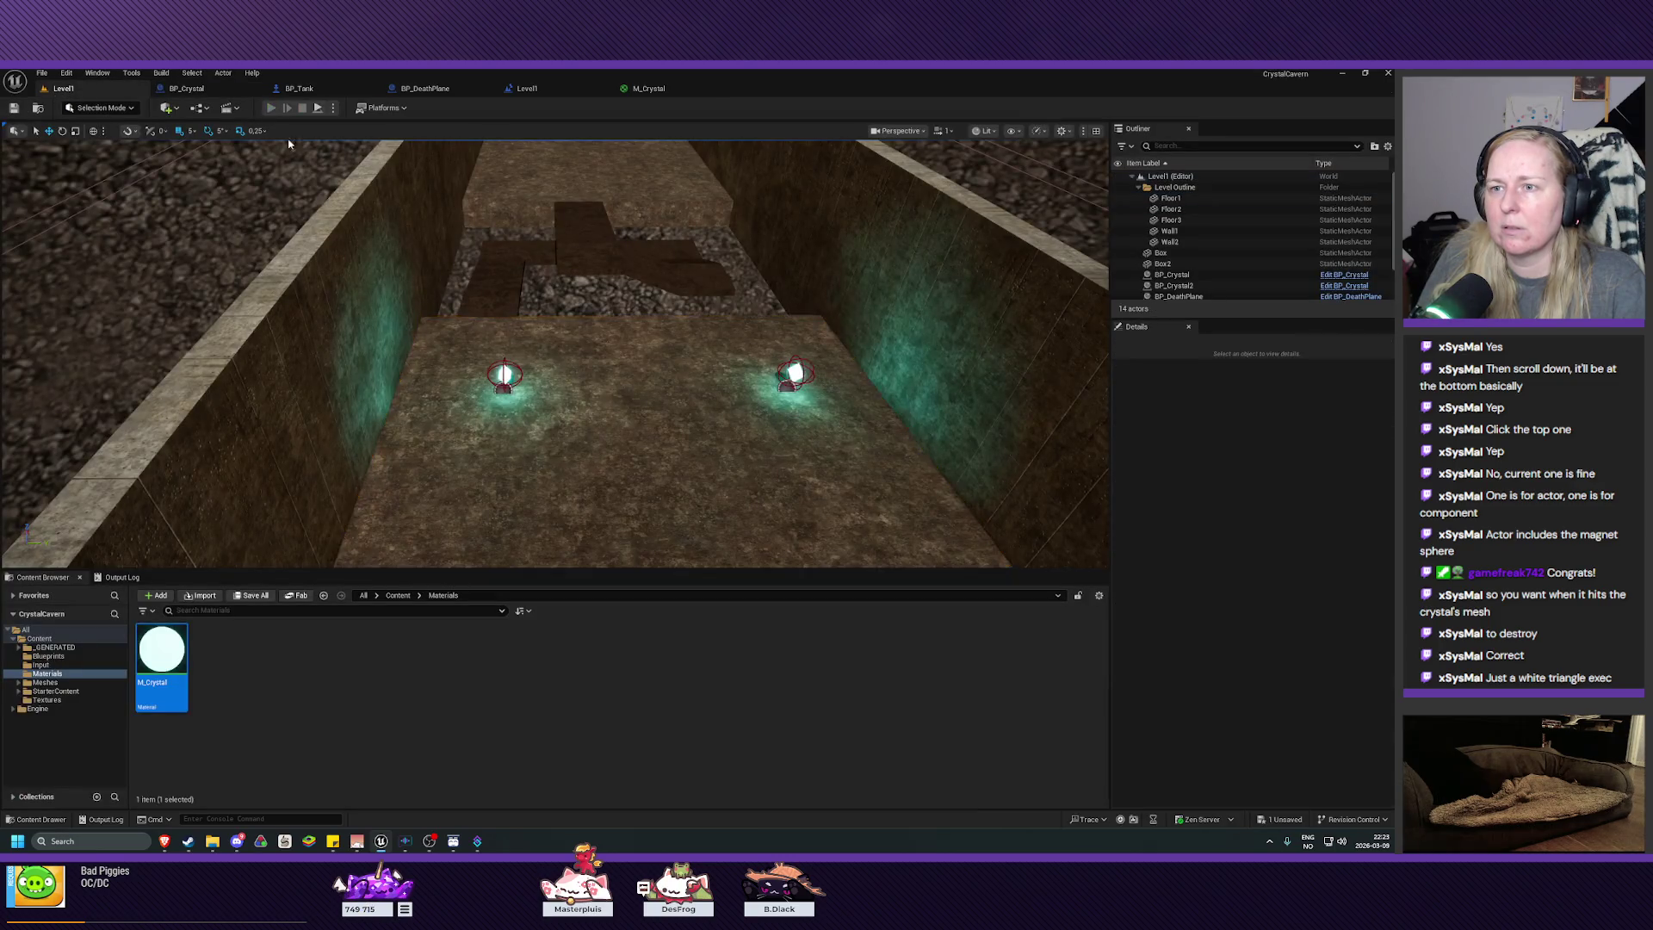
{"action": "key", "text": "w"}
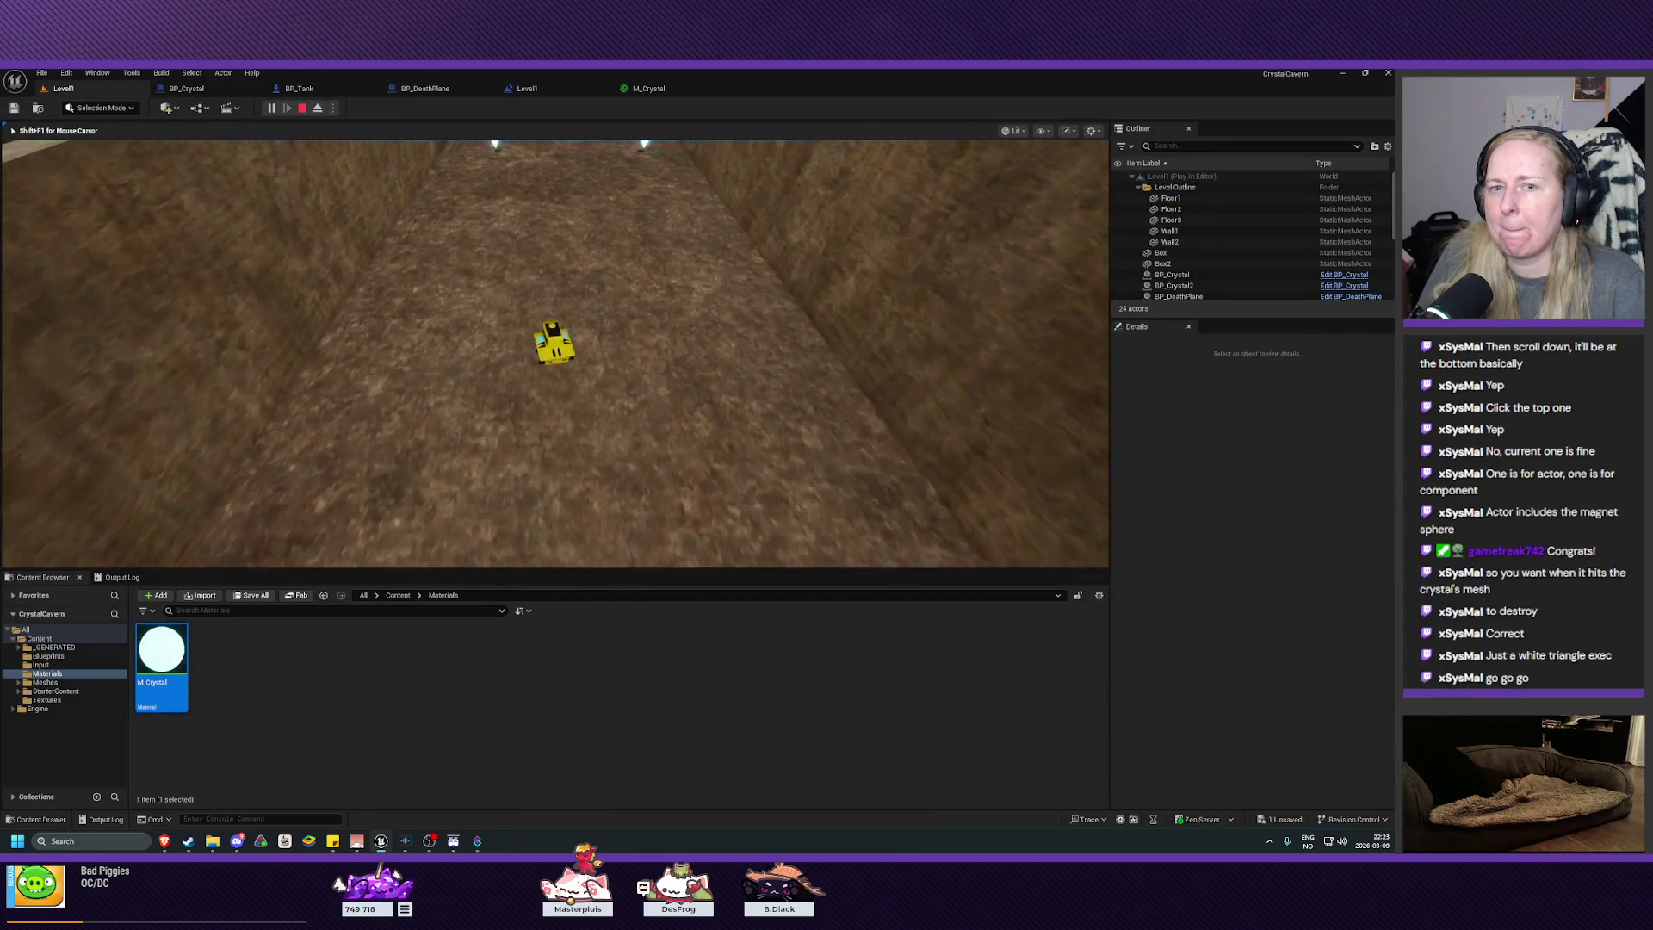
{"action": "key", "text": "a"}
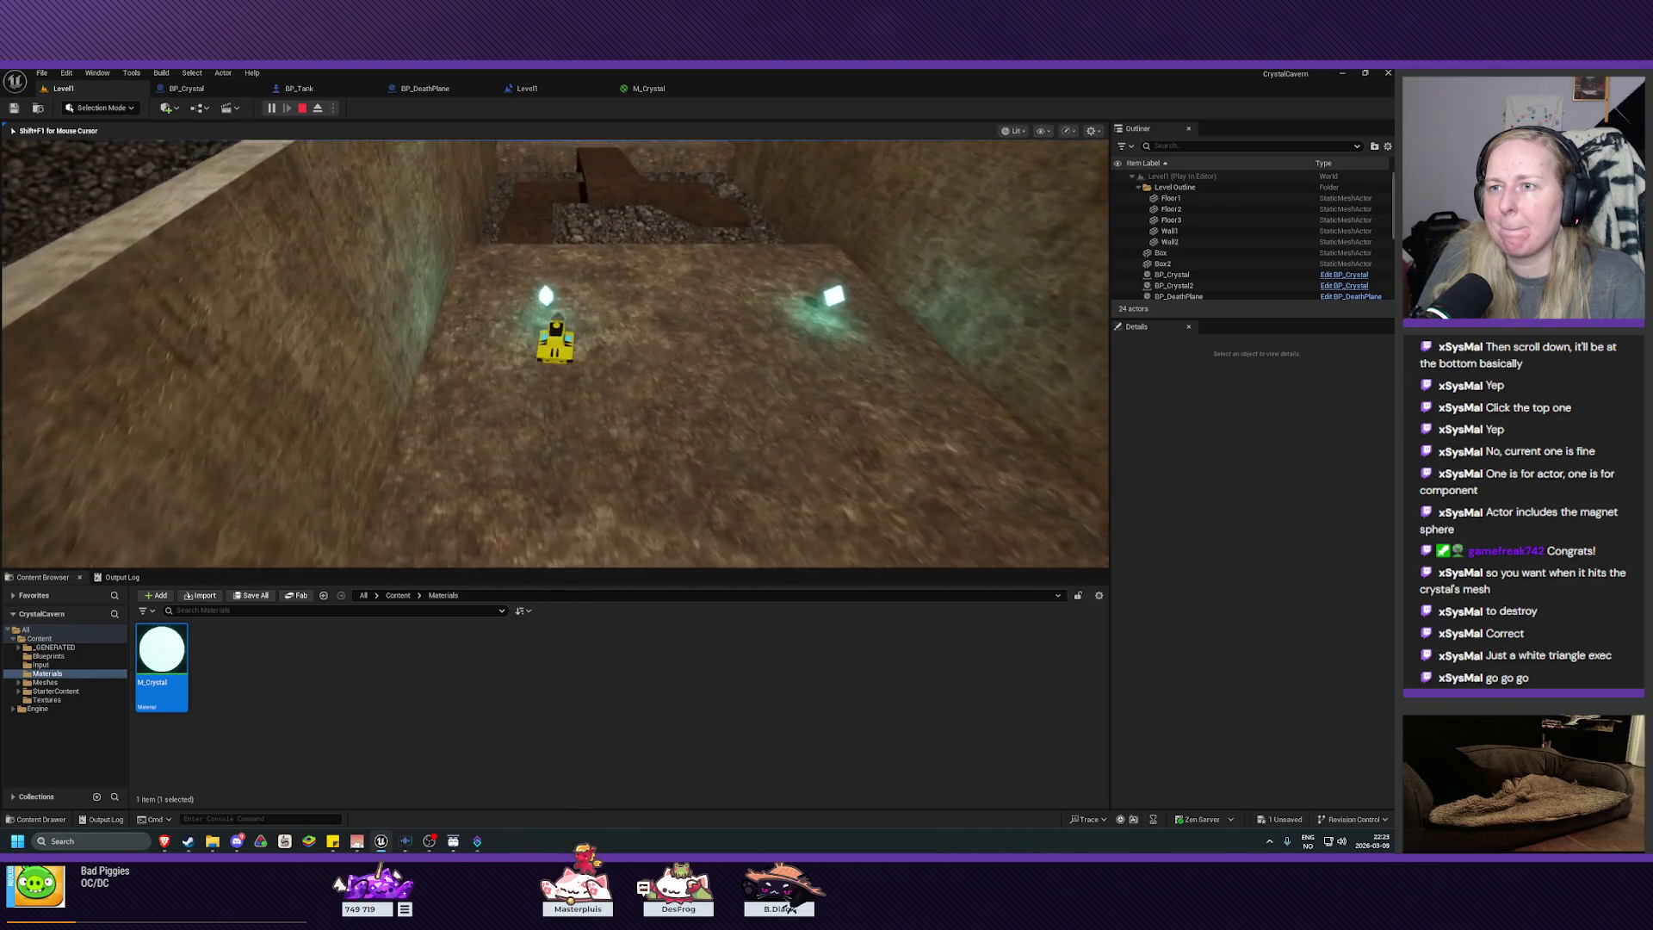
{"action": "key", "text": "d"}
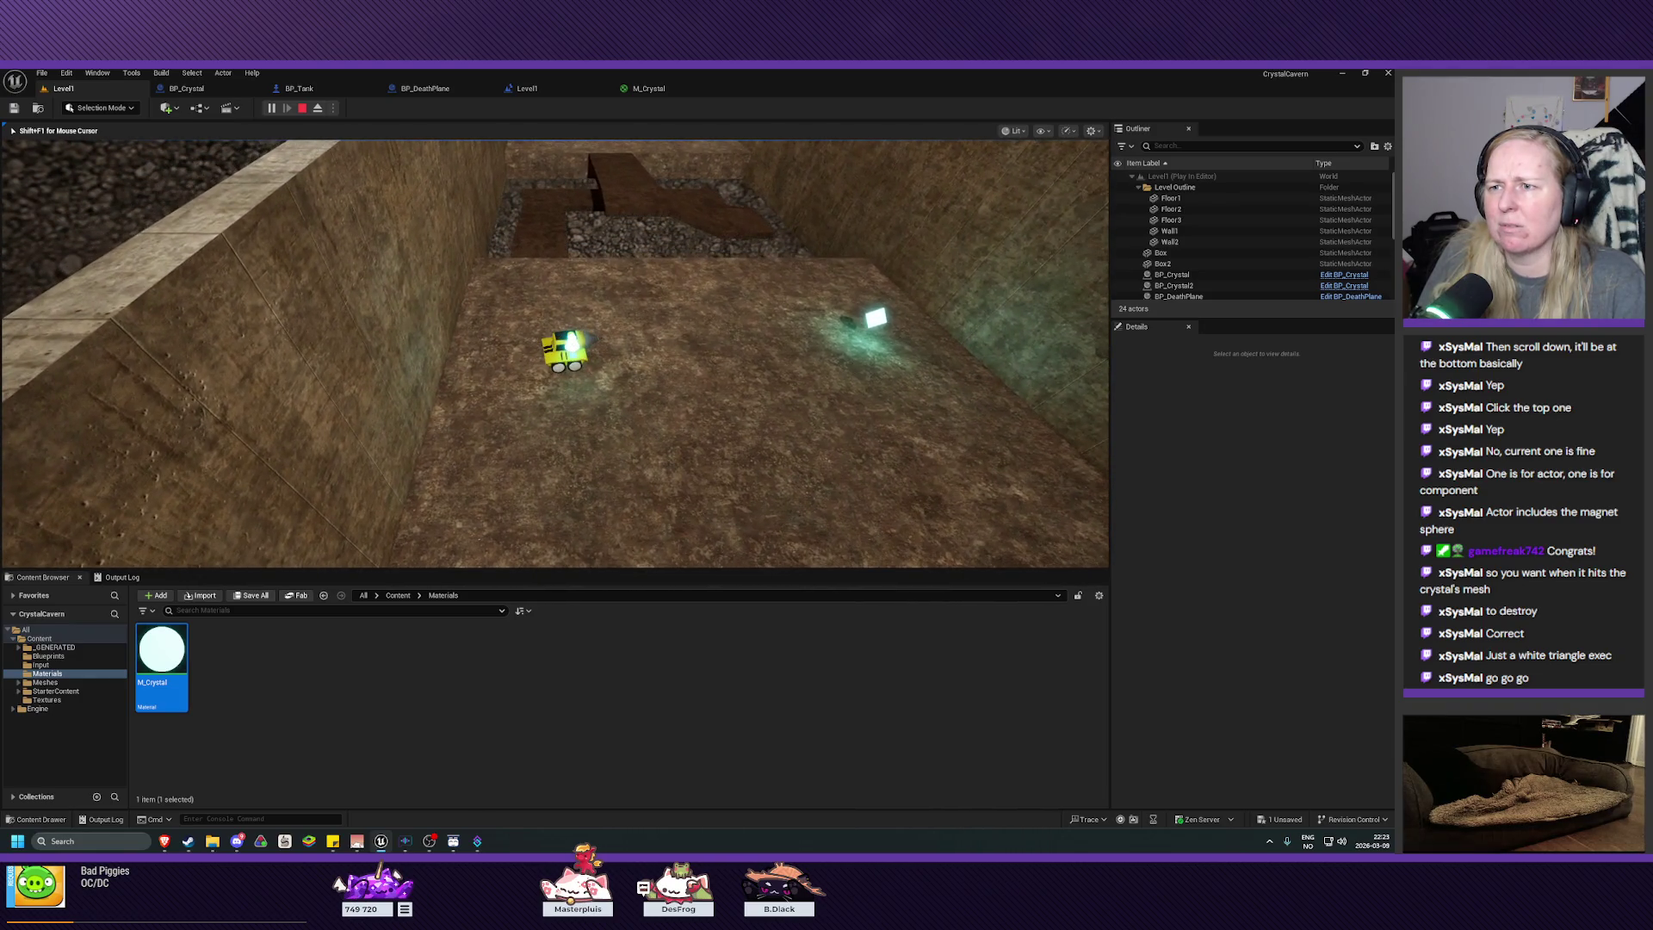
{"action": "key", "text": "a"}
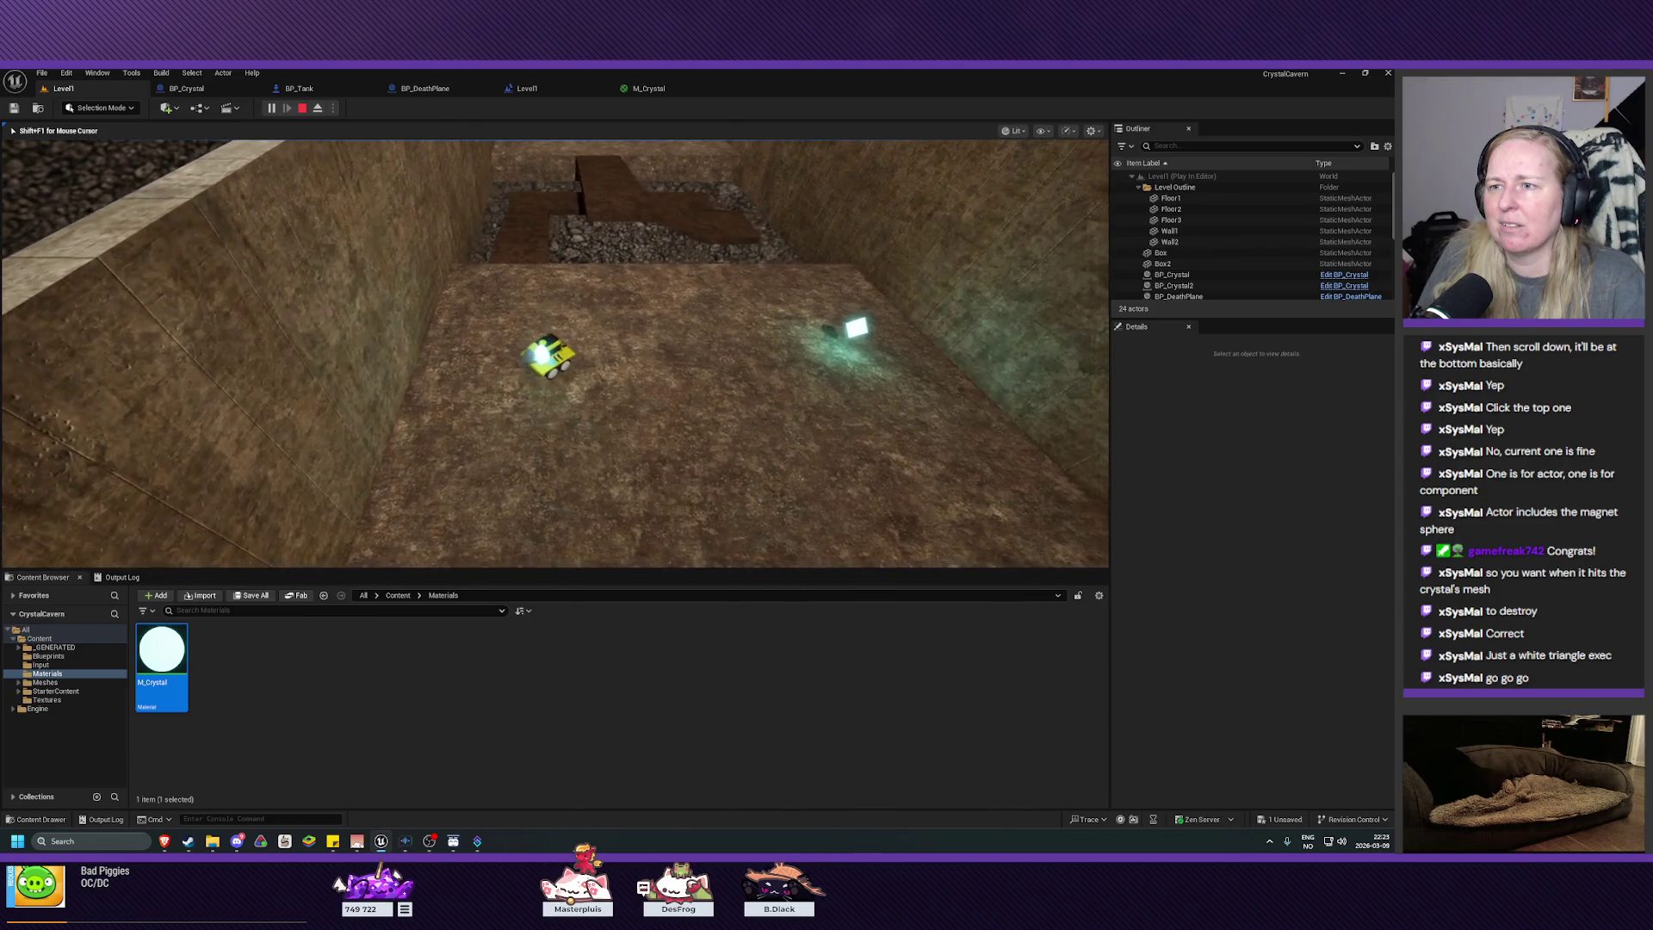
{"action": "key", "text": "Escape"}
{"action": "left_click", "coordinate": [575, 346]}
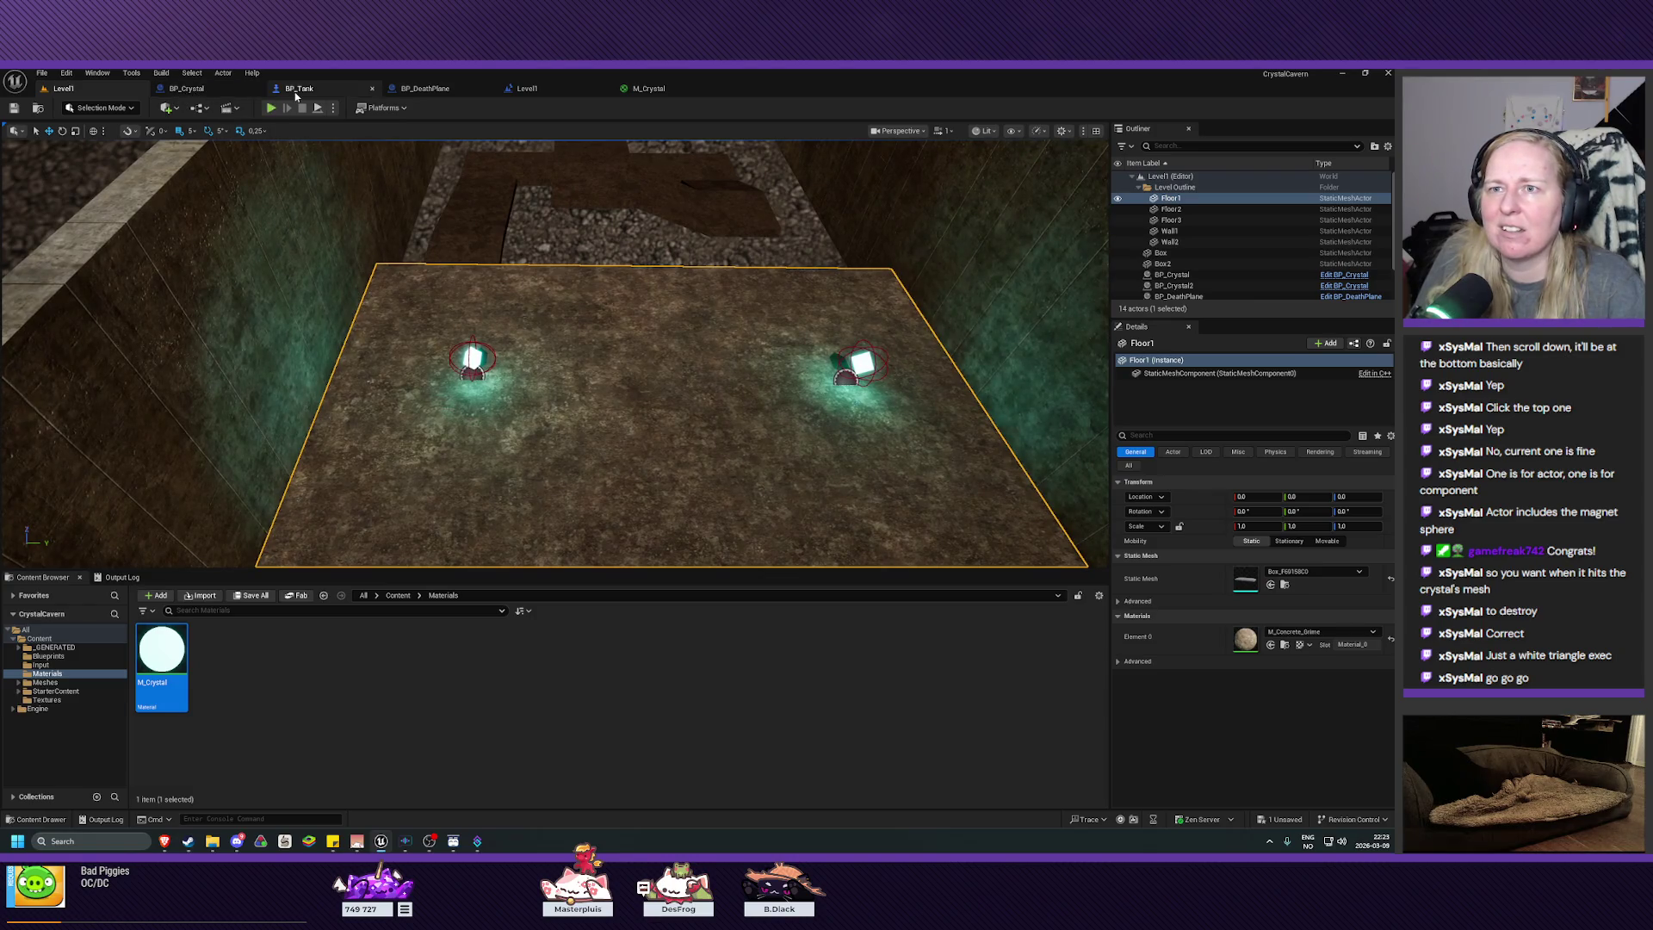
Step: Enable Simulation Generates Hit Events on BP_Crystal's CrystalTop component, then return to Level1
{"action": "left_click", "coordinate": [295, 92]}
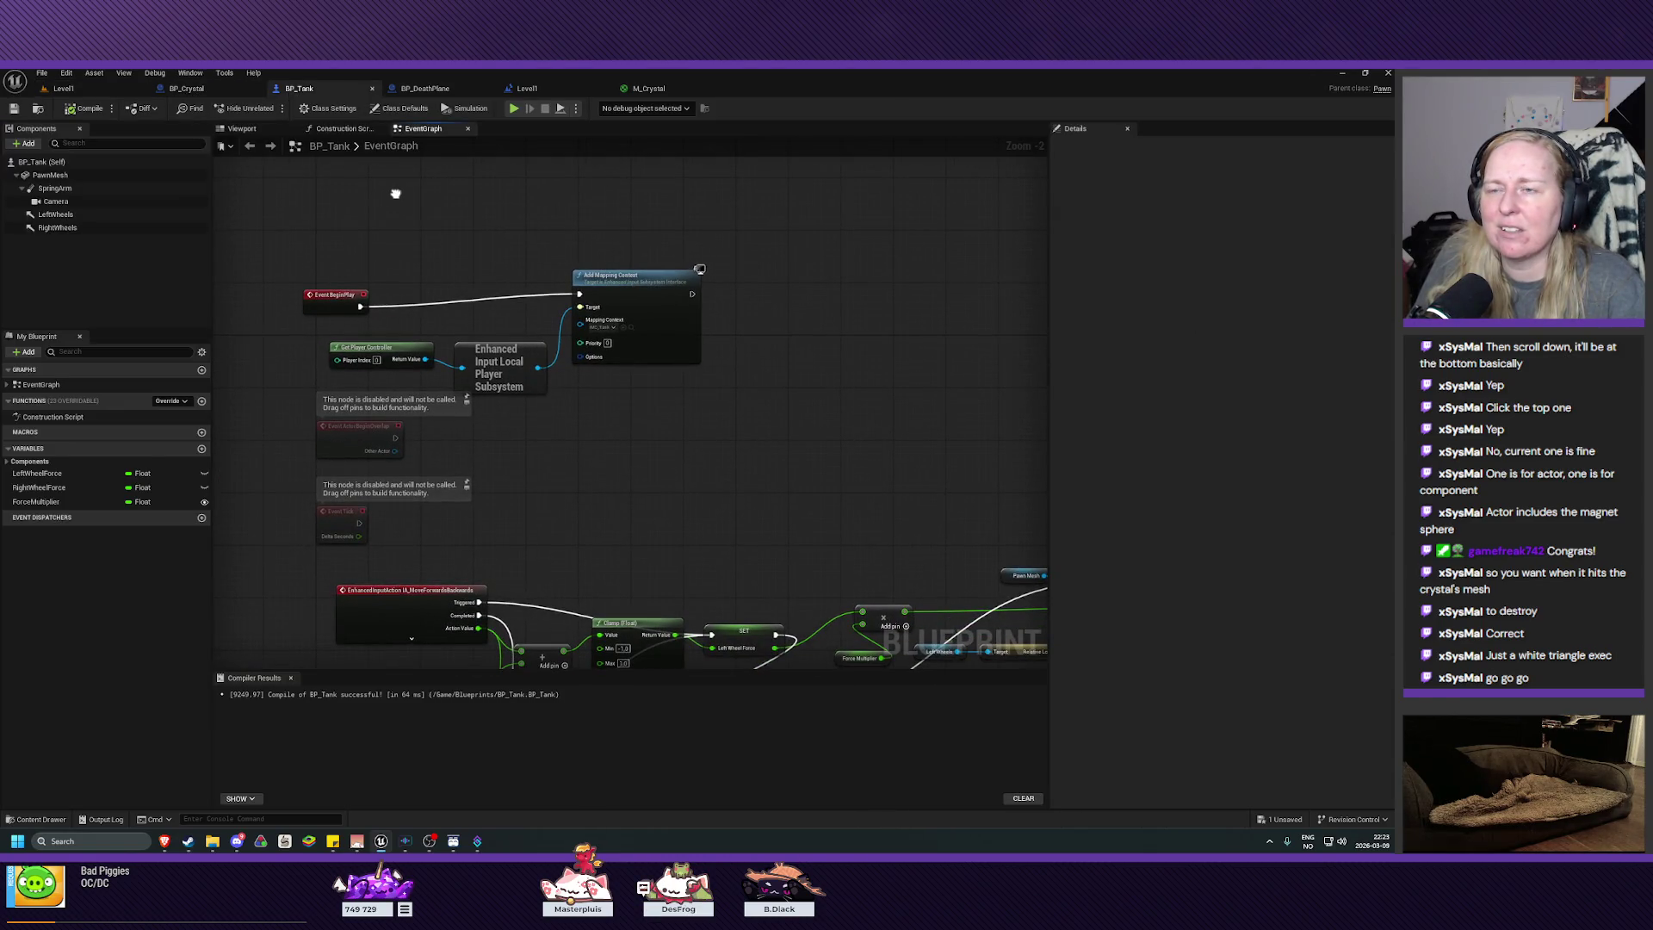
{"action": "left_click", "coordinate": [216, 88]}
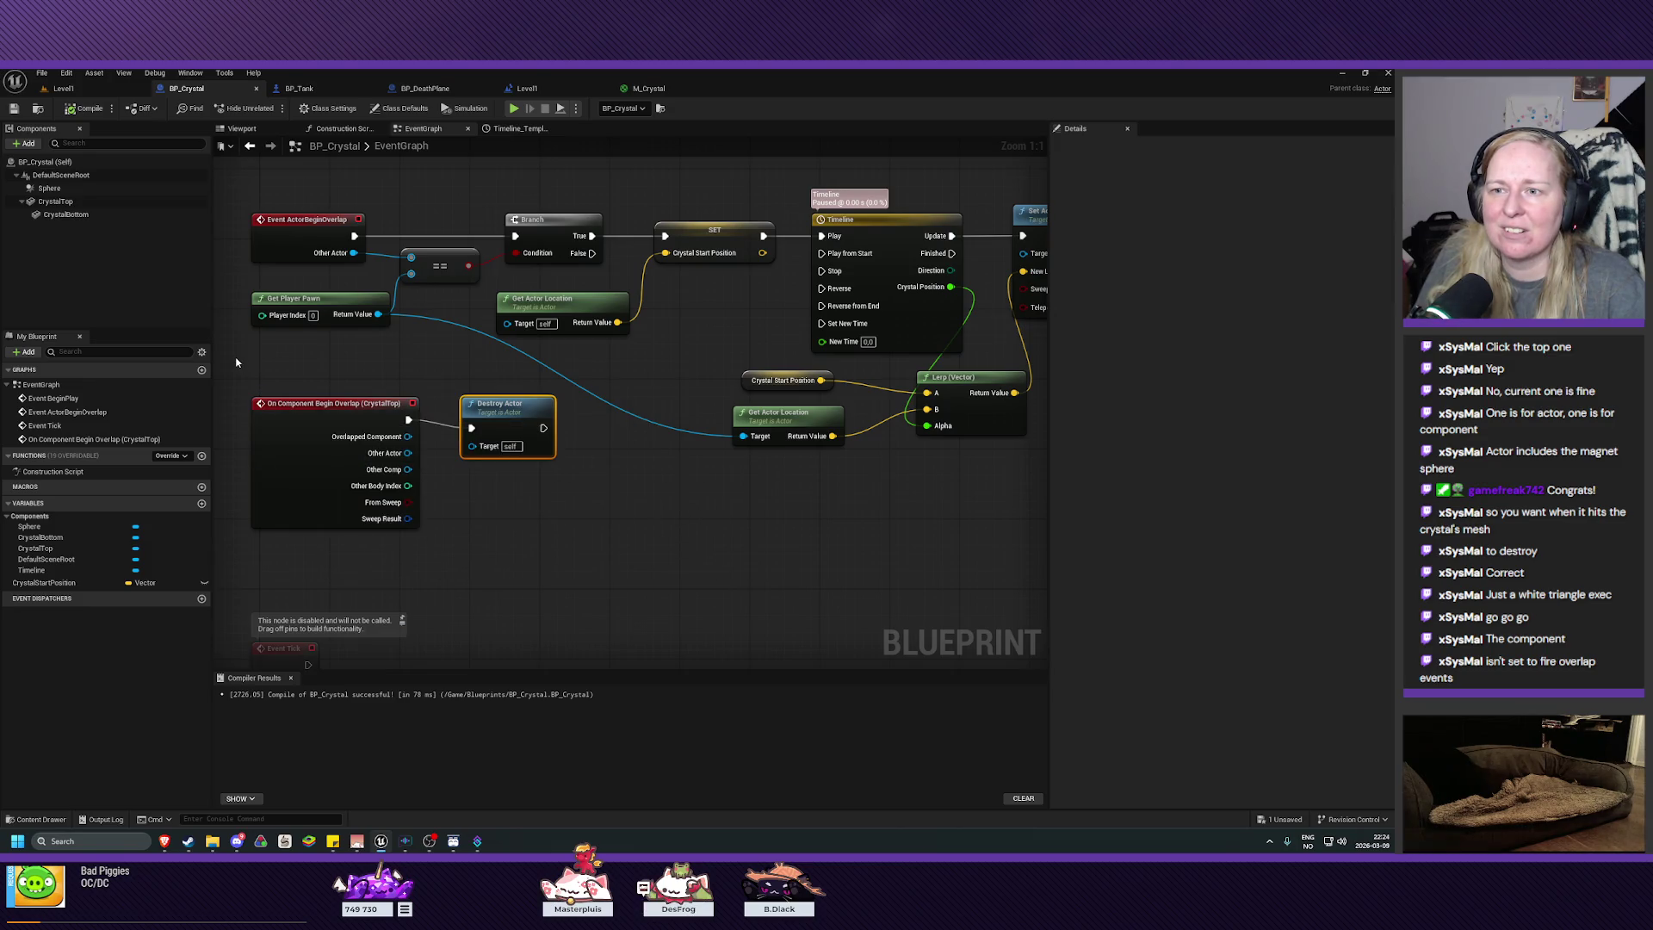
{"action": "left_click", "coordinate": [319, 430]}
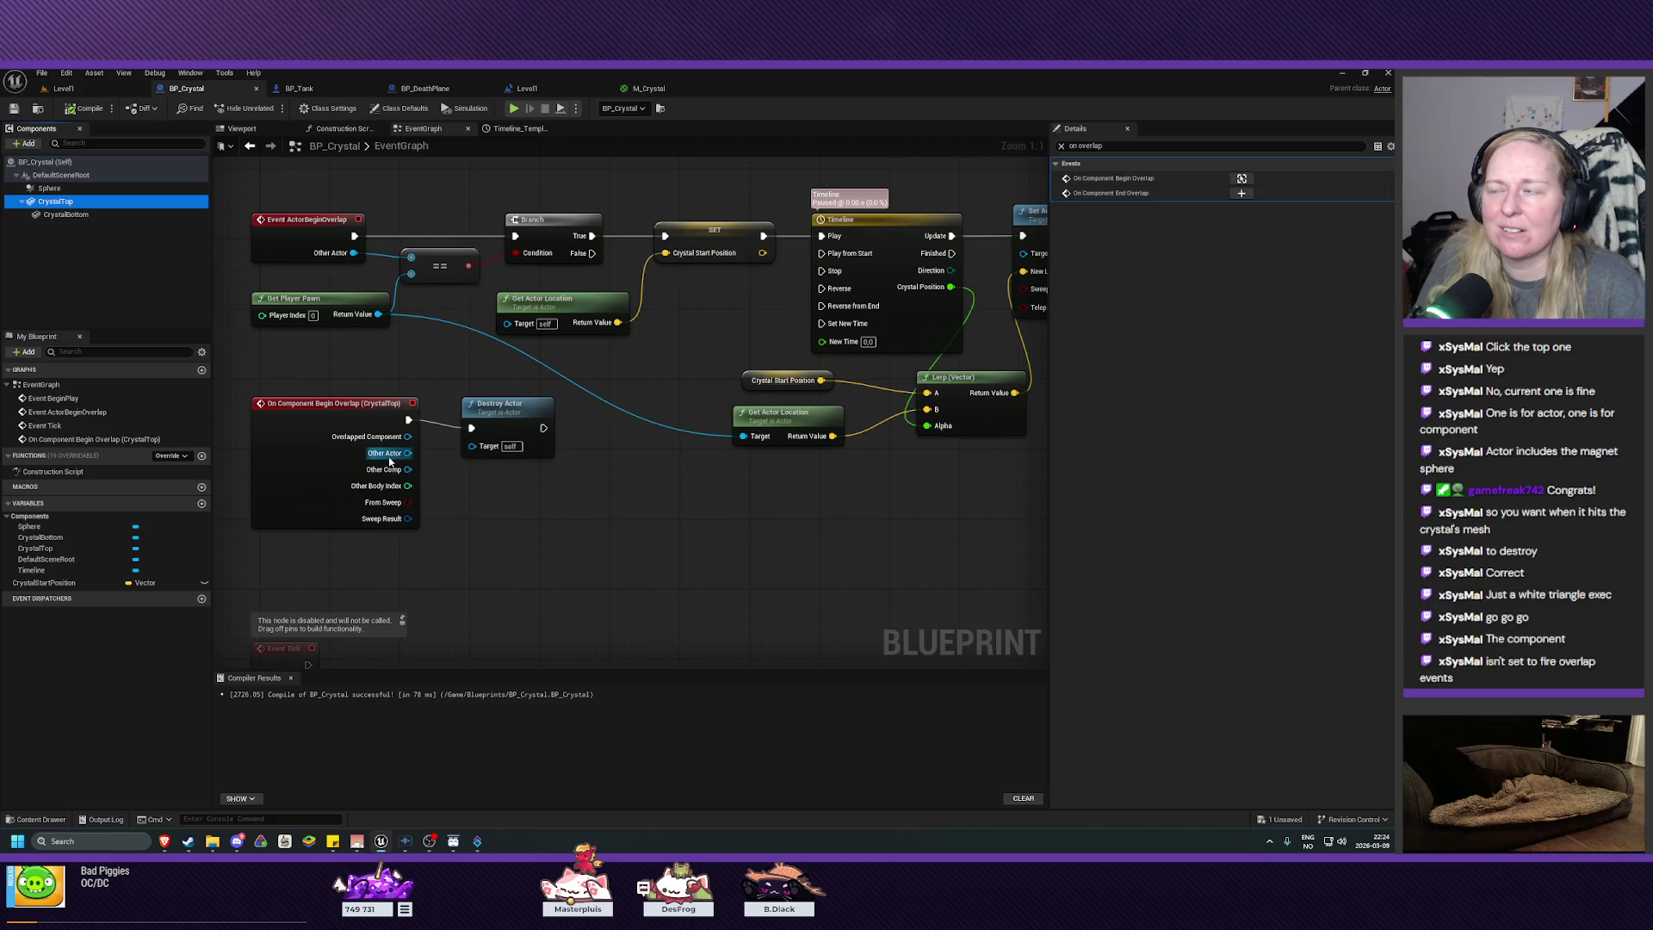
{"action": "left_click", "coordinate": [1061, 145]}
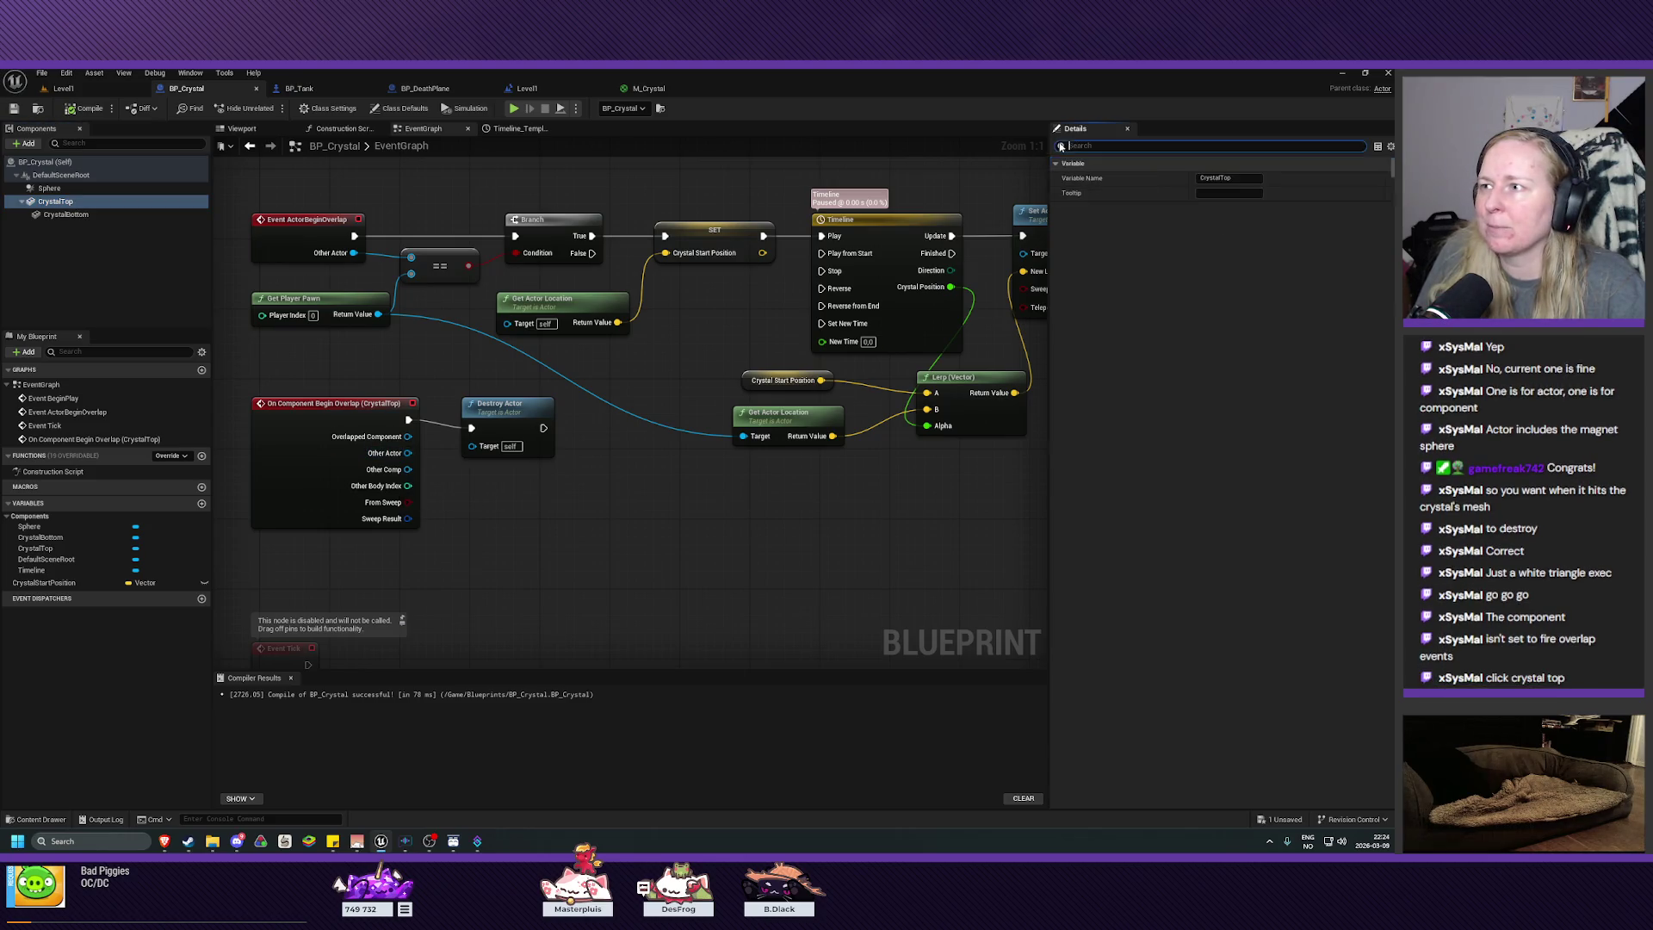
{"action": "scroll", "coordinate": [1149, 553], "scroll_direction": "down", "scroll_amount": 3}
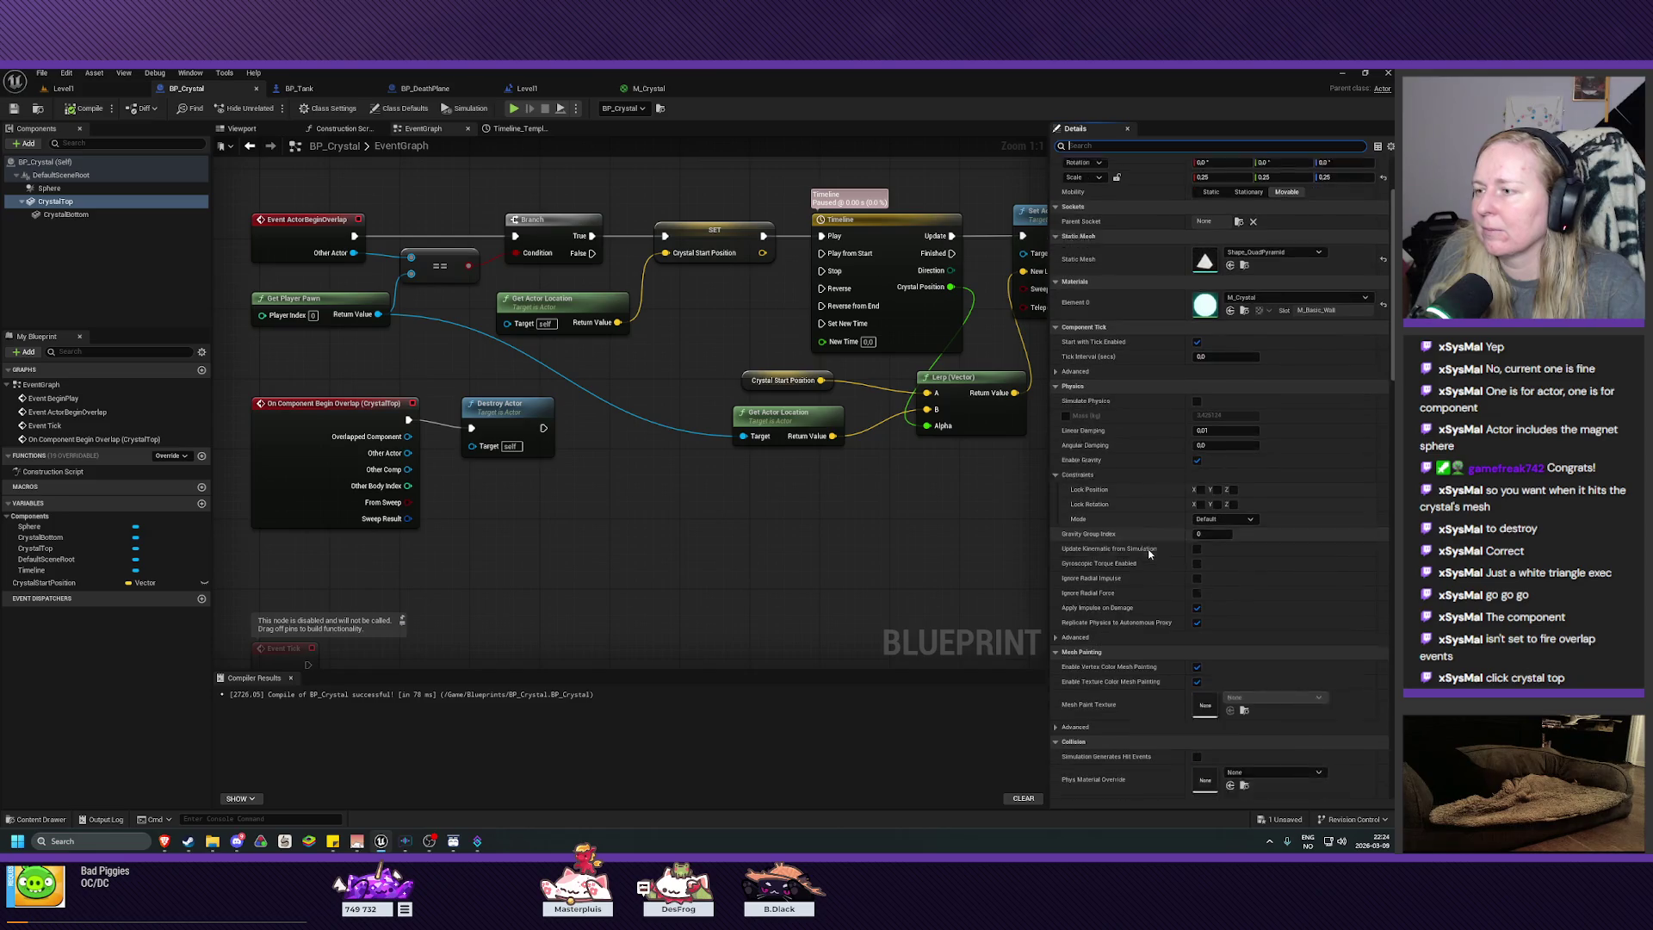
{"action": "scroll", "coordinate": [1149, 553], "scroll_direction": "down", "scroll_amount": 3}
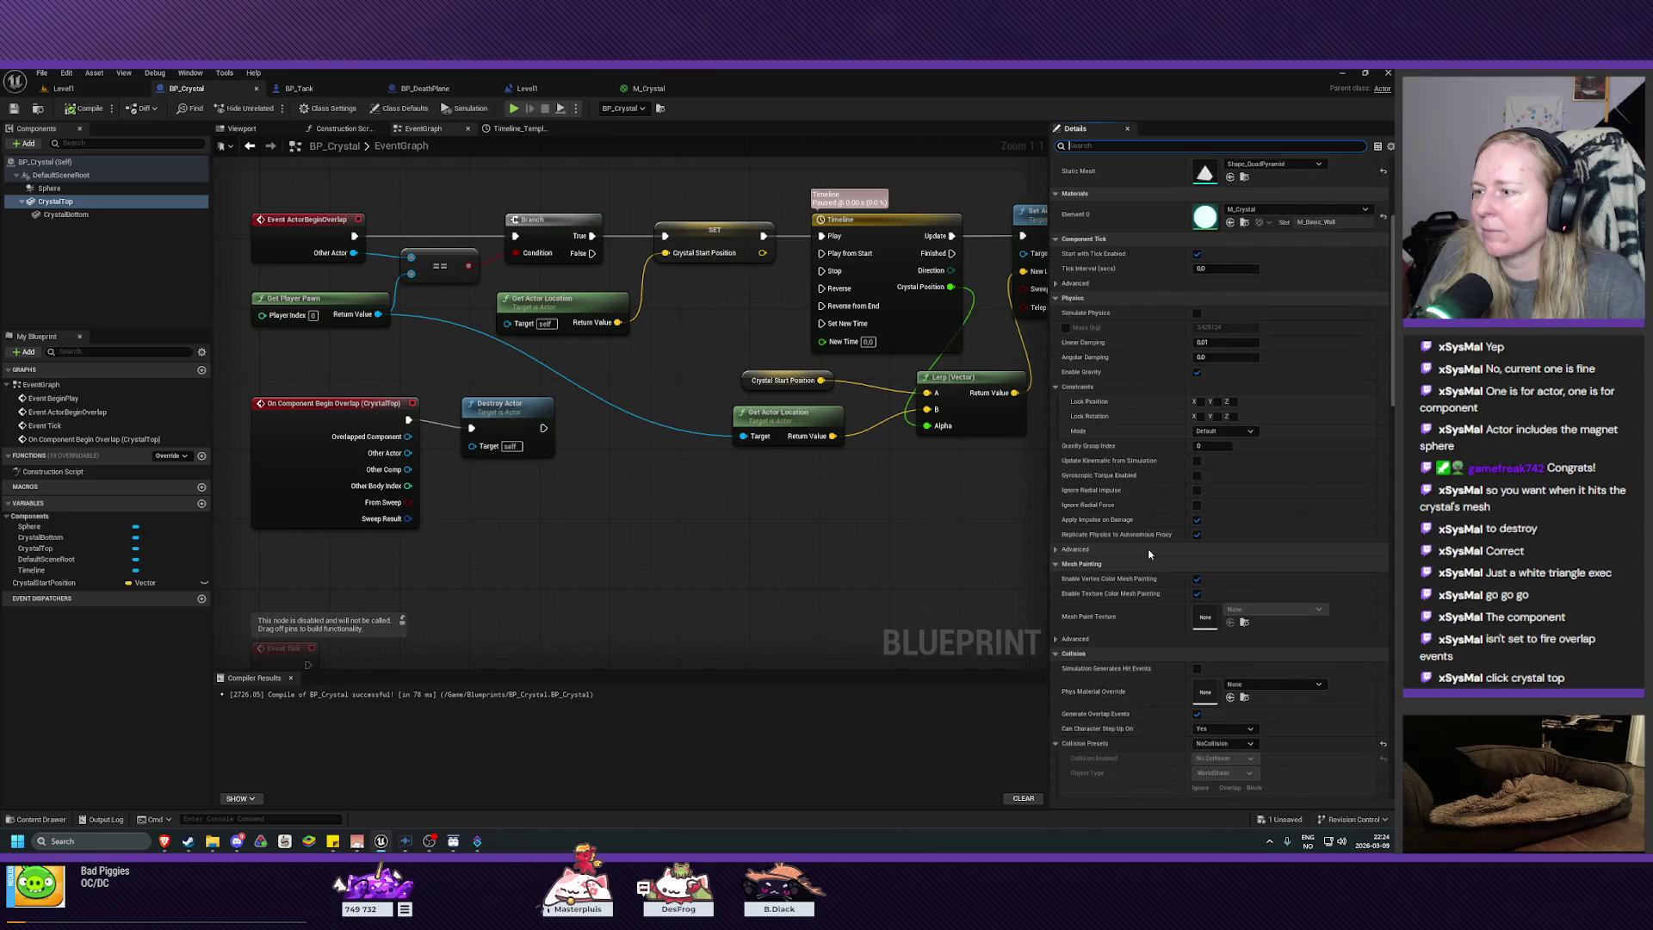
{"action": "left_click", "coordinate": [1195, 617]}
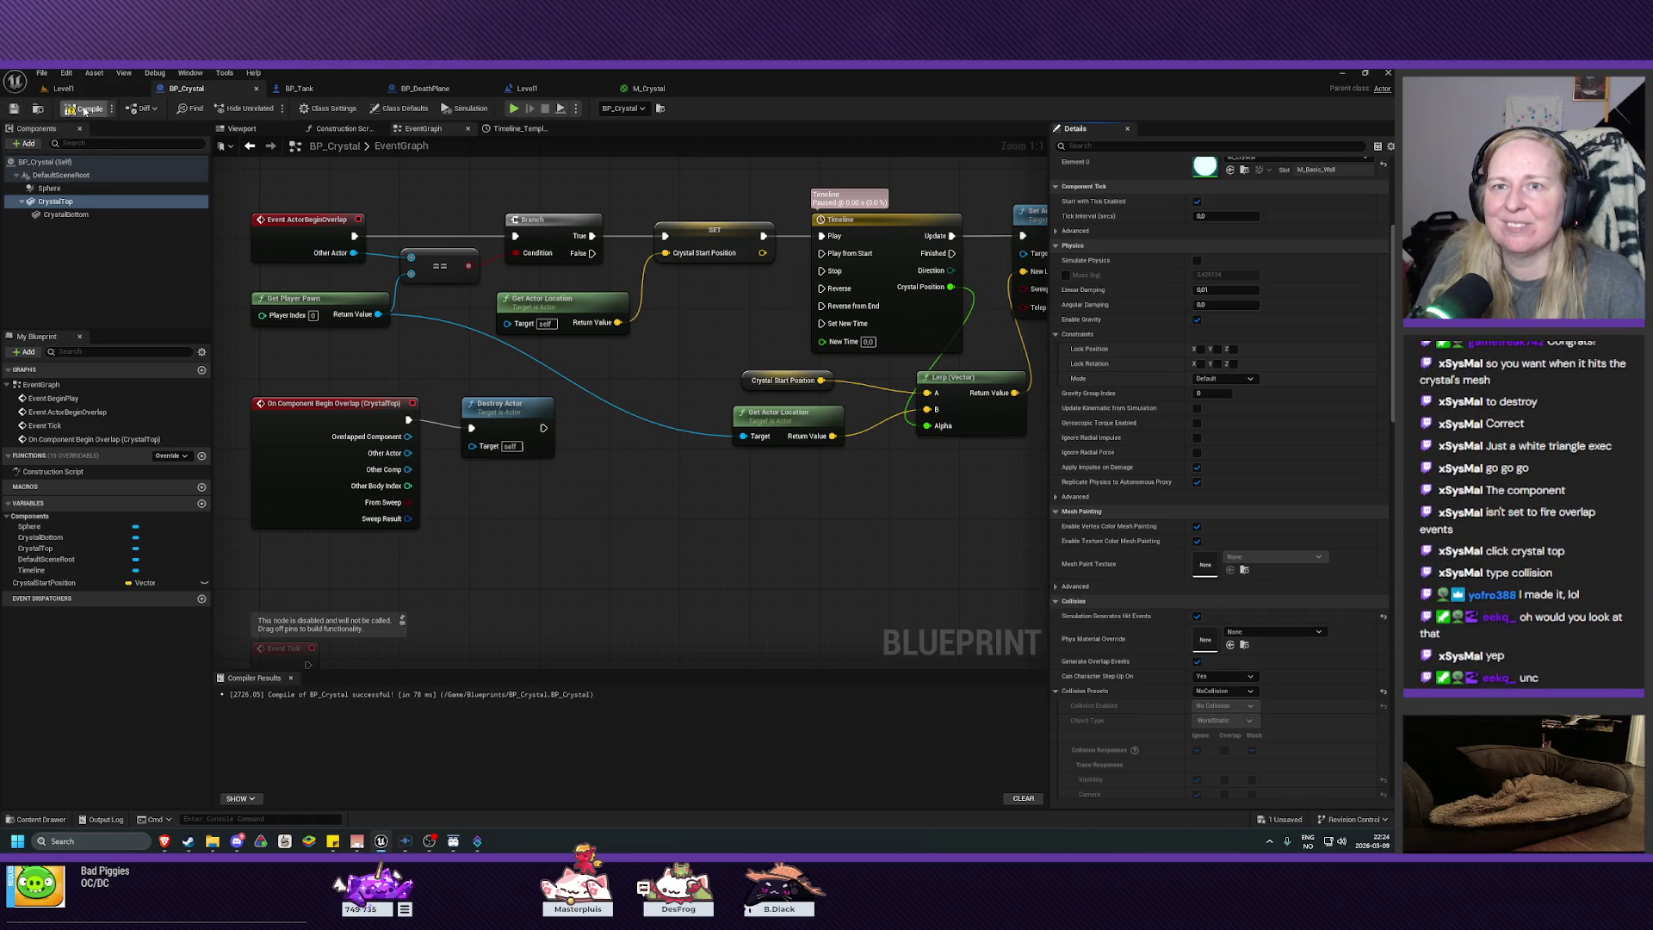
{"action": "left_click", "coordinate": [136, 89]}
{"action": "left_click", "coordinate": [270, 108]}
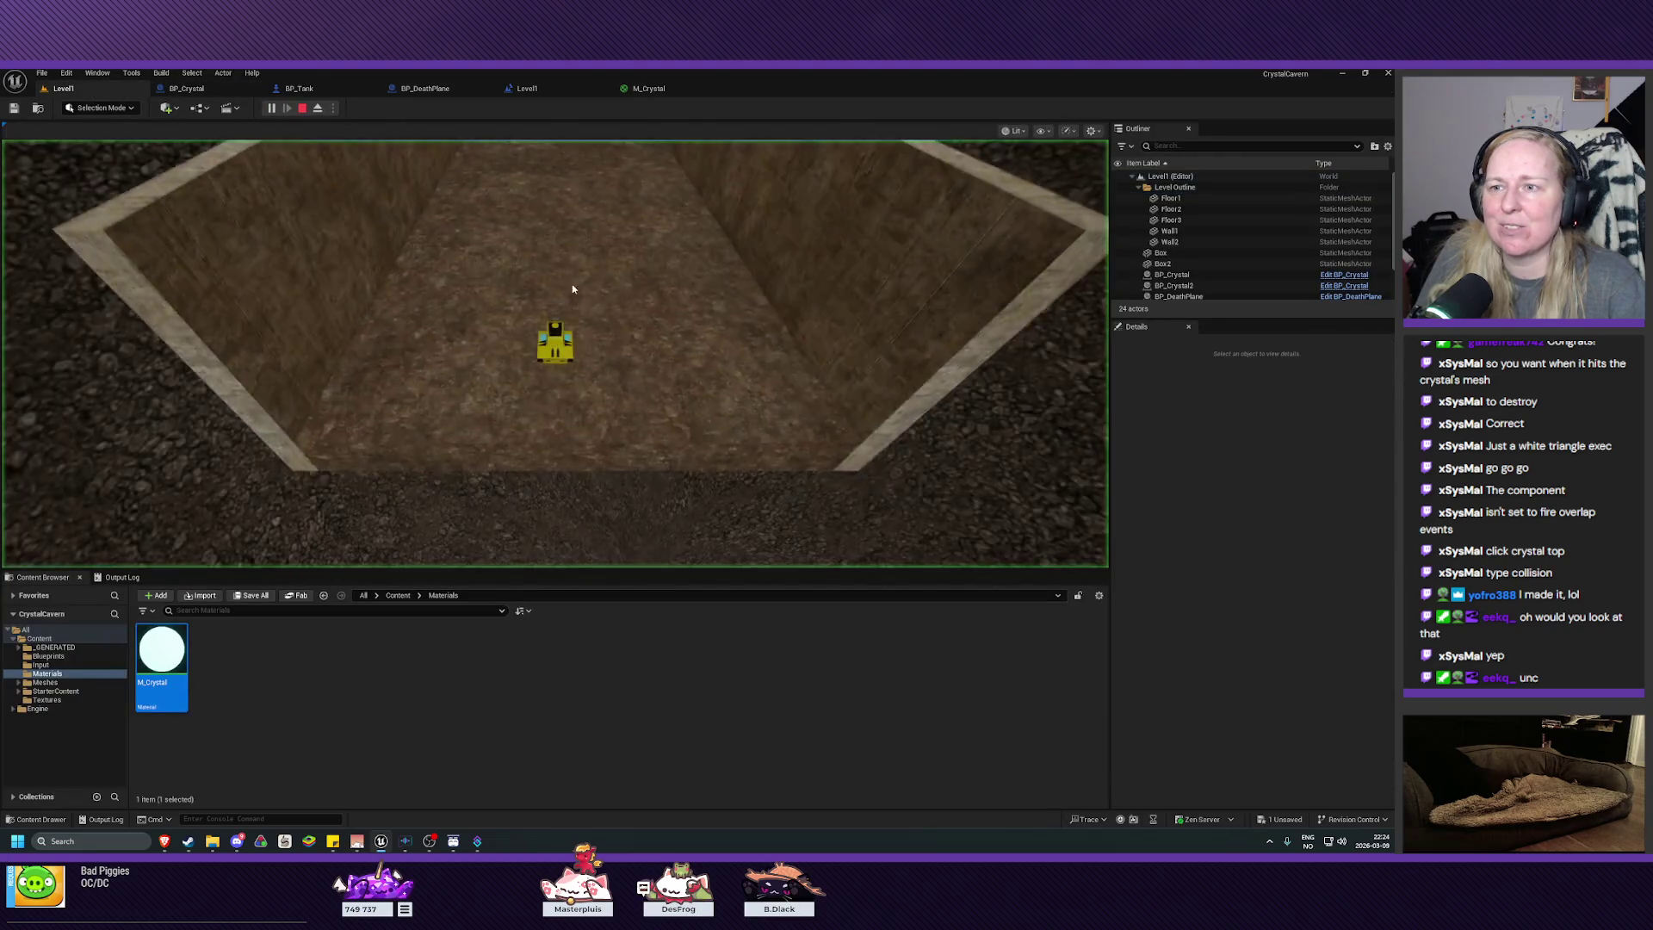
{"action": "key", "text": "w"}
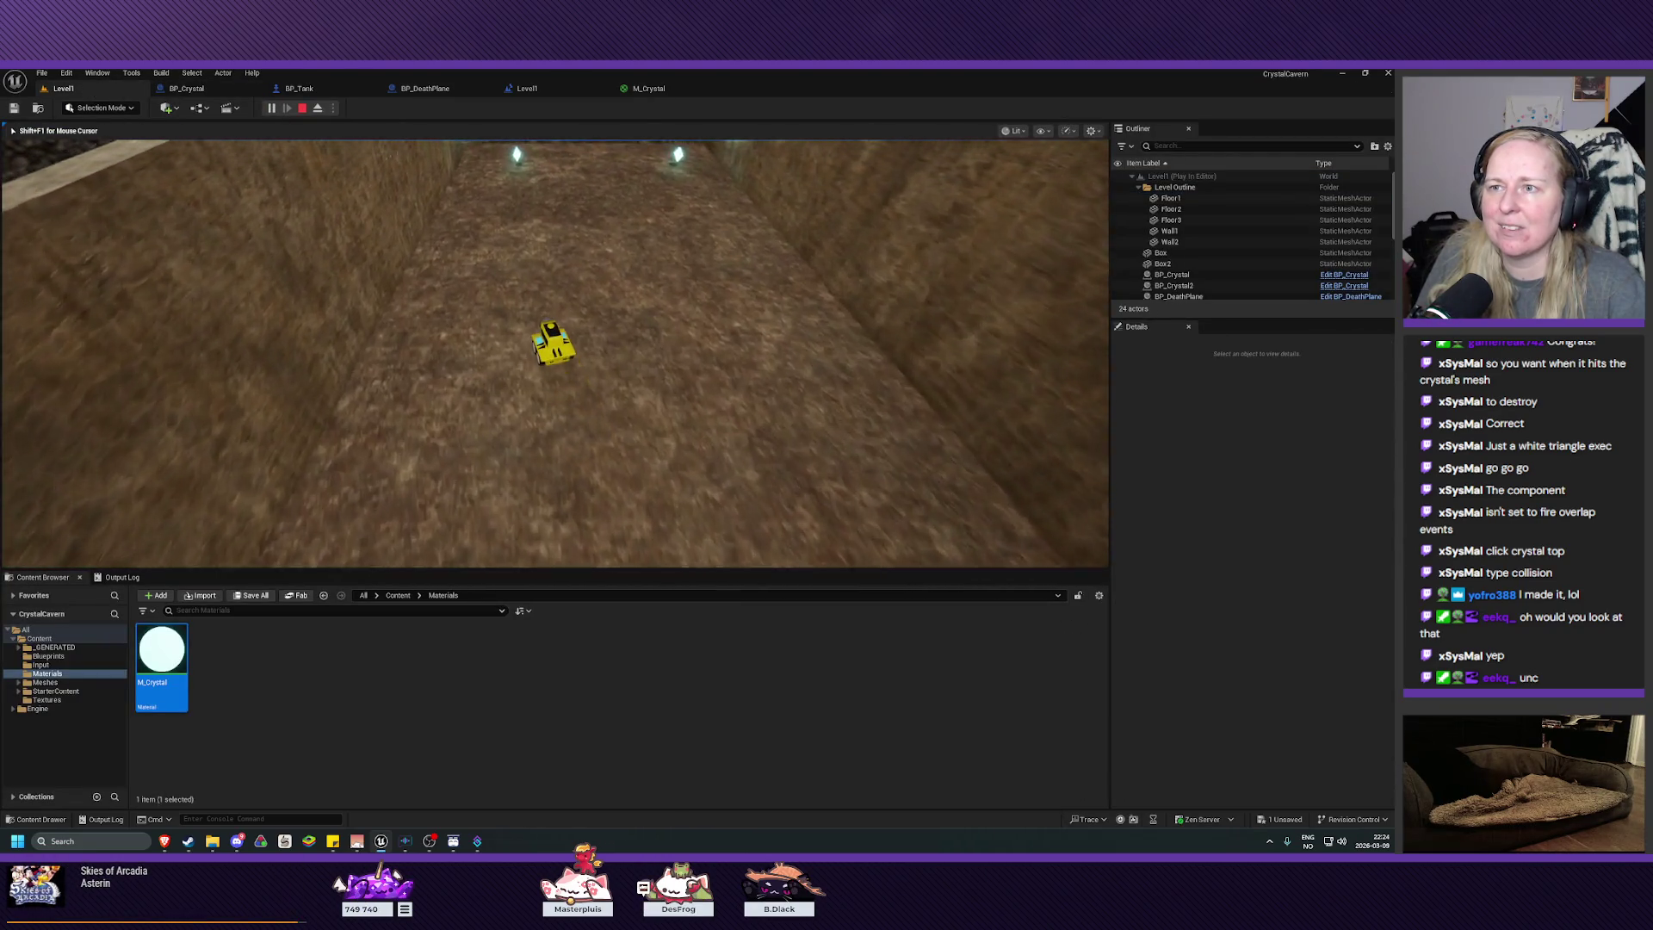
{"action": "key", "text": "w"}
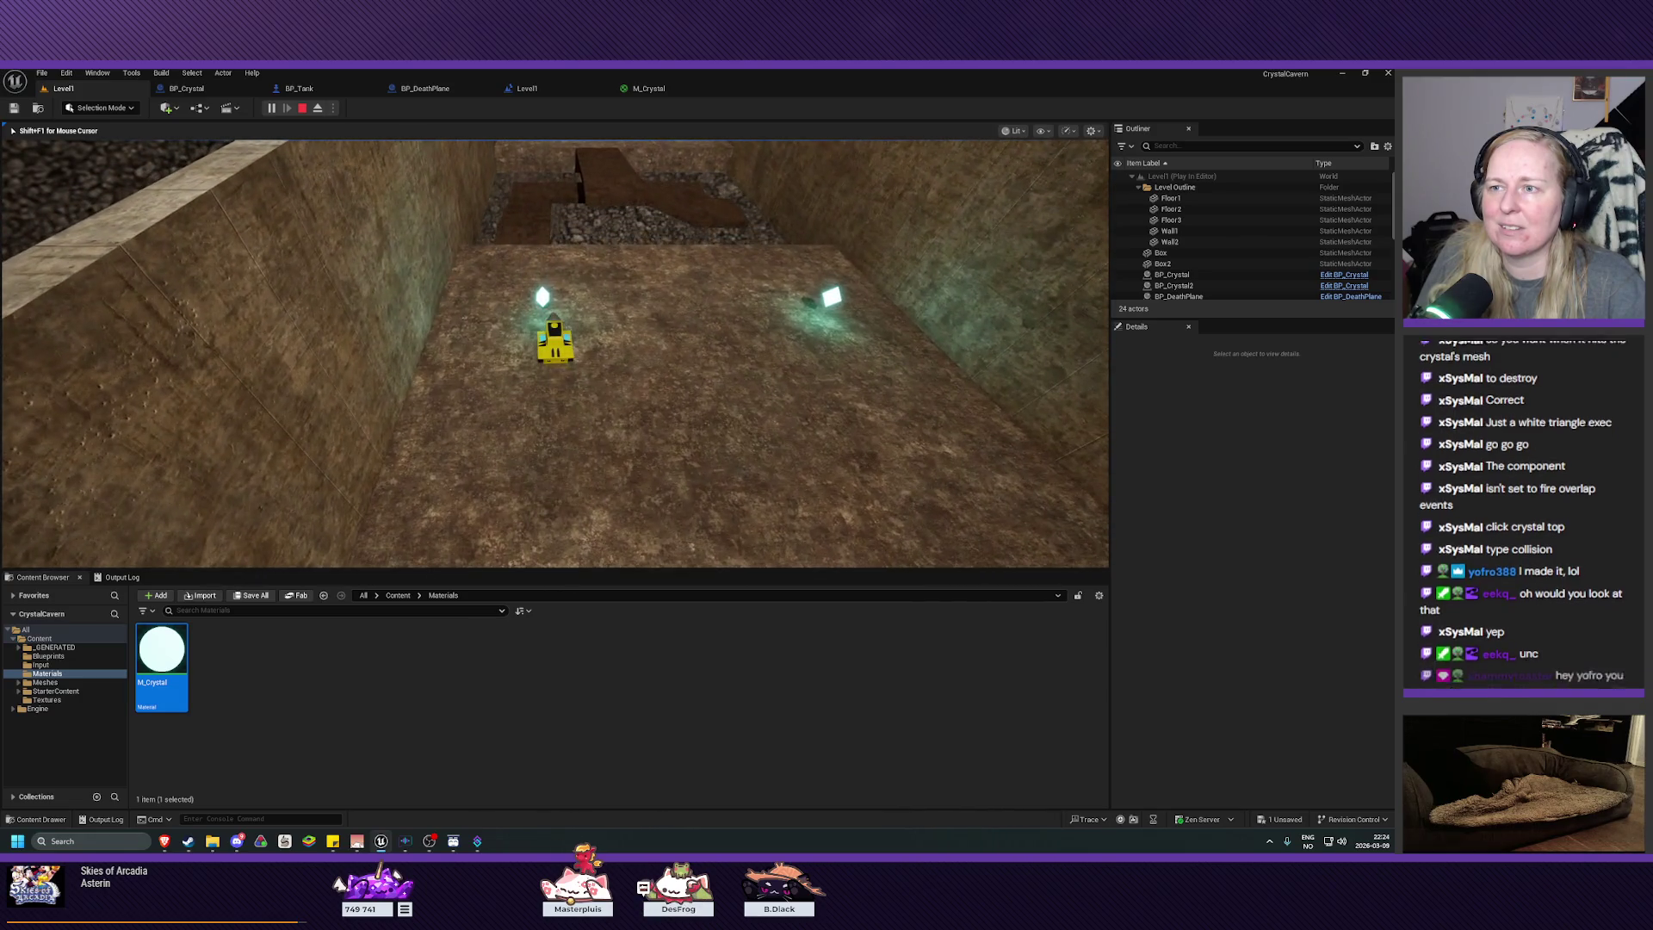
{"action": "key", "text": "d"}
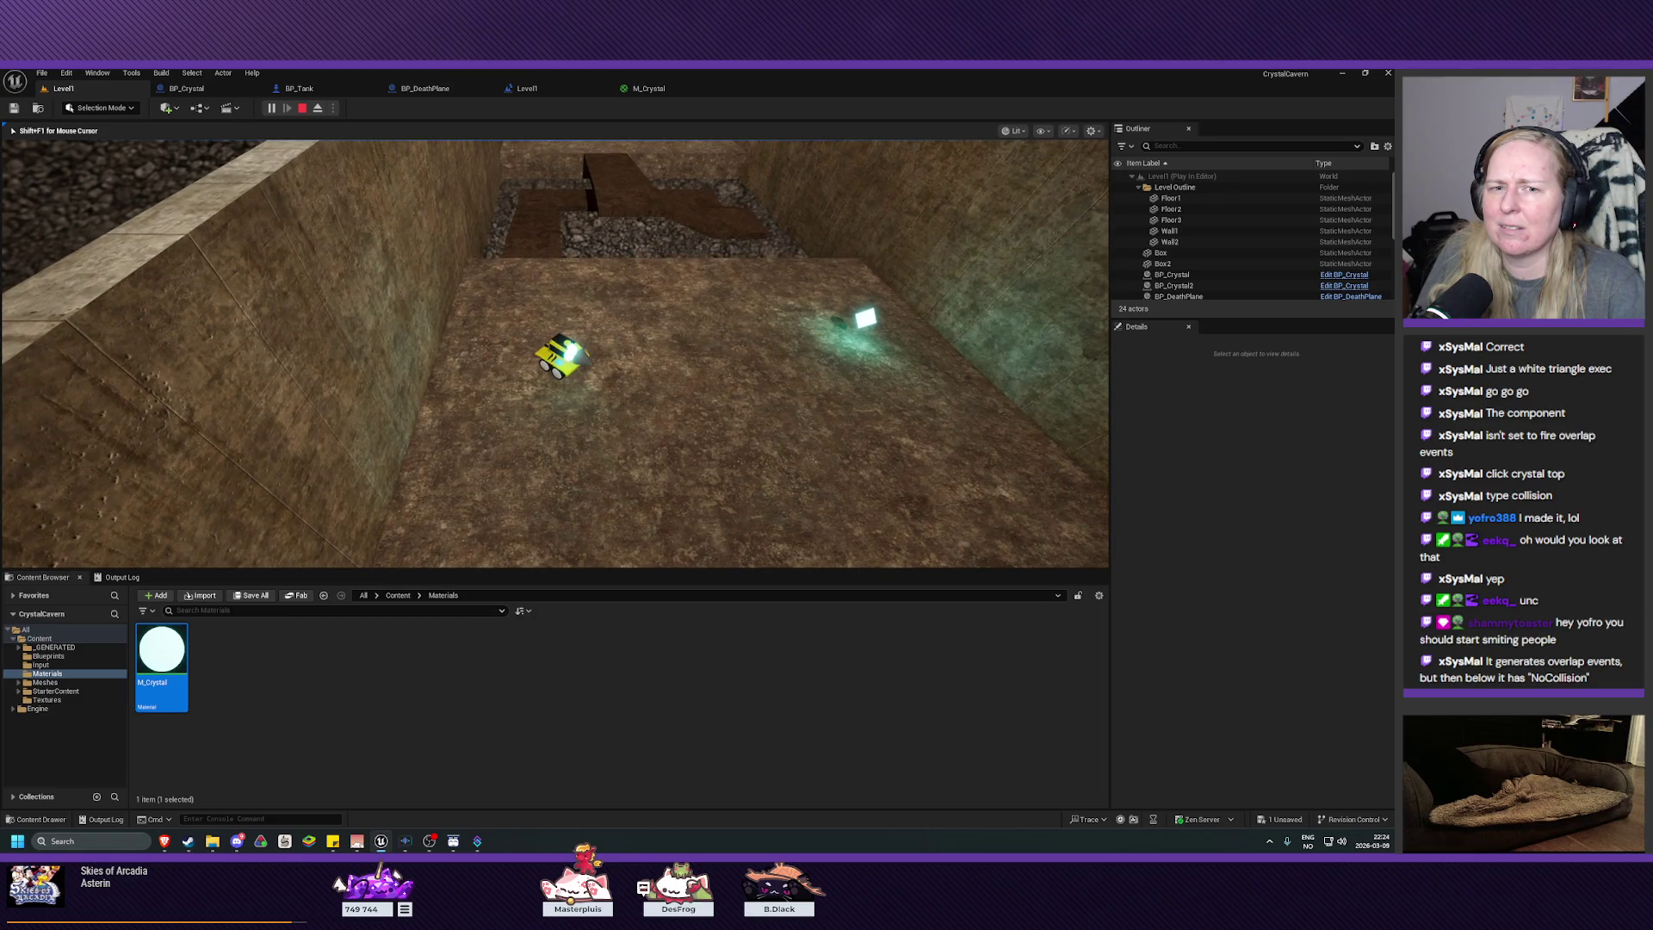
{"action": "key", "text": "Escape"}
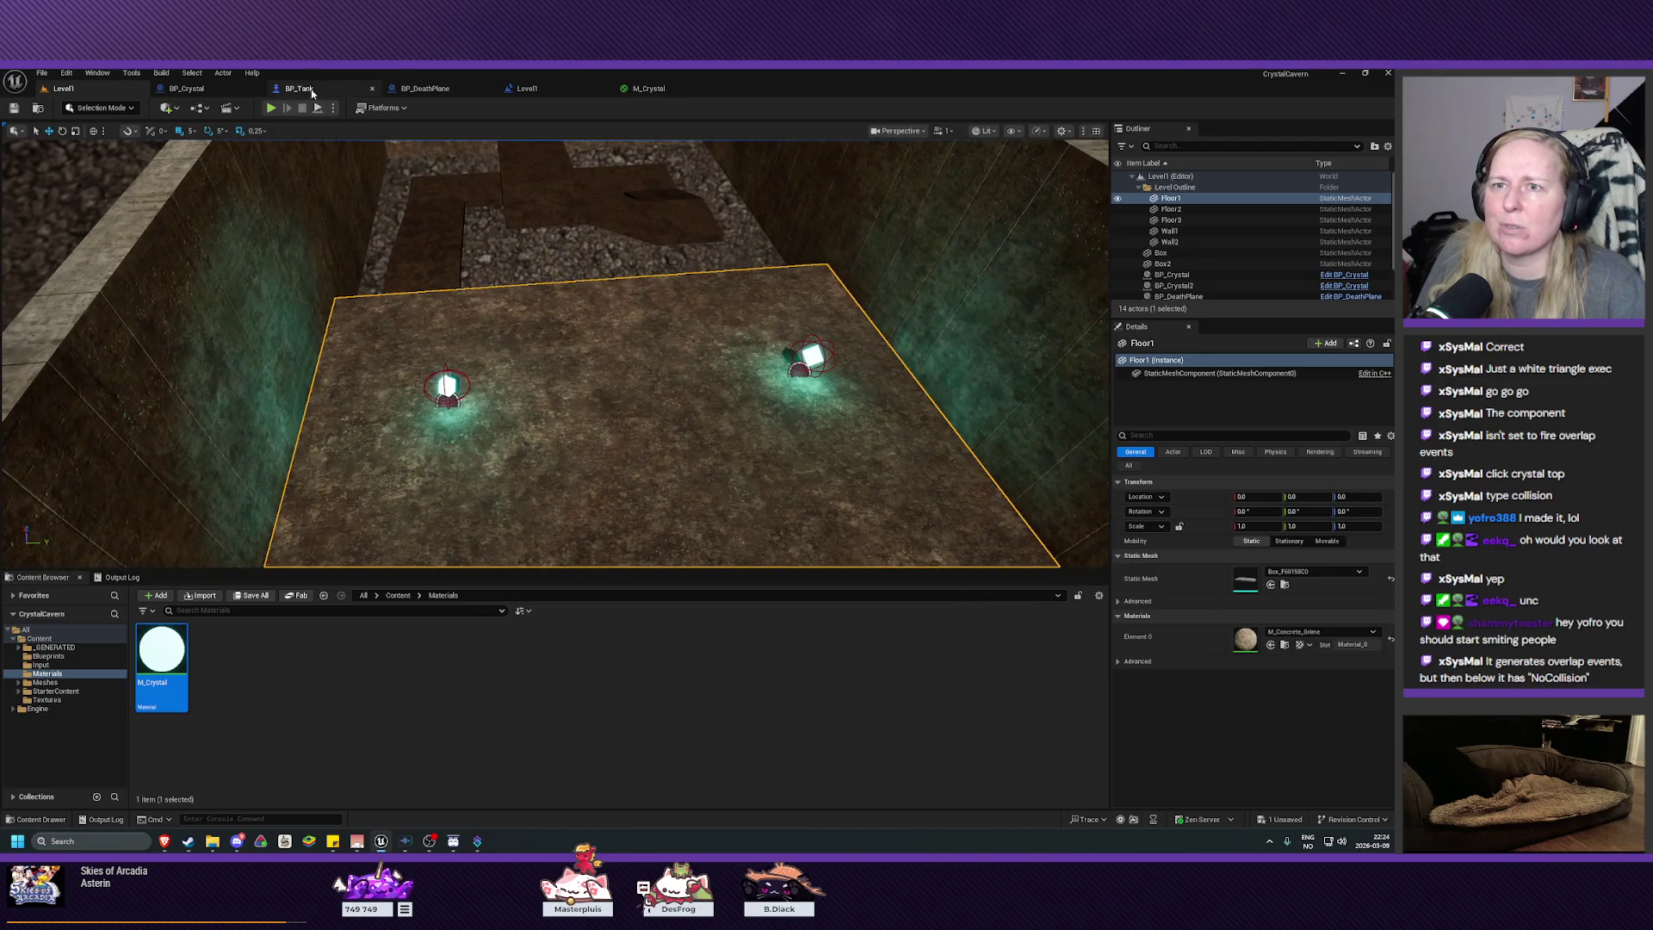
{"action": "left_click", "coordinate": [186, 88]}
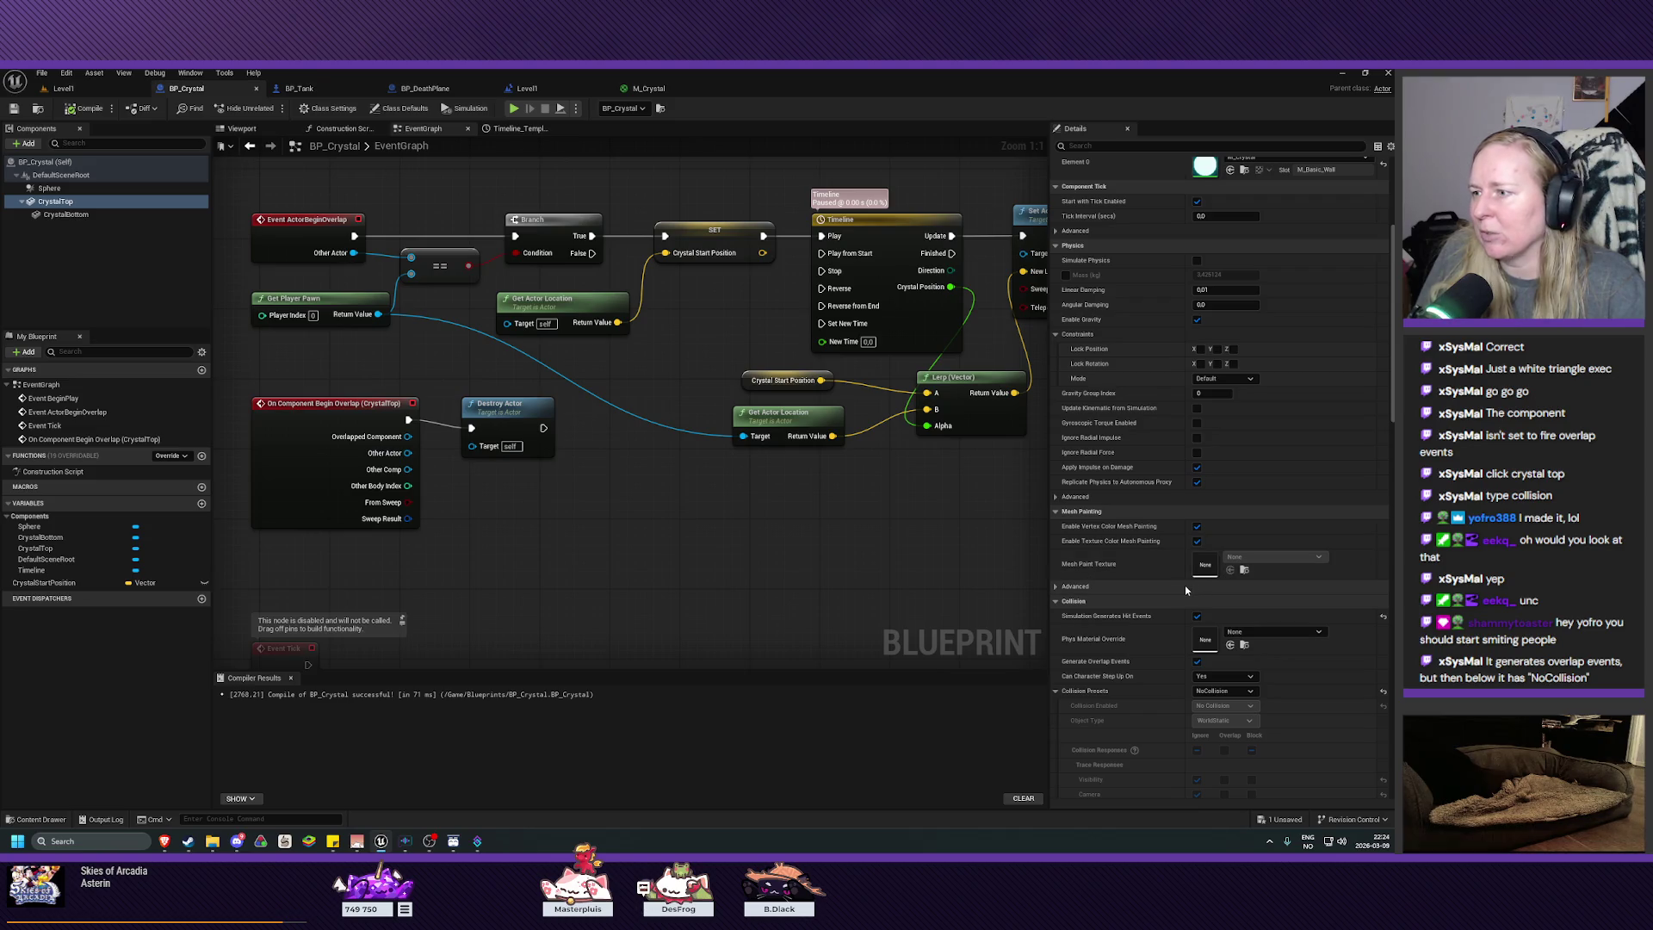
Step: Set CrystalTop's Collision Presets to OverlapAll, compile and save BP_Crystal, and return to Level1
{"action": "scroll", "coordinate": [1214, 628], "scroll_direction": "down", "scroll_amount": 2}
{"action": "left_click", "coordinate": [1220, 641]}
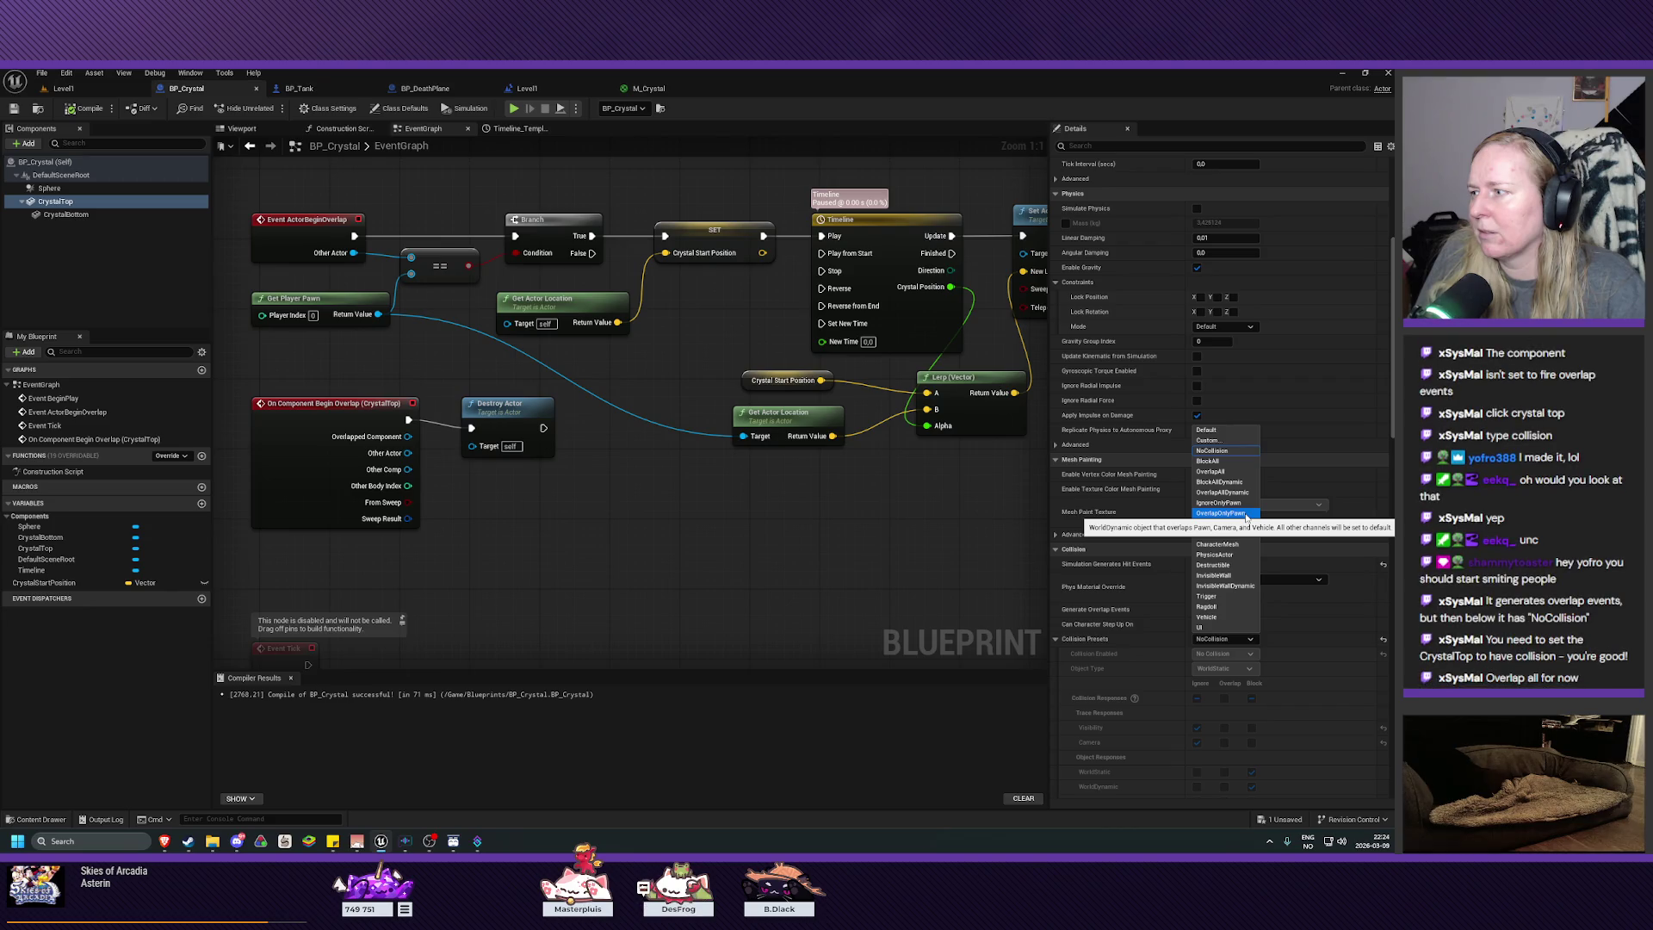
{"action": "left_click", "coordinate": [1242, 474]}
{"action": "left_click", "coordinate": [86, 111]}
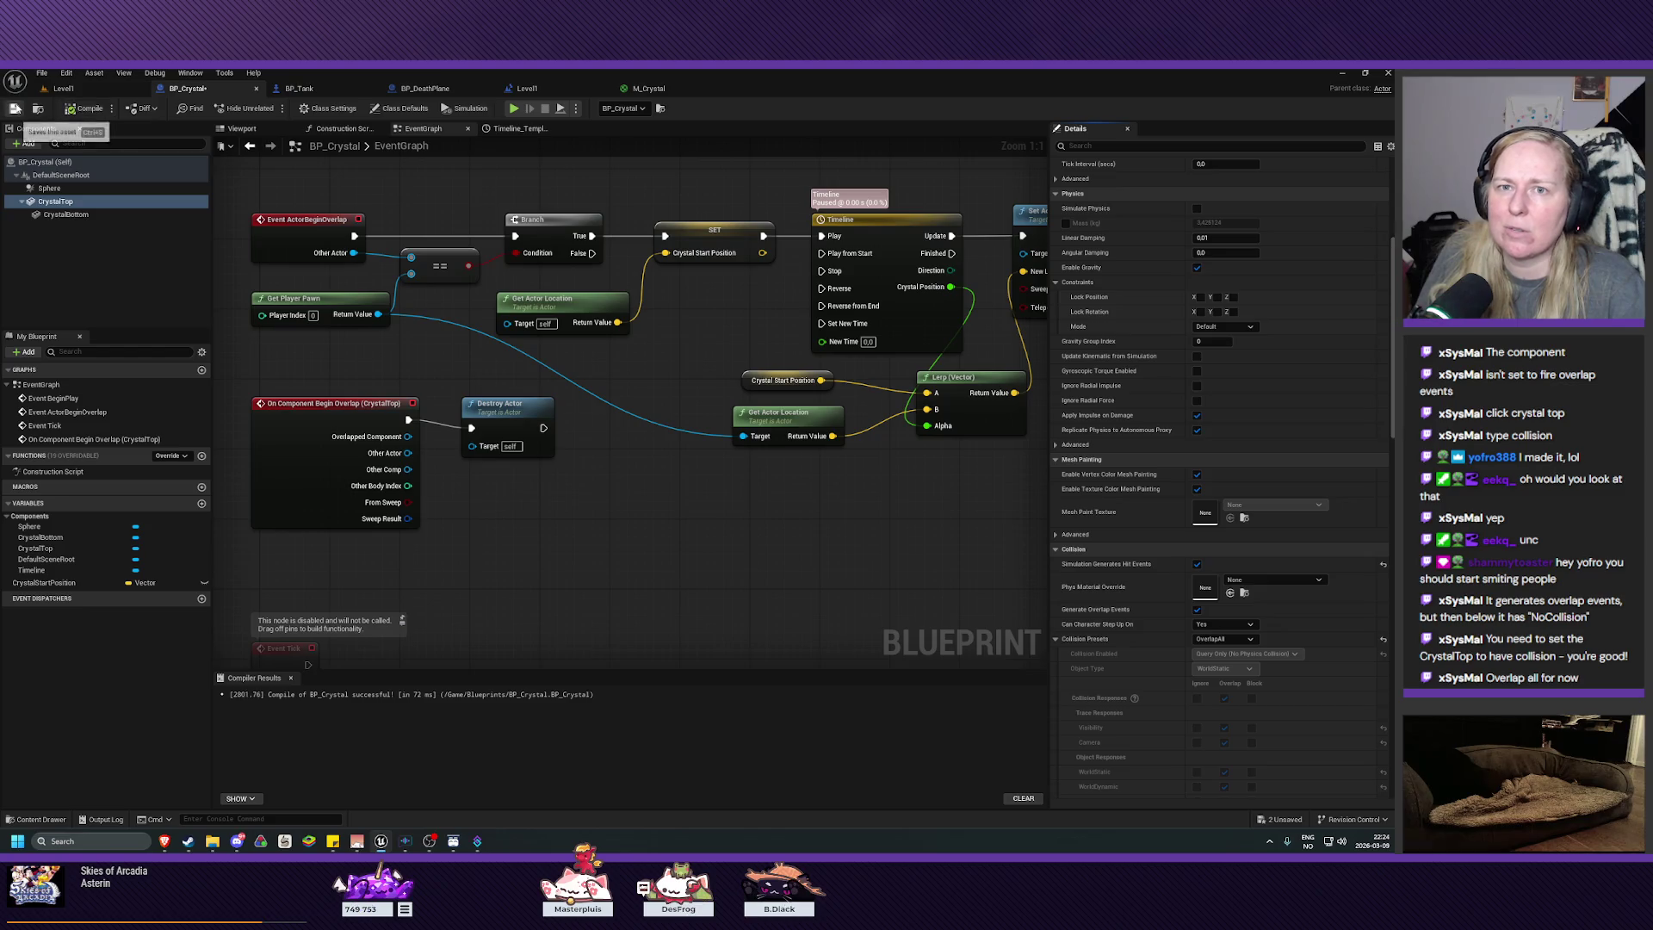
{"action": "left_click", "coordinate": [13, 109]}
{"action": "left_click", "coordinate": [67, 89]}
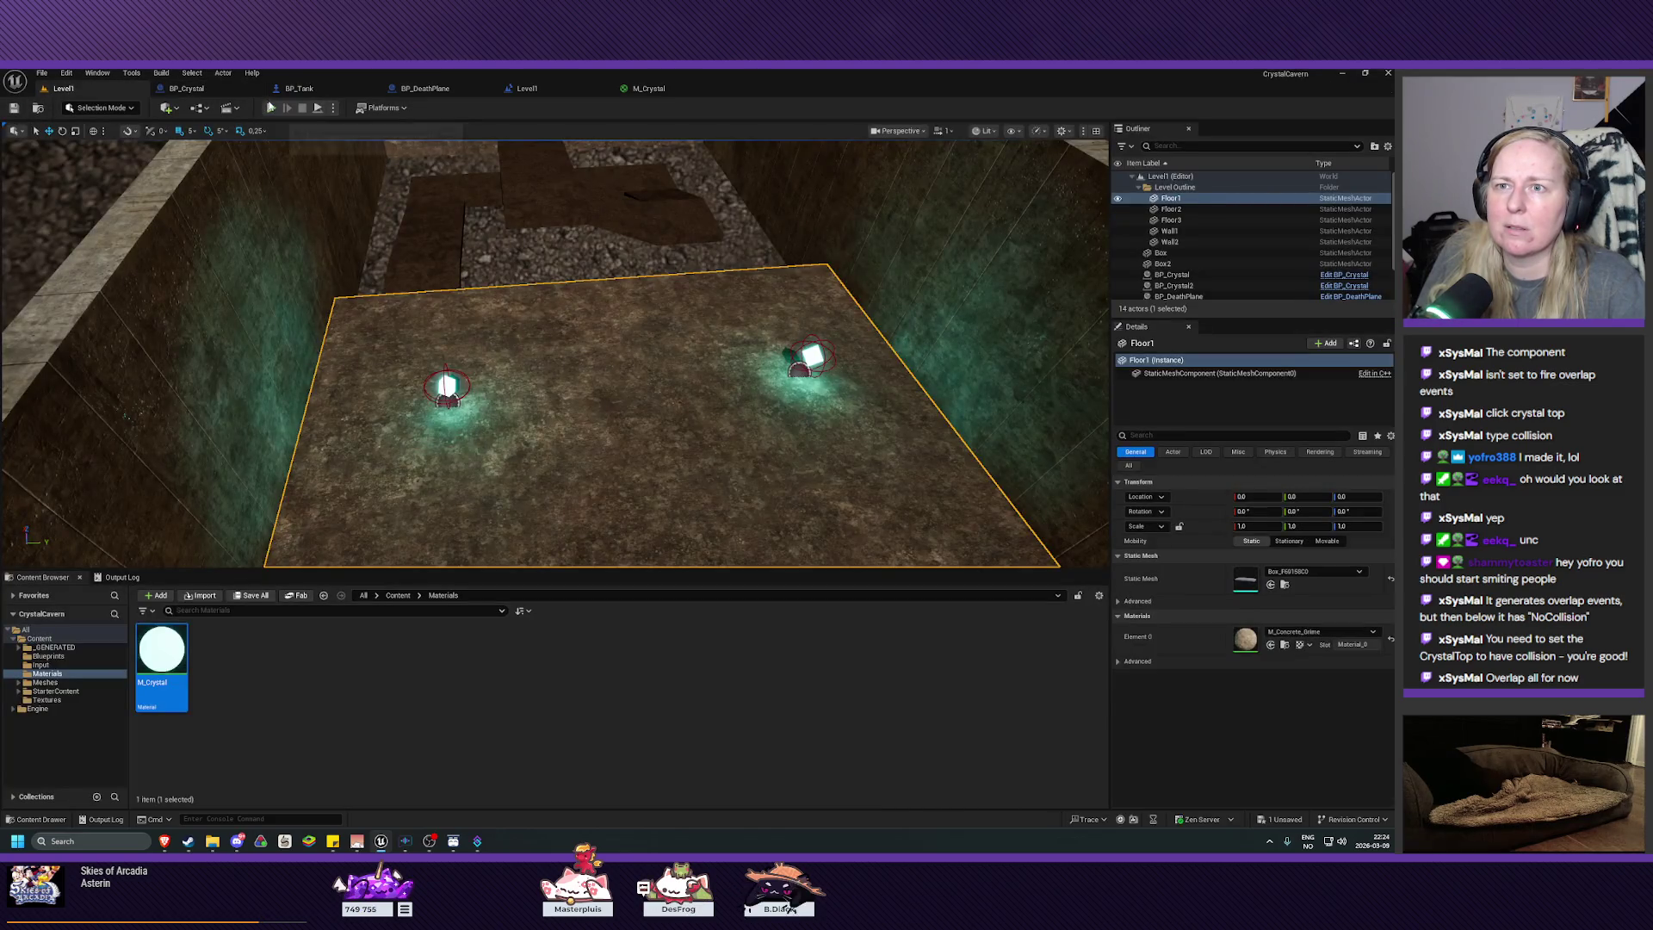
{"action": "key", "text": "alt+p"}
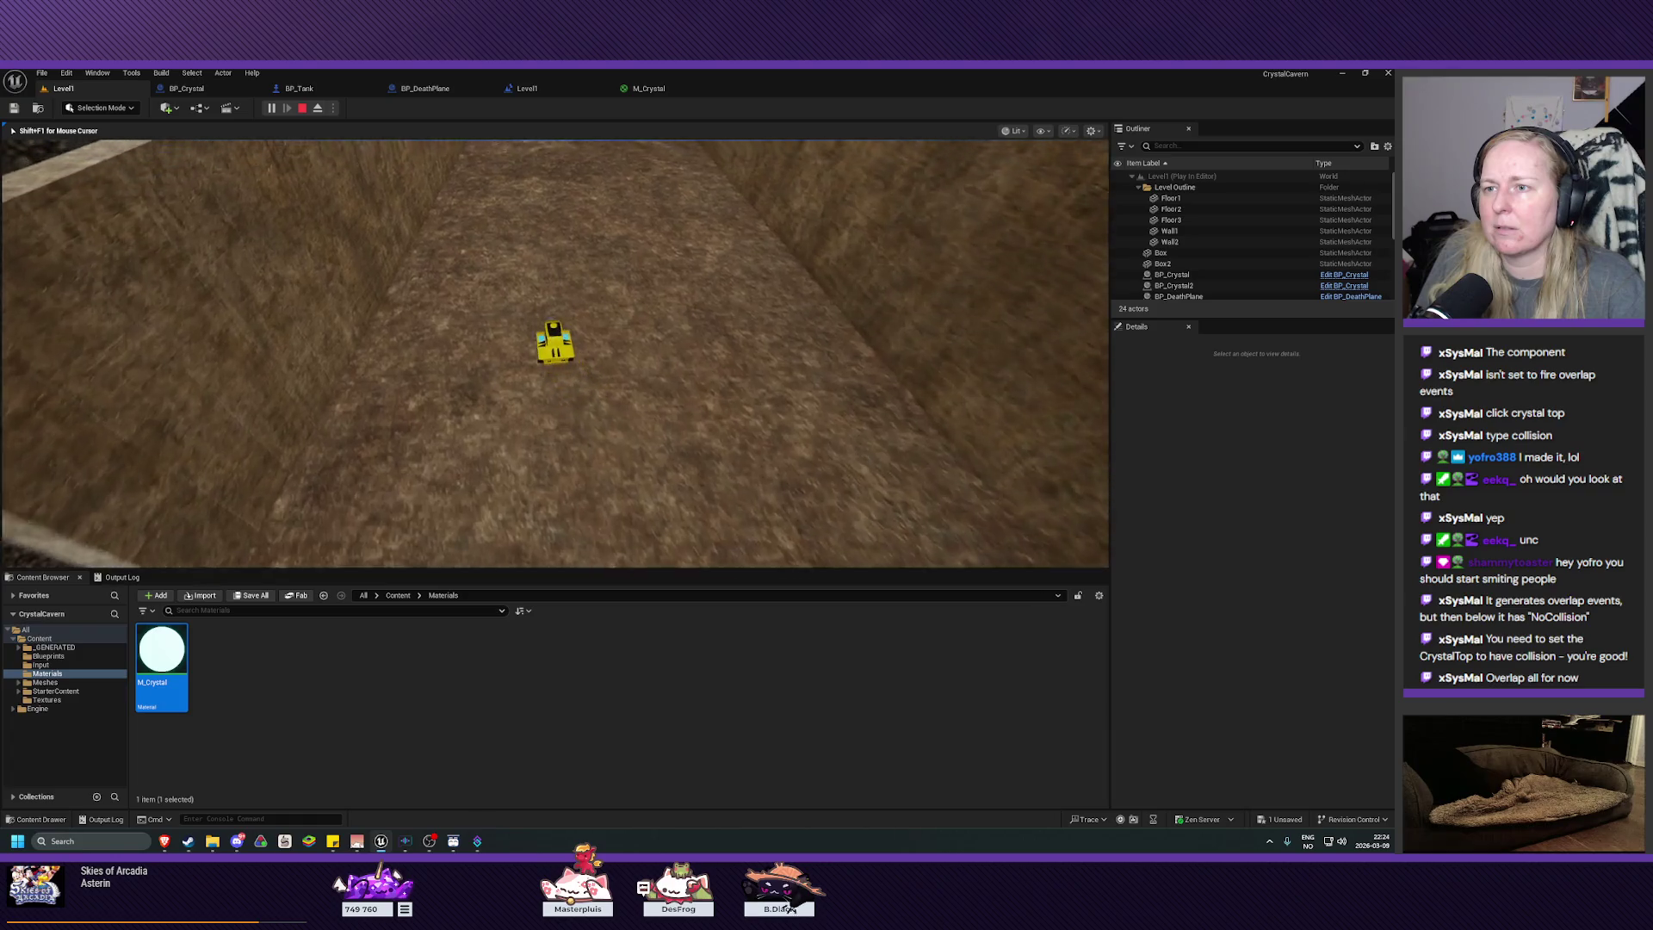
{"action": "key", "text": "w"}
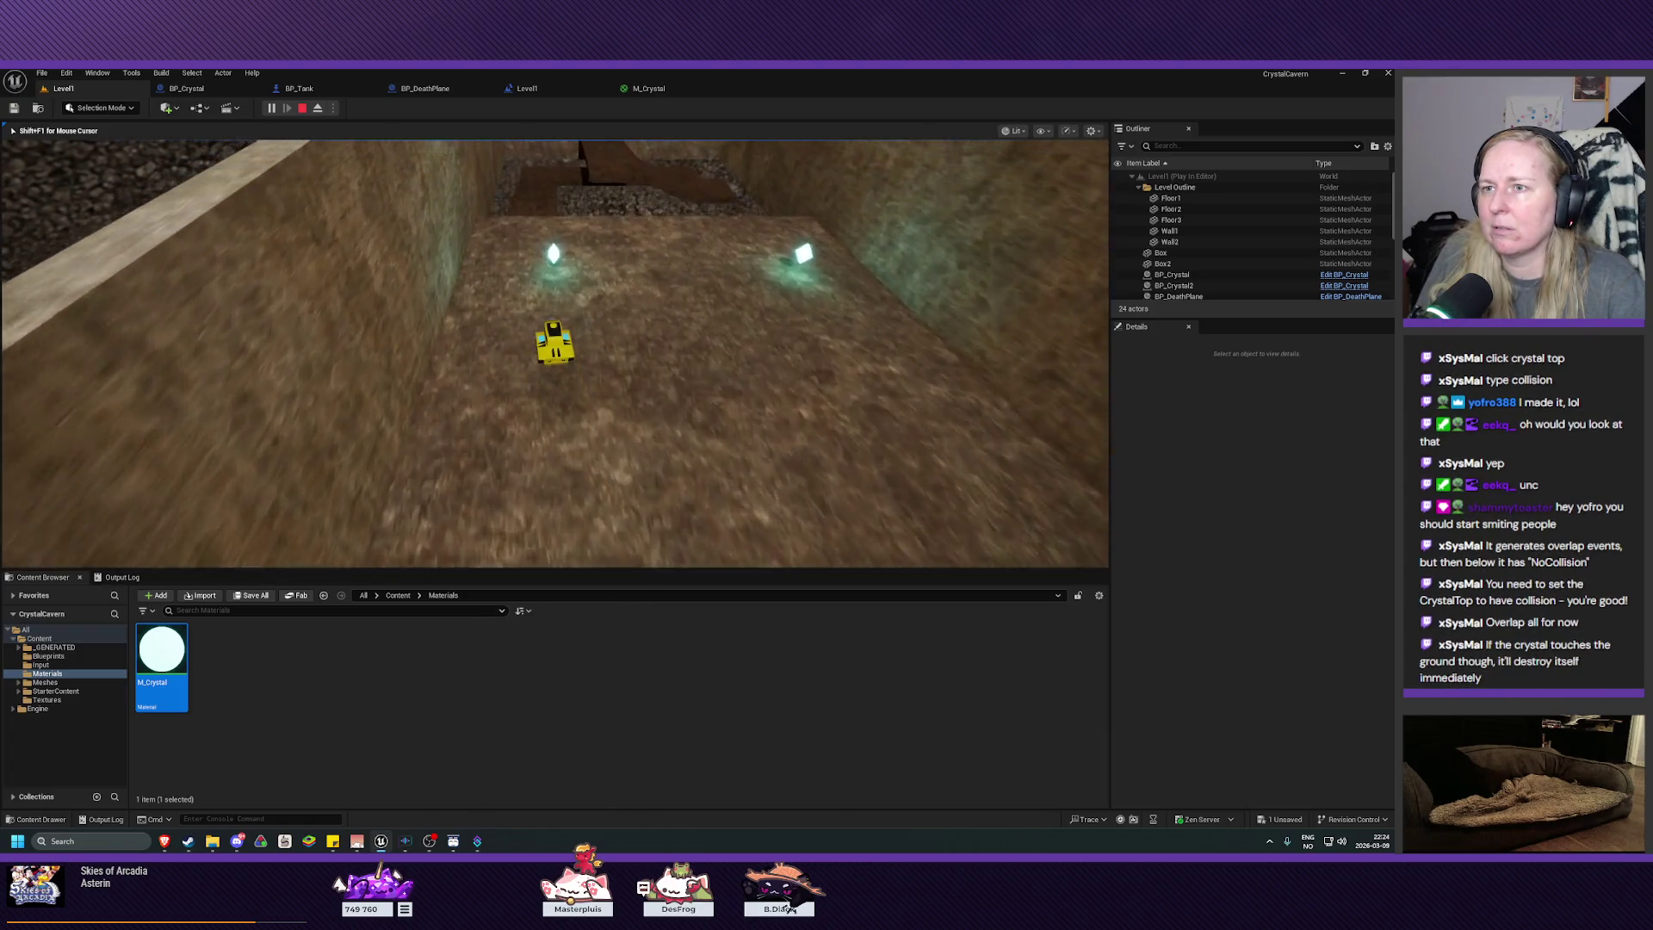
{"action": "key", "text": "w"}
{"action": "key", "text": "d"}
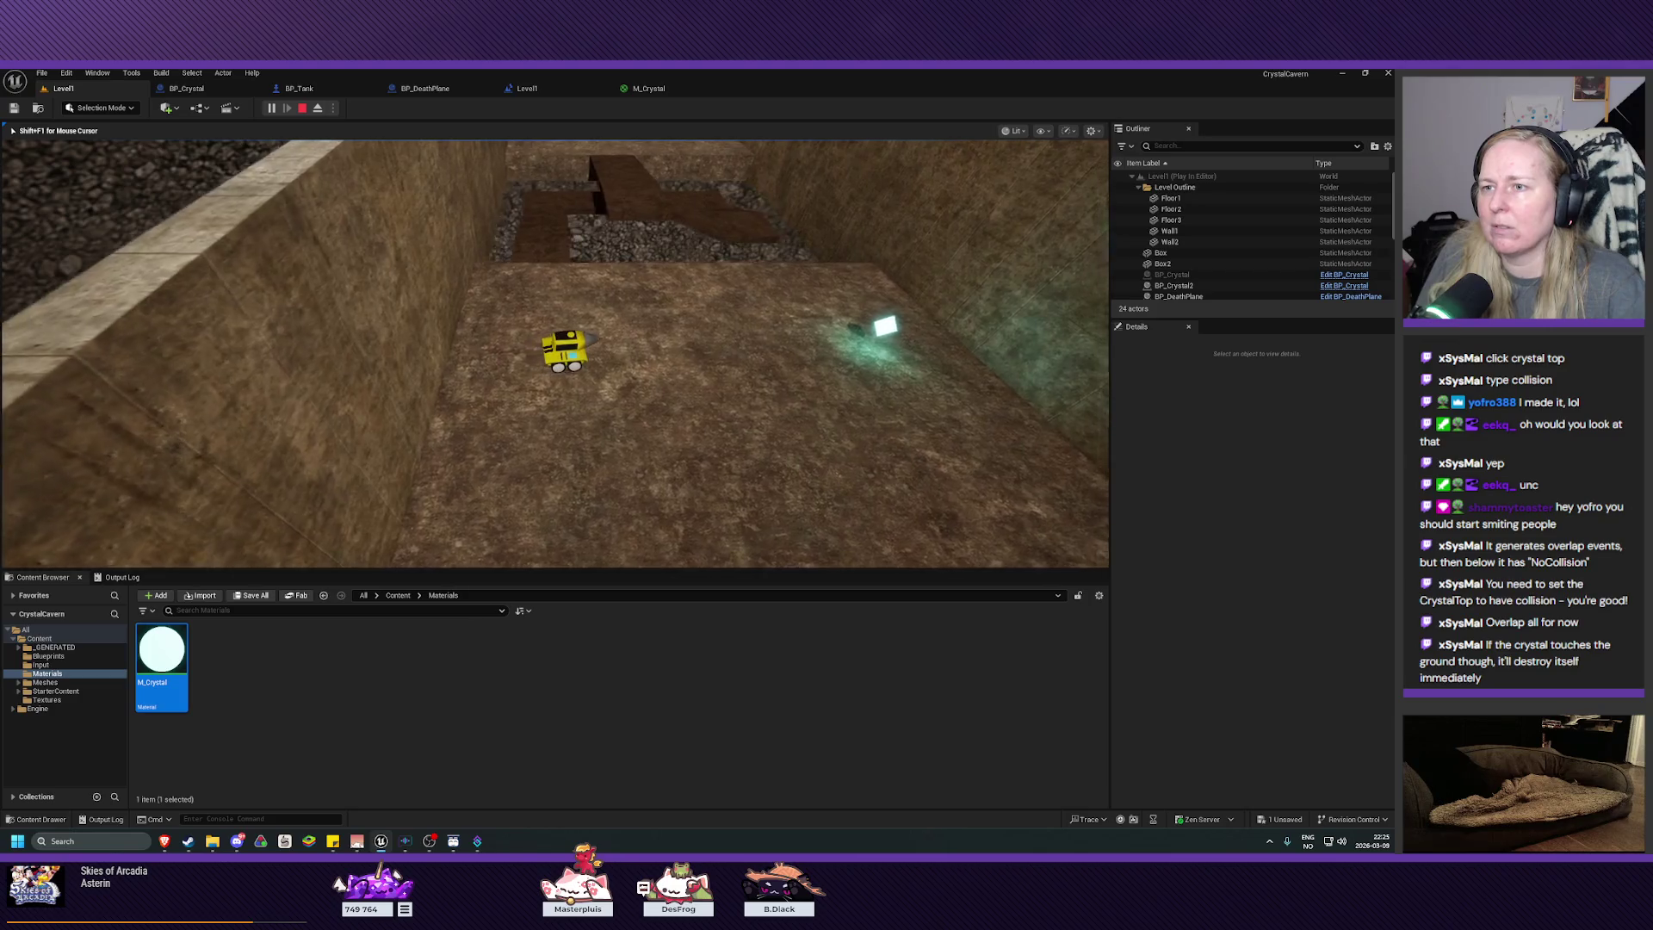
{"action": "key", "text": "d"}
{"action": "key", "text": "w"}
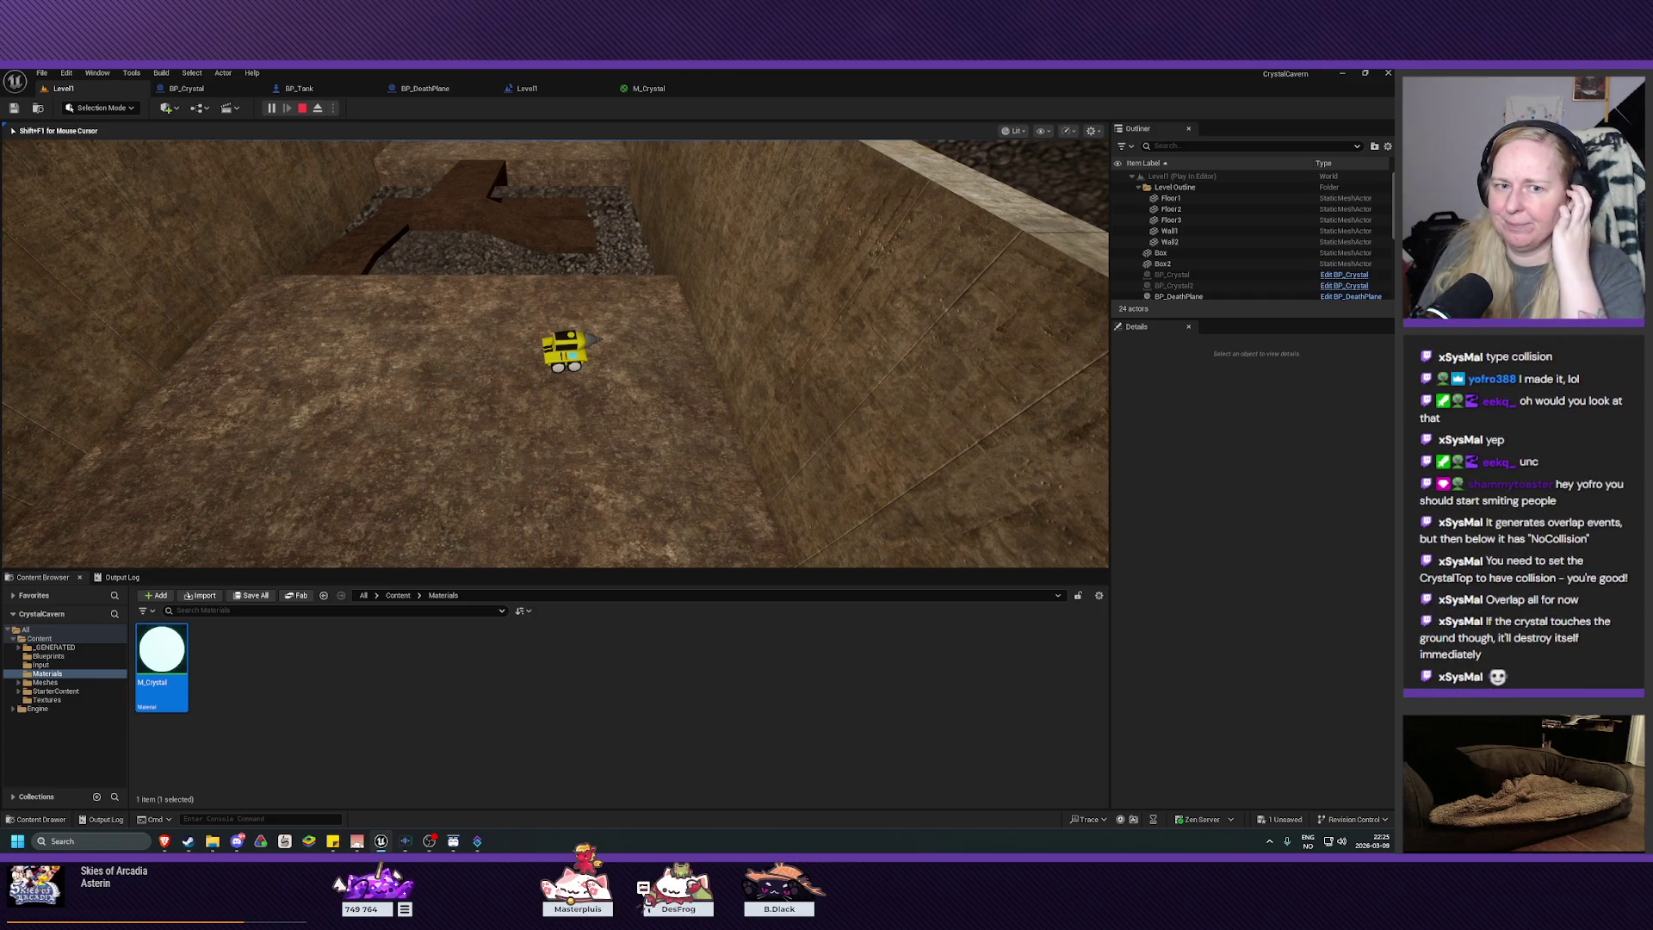
{"action": "key", "text": "Escape"}
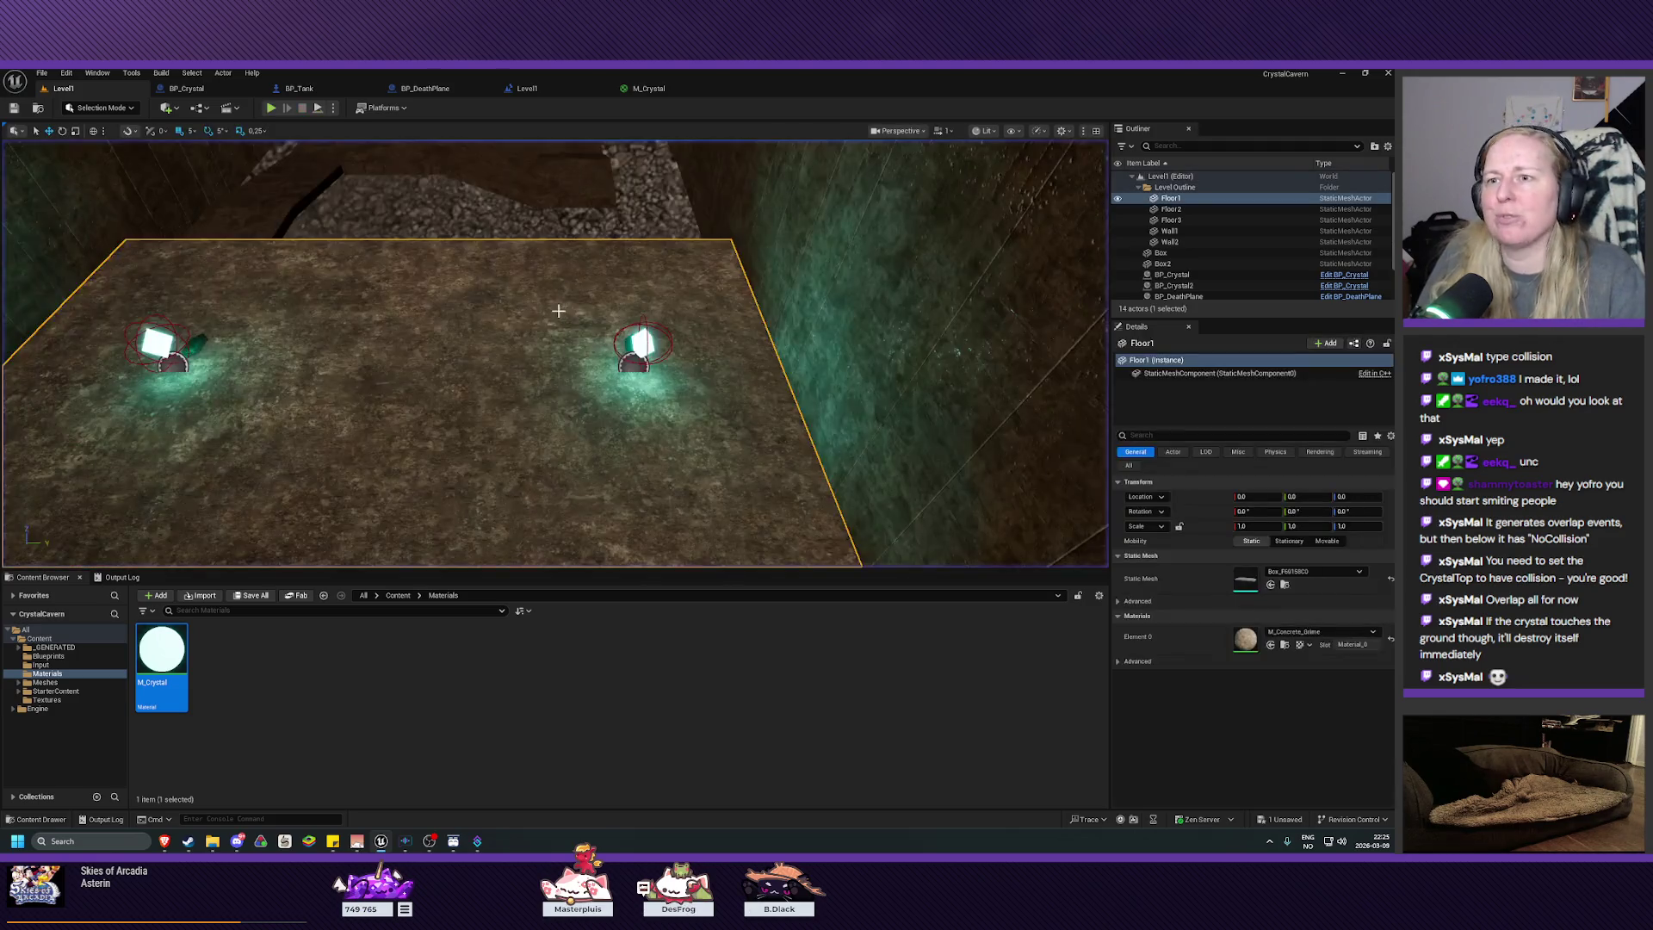
{"action": "left_click_drag", "start_coordinate": [491, 319], "coordinate": [491, 319]}
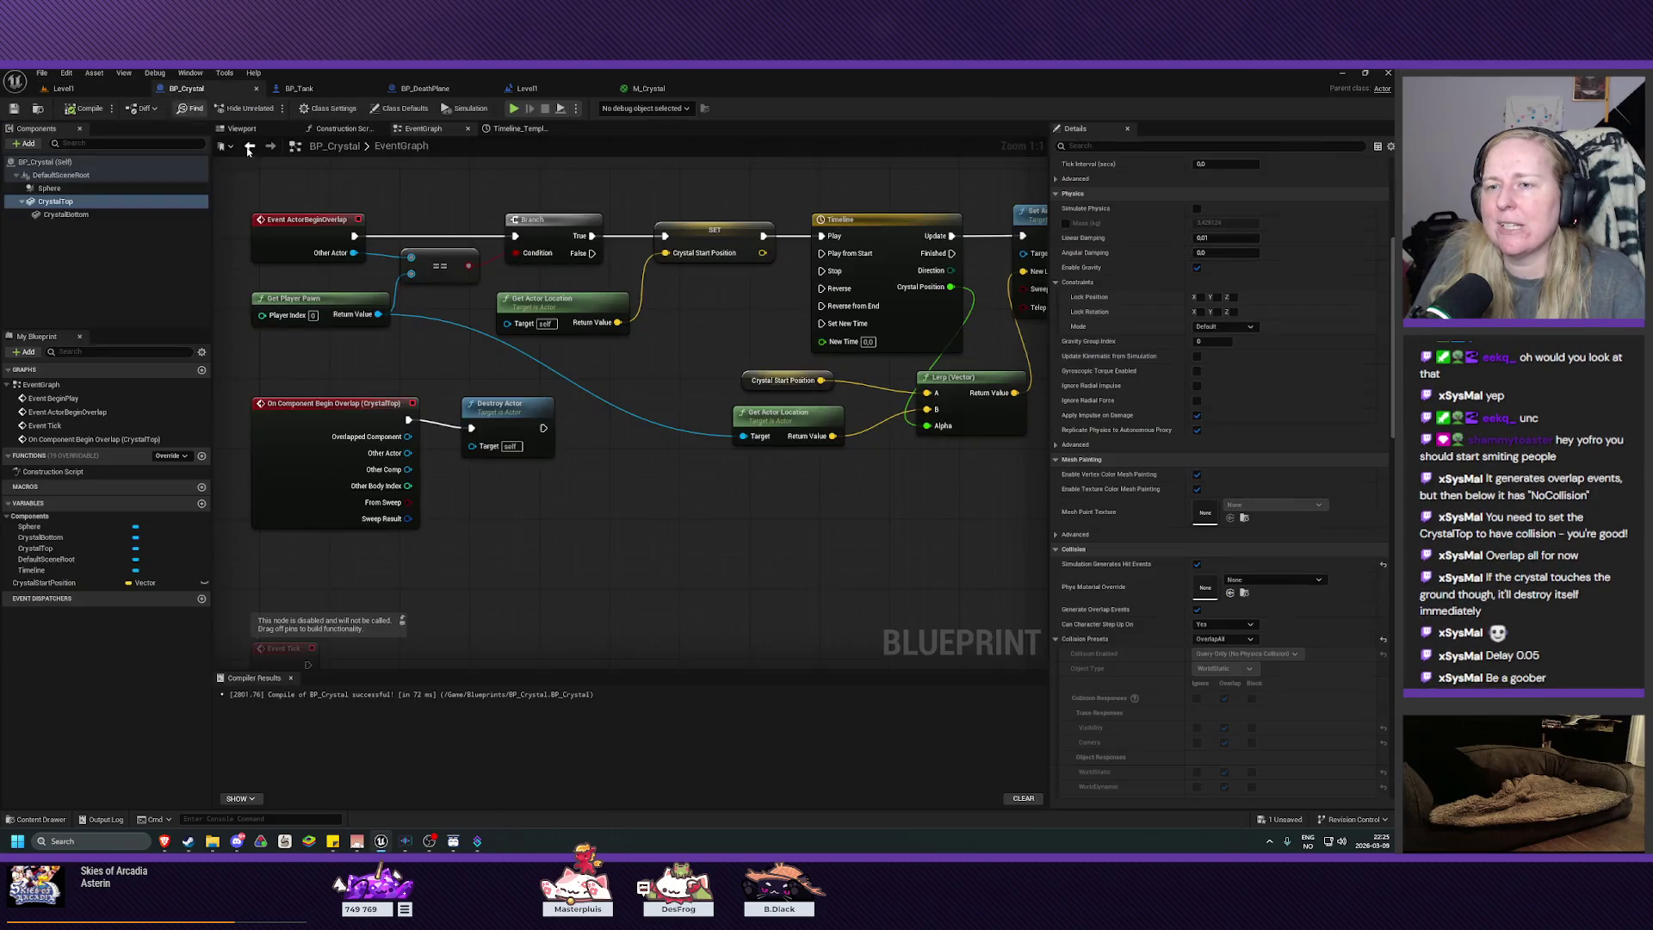
Step: Insert a Delay node between the CrystalTop overlap event and Destroy Actor, compile, return to Level1
{"action": "left_click", "coordinate": [186, 88]}
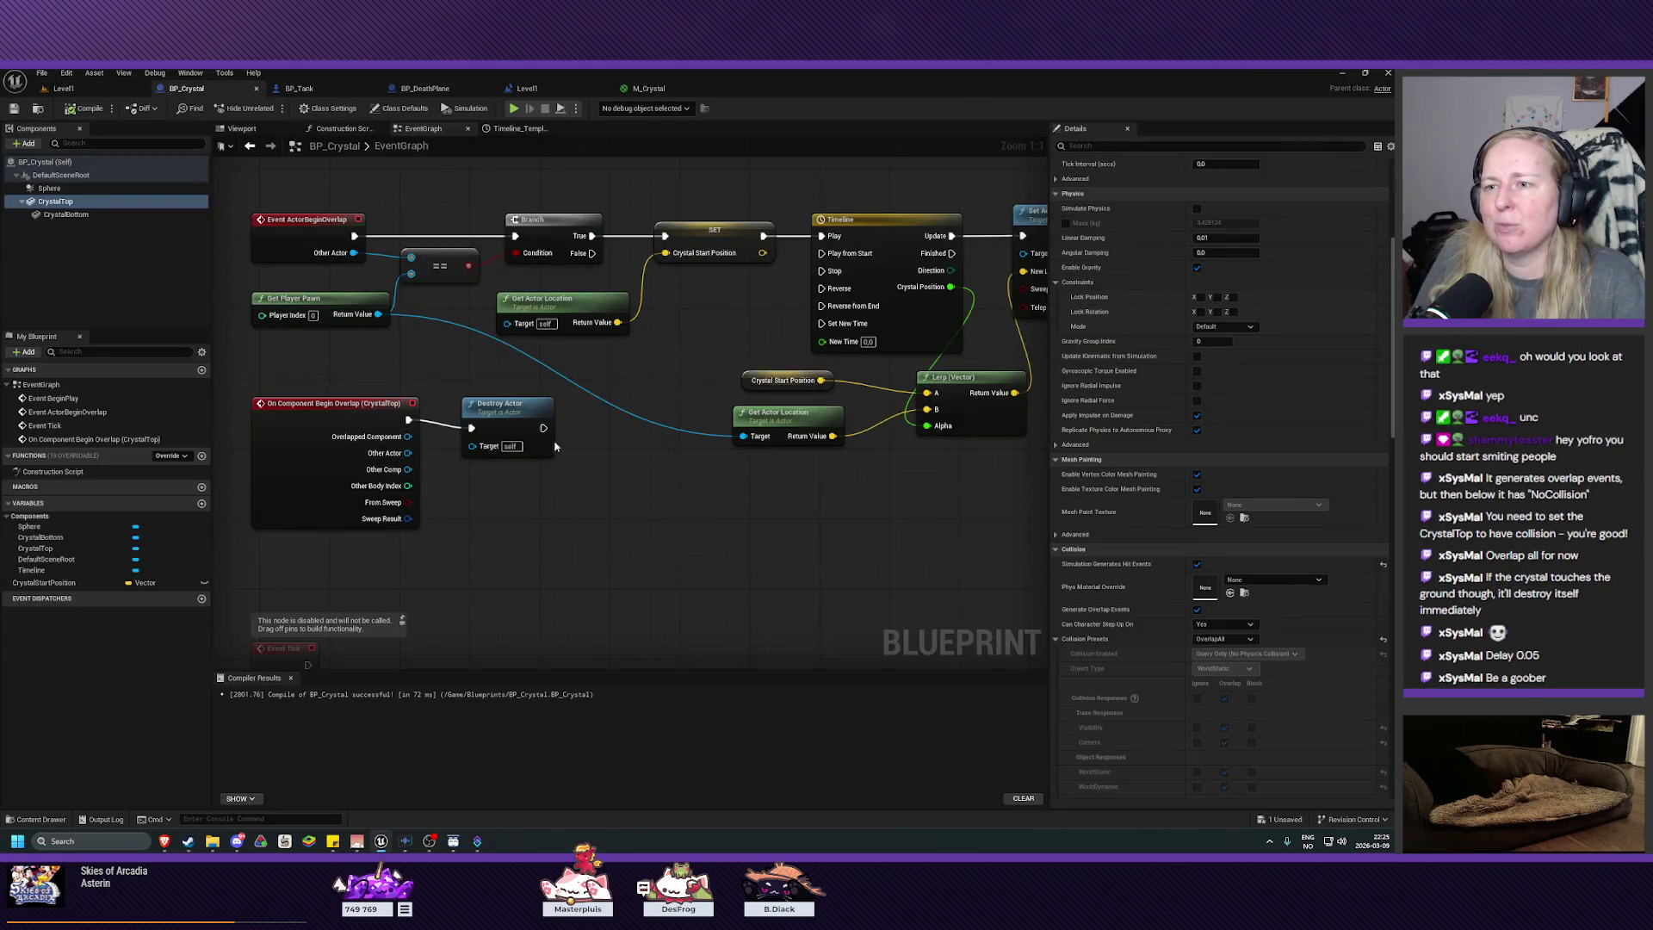
{"action": "left_click_drag", "start_coordinate": [514, 414], "coordinate": [575, 416]}
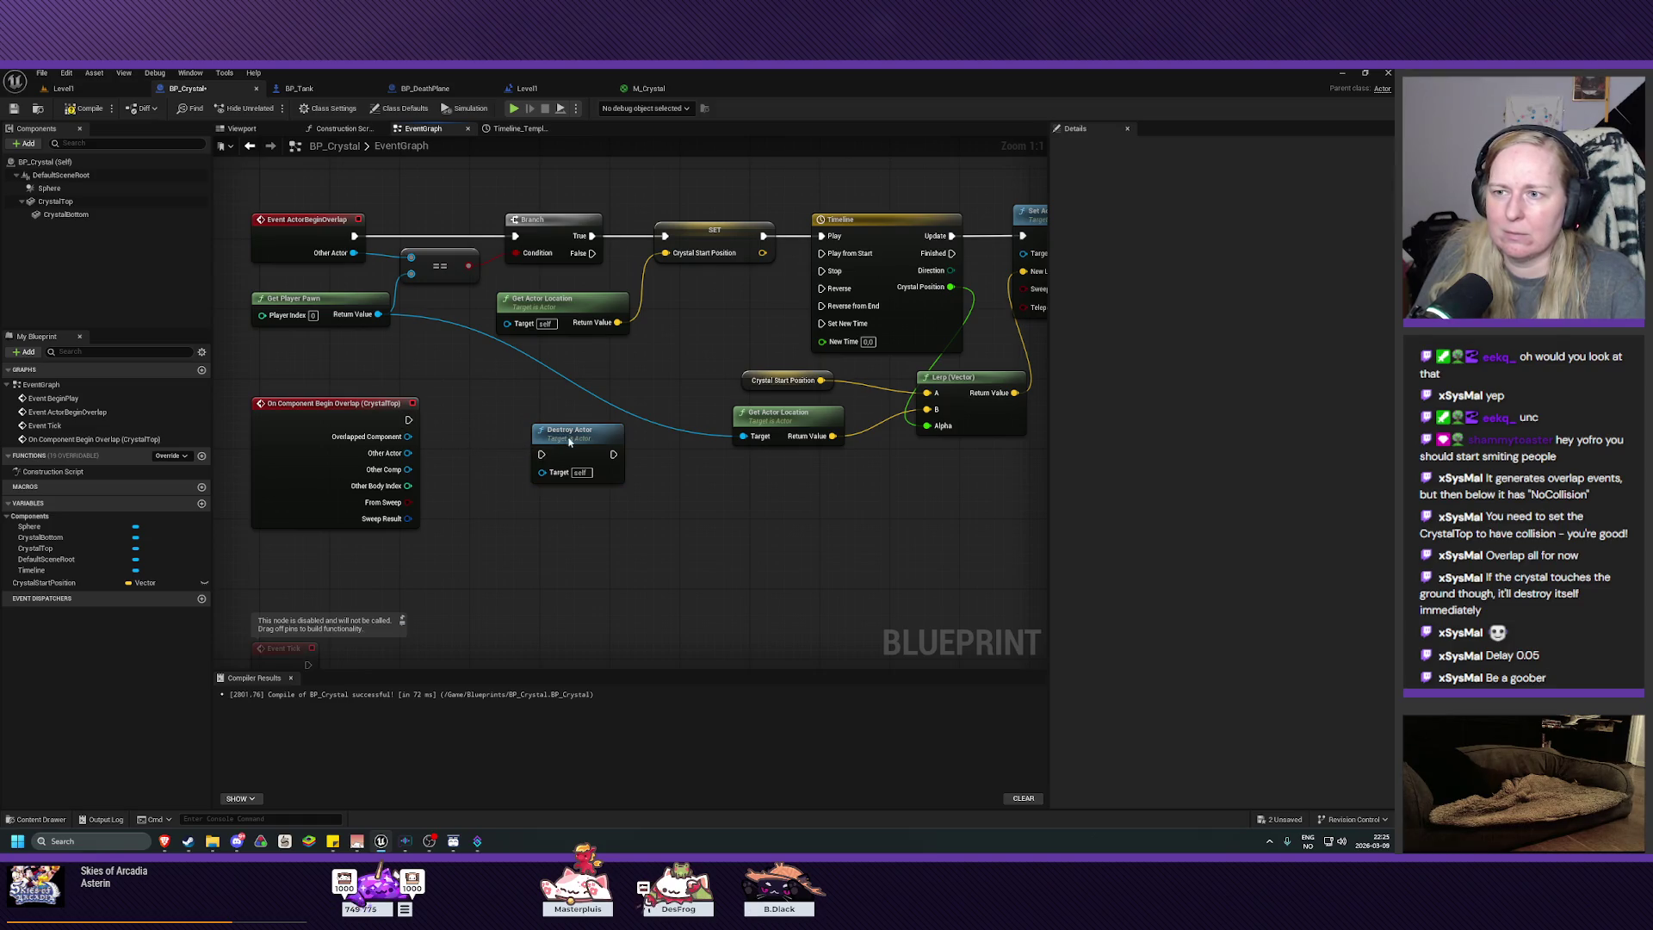
{"action": "left_click_drag", "start_coordinate": [568, 441], "coordinate": [587, 442]}
{"action": "left_click_drag", "start_coordinate": [409, 419], "coordinate": [437, 428]}
{"action": "type", "text": "delay"}
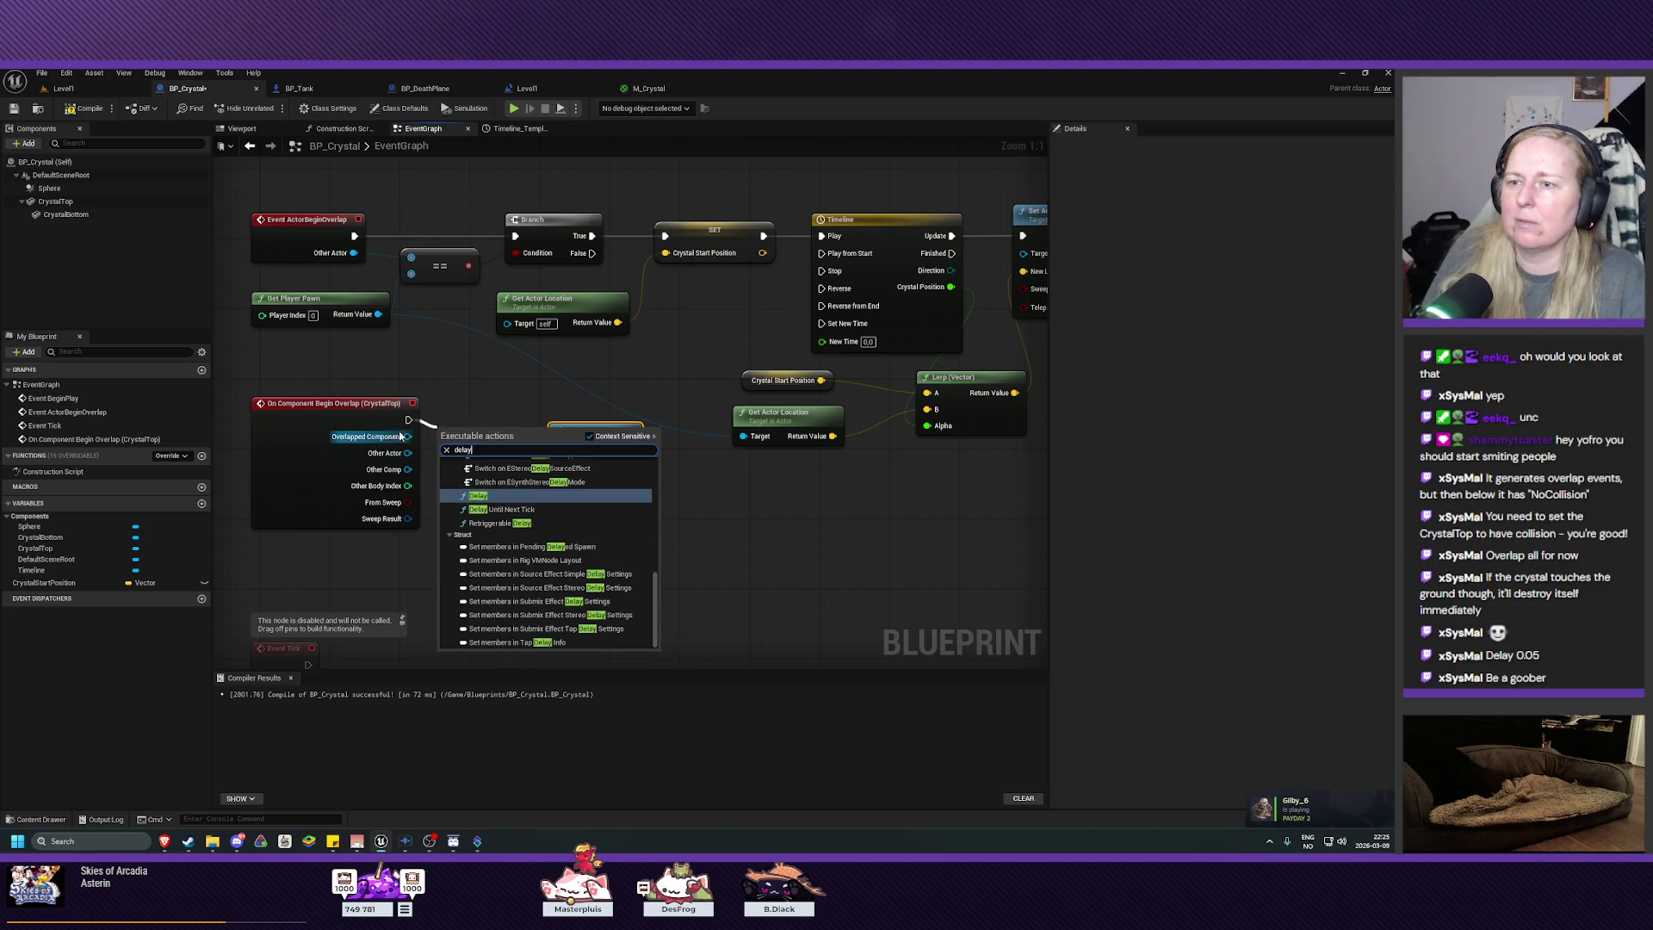
{"action": "left_click", "coordinate": [477, 497]}
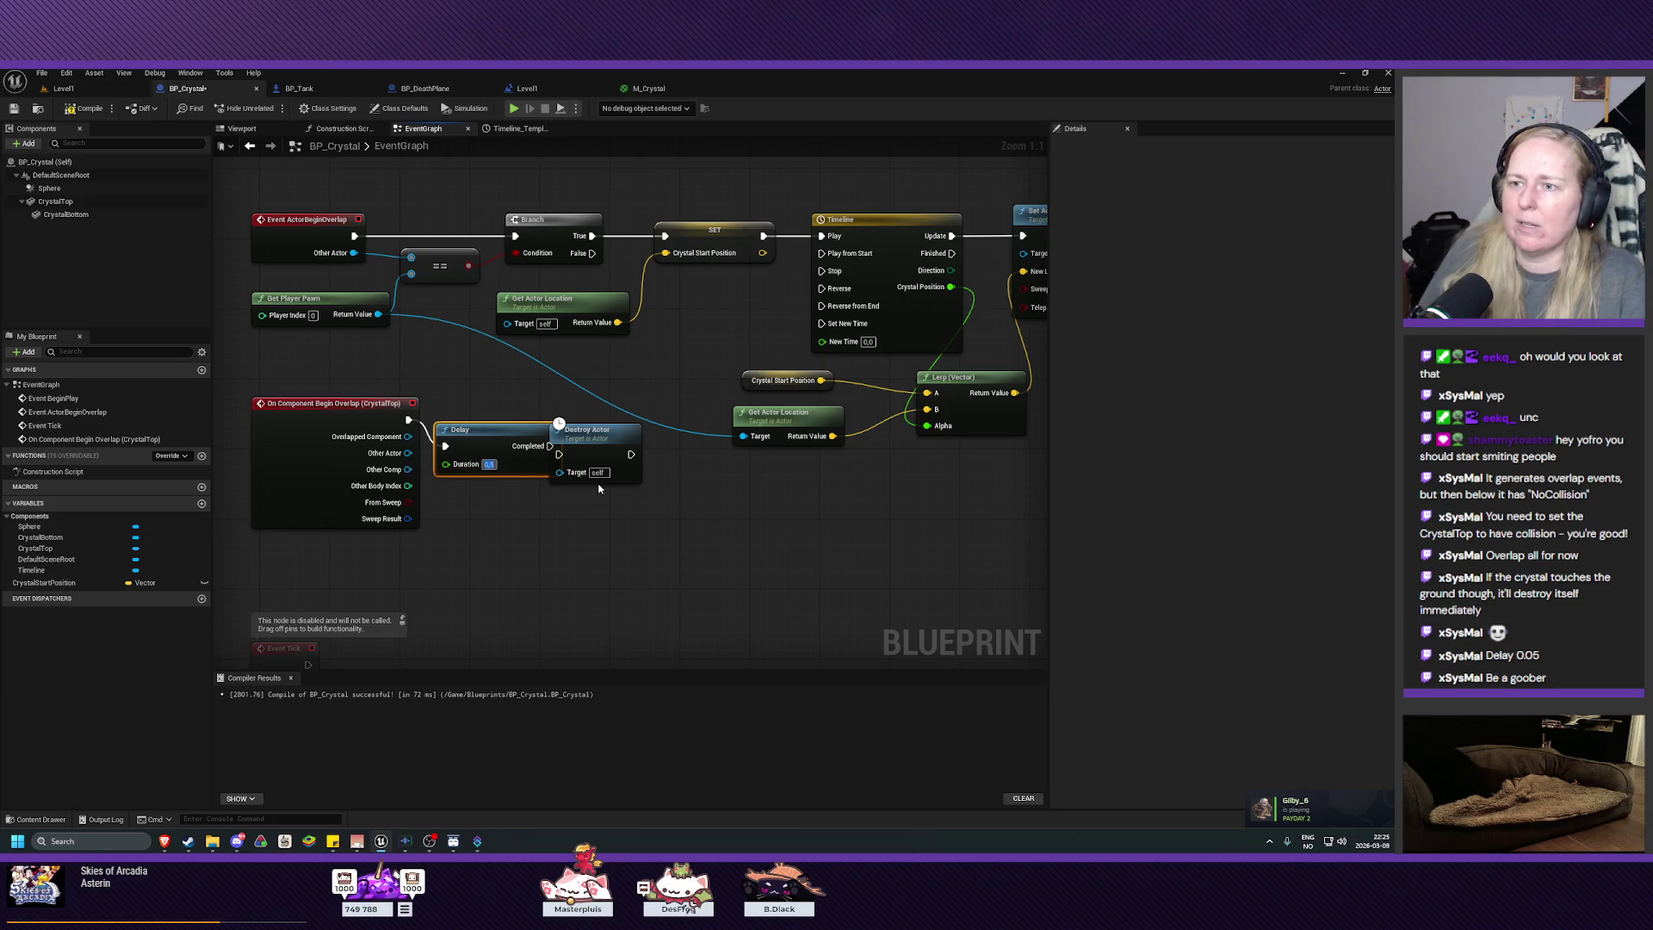
{"action": "left_click_drag", "start_coordinate": [599, 454], "coordinate": [658, 463]}
{"action": "left_click_drag", "start_coordinate": [550, 446], "coordinate": [620, 464]}
{"action": "left_click", "coordinate": [84, 109]}
{"action": "left_click", "coordinate": [71, 89]}
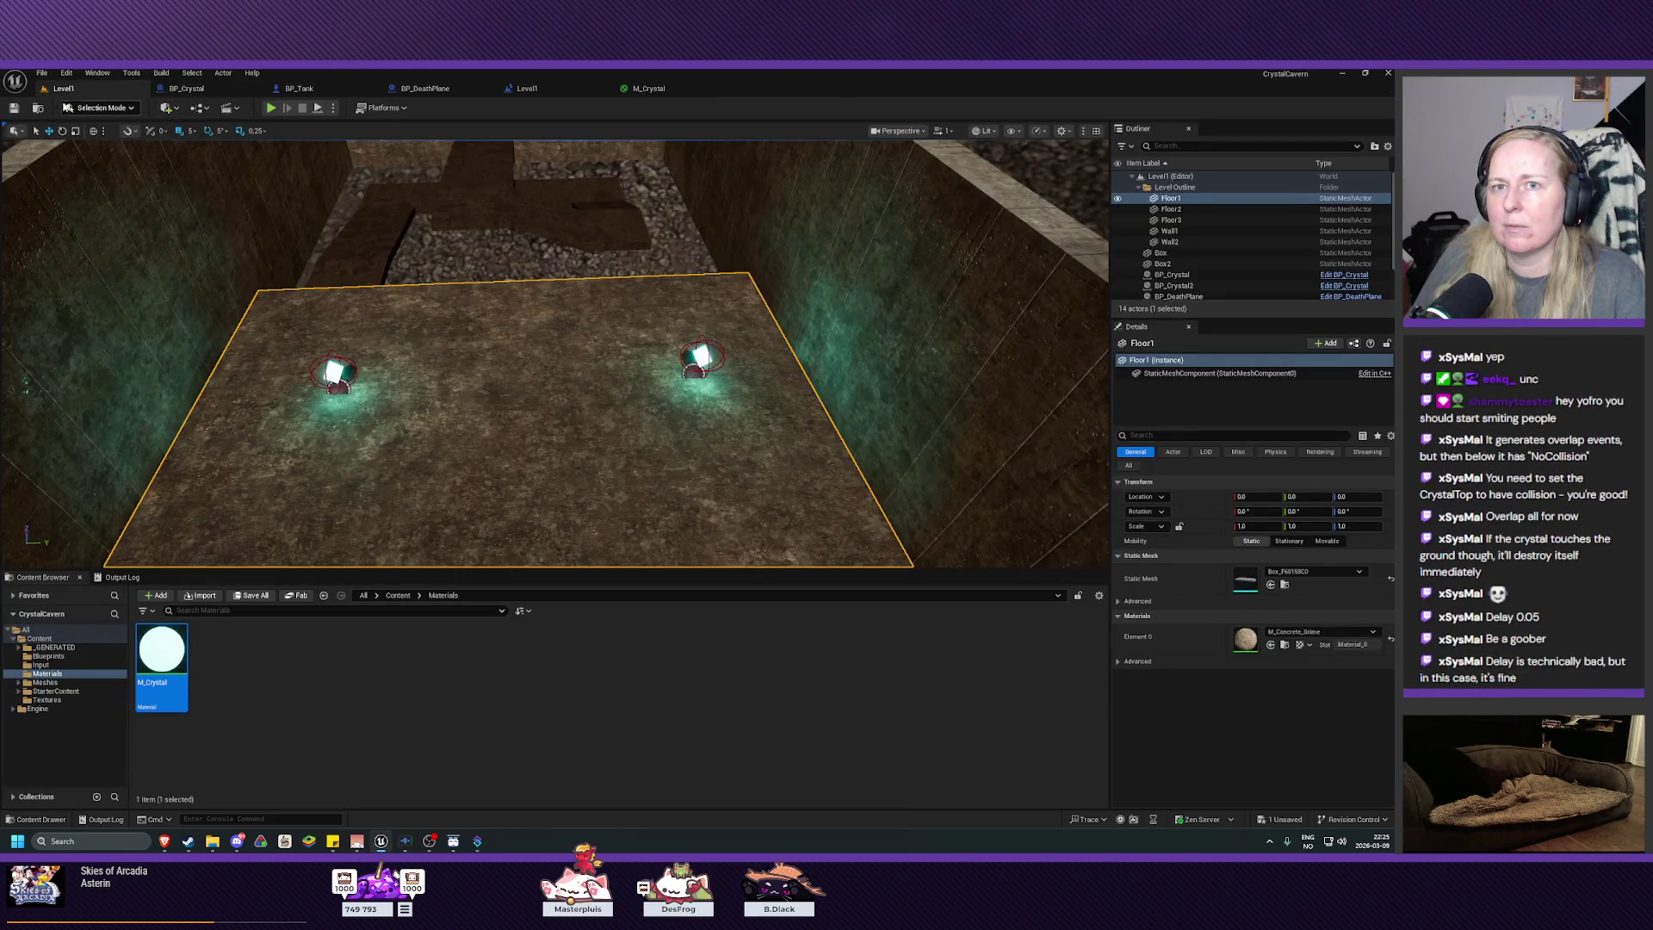
Step: Play Level1 and drive the tank forward into the first crystal, then stop
{"action": "left_click", "coordinate": [272, 109]}
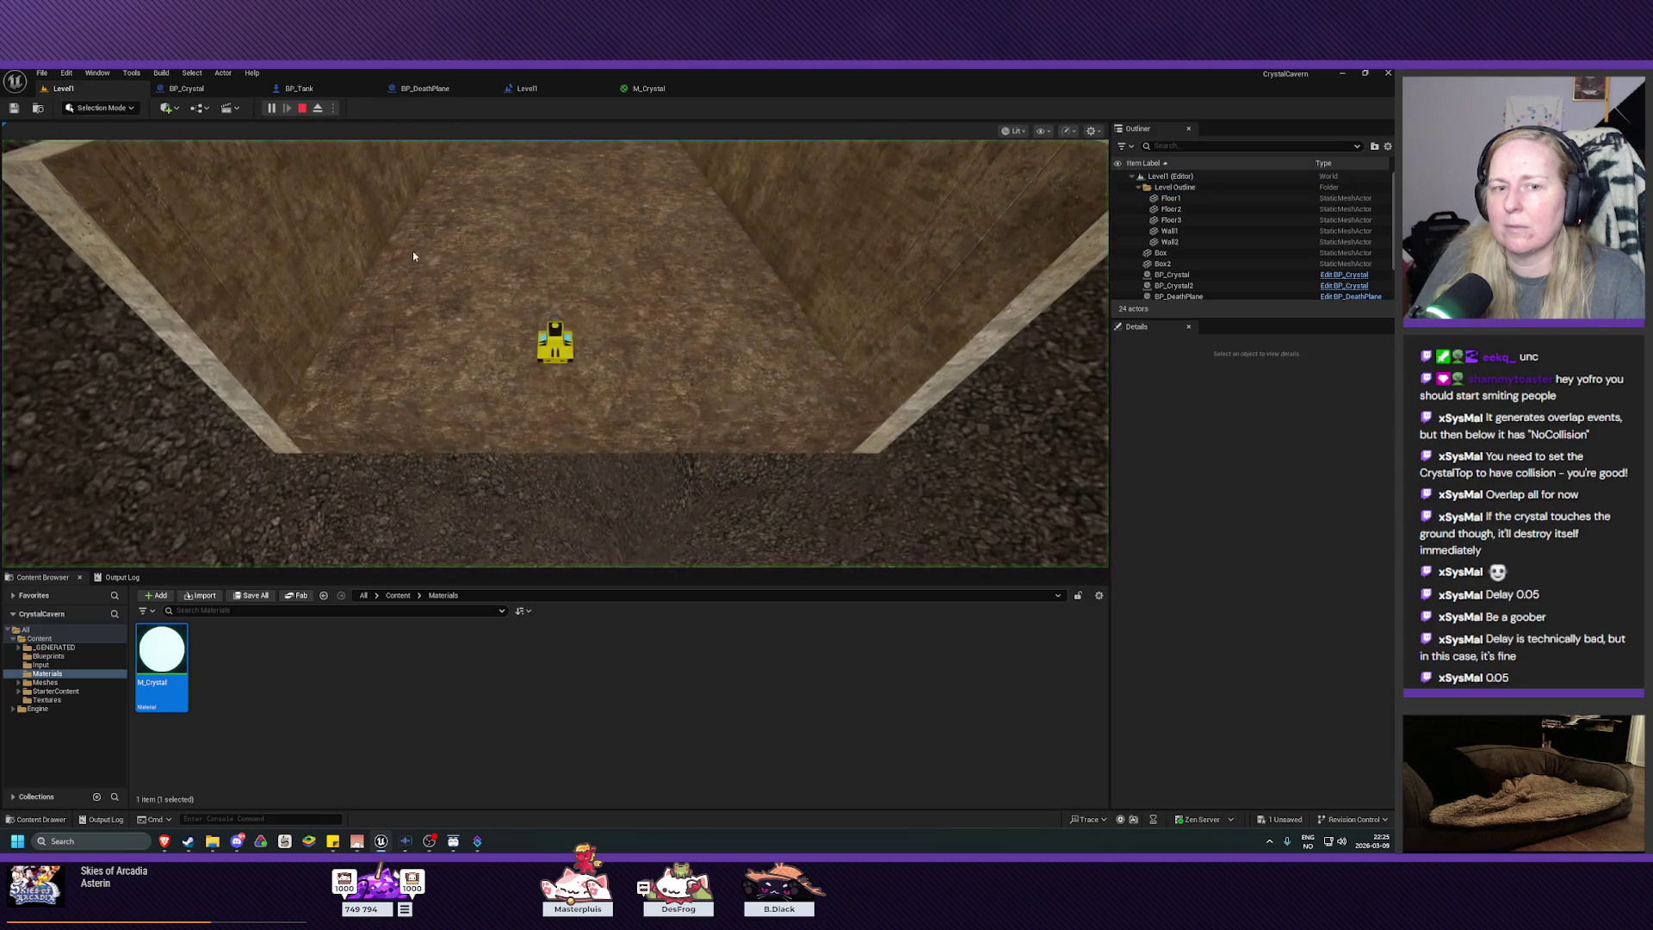
{"action": "key", "text": "w"}
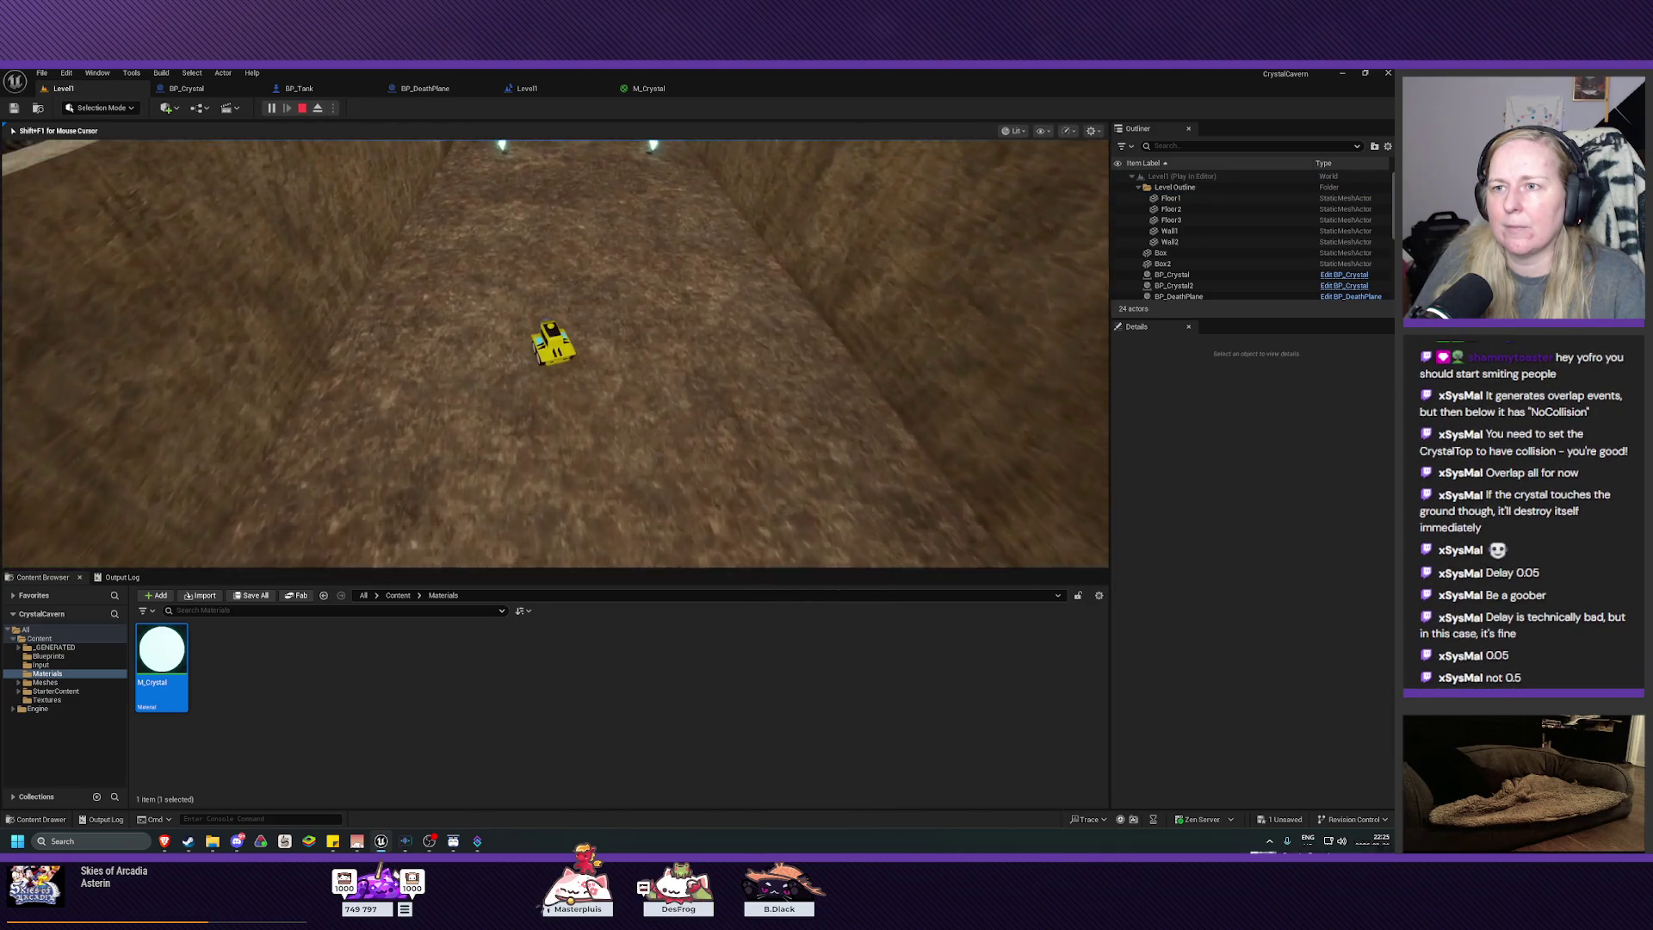
{"action": "key", "text": "w"}
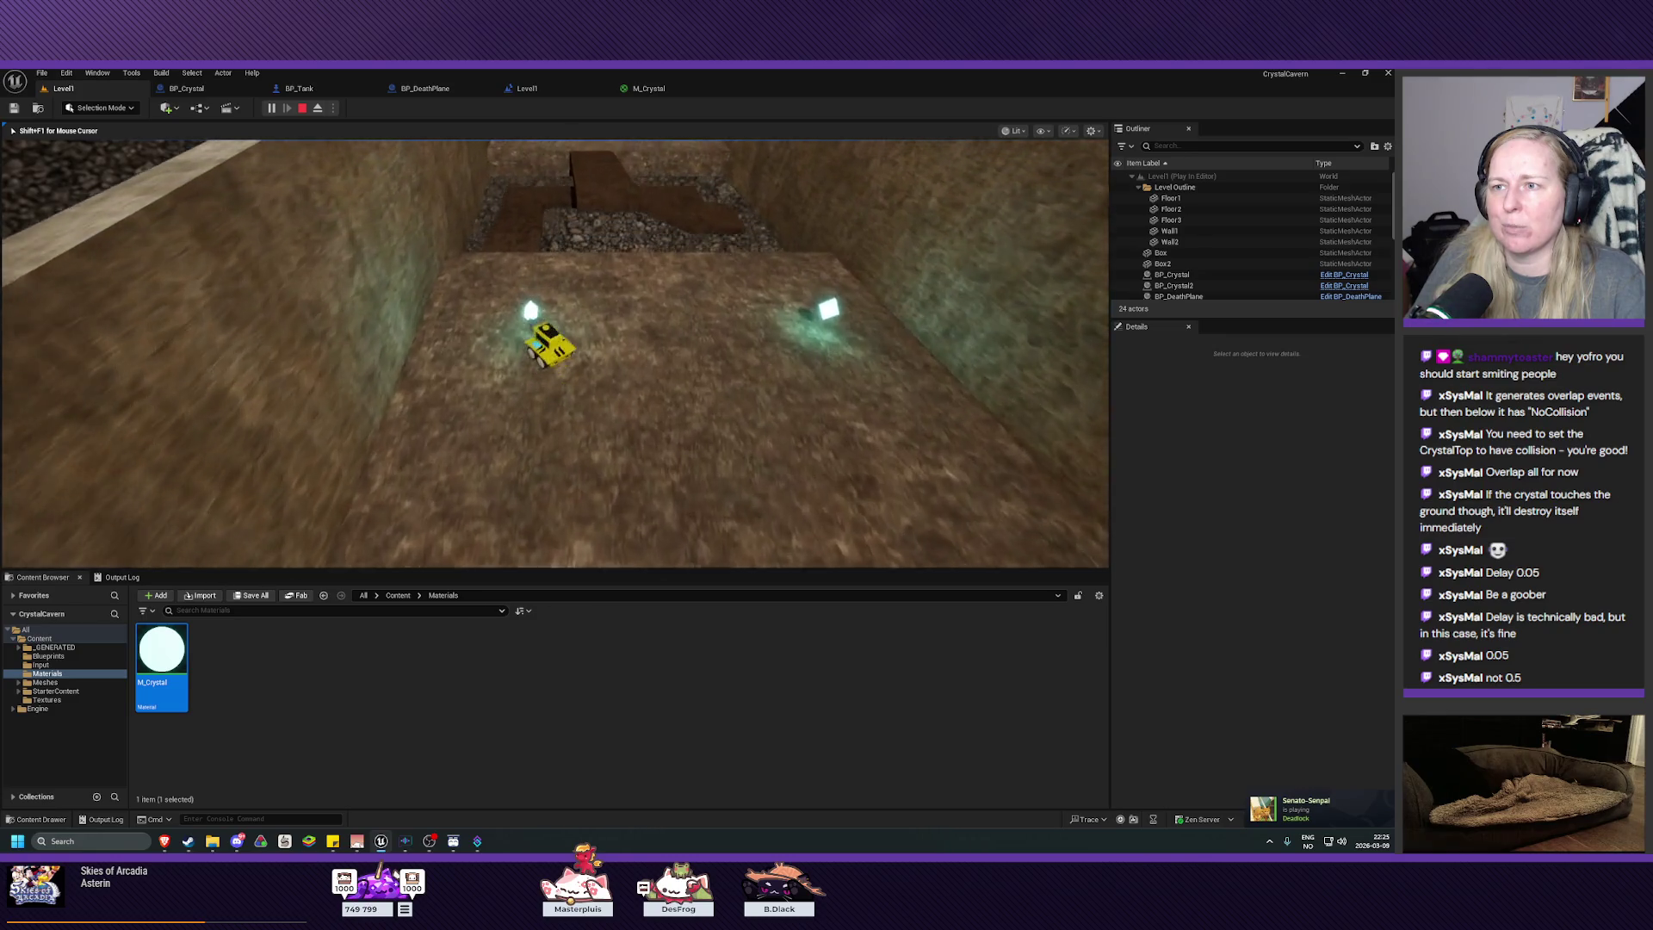
{"action": "key", "text": "Escape"}
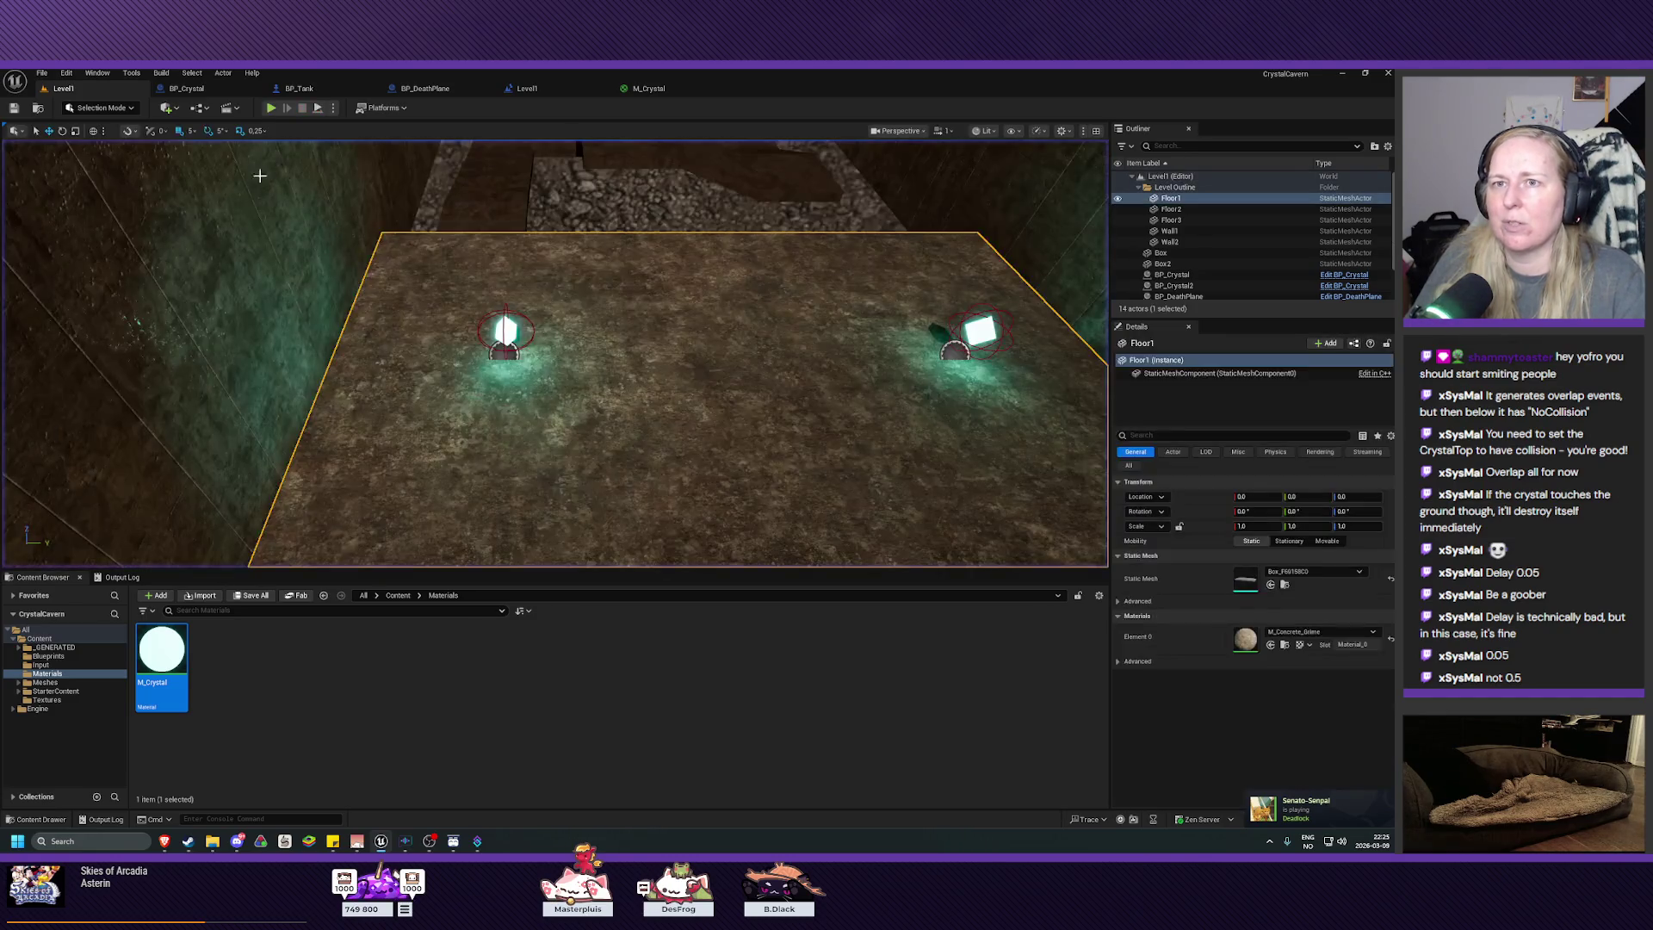
Step: Compile BP_Crystal with a 0.05 Delay, then replay Level1 collecting the left crystal
{"action": "left_click", "coordinate": [186, 87]}
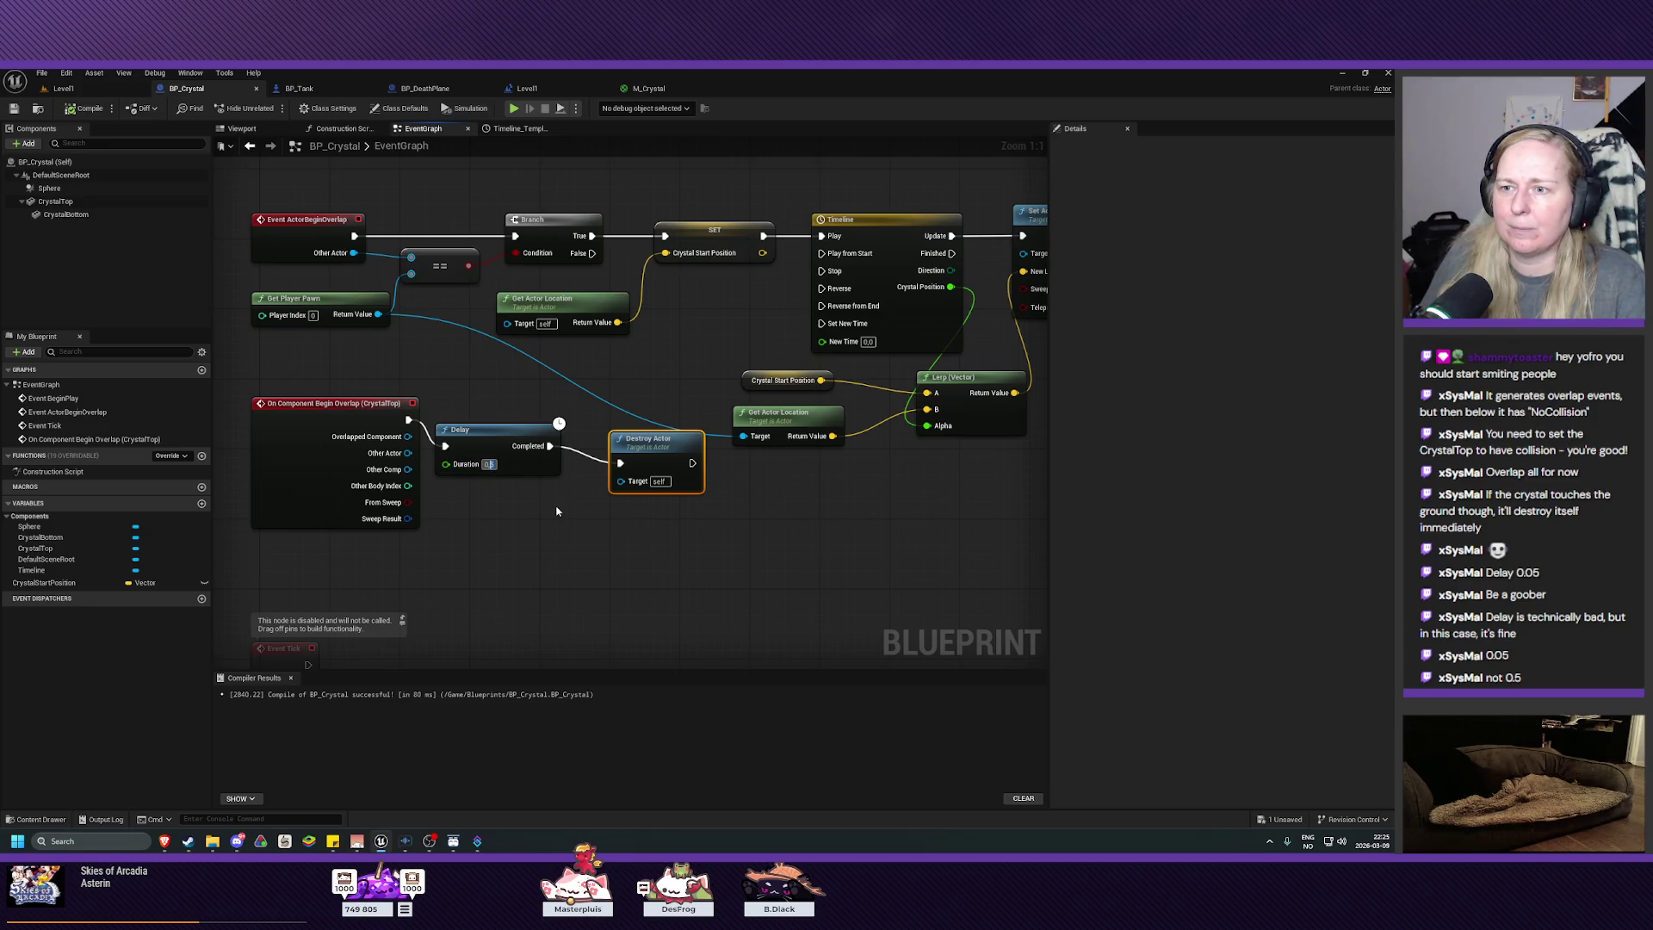
{"action": "left_click", "coordinate": [86, 109]}
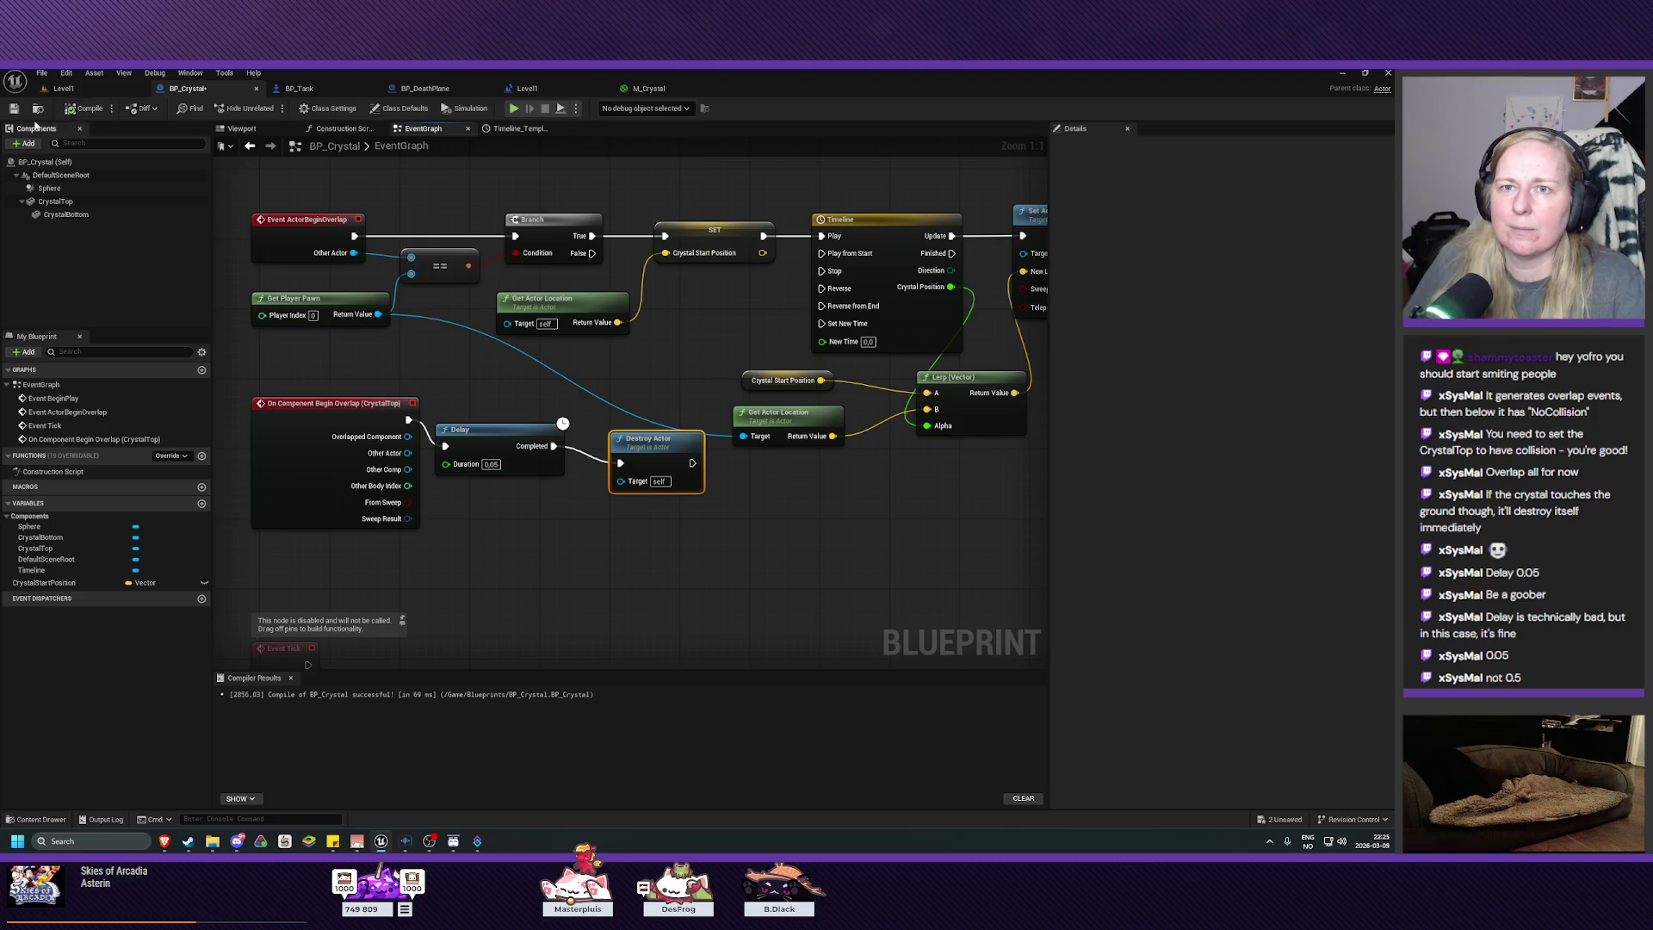
{"action": "left_click", "coordinate": [62, 88]}
{"action": "left_click", "coordinate": [274, 109]}
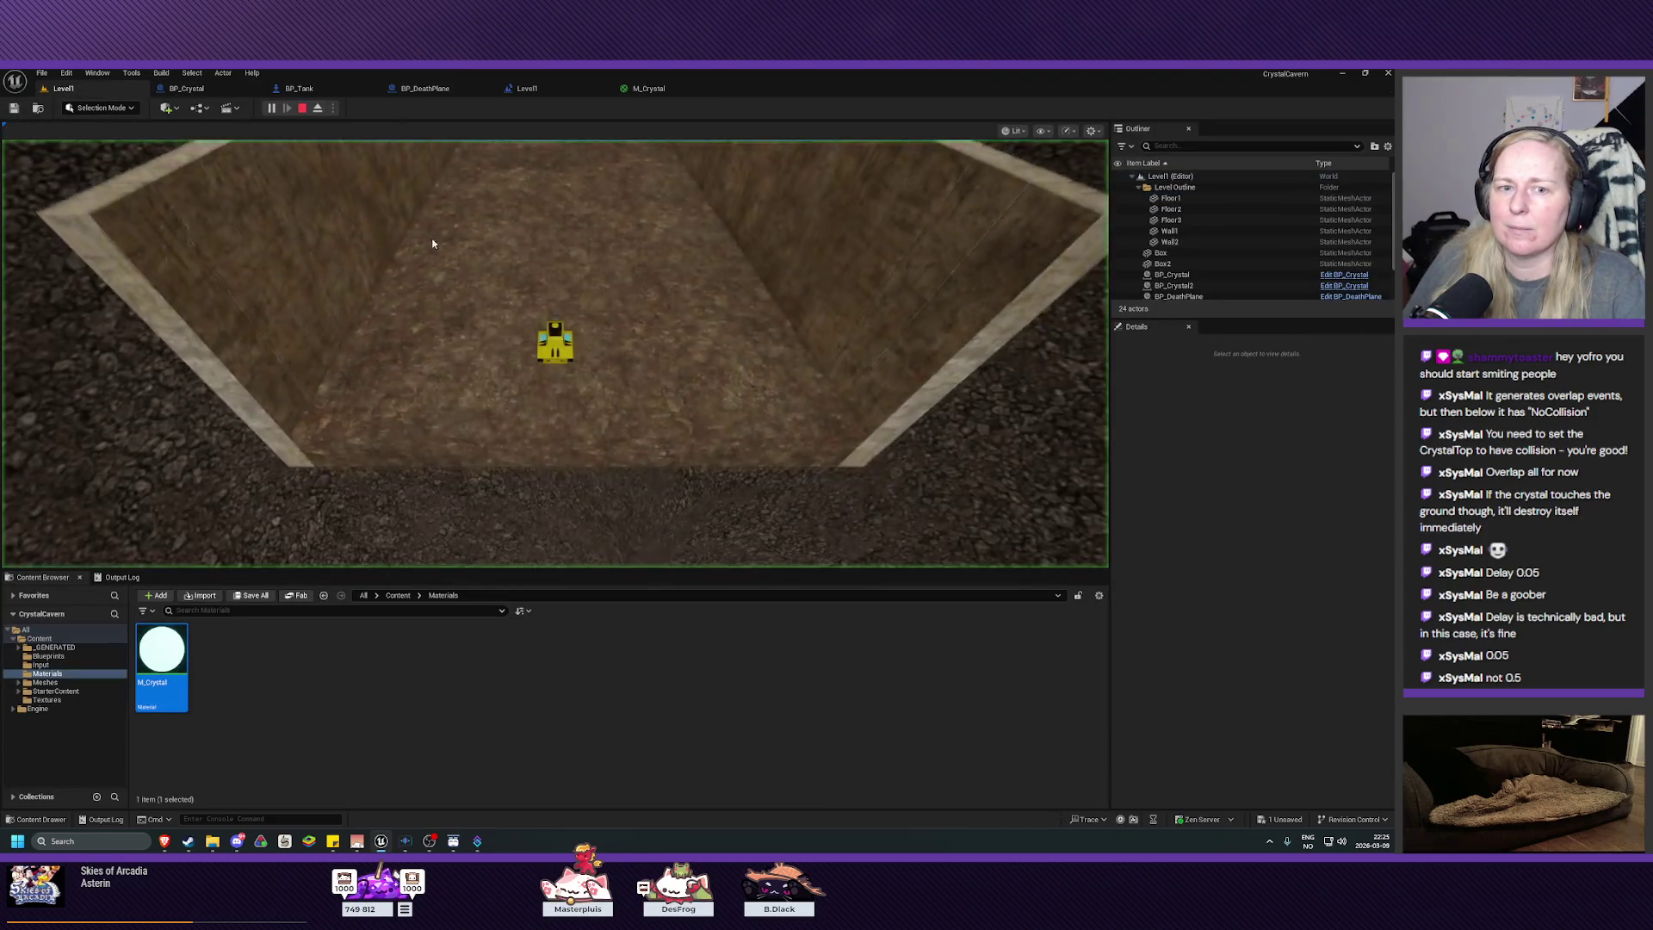
{"action": "key", "text": "w"}
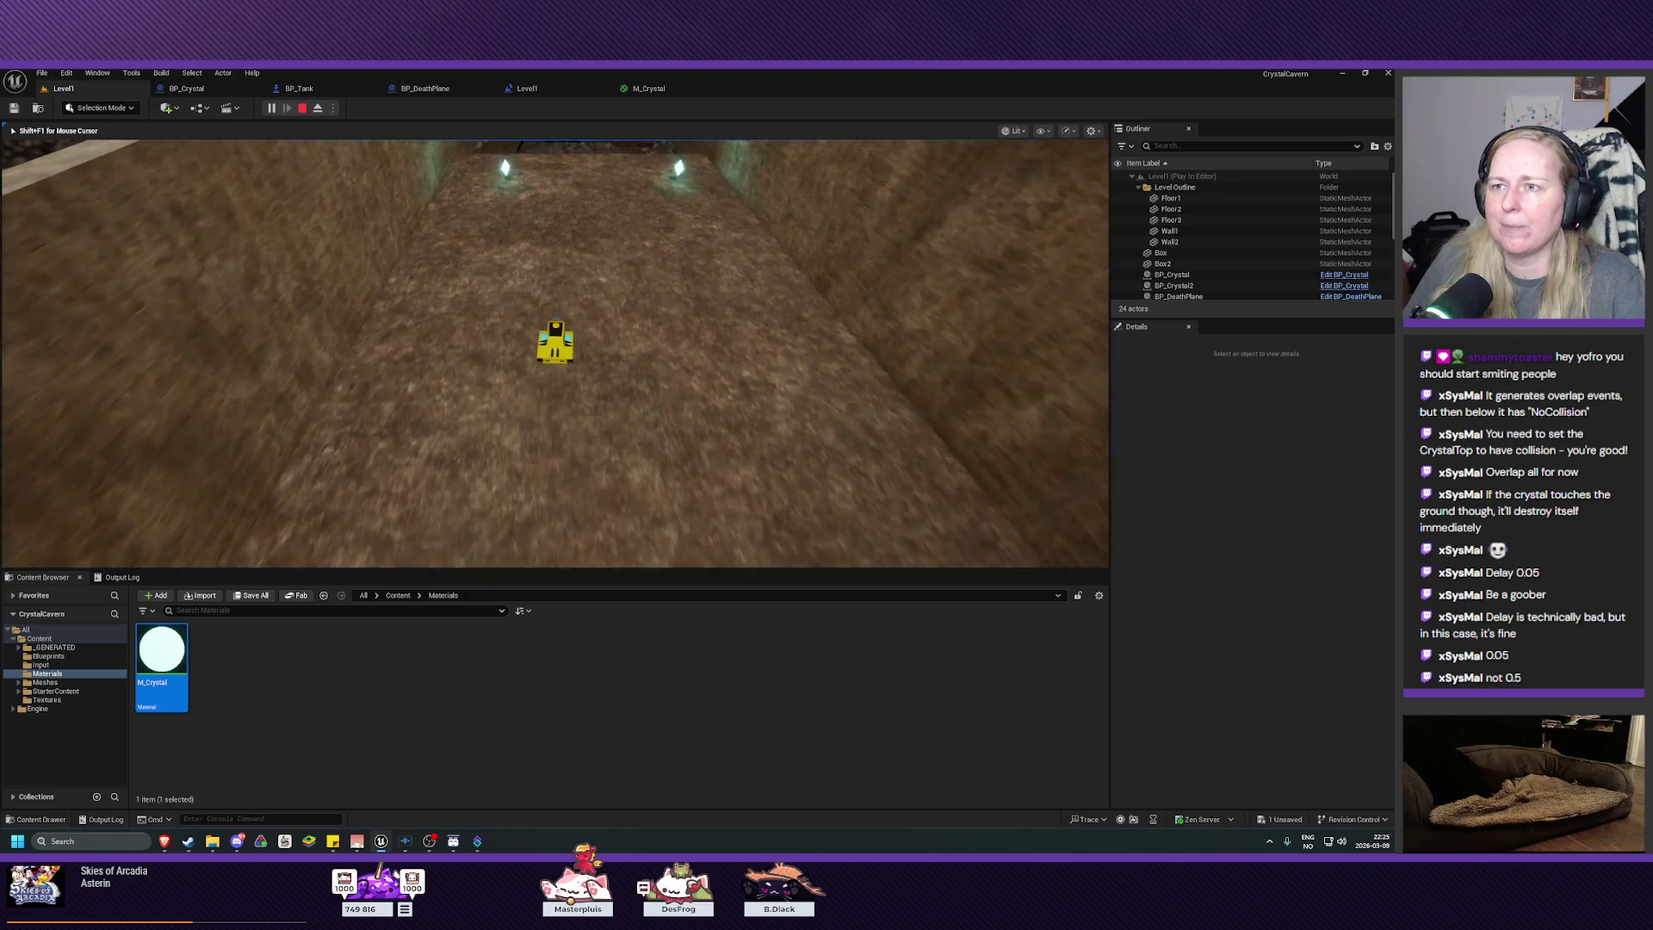
{"action": "key", "text": "w"}
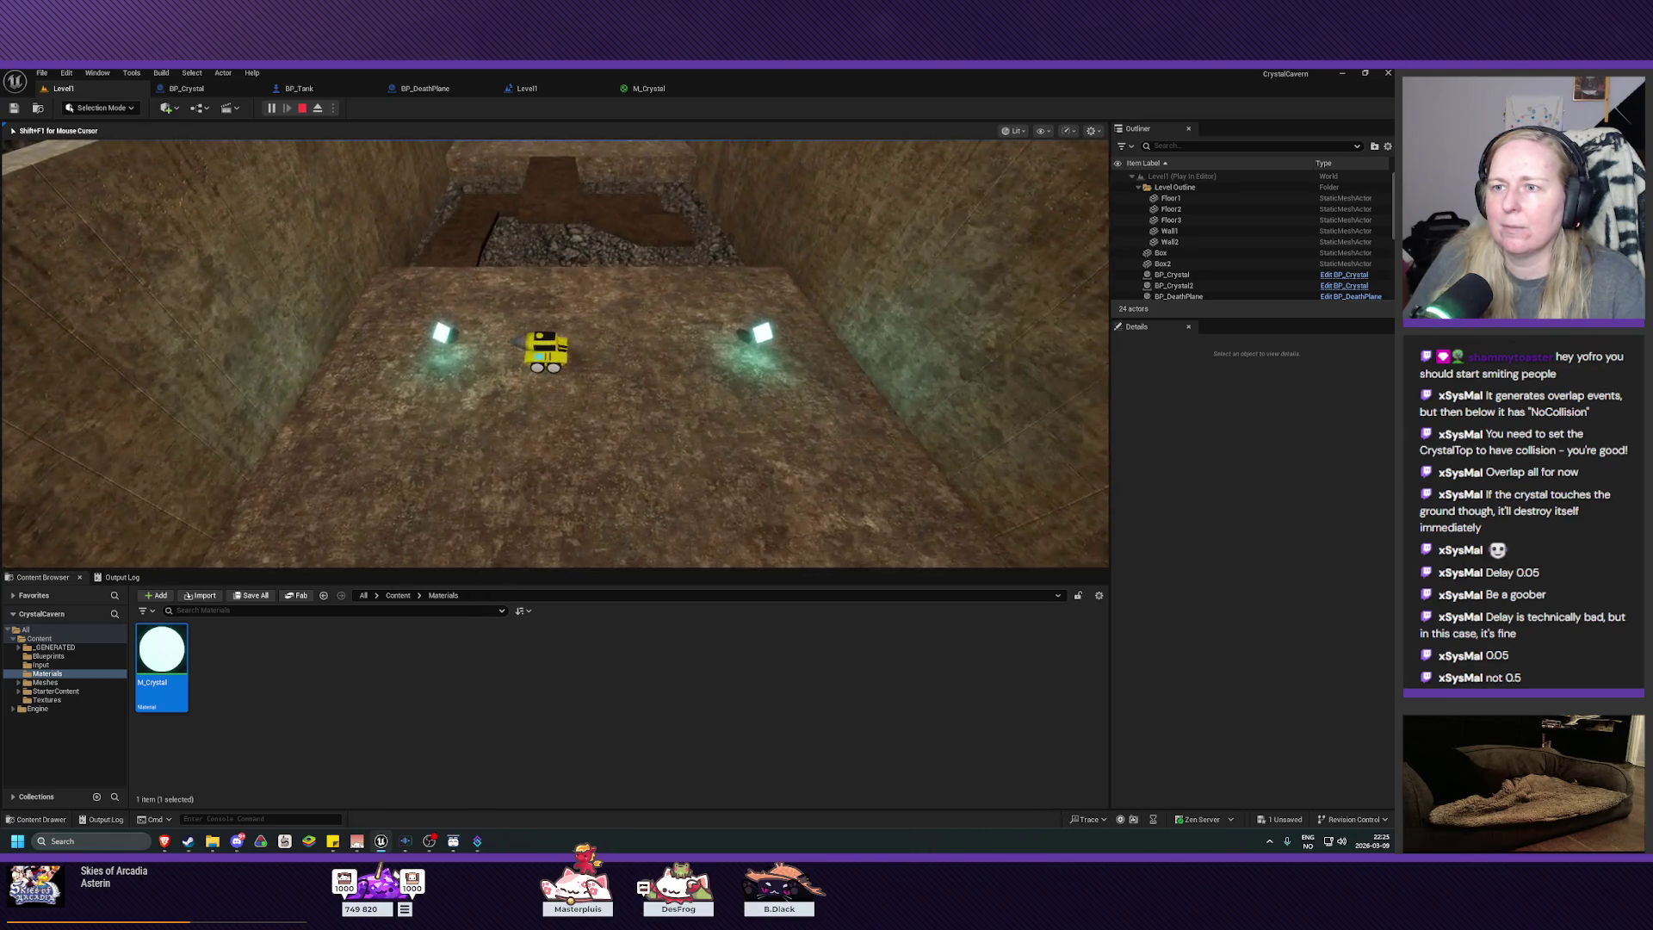
{"action": "key", "text": "d"}
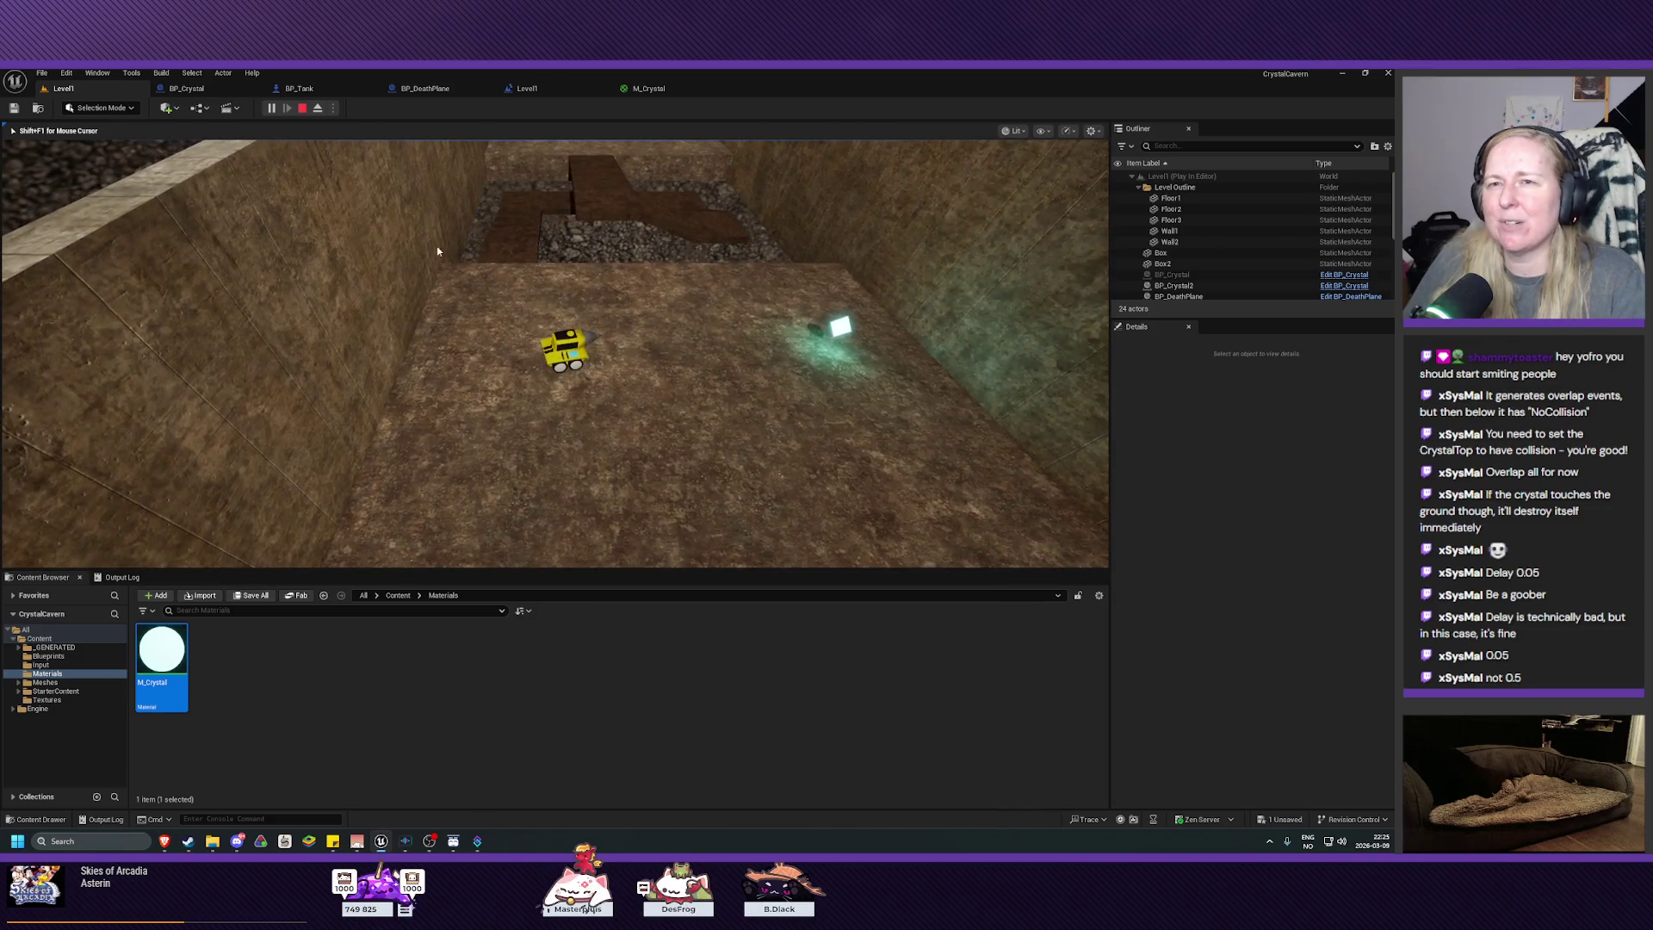
{"action": "key", "text": "Escape"}
{"action": "left_click", "coordinate": [186, 88]}
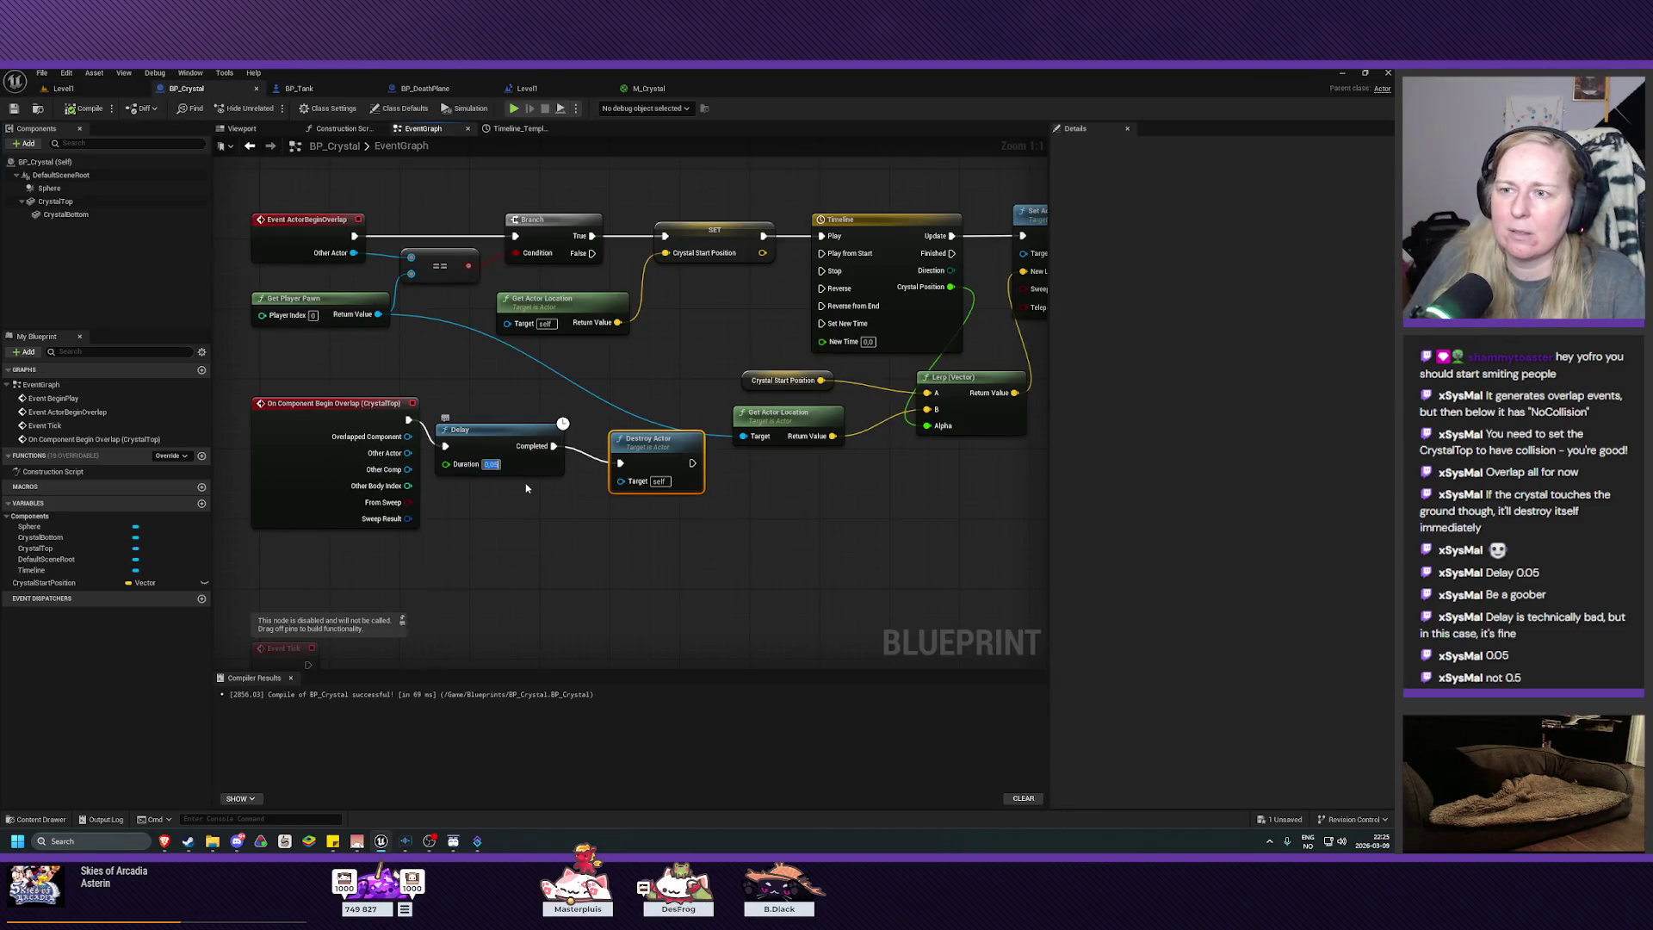
Step: Set the Delay duration to 0.1, compile and save BP_Crystal, and return to Level1
{"action": "type", "text": "0.1"}
{"action": "key", "text": "Return"}
{"action": "left_click", "coordinate": [84, 108]}
{"action": "left_click", "coordinate": [14, 107]}
{"action": "left_click", "coordinate": [80, 90]}
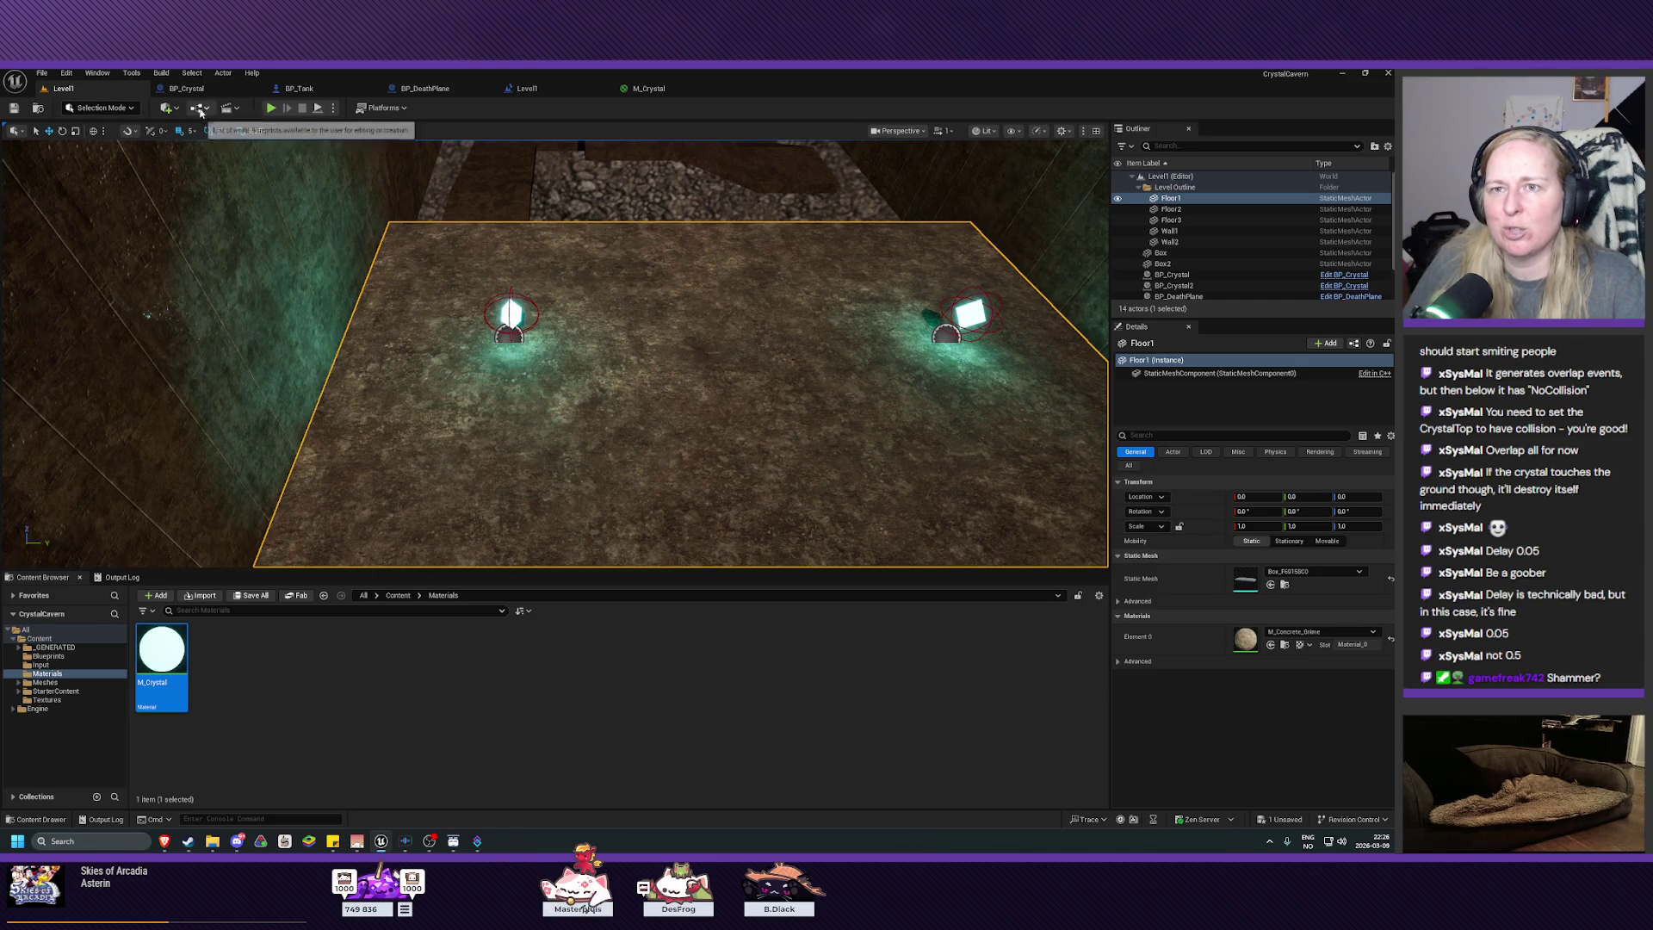
Step: Play Level1, driving over the right then left crystal, then reopen BP_Crystal's EventGraph
{"action": "left_click", "coordinate": [270, 107]}
{"action": "left_click", "coordinate": [427, 246]}
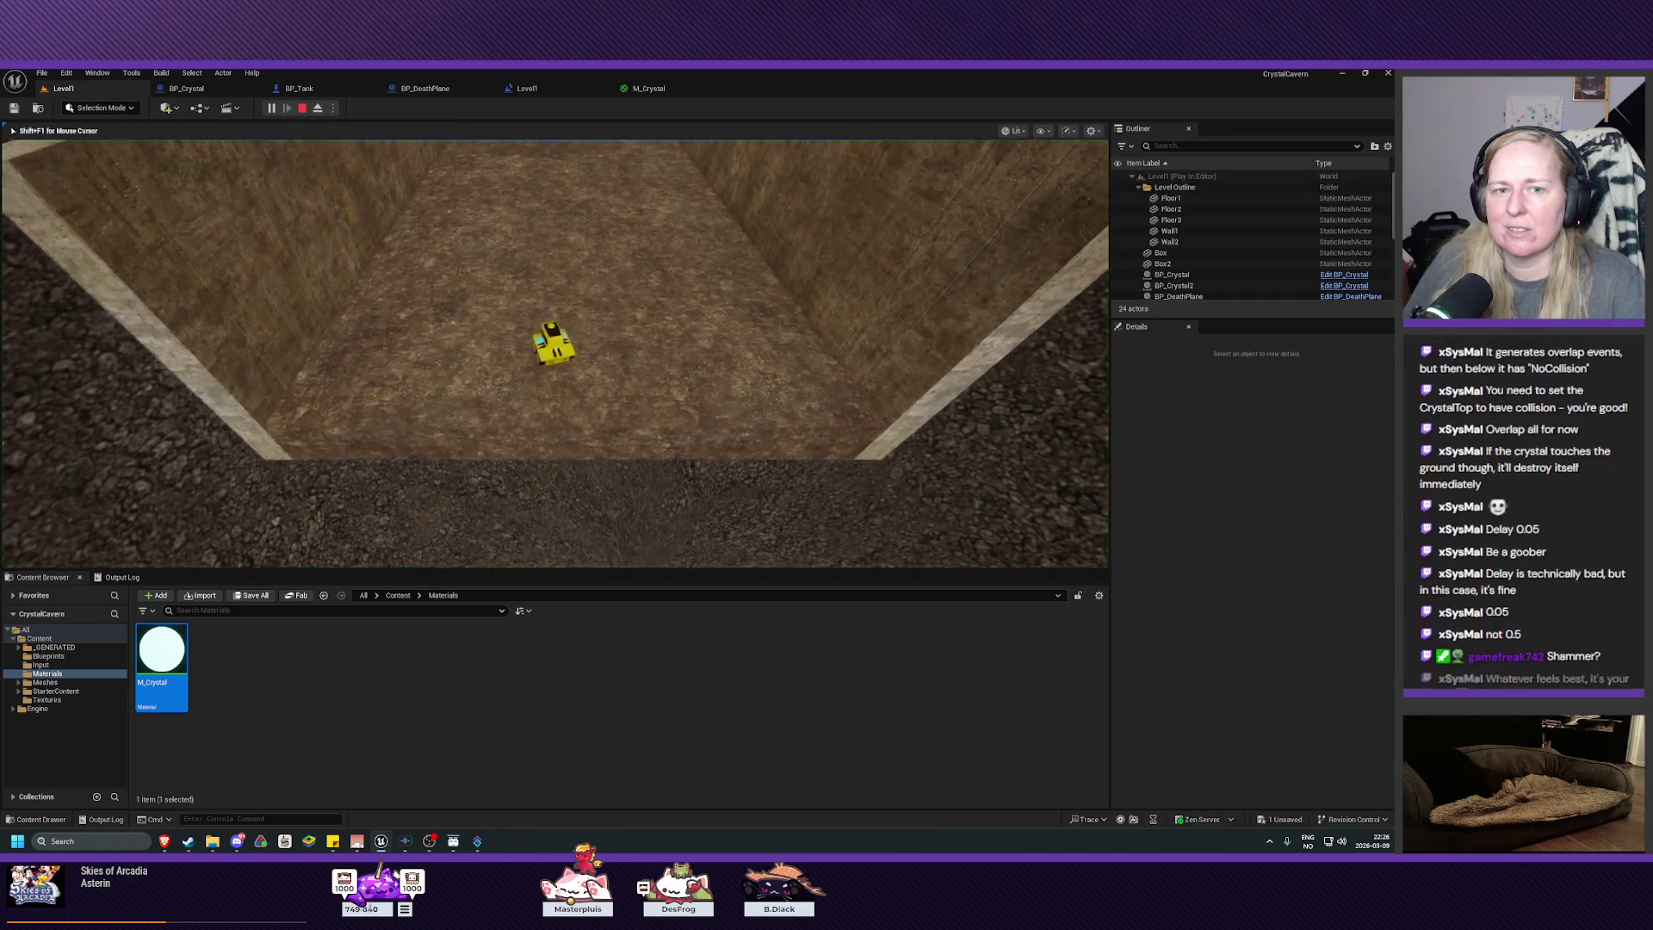
{"action": "key", "text": "w"}
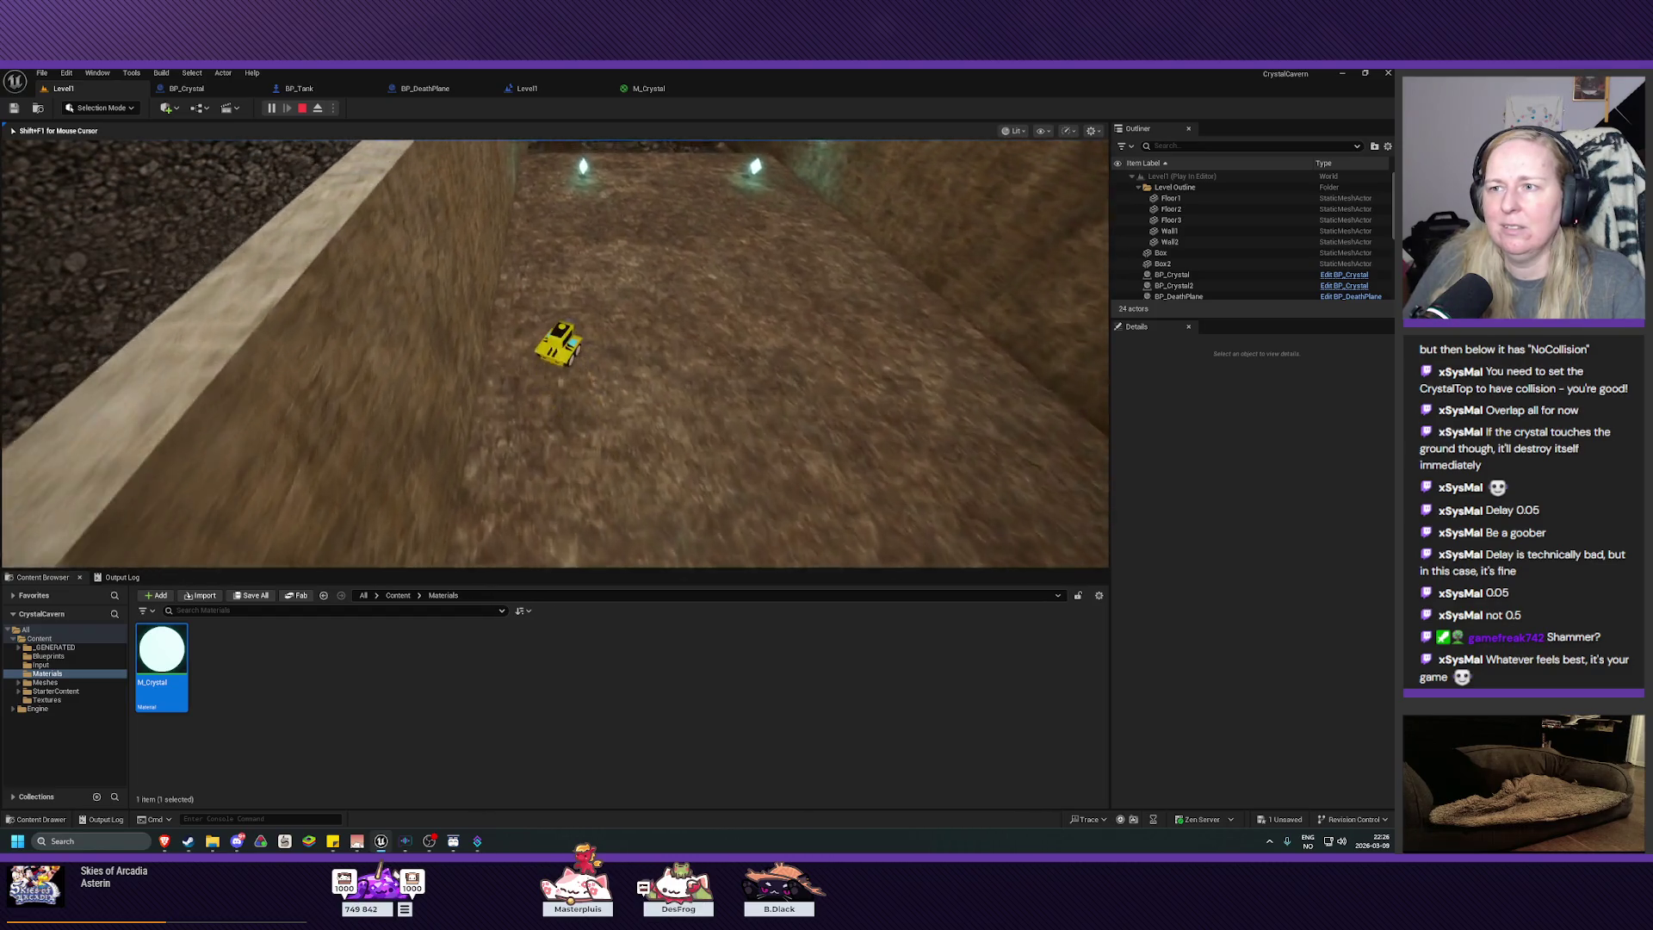
{"action": "key", "text": "w"}
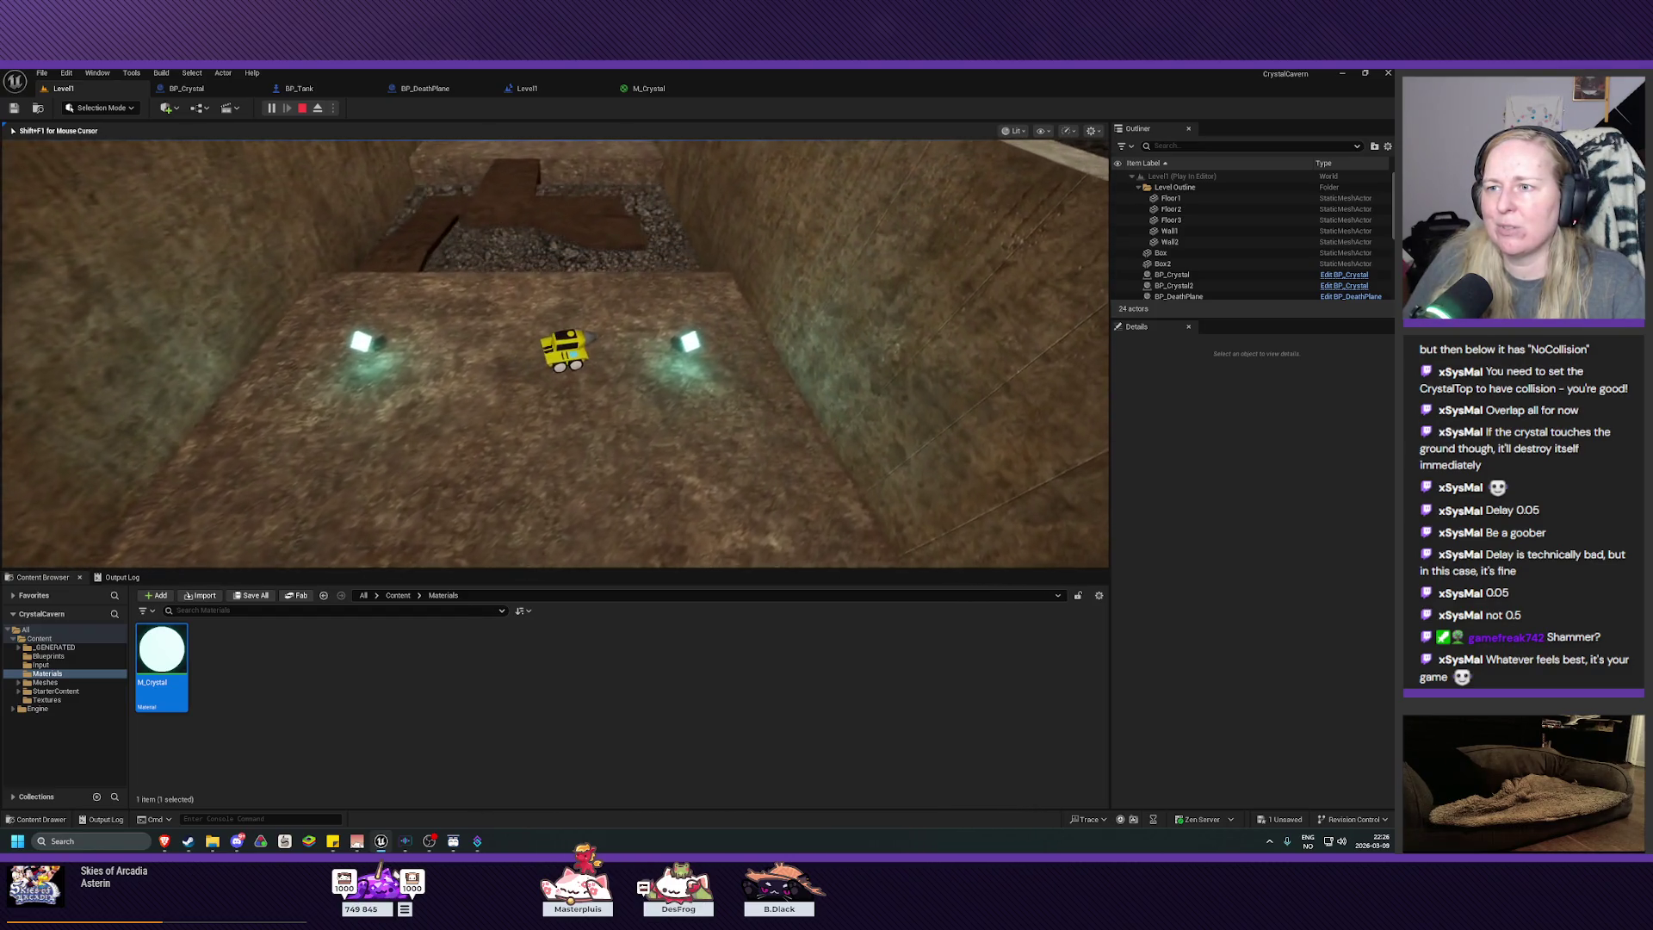
{"action": "key", "text": "w"}
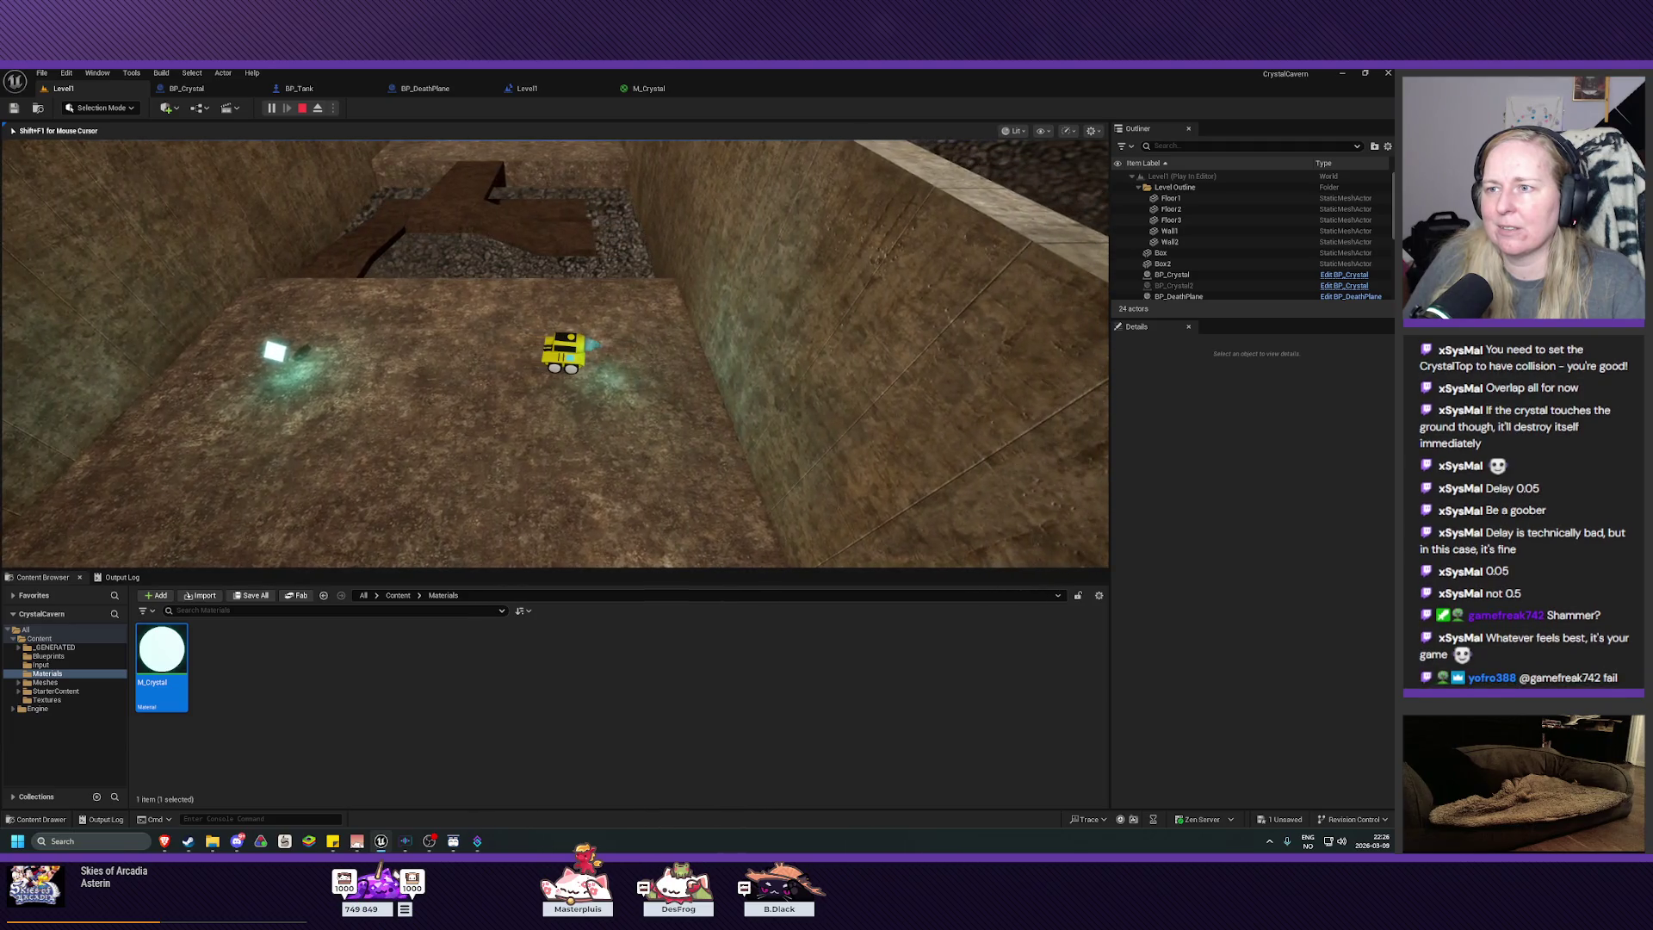
{"action": "key", "text": "a"}
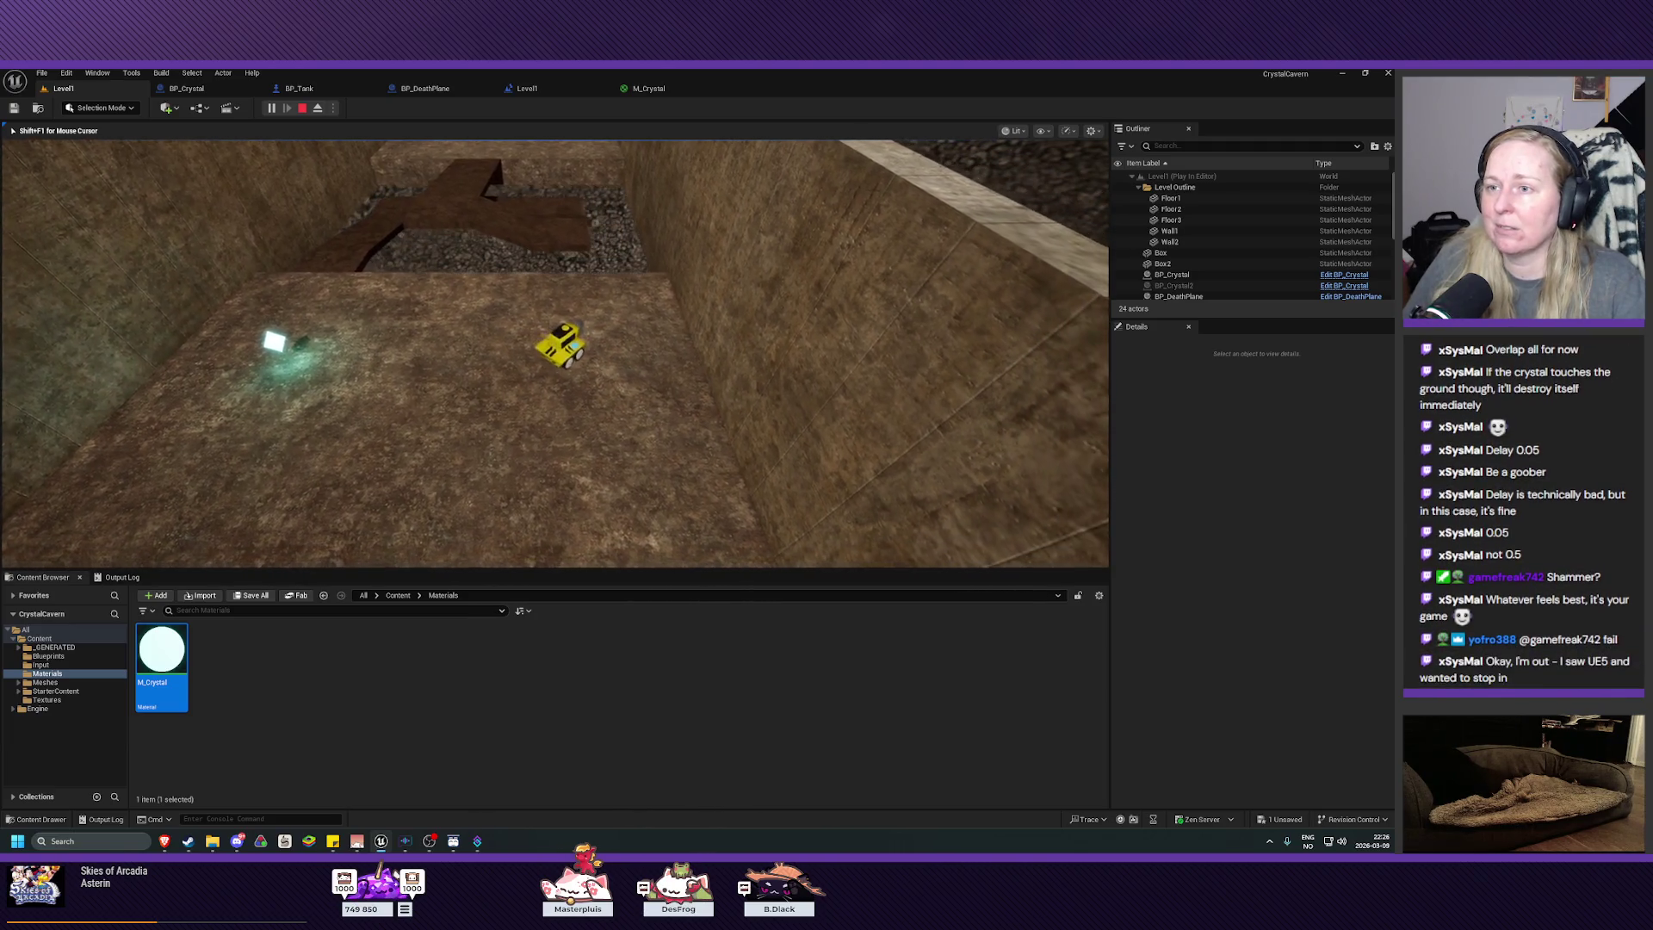
{"action": "key", "text": "w"}
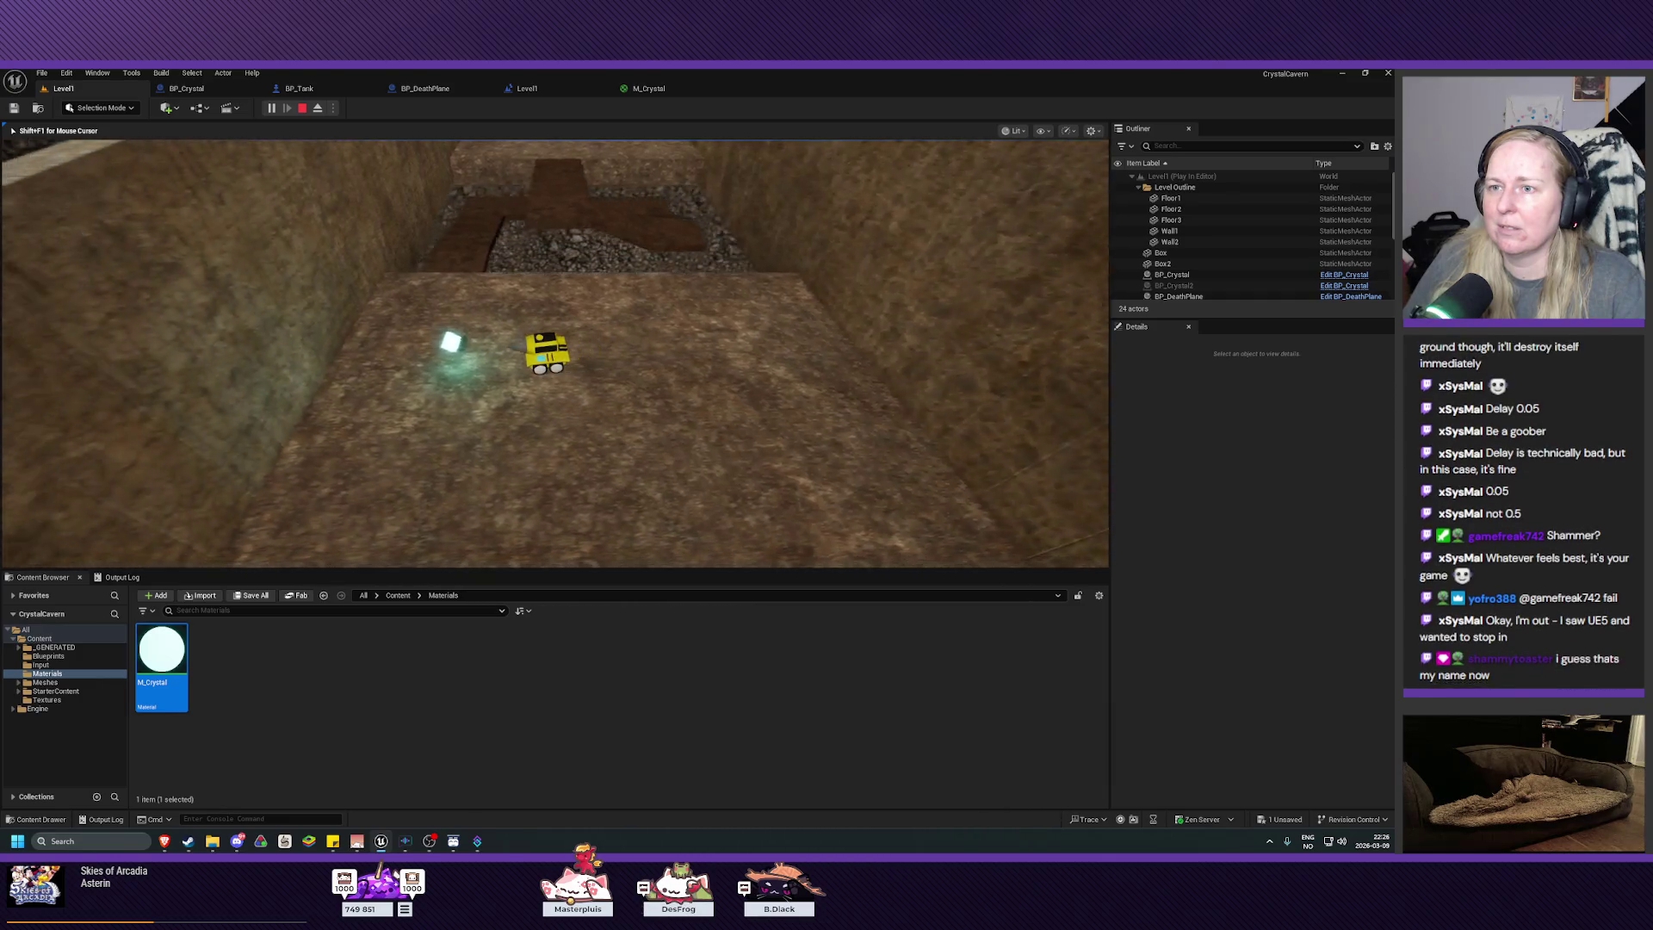
{"action": "key", "text": "d"}
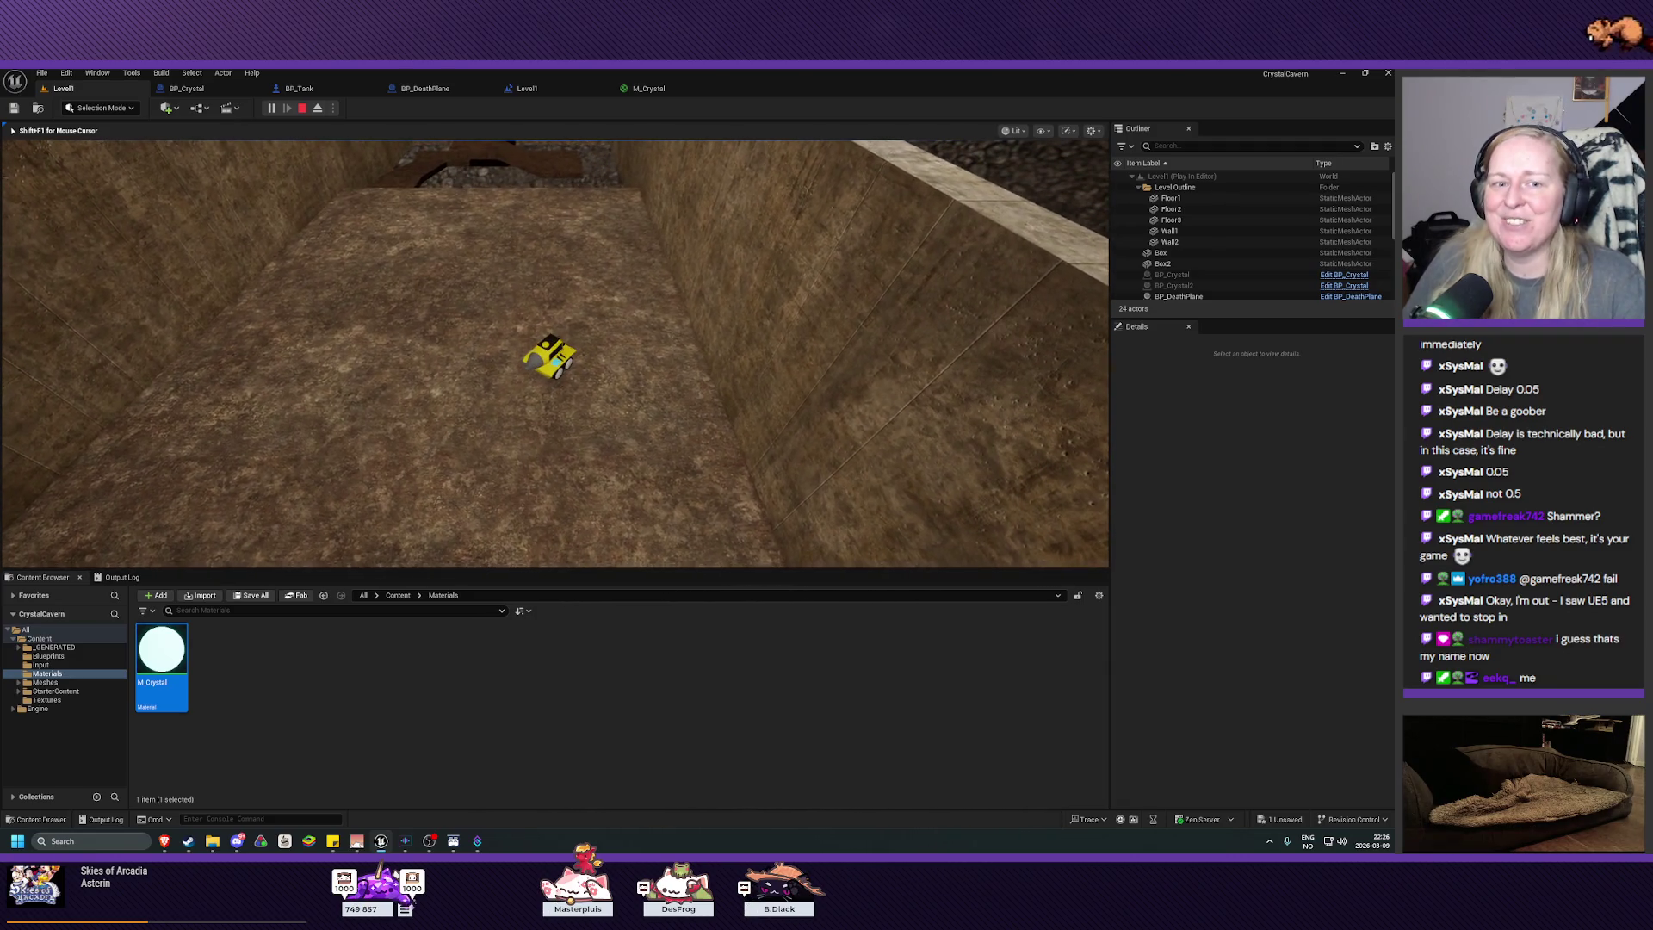
{"action": "key", "text": "d"}
{"action": "key", "text": "w"}
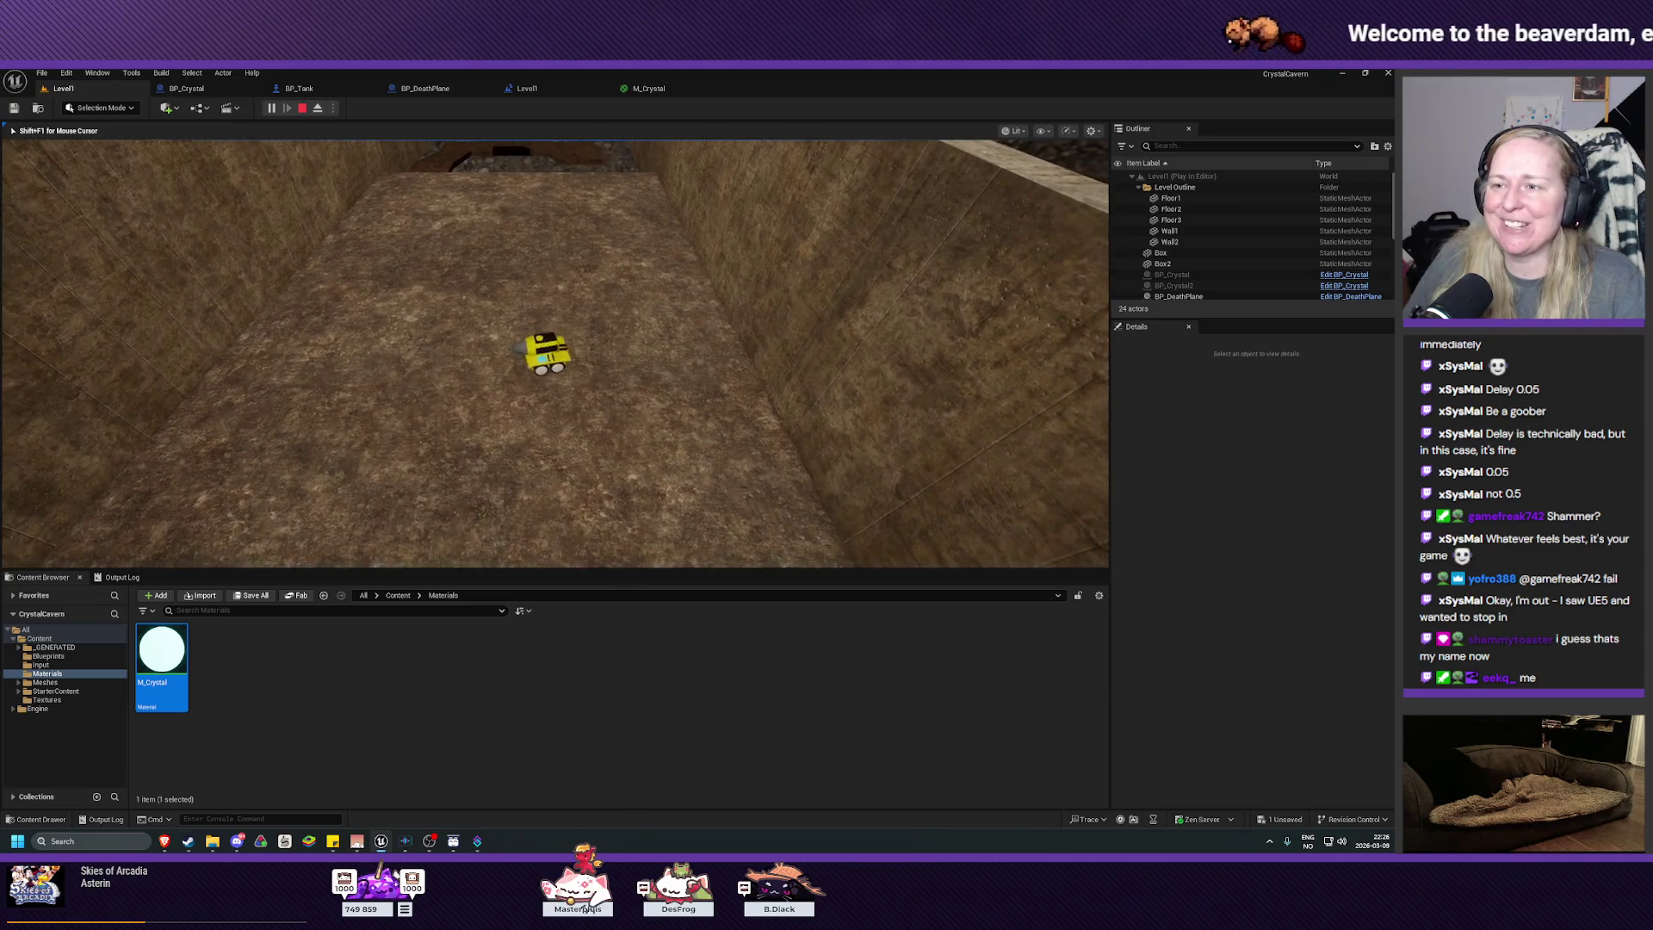
{"action": "key", "text": "a"}
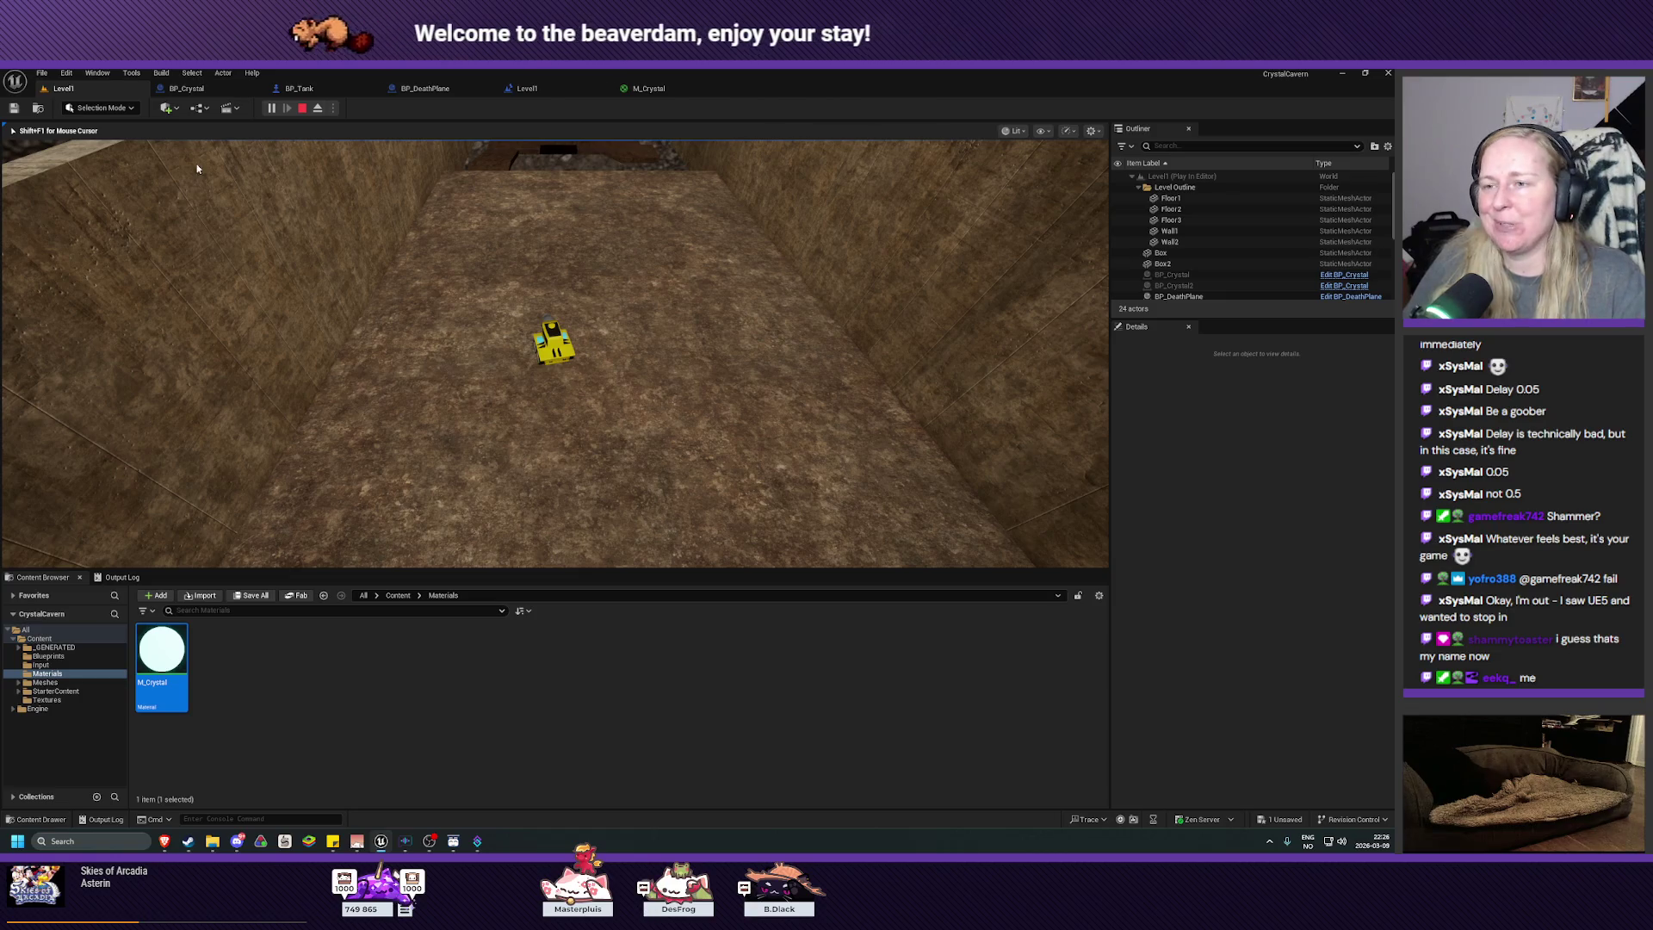
{"action": "key", "text": "Escape"}
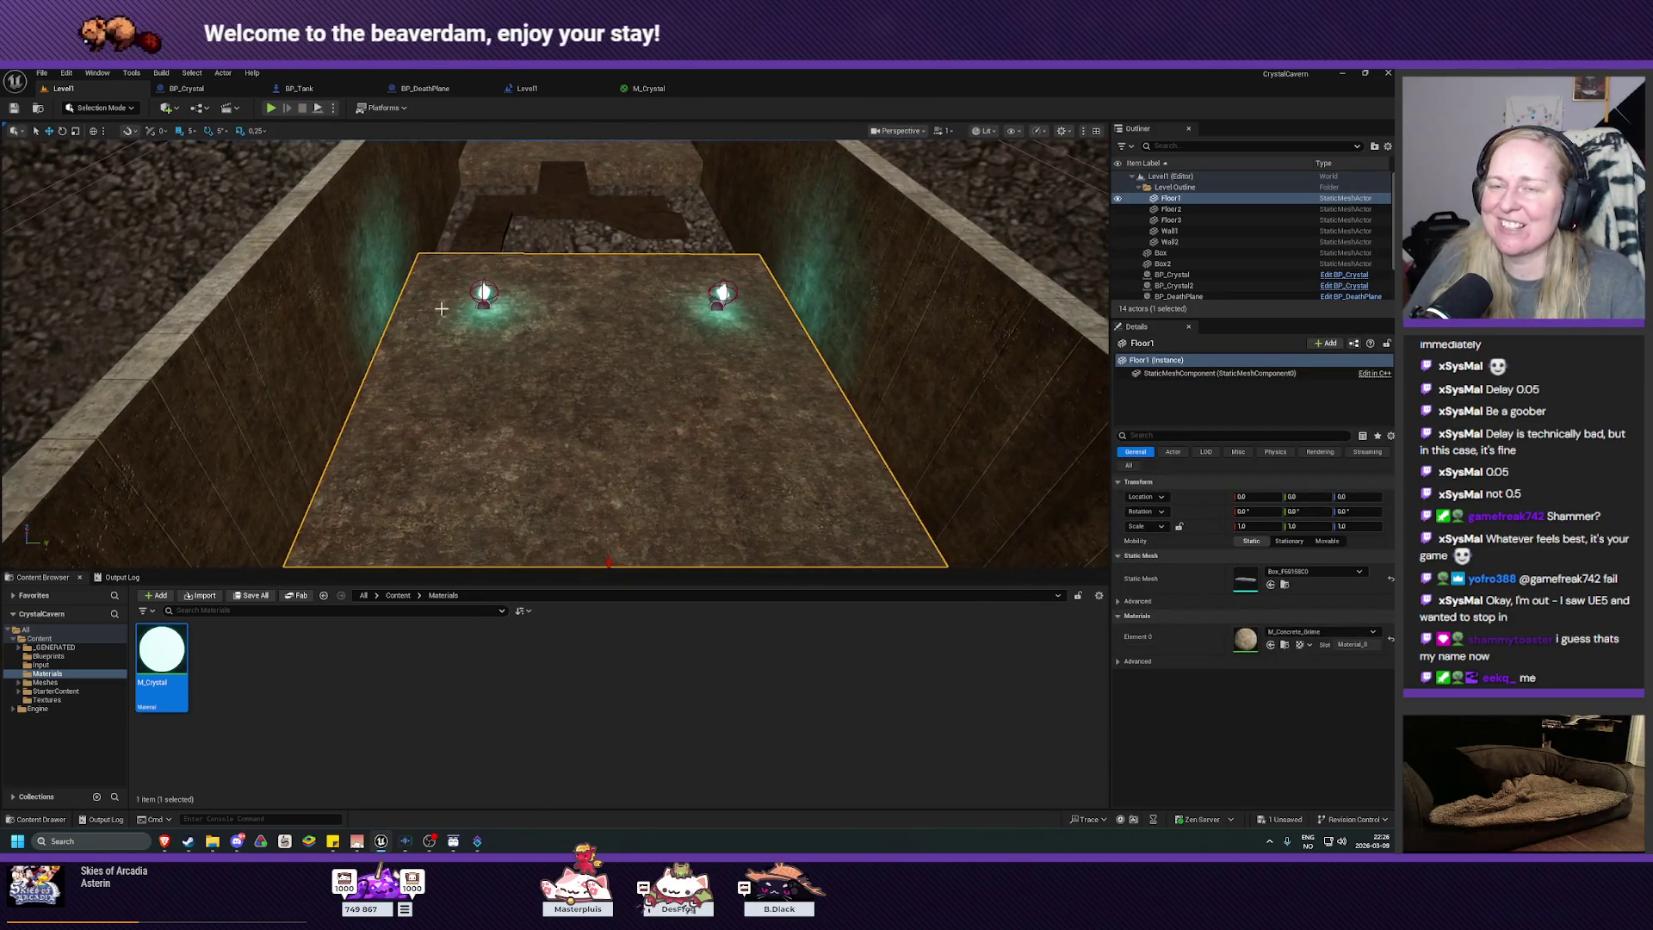
{"action": "left_click", "coordinate": [186, 88]}
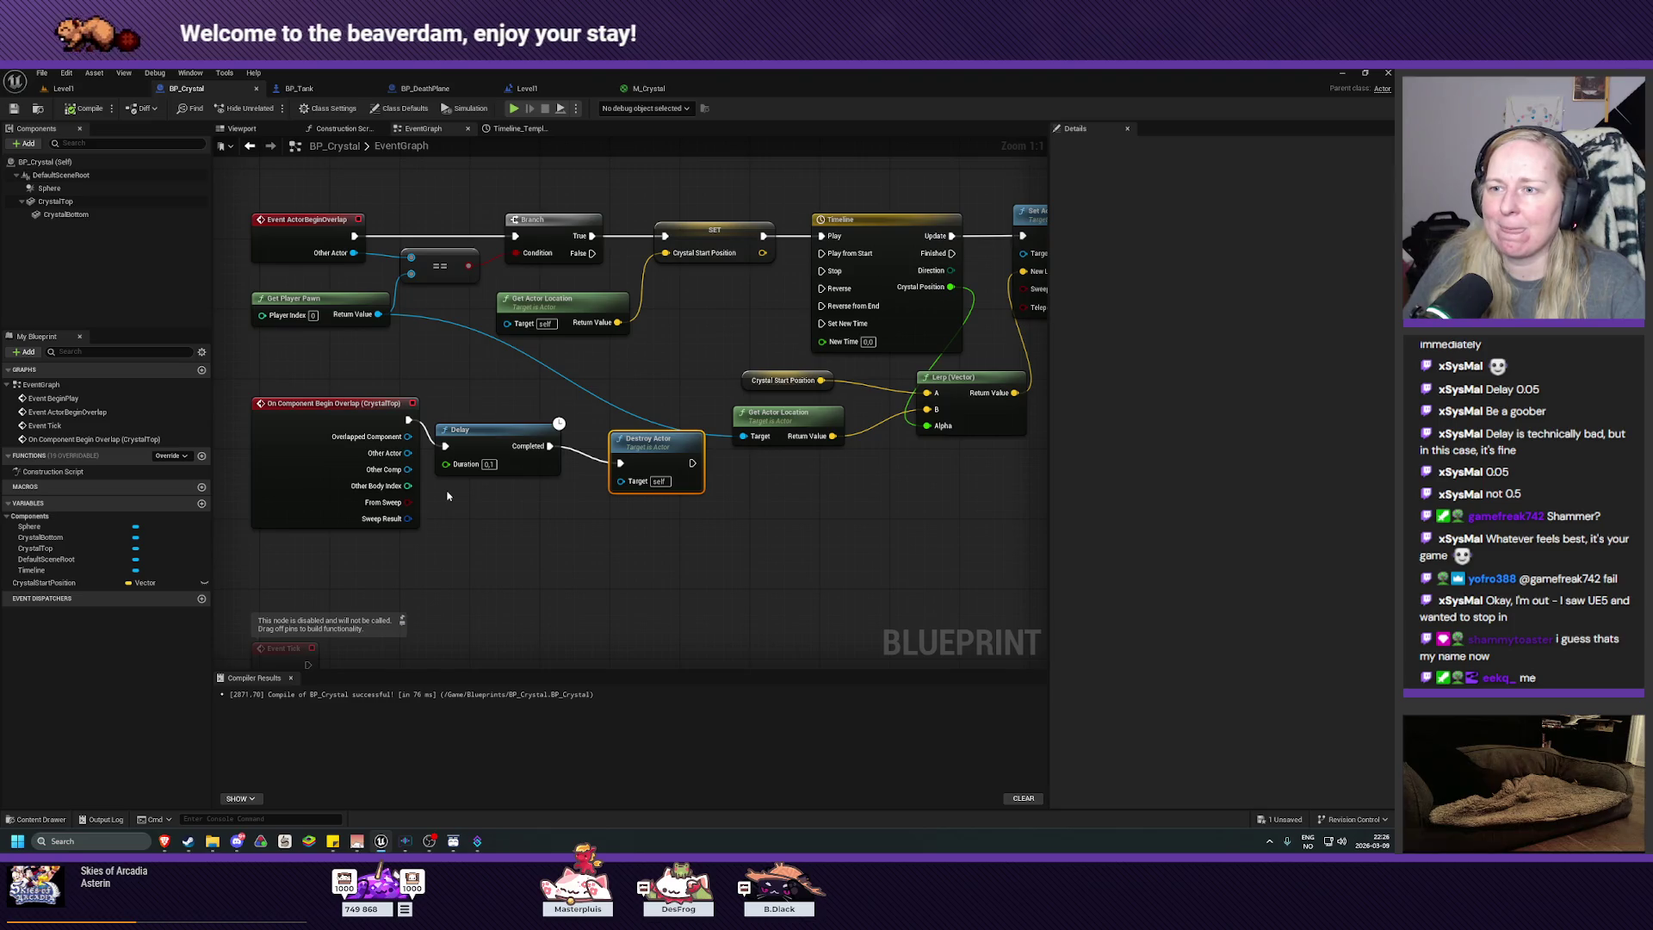
Step: Set the Delay node's Duration to 0.15
{"action": "left_click", "coordinate": [488, 464]}
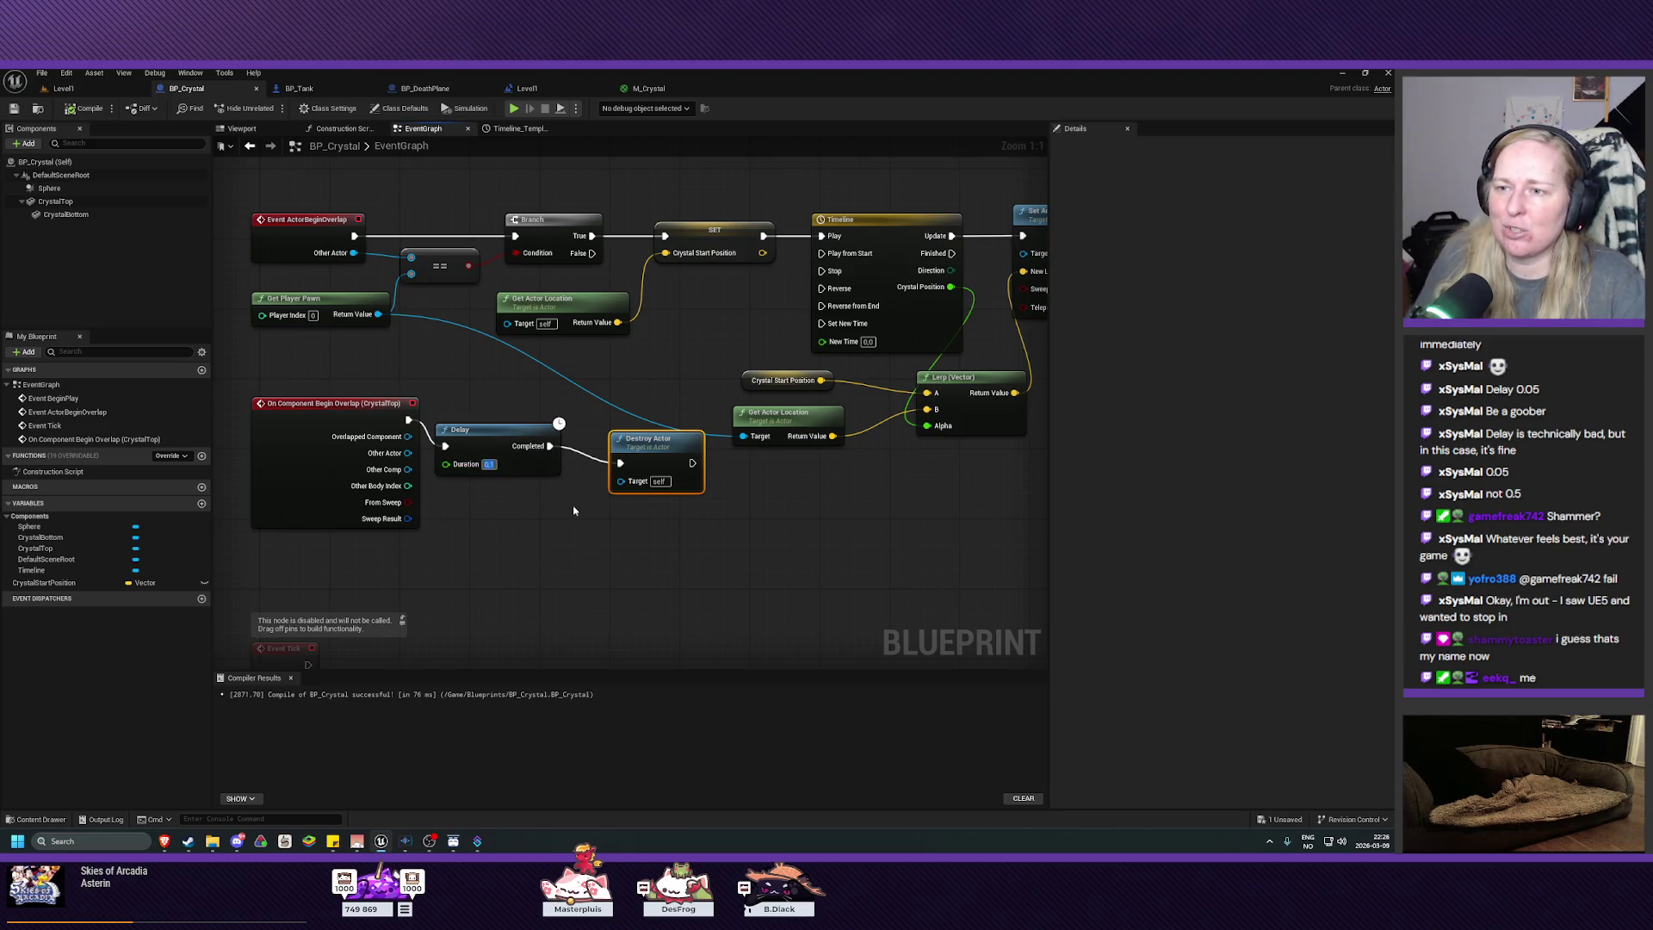
{"action": "type", "text": "0.15"}
{"action": "key", "text": "Return"}
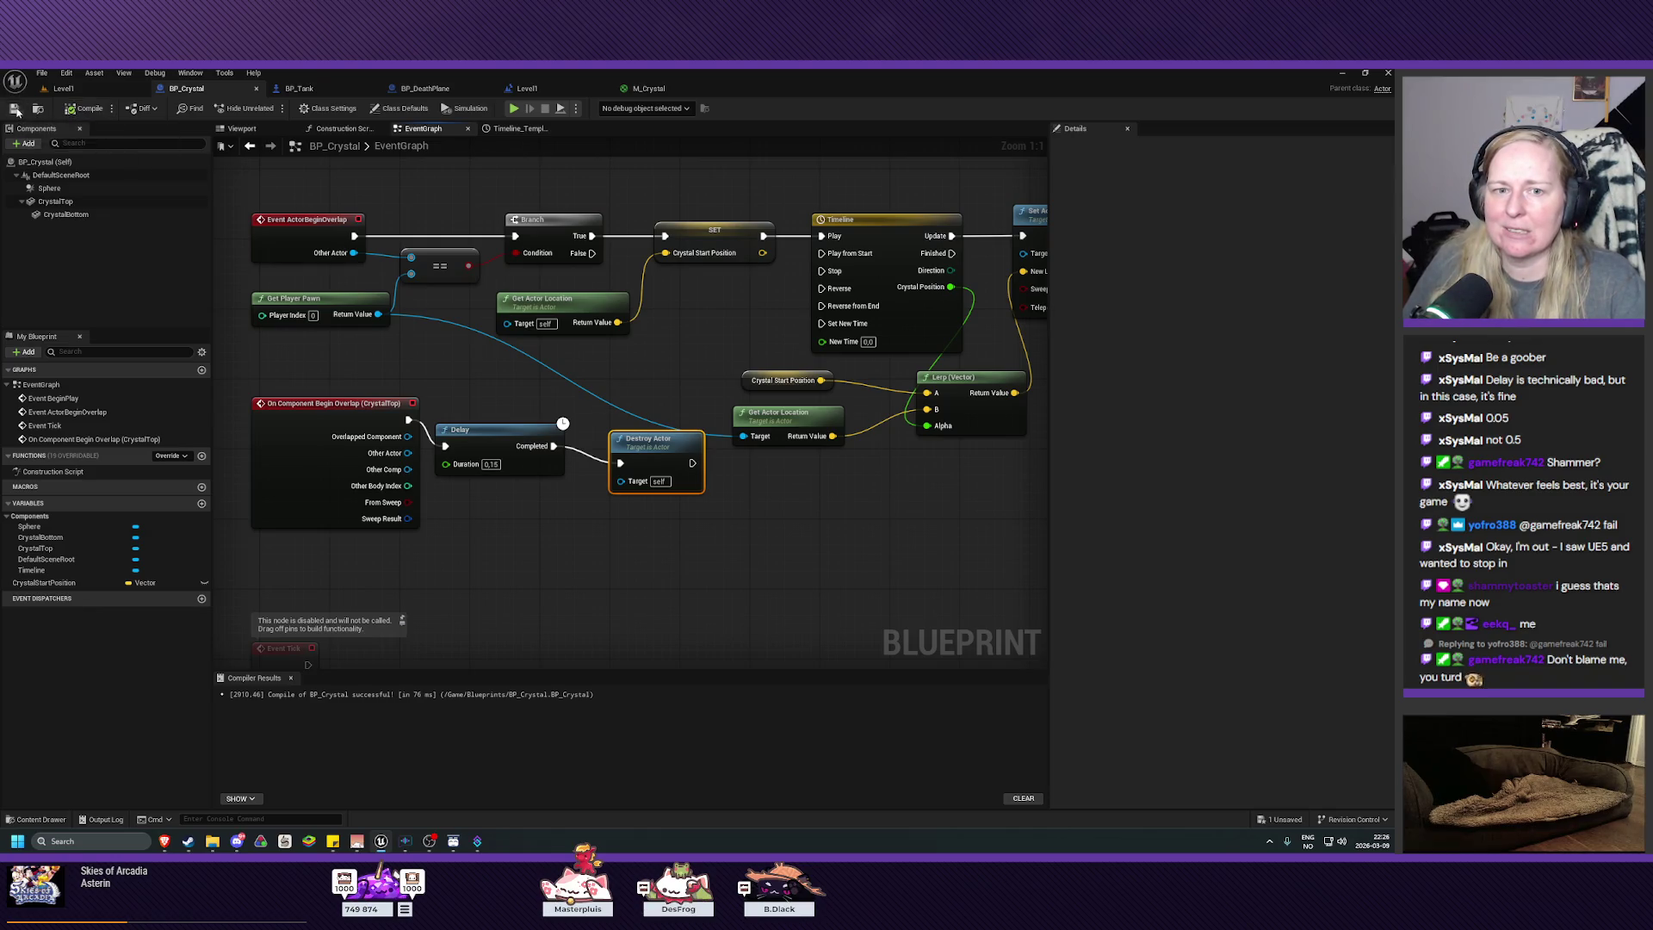
Step: Play Level1, driving the tank over the left and right crystals, then stop
{"action": "left_click", "coordinate": [57, 88]}
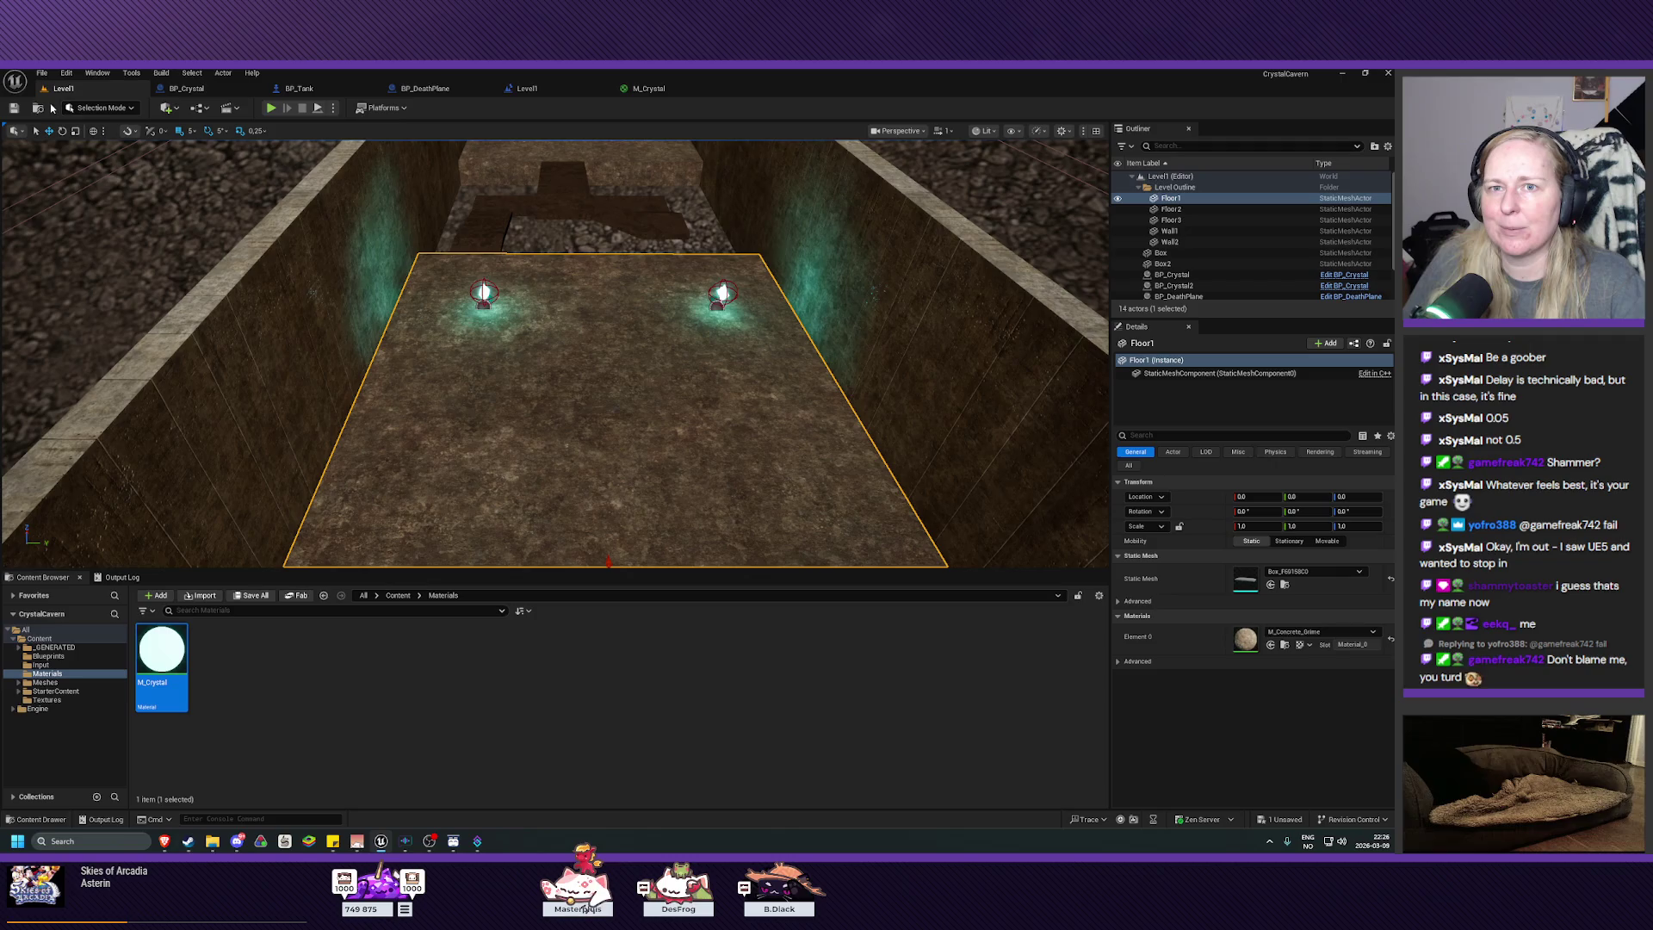
{"action": "left_click", "coordinate": [270, 108]}
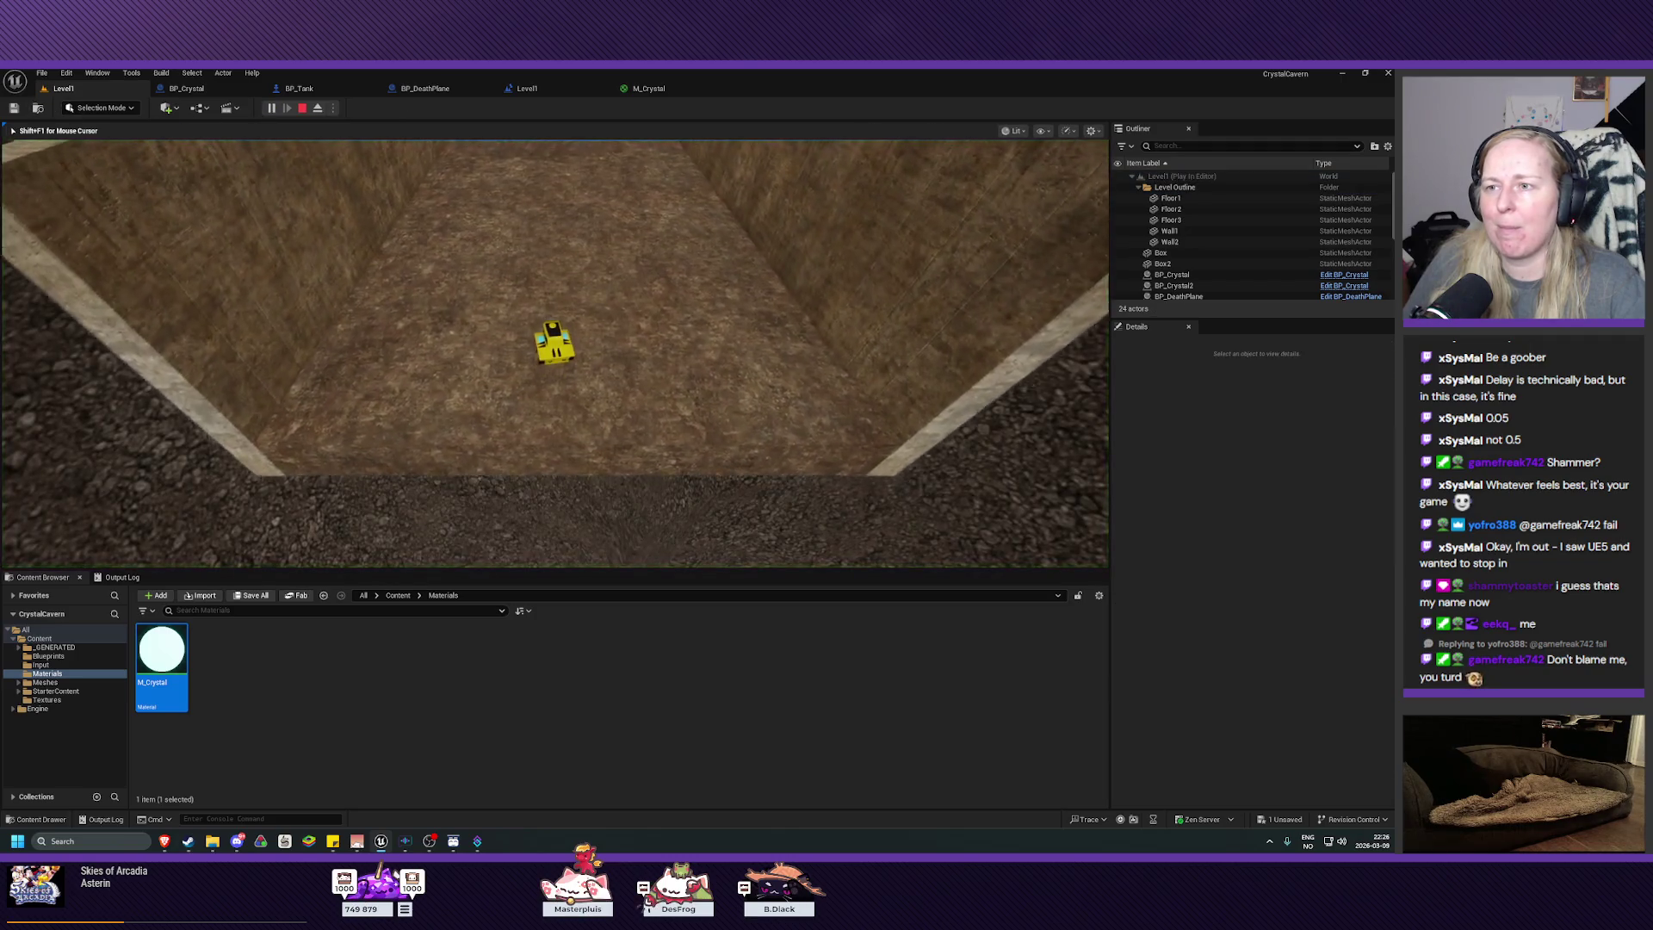
{"action": "key", "text": "d"}
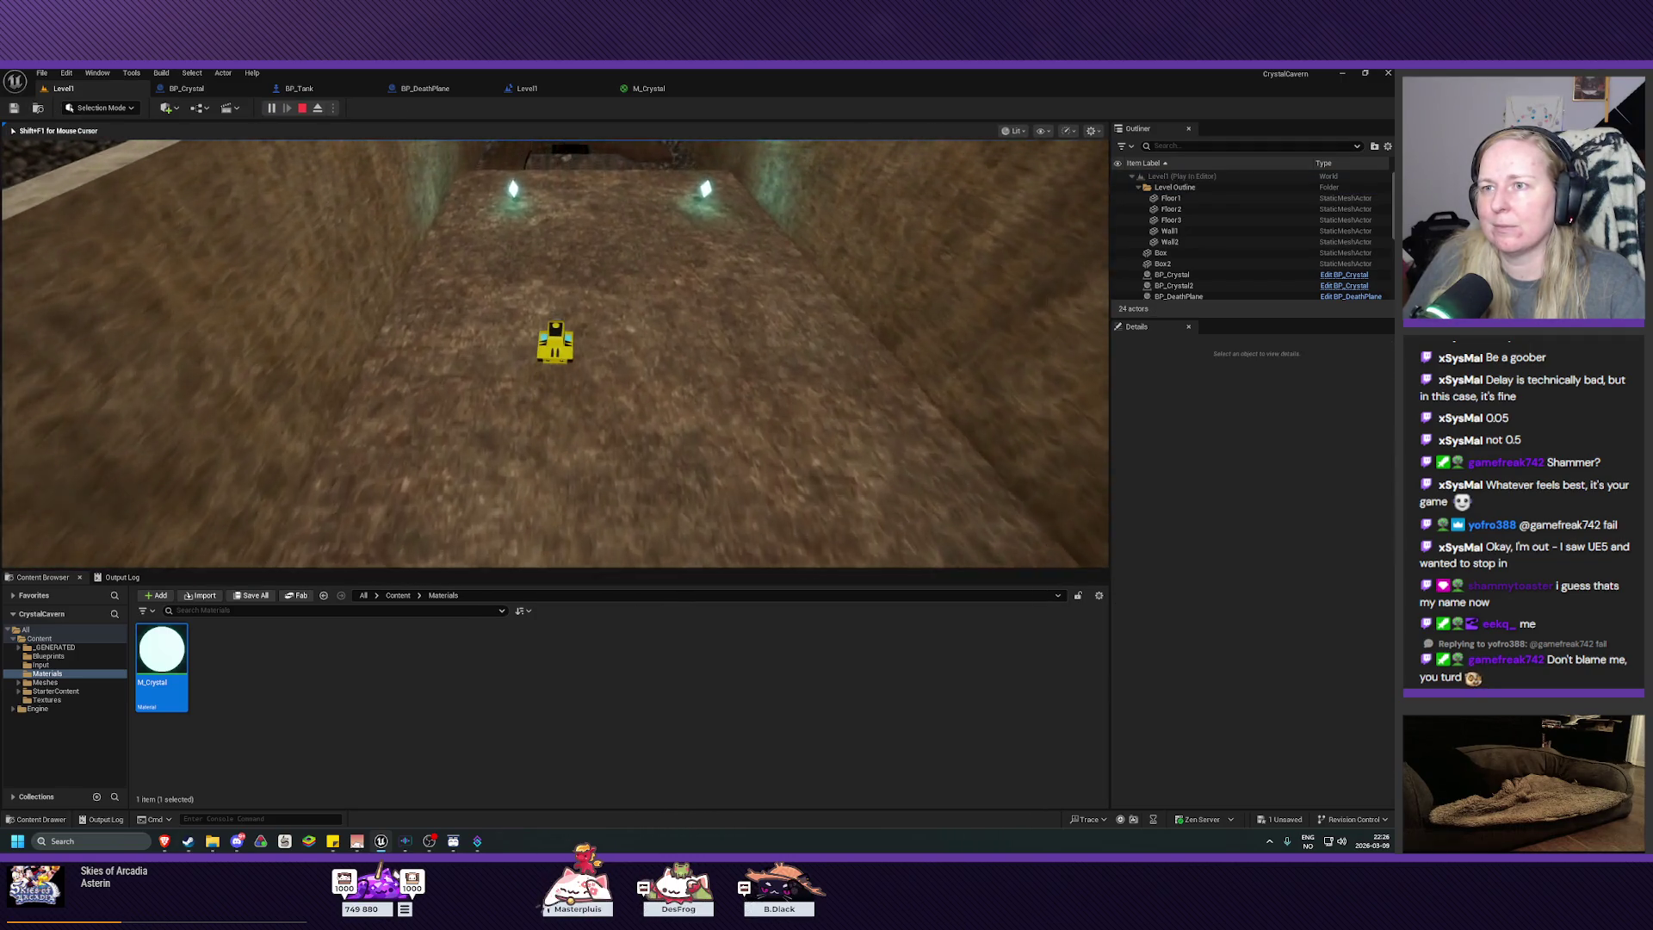
{"action": "key", "text": "w"}
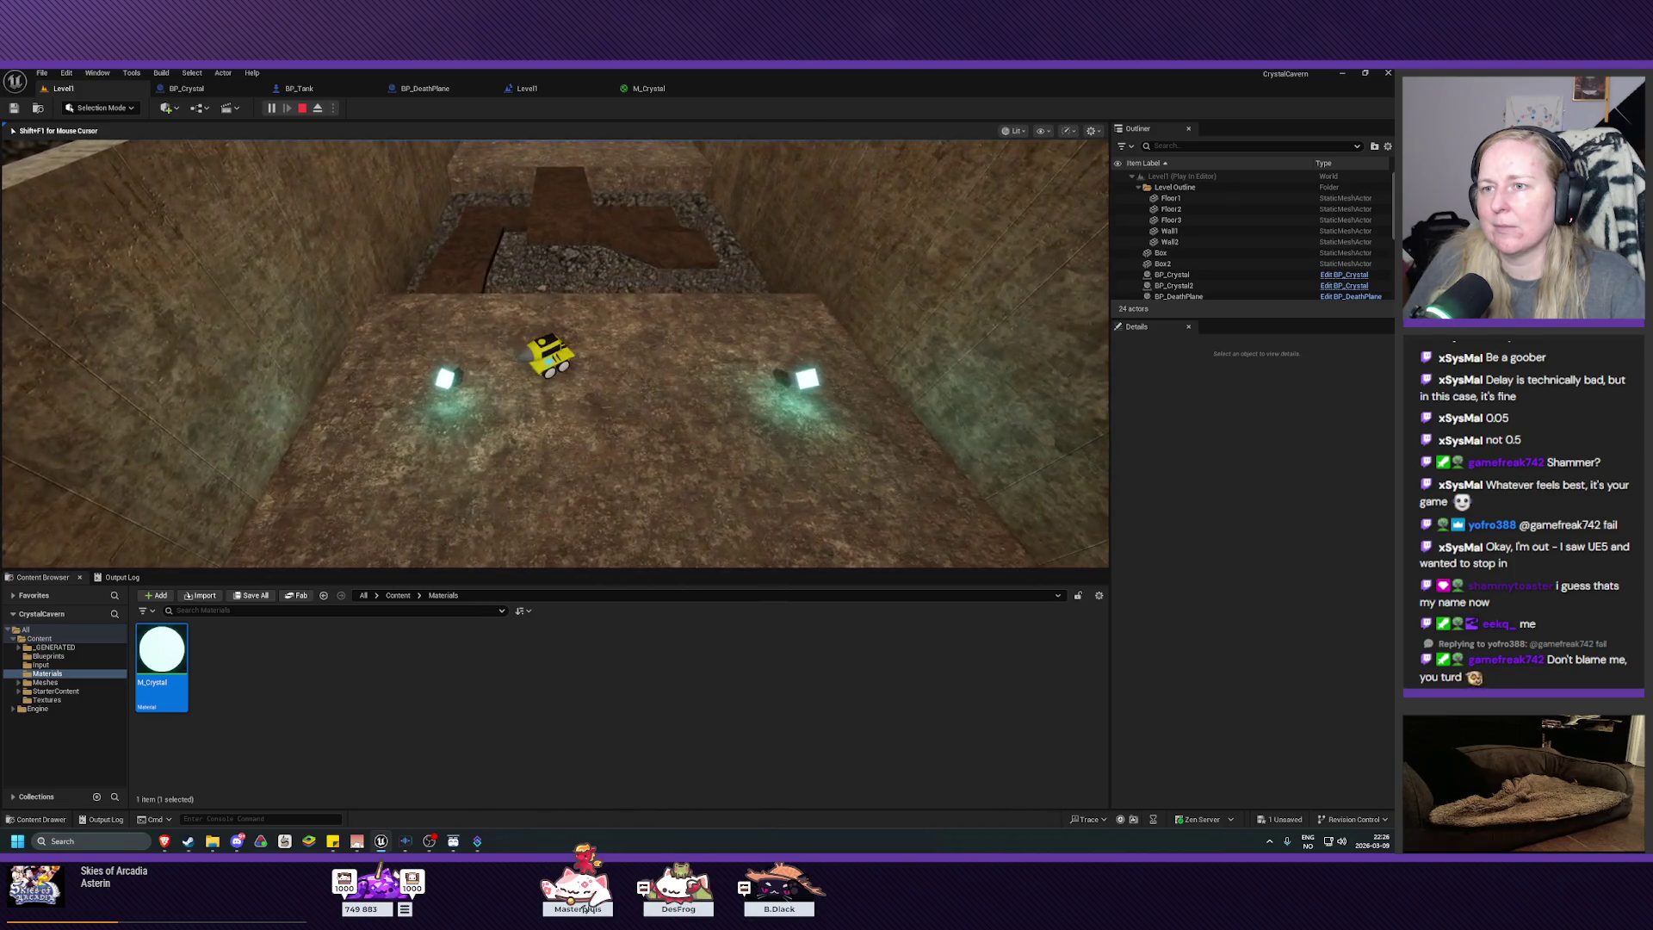
{"action": "key", "text": "a"}
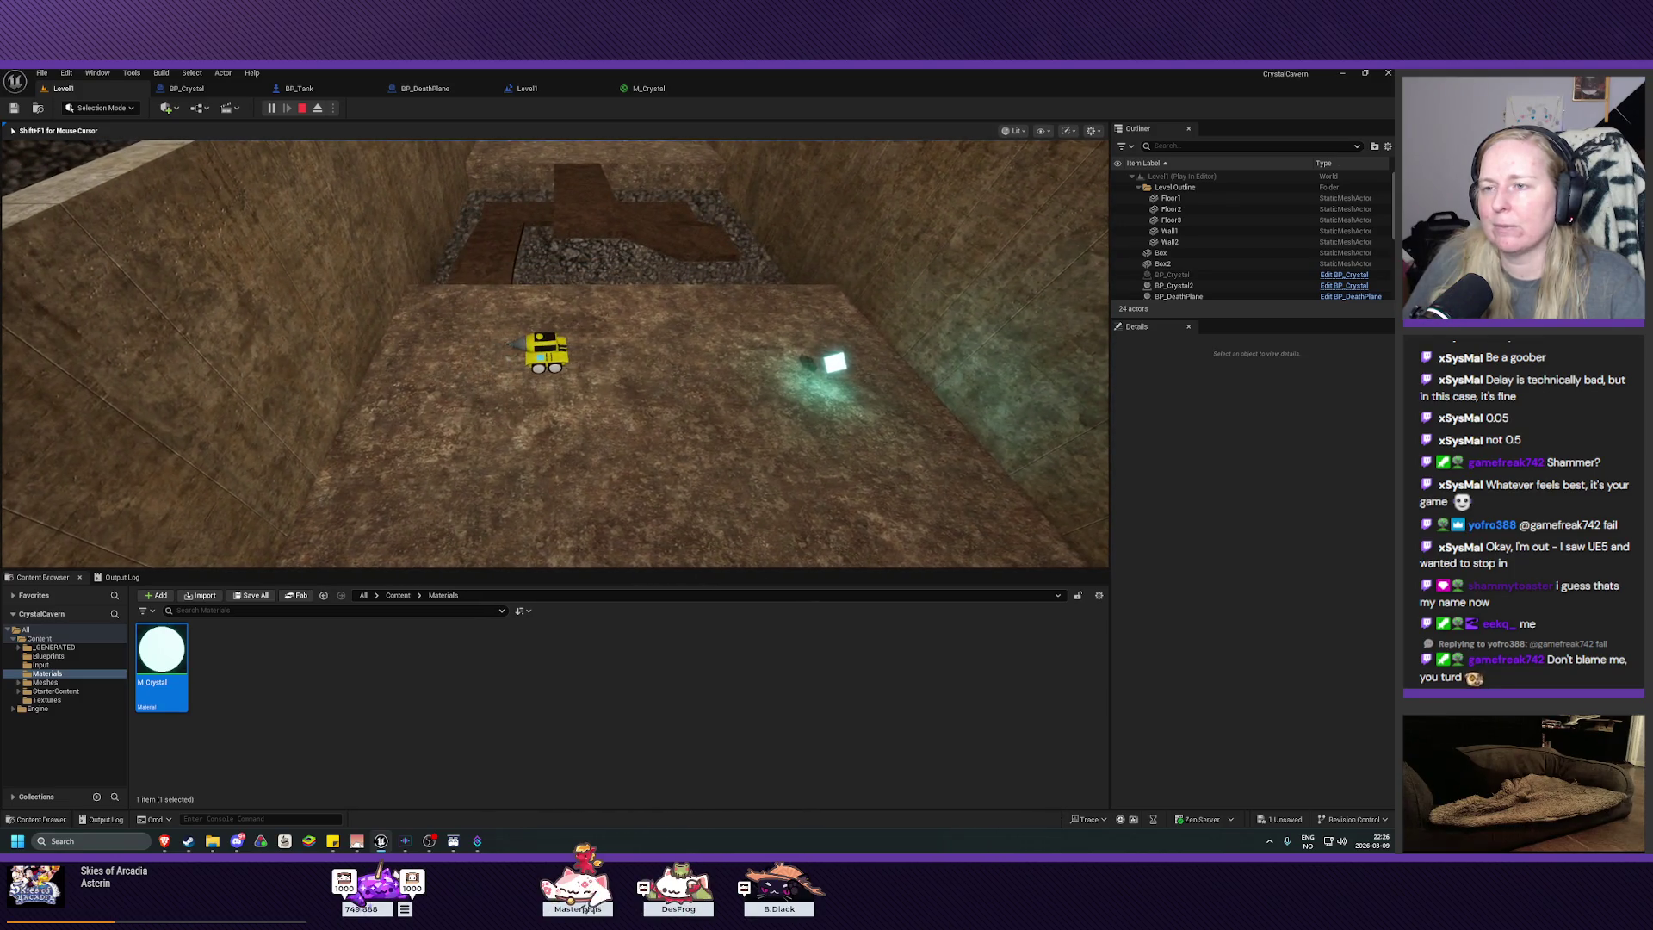
{"action": "key", "text": "d"}
{"action": "key", "text": "w"}
{"action": "key", "text": "d"}
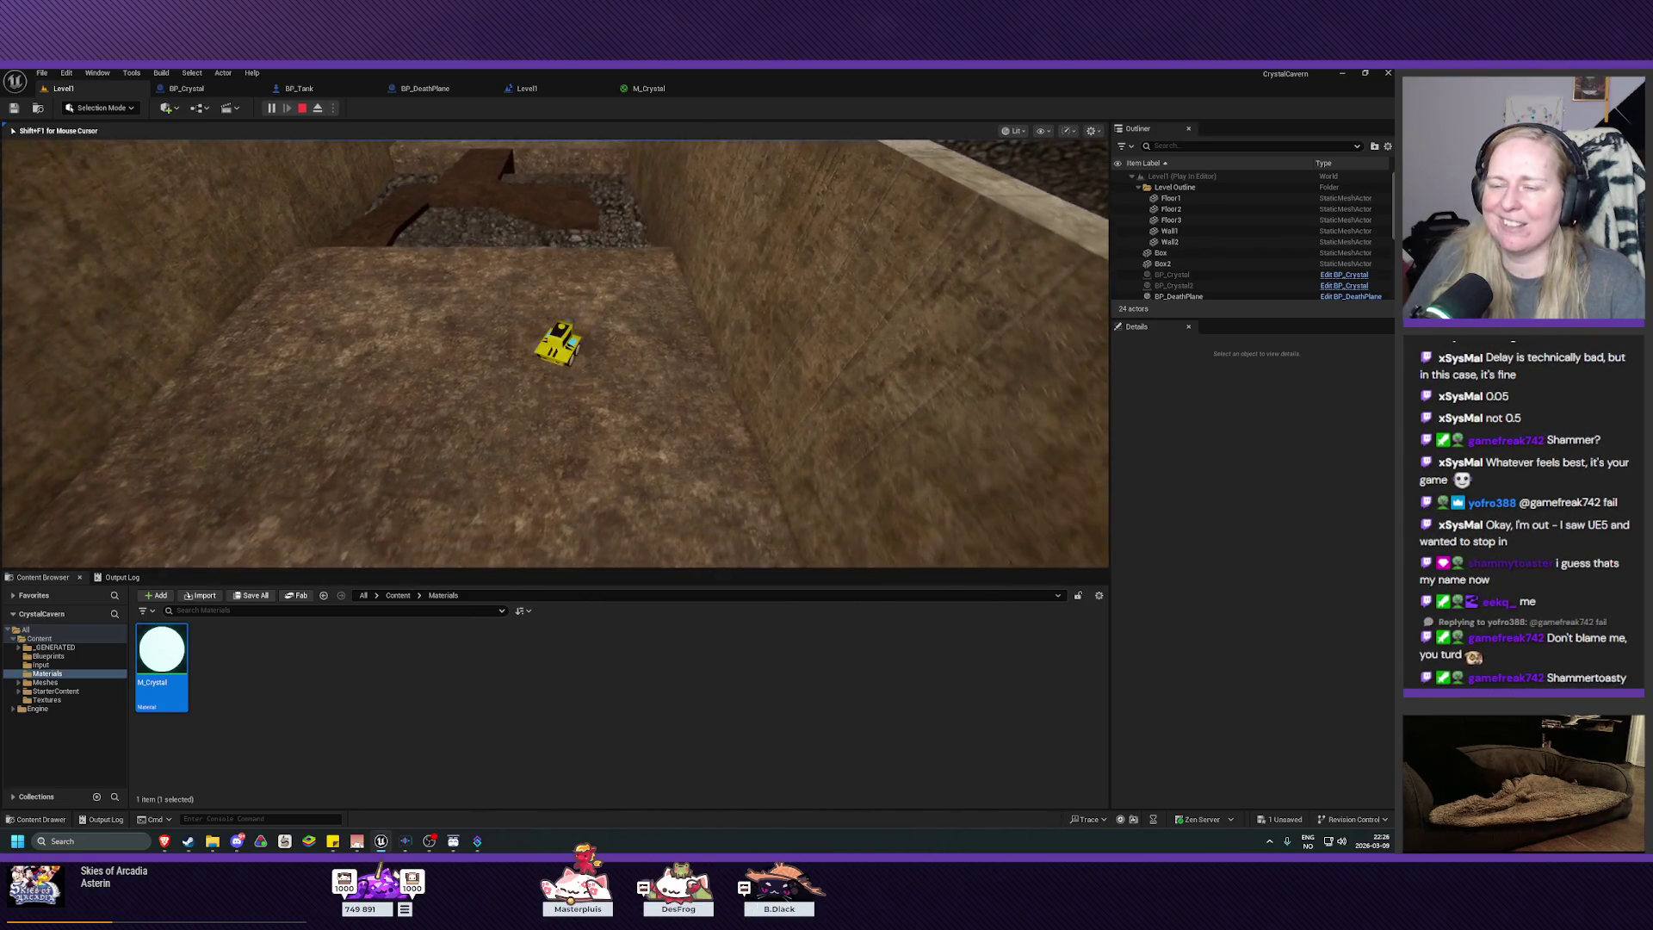
{"action": "key", "text": "Escape"}
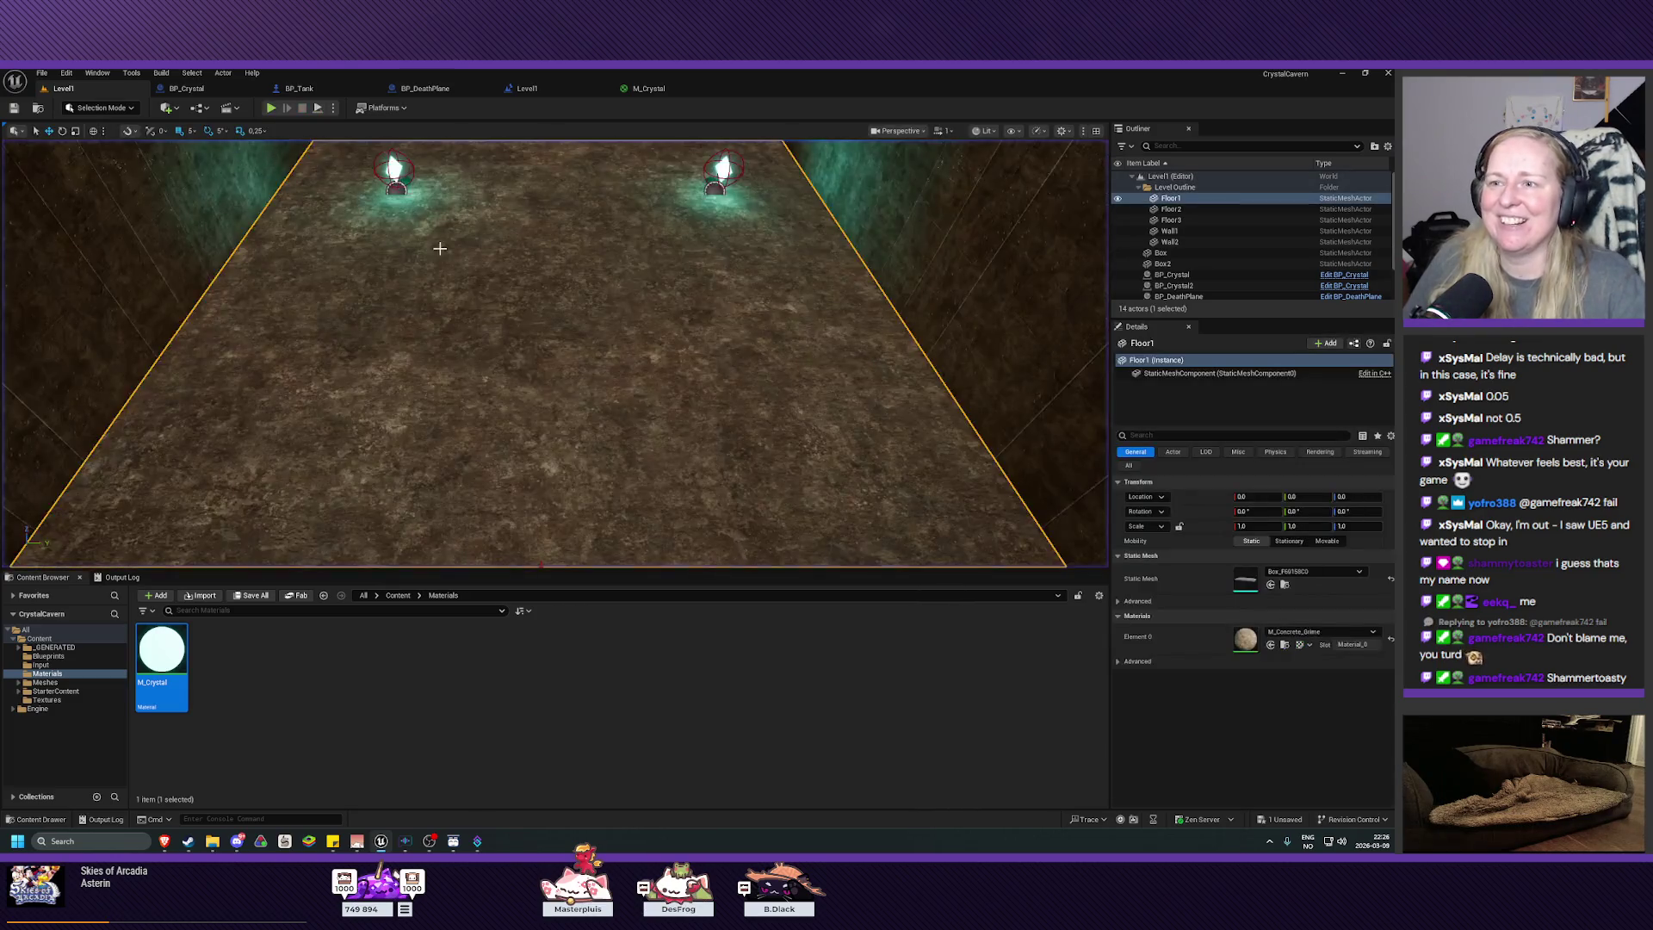
Step: Alt-drag copies of the crystals down Floor1 to create BP_Crystal3–6, then start Play
{"action": "key", "text": "f"}
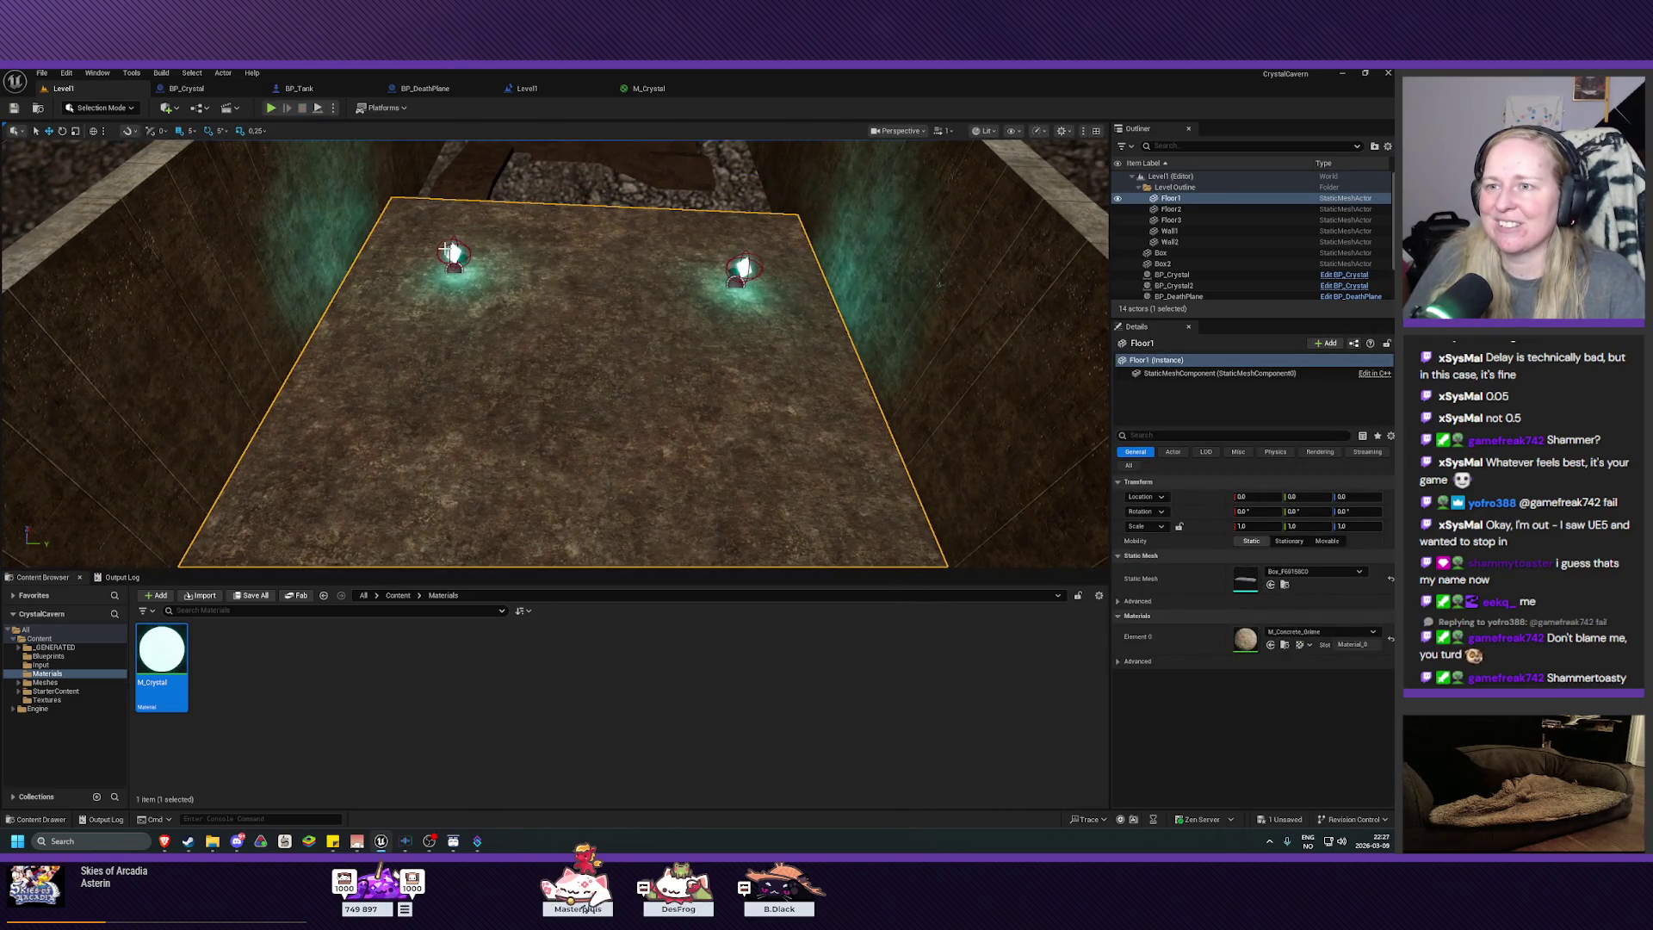
{"action": "left_click", "coordinate": [454, 255]}
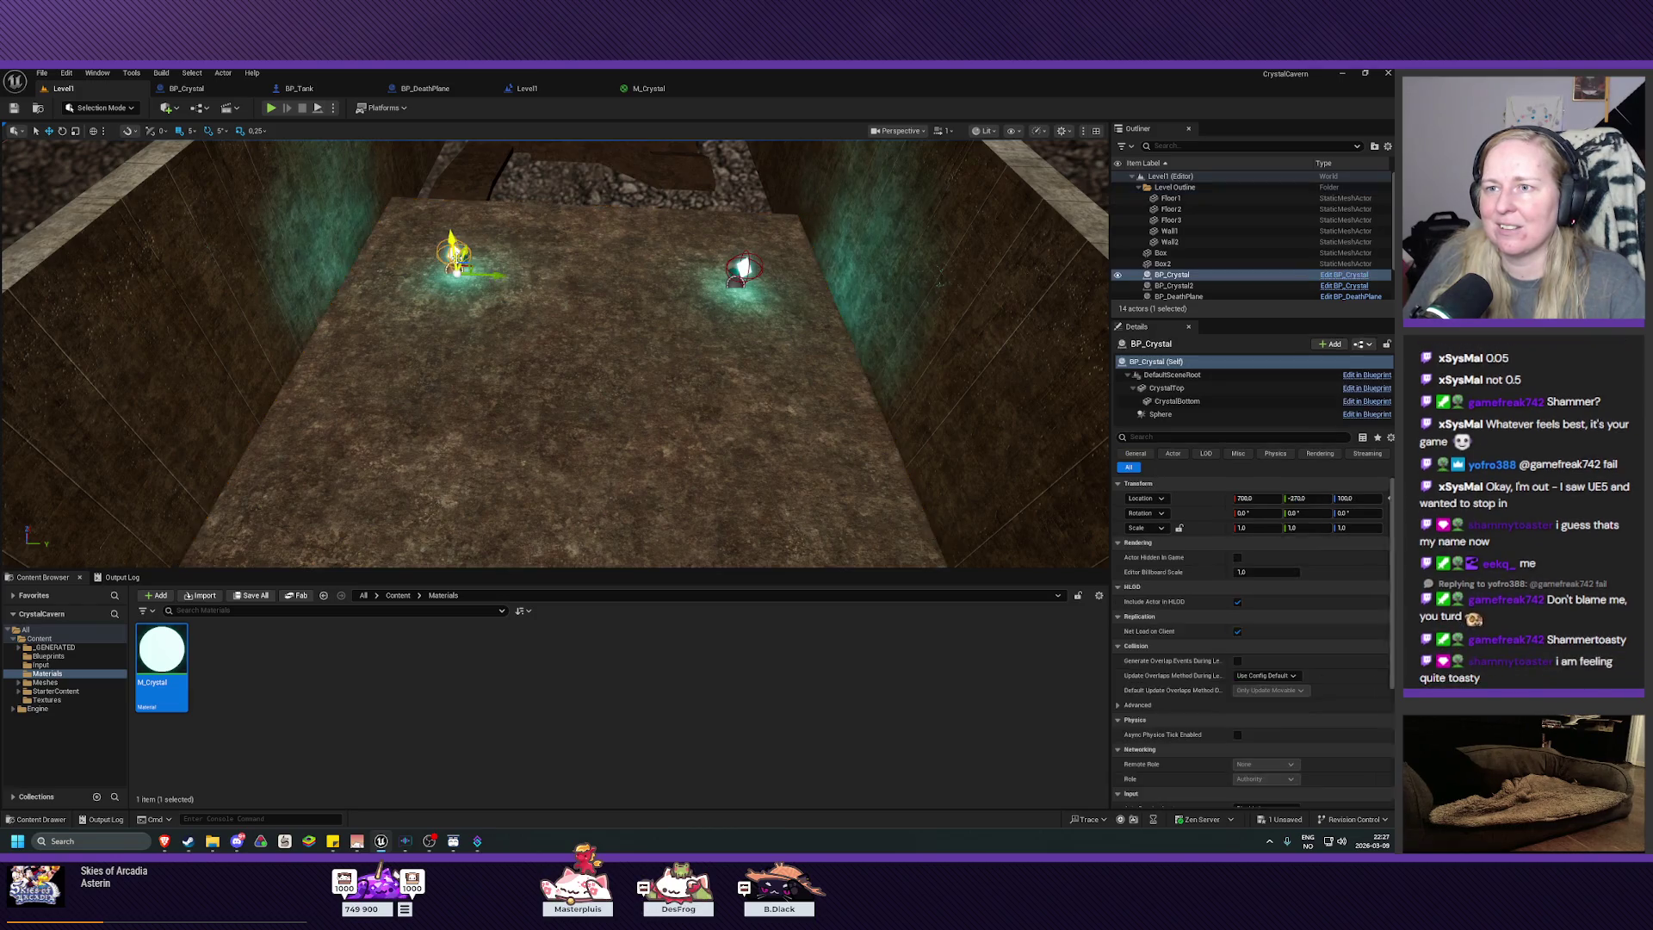
{"action": "left_click_drag", "start_coordinate": [454, 255], "coordinate": [446, 392]}
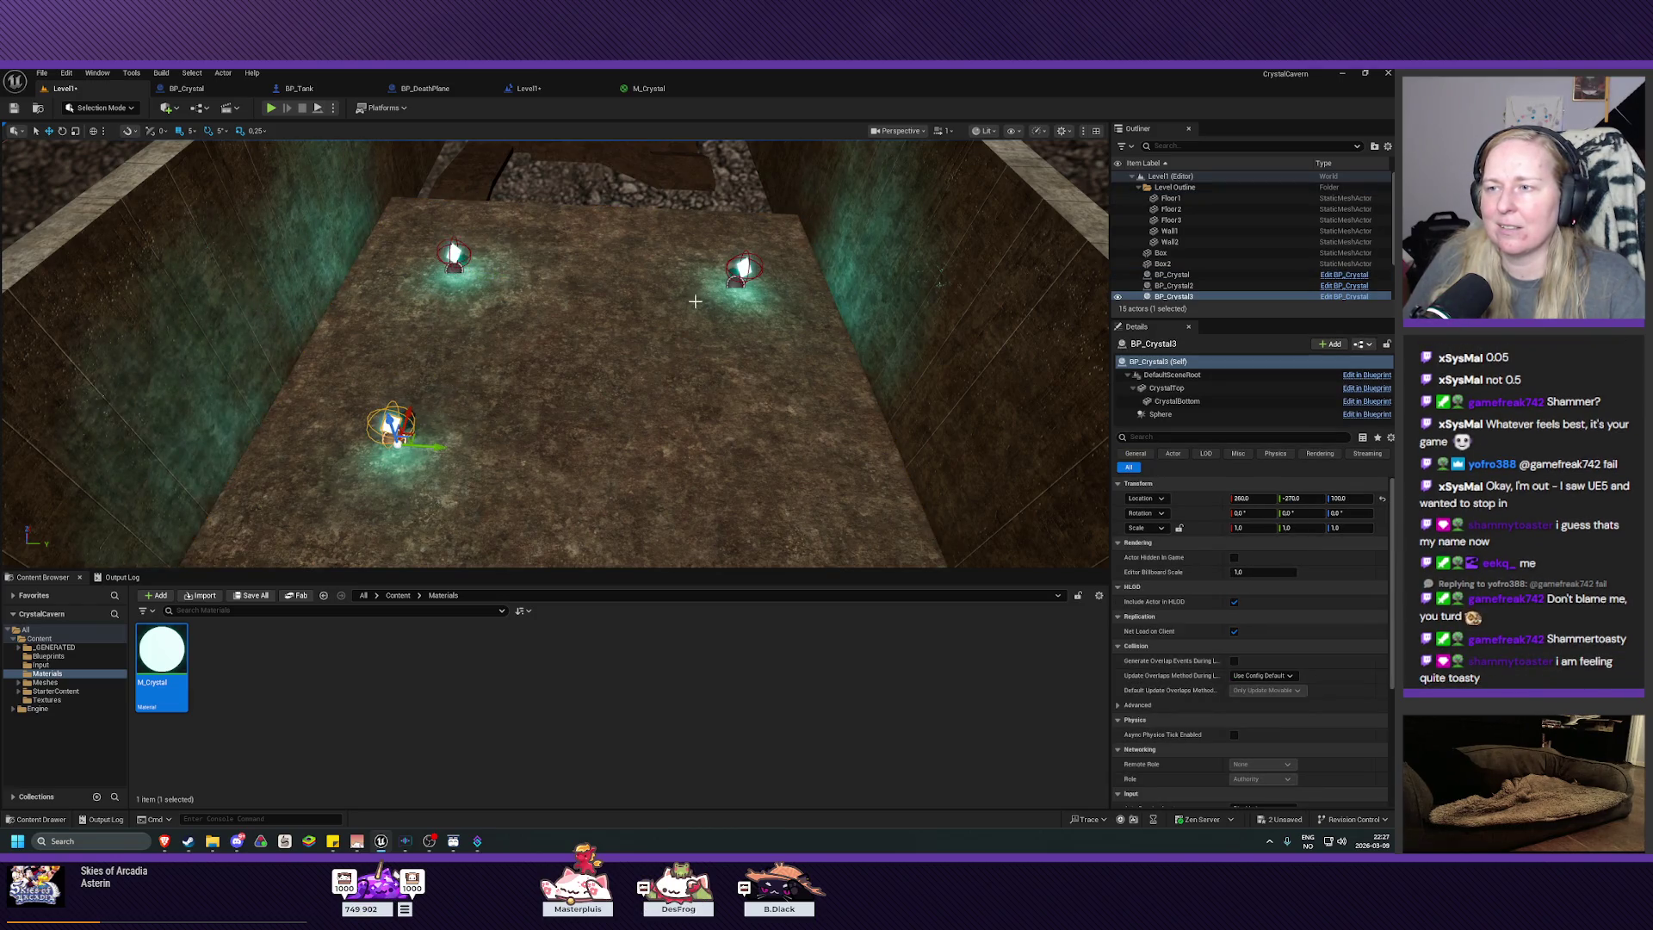
{"action": "left_click", "coordinate": [740, 267]}
{"action": "left_click_drag", "start_coordinate": [738, 269], "coordinate": [787, 452]}
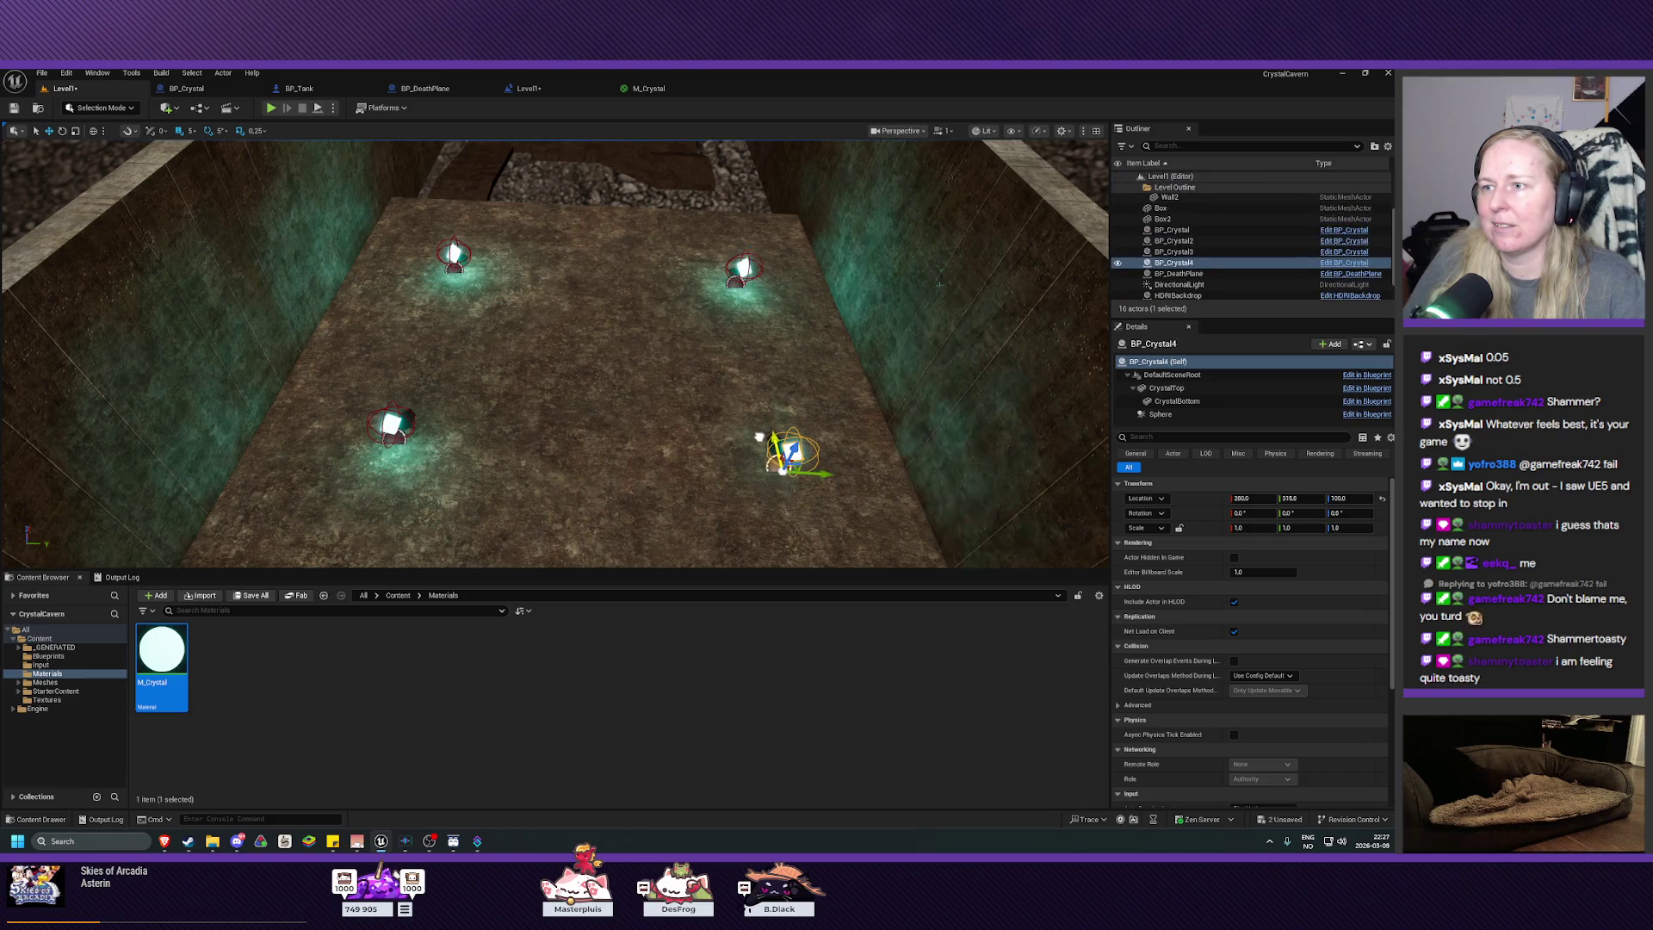
{"action": "left_click", "coordinate": [391, 424]}
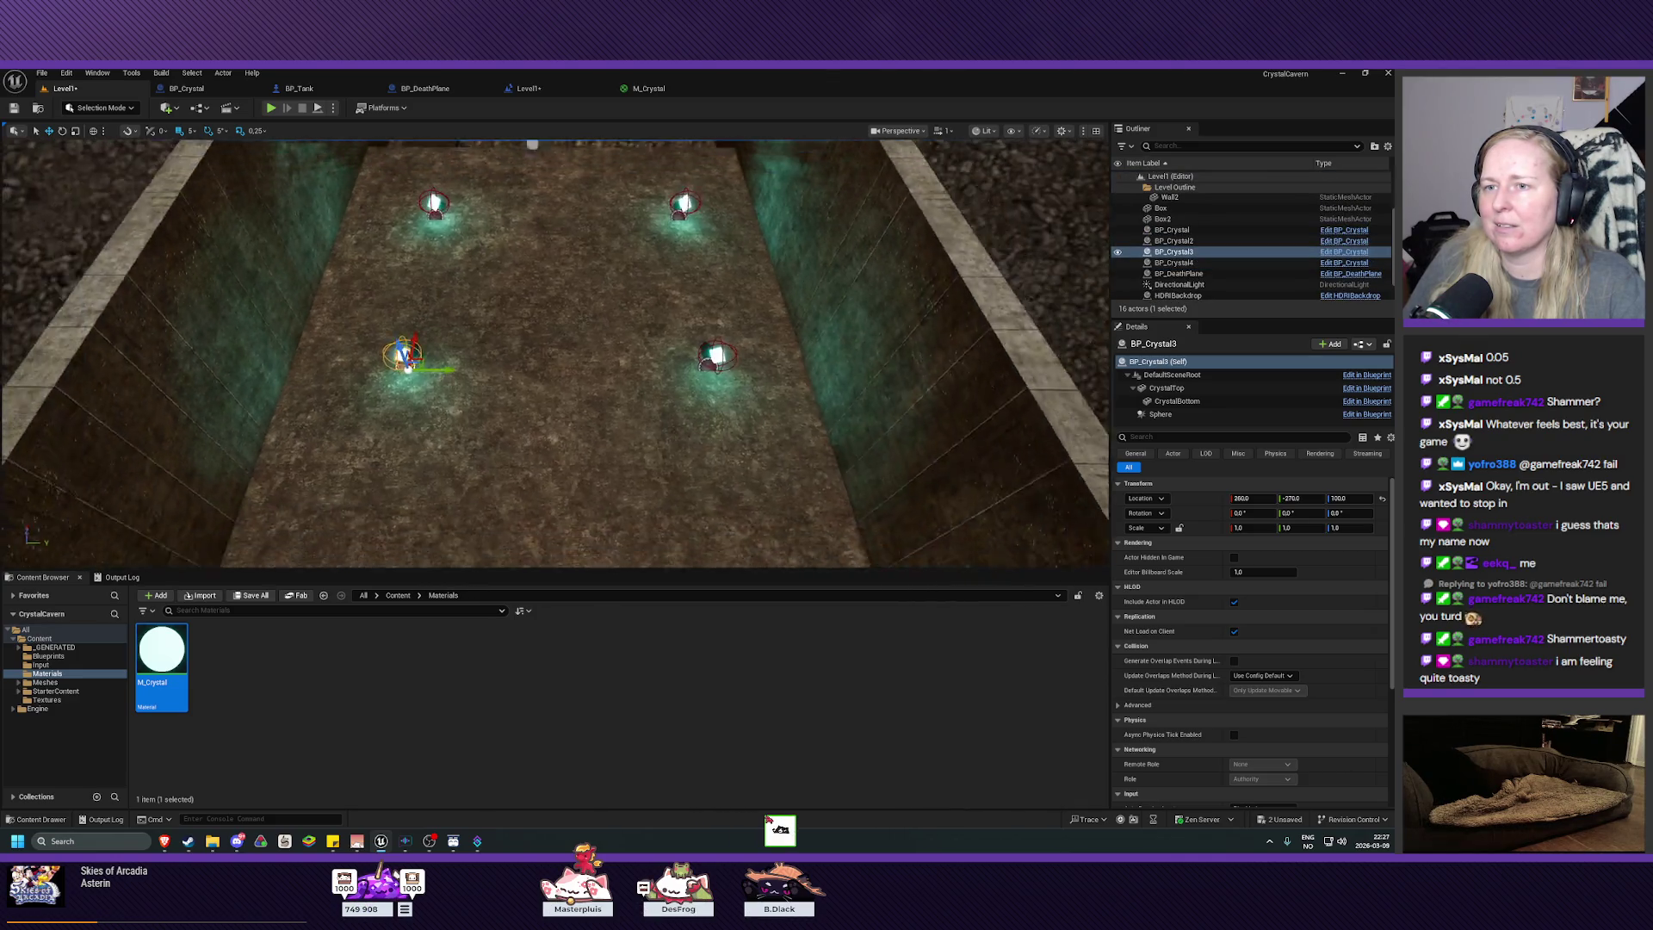
{"action": "left_click_drag", "start_coordinate": [457, 337], "coordinate": [437, 464]}
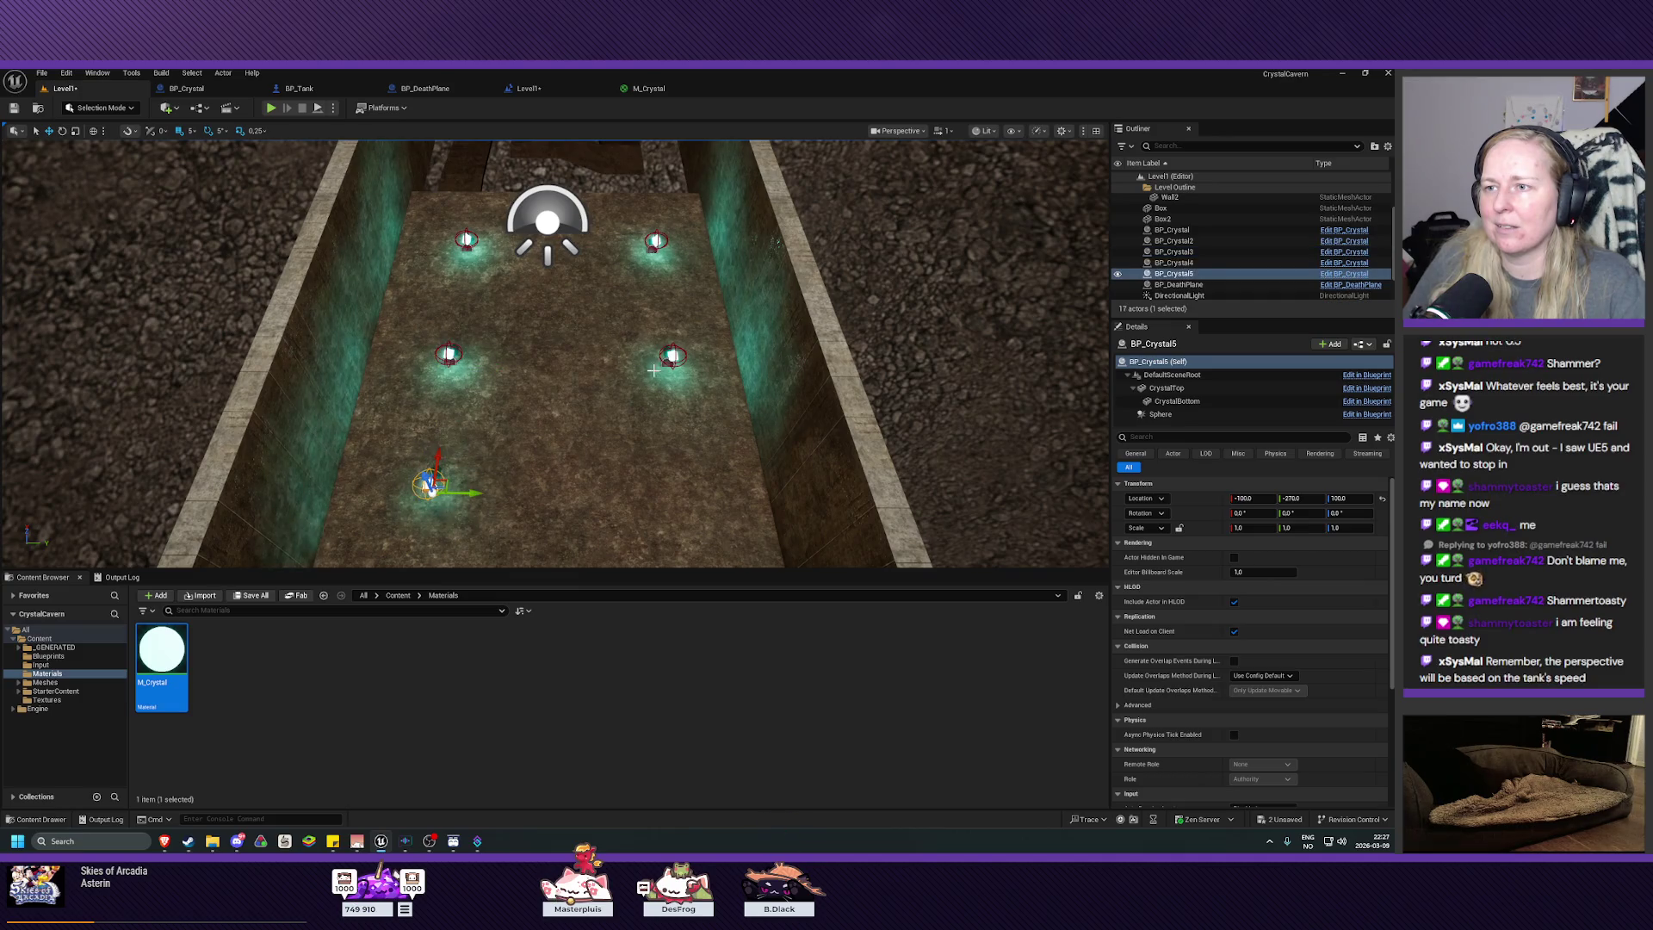
{"action": "left_click", "coordinate": [674, 353]}
{"action": "left_click_drag", "start_coordinate": [674, 358], "coordinate": [682, 479]}
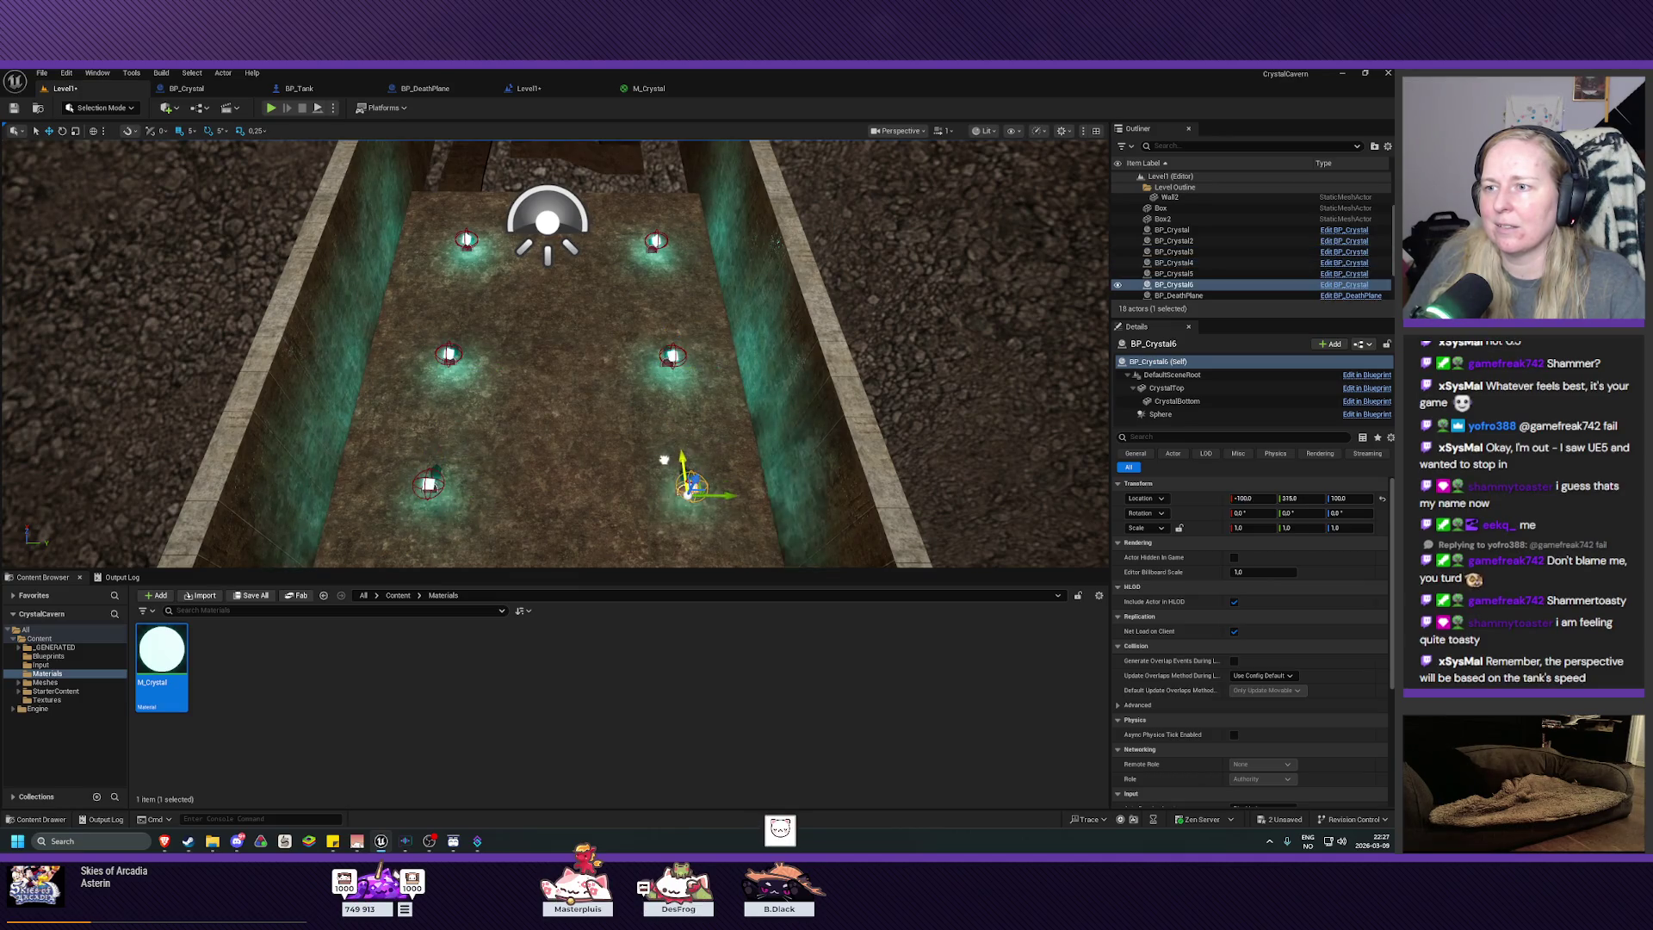
{"action": "left_click", "coordinate": [271, 108]}
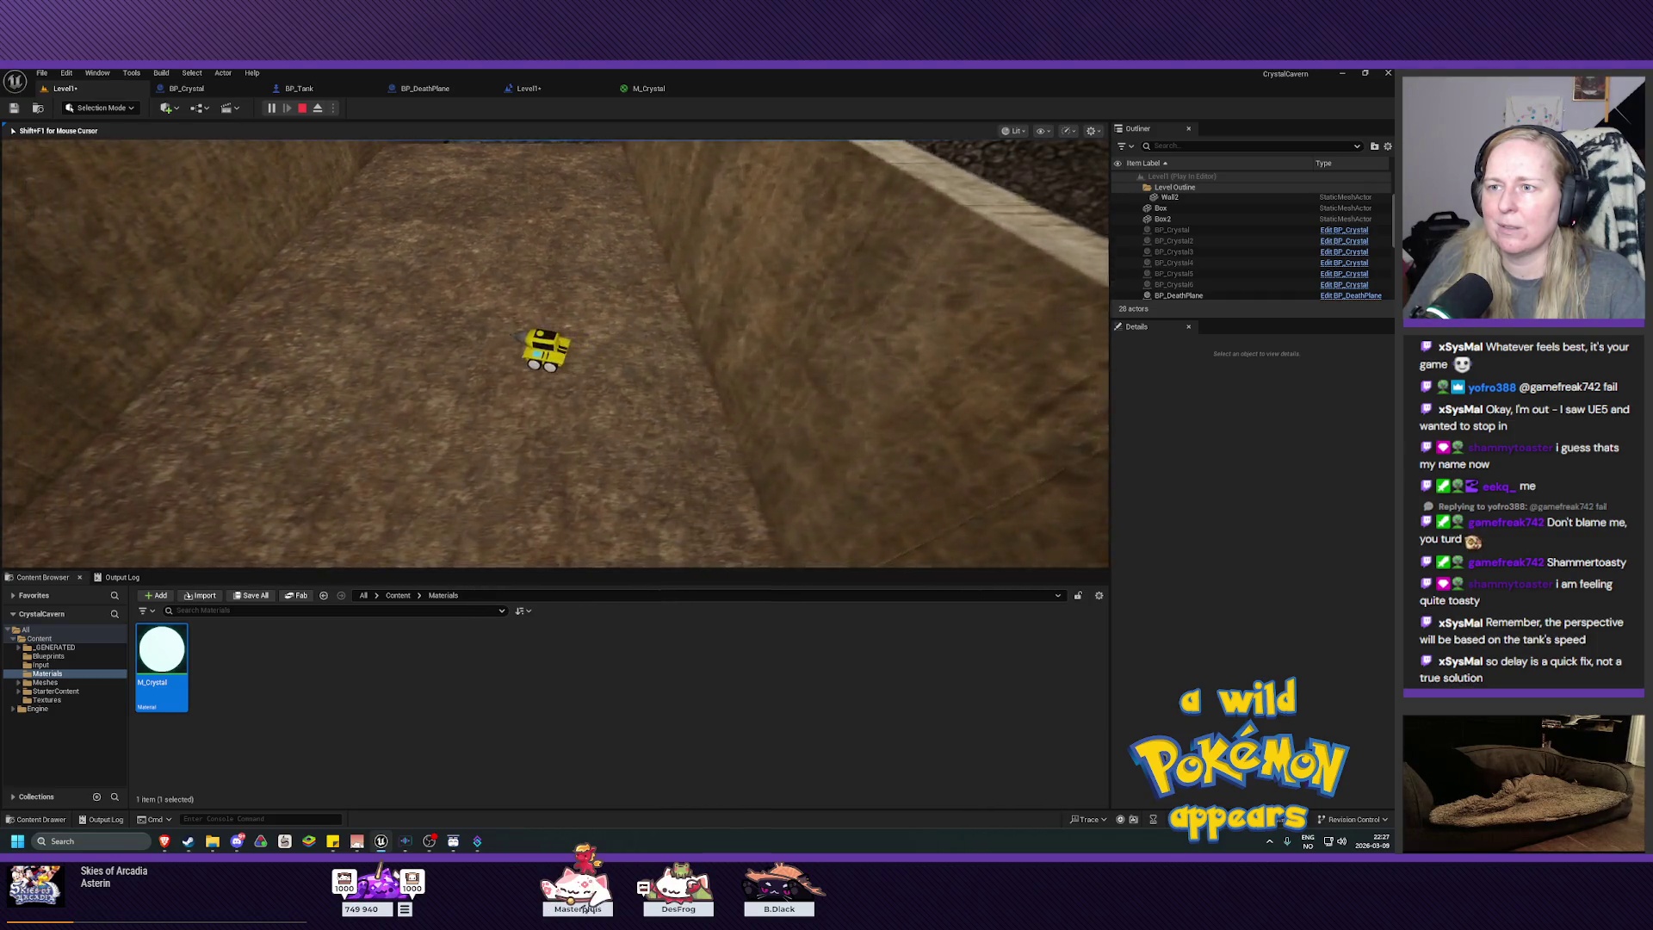
Step: Restart the playtest, drive the tank forward onto a crystal to collect it, then stop playing
{"action": "key", "text": "Escape"}
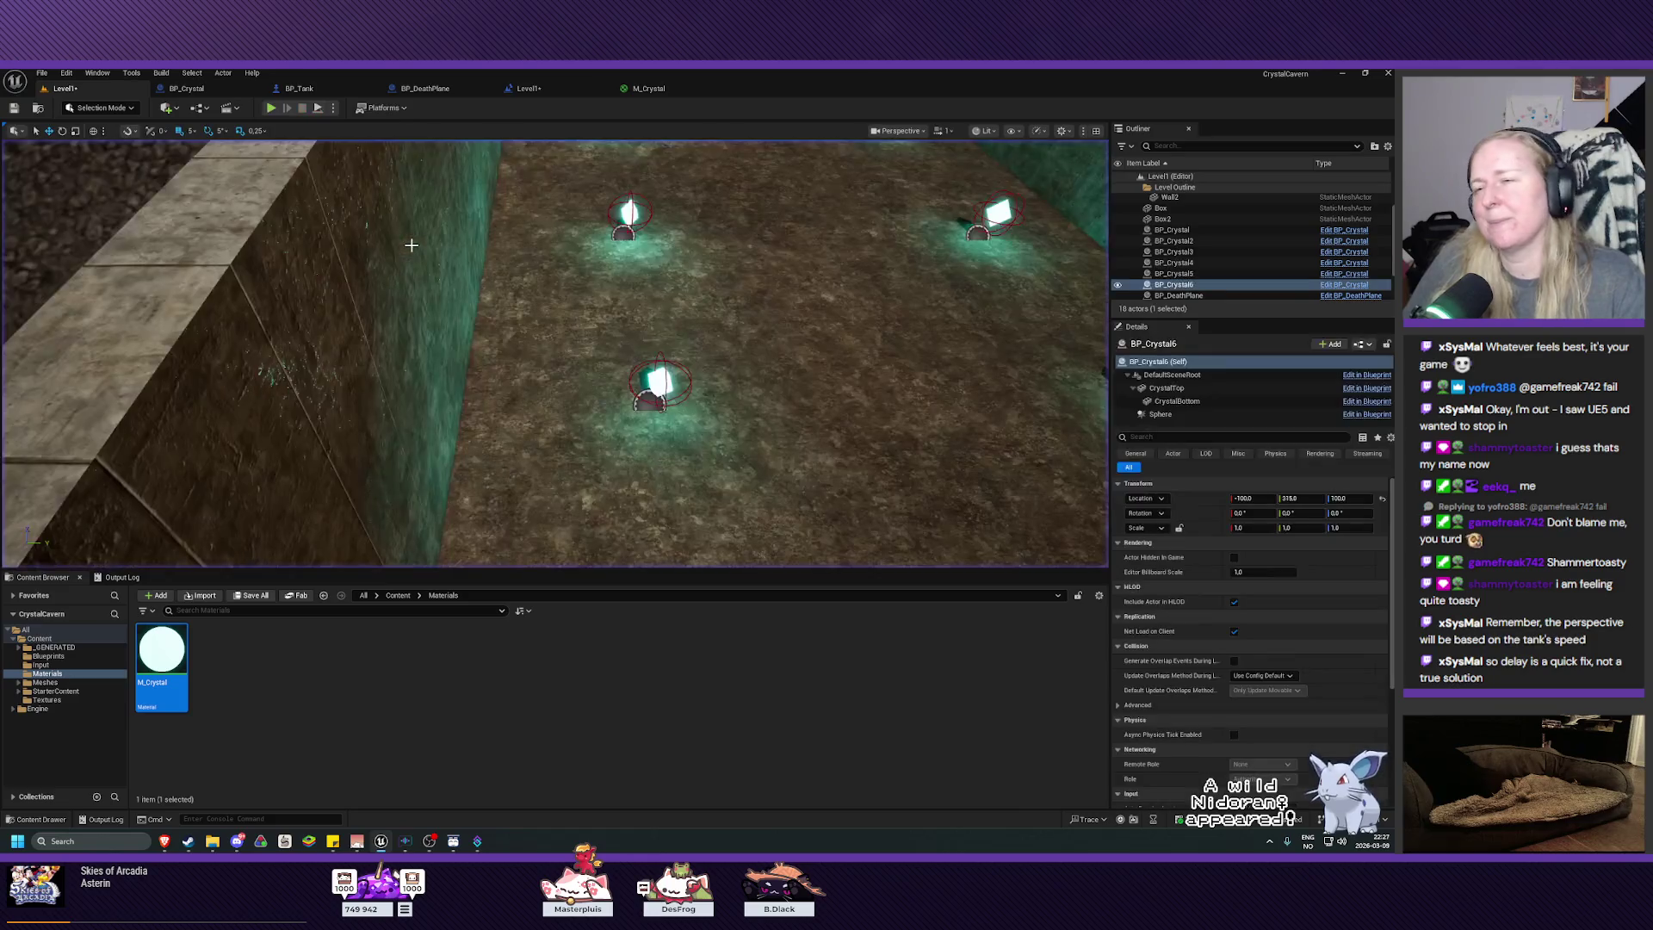
{"action": "key", "text": "alt+p"}
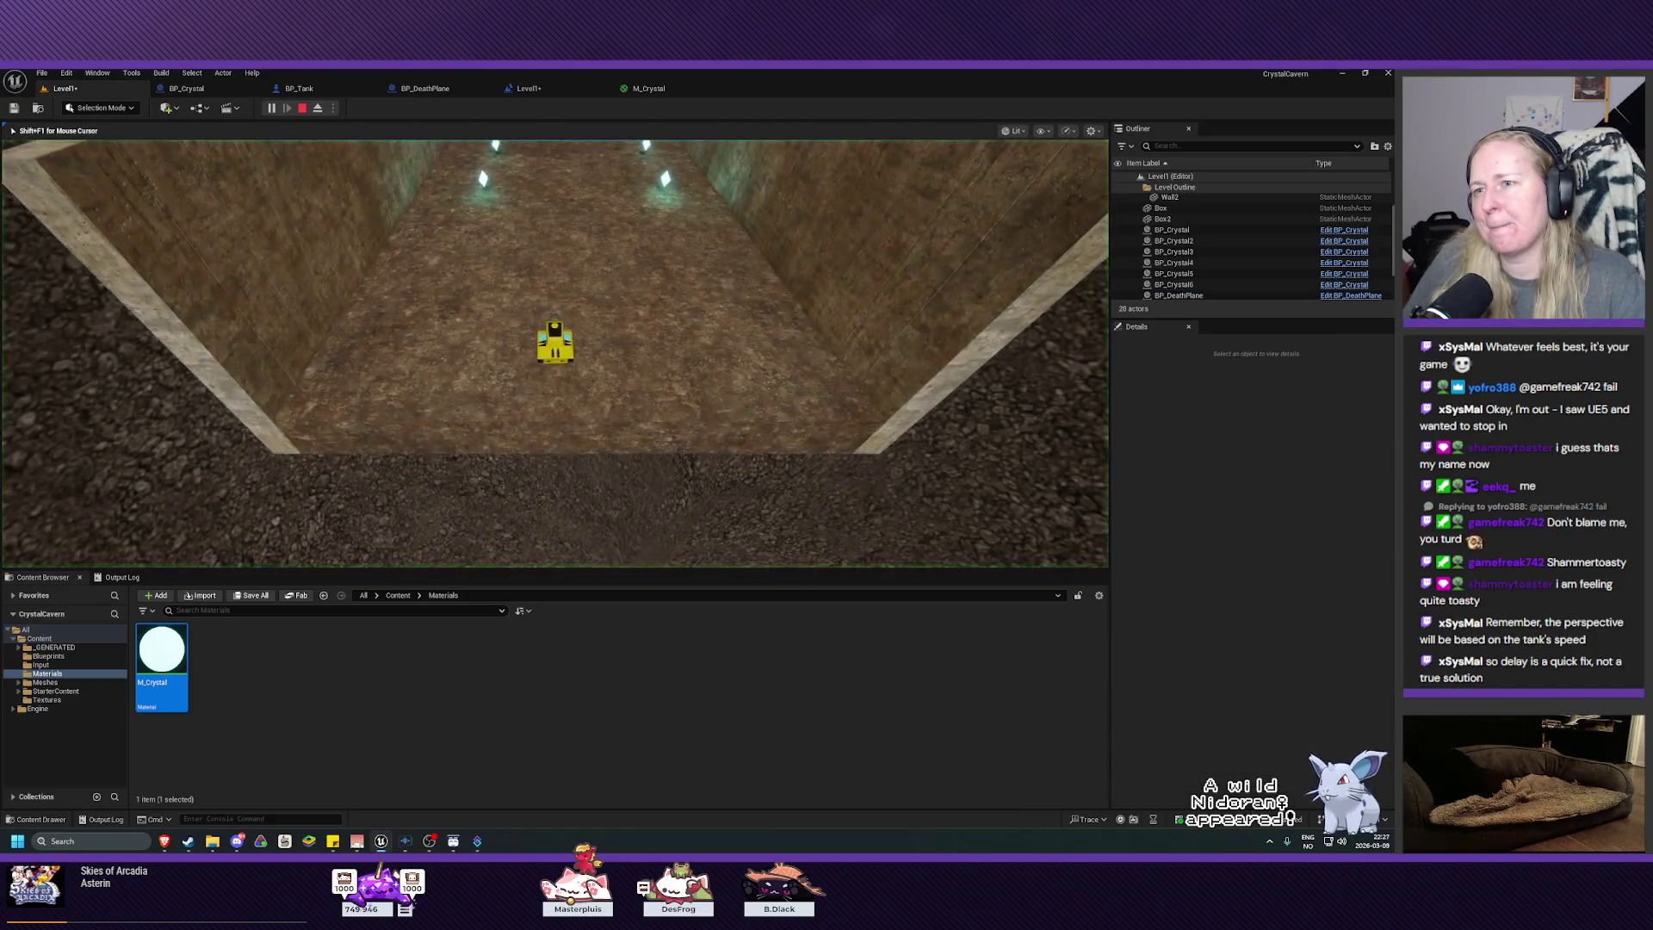
{"action": "key", "text": "w"}
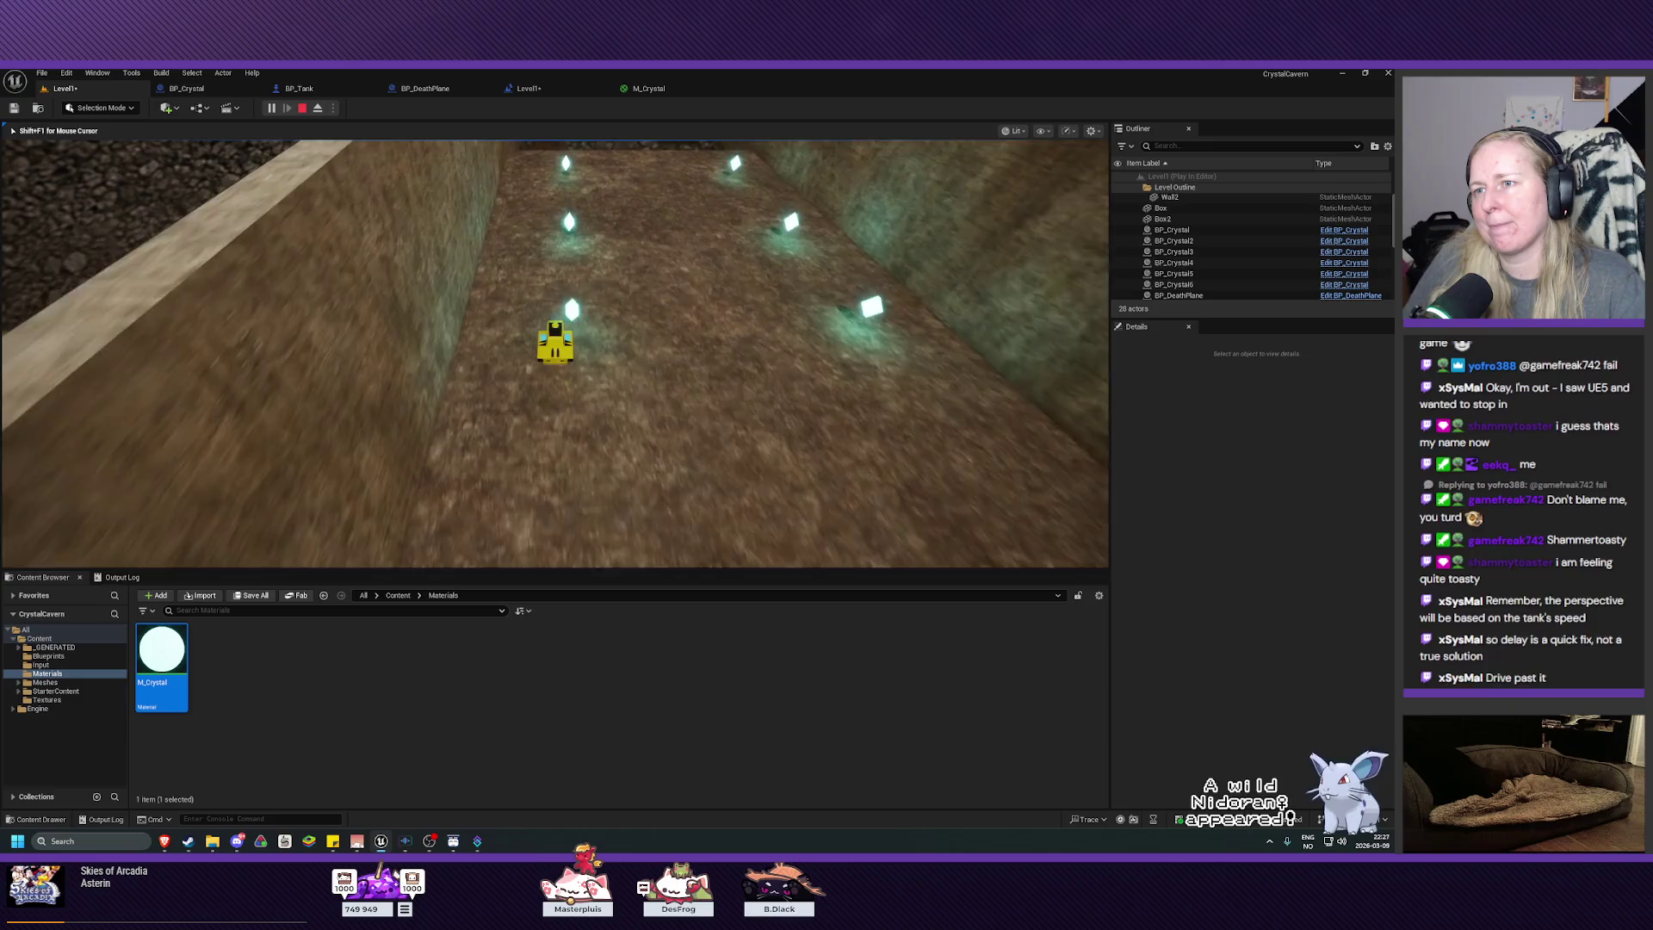
{"action": "key", "text": "w"}
{"action": "key", "text": "w"}
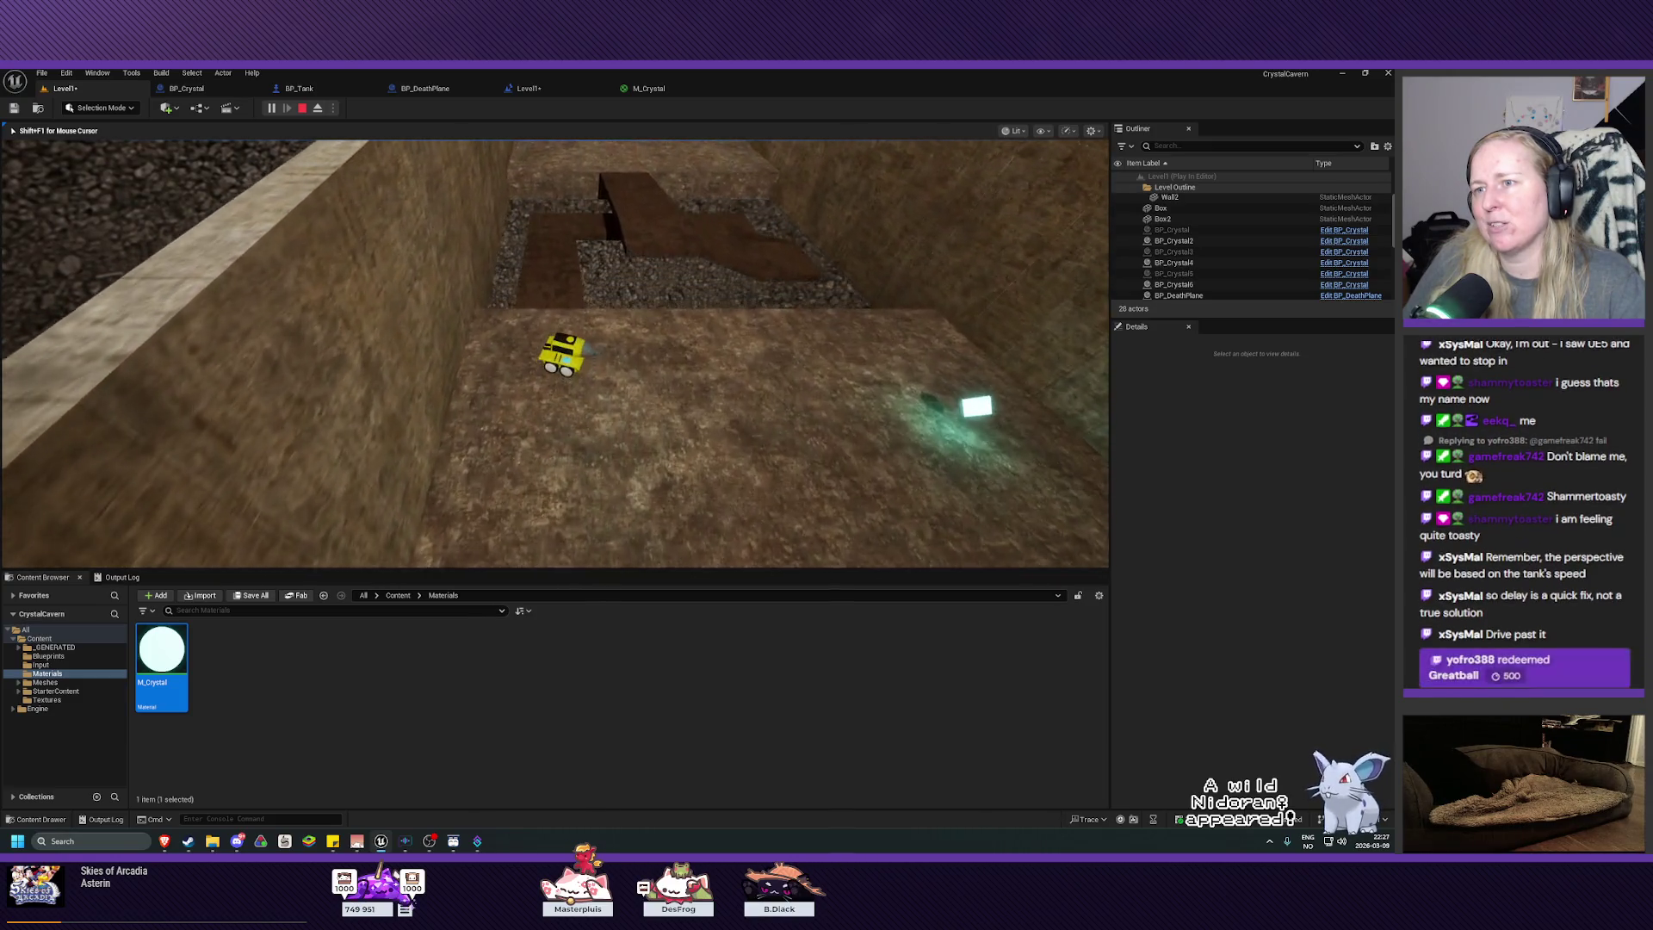
{"action": "key", "text": "w"}
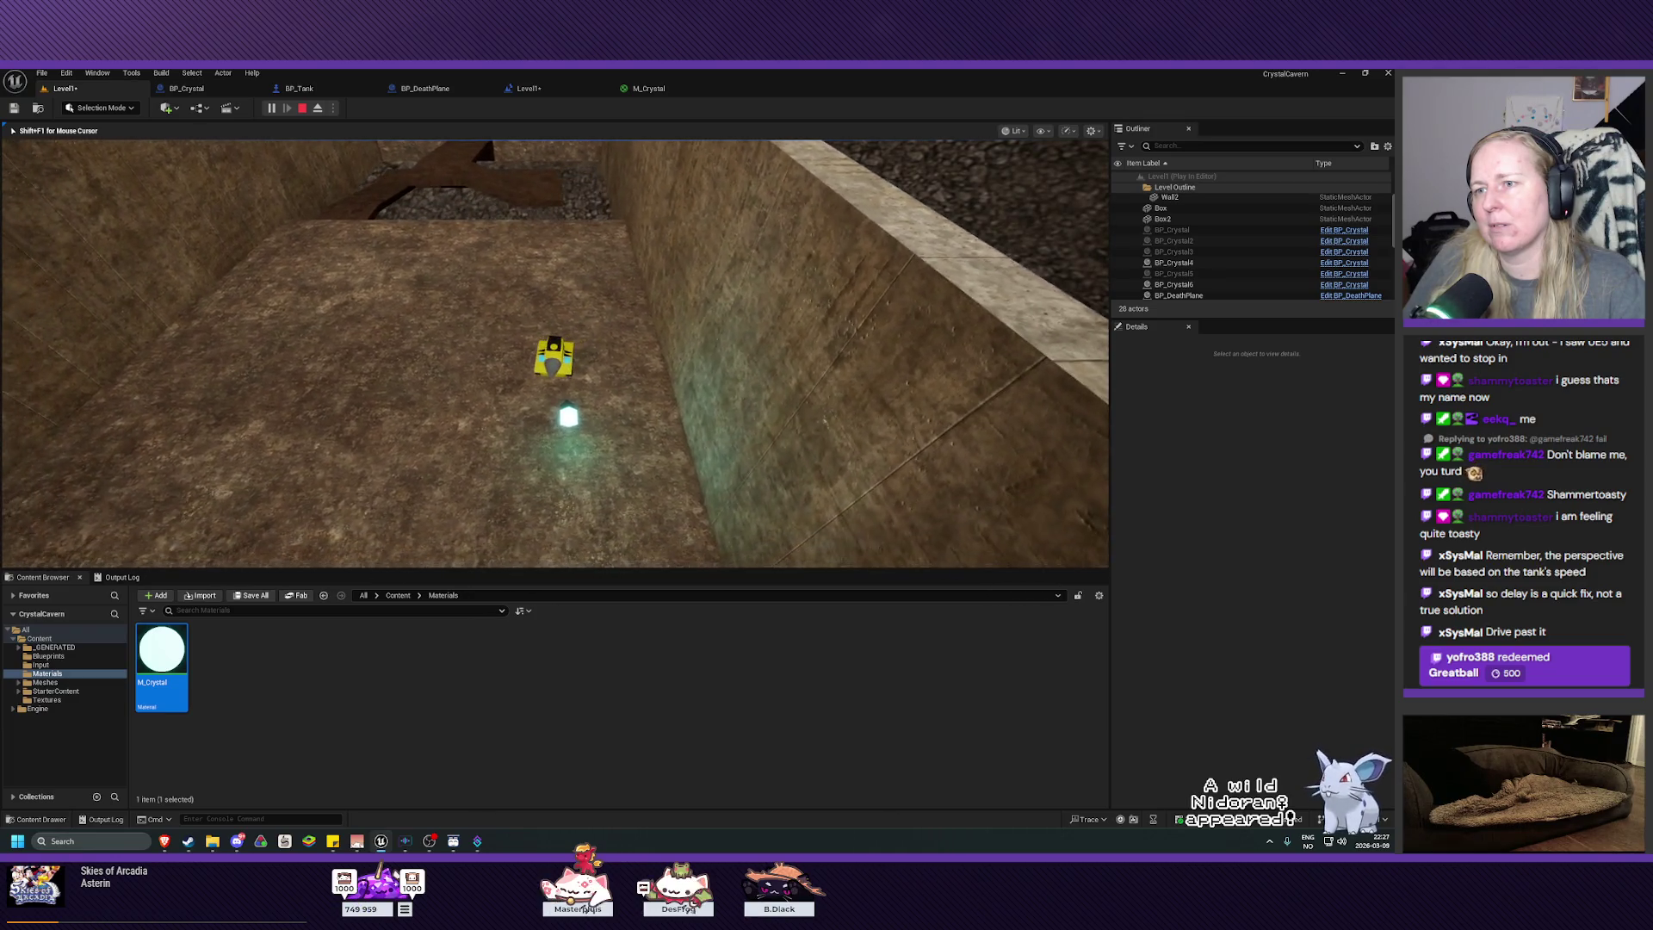
{"action": "key", "text": "w"}
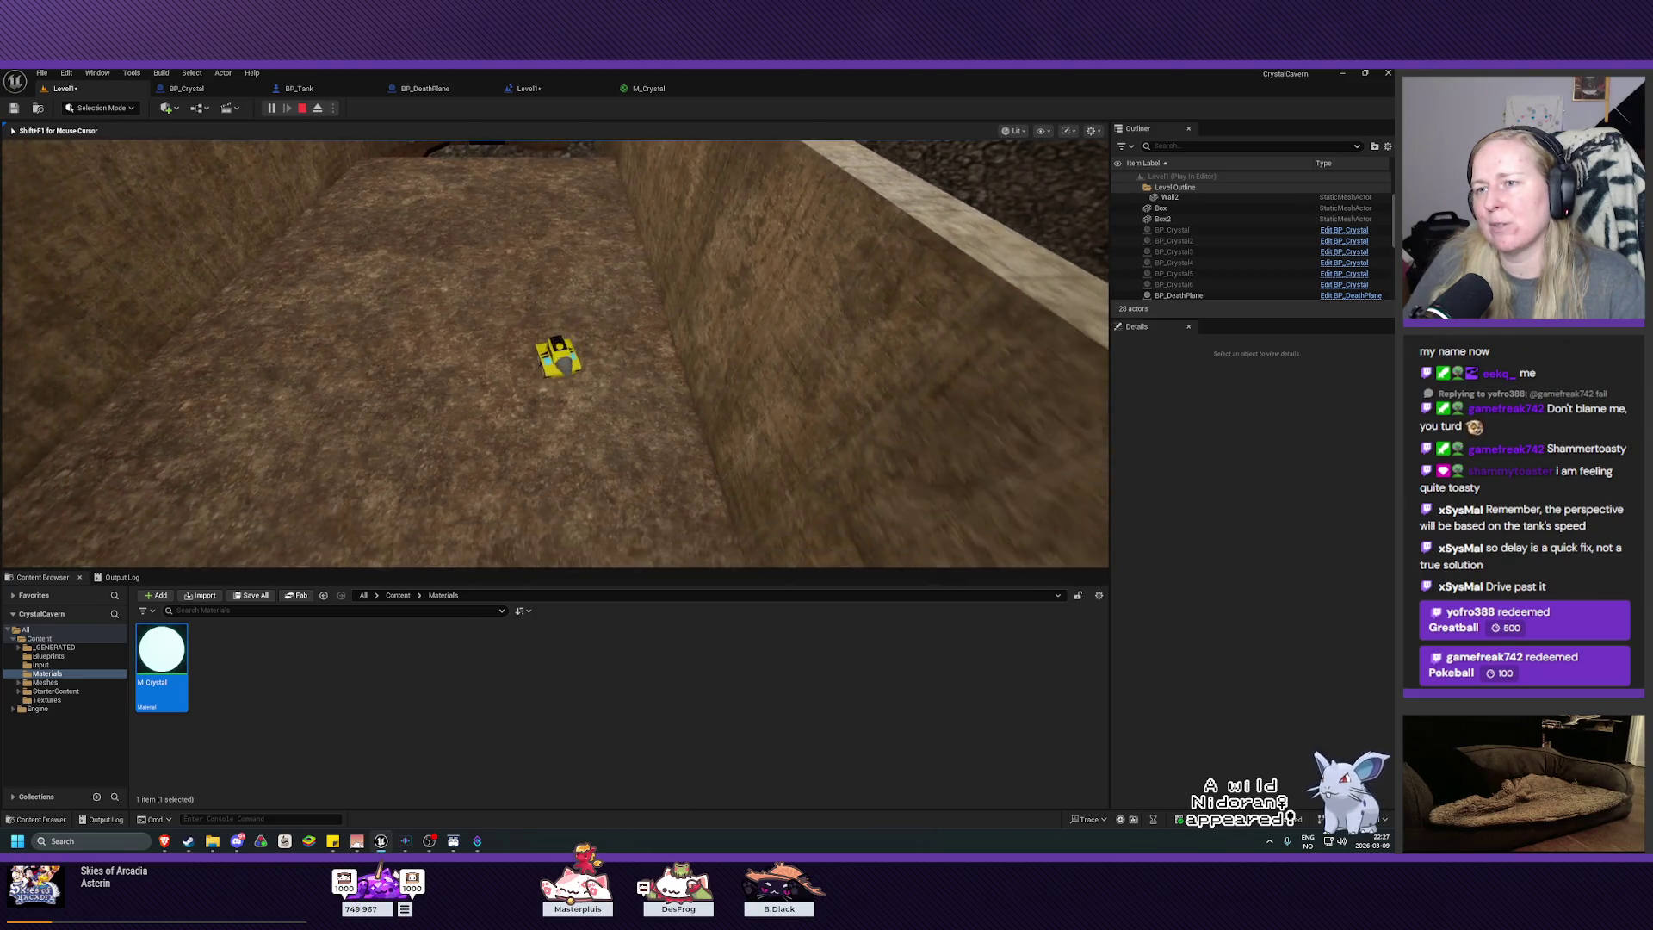
{"action": "key", "text": "Escape"}
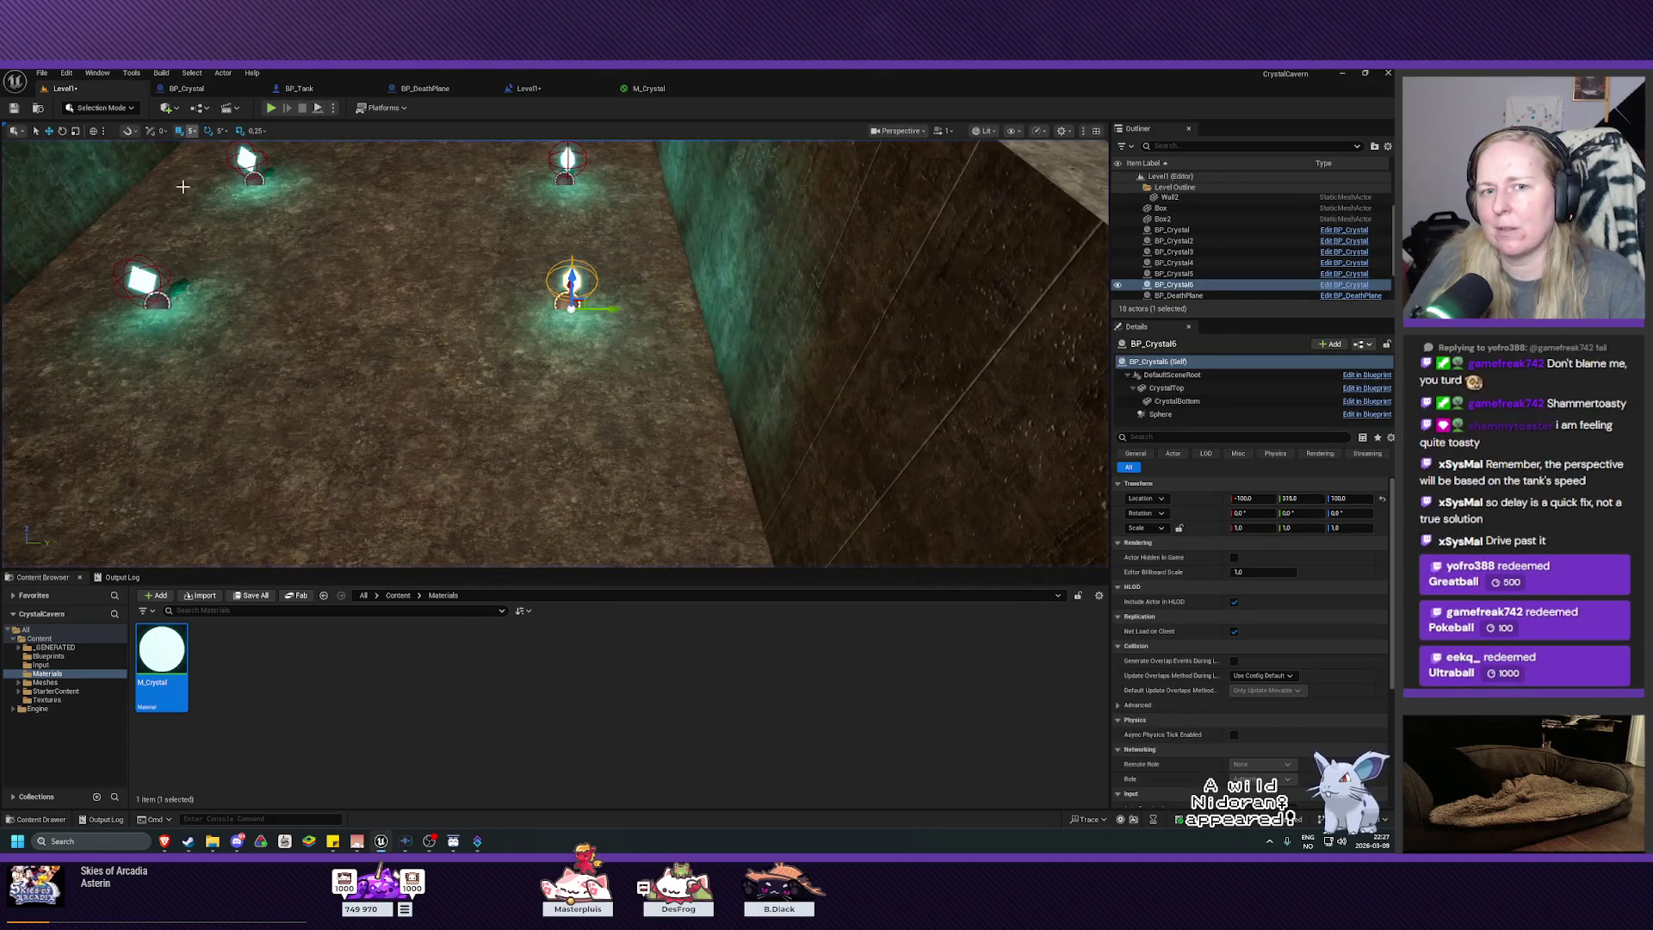
Step: Set BP_Crystal's Delay Duration to 0,1, save the blueprint, and start a new Level1 playtest
{"action": "left_click", "coordinate": [236, 90]}
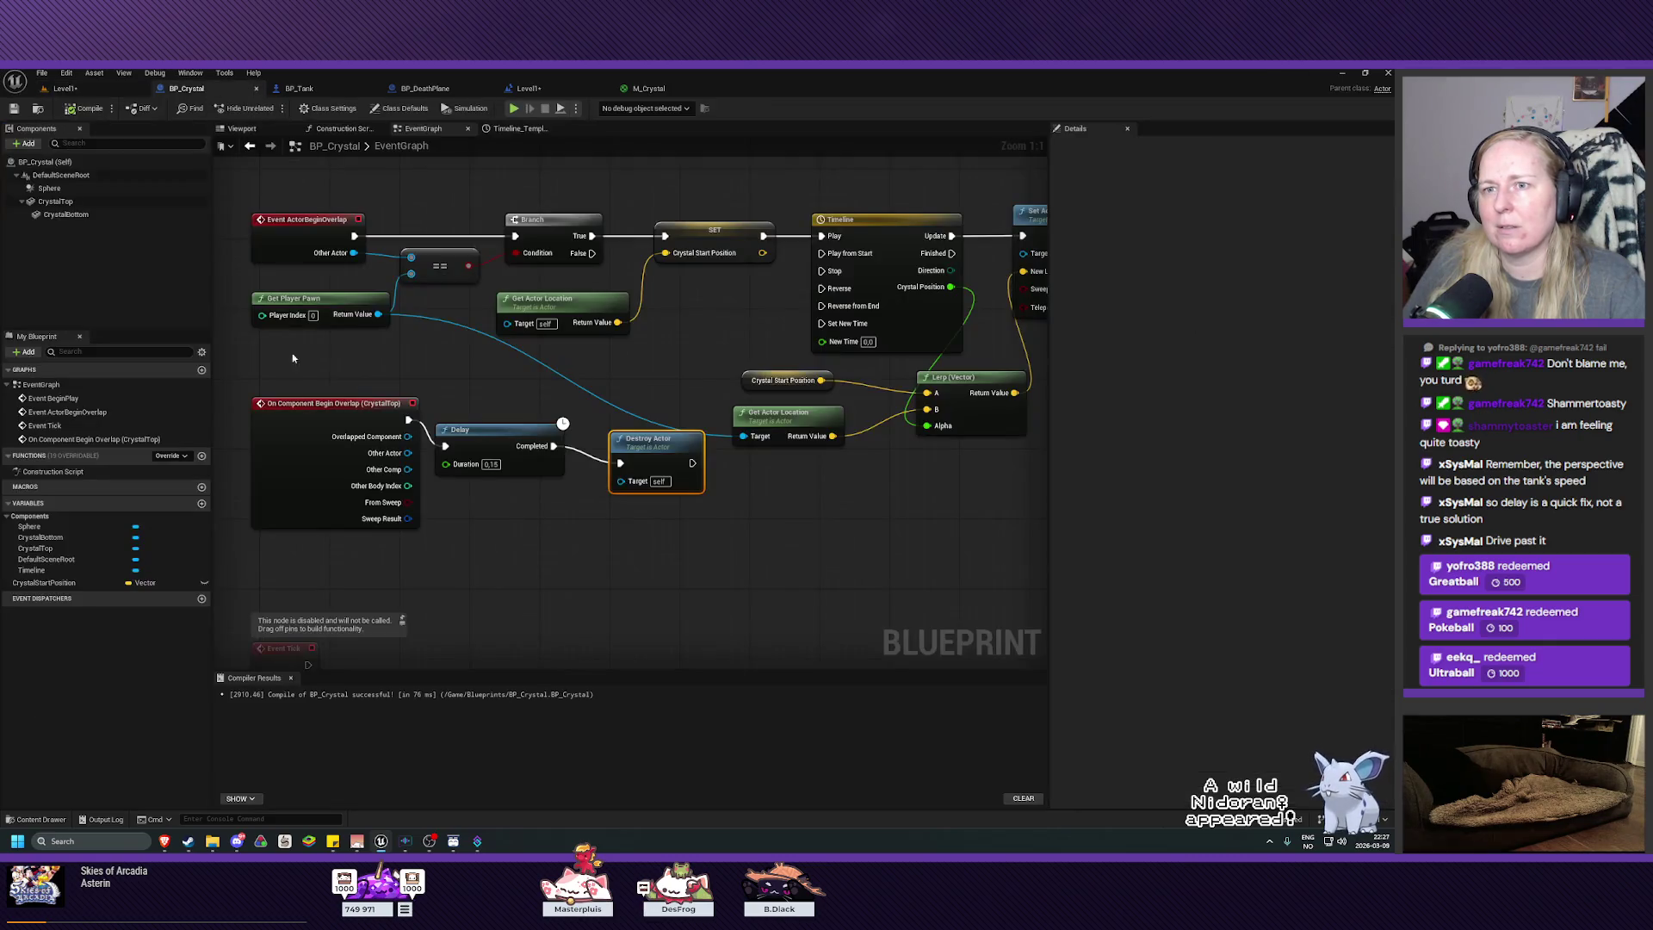
{"action": "type", "text": "0,1"}
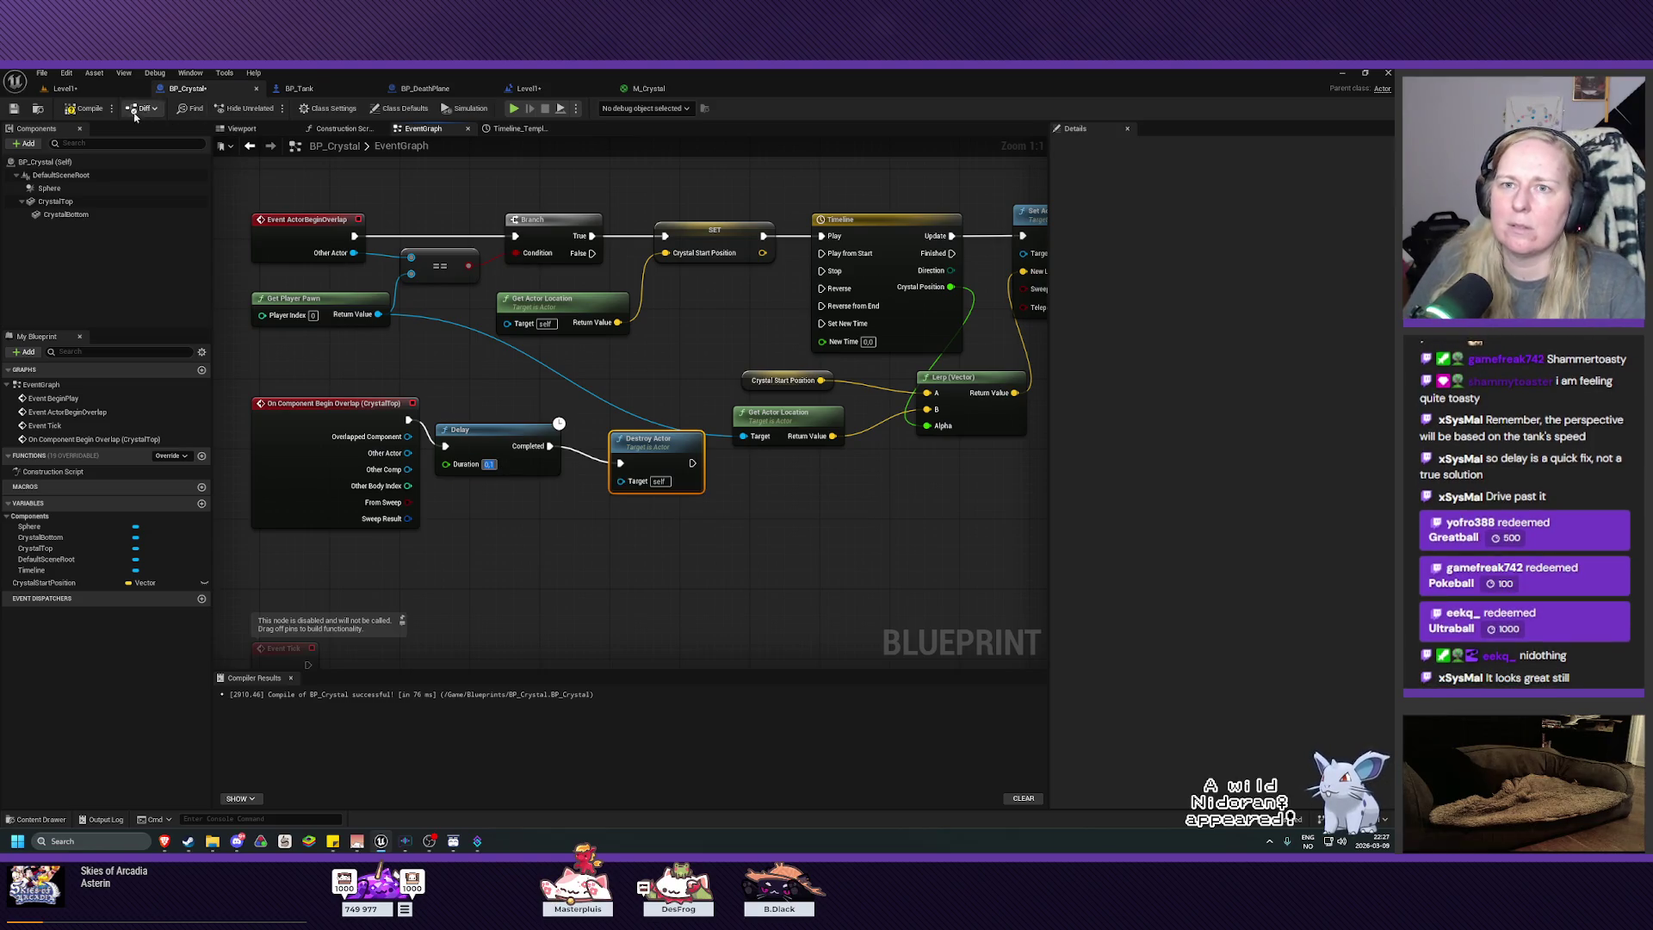
{"action": "left_click", "coordinate": [14, 110]}
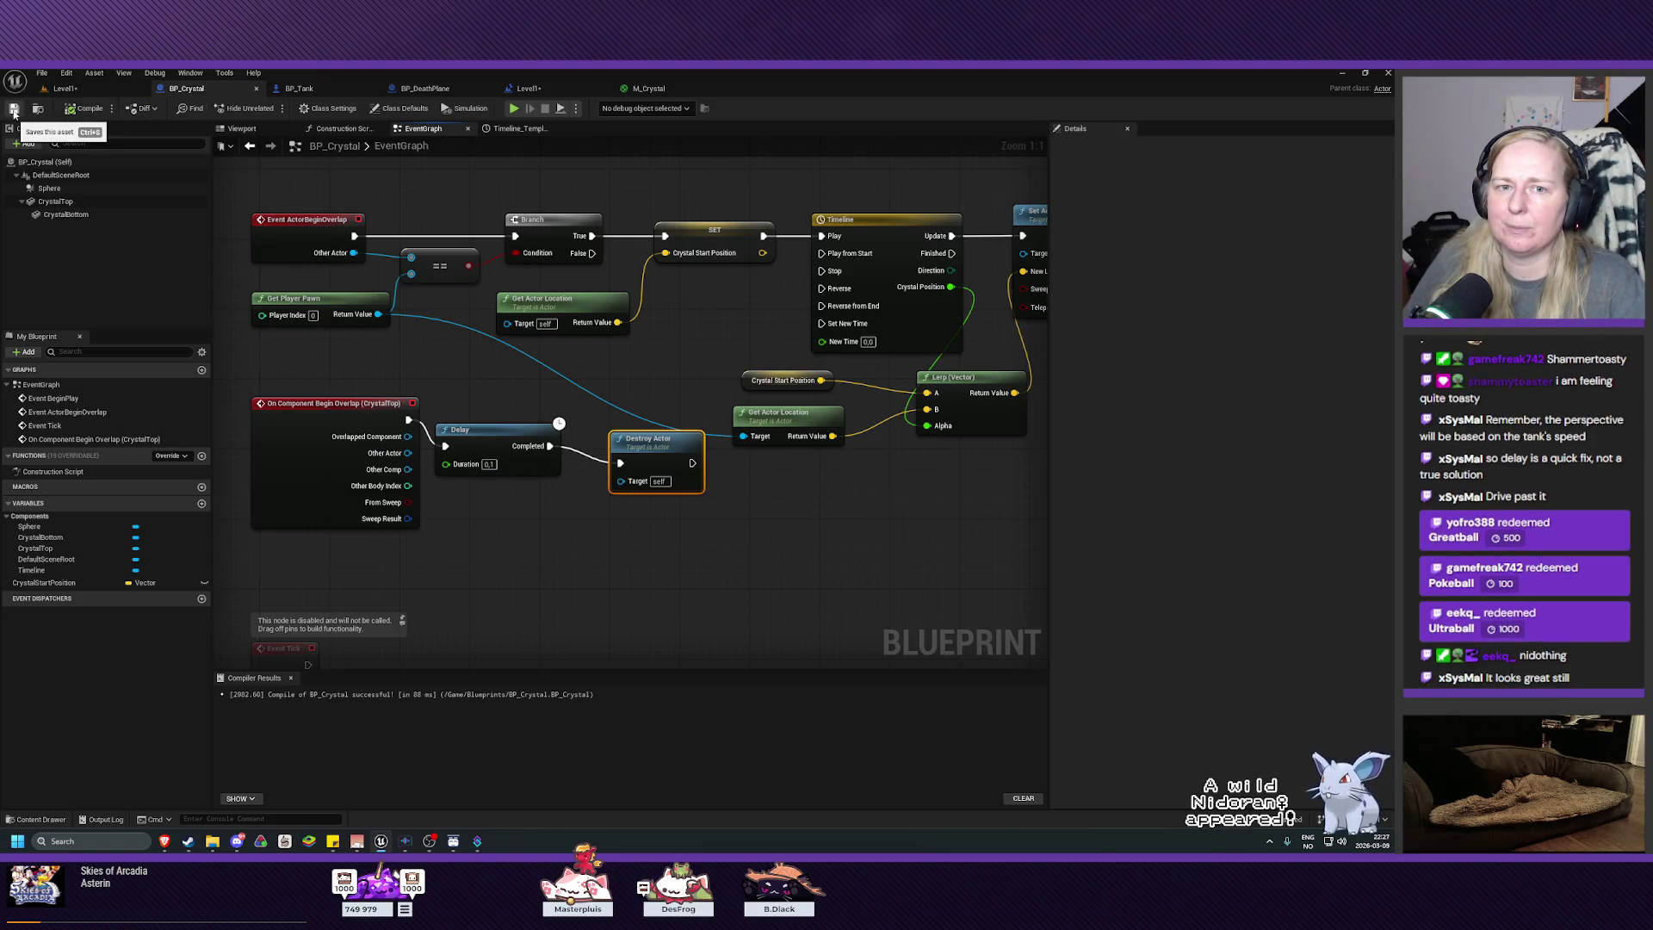
{"action": "left_click", "coordinate": [63, 89]}
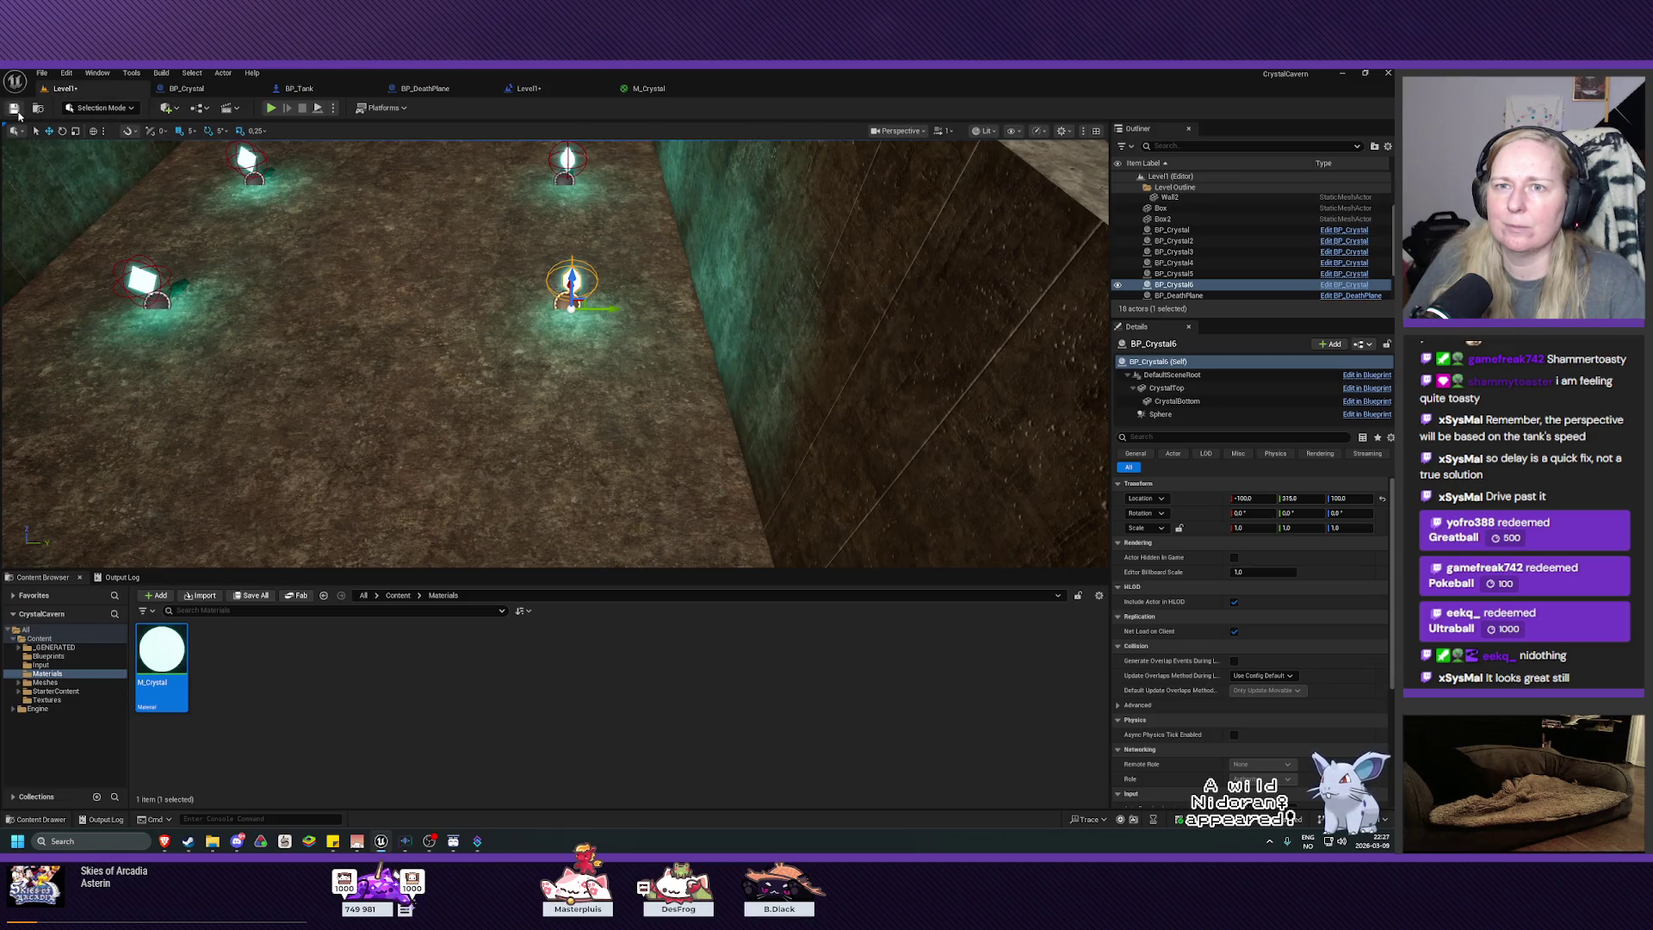
{"action": "left_click", "coordinate": [271, 111]}
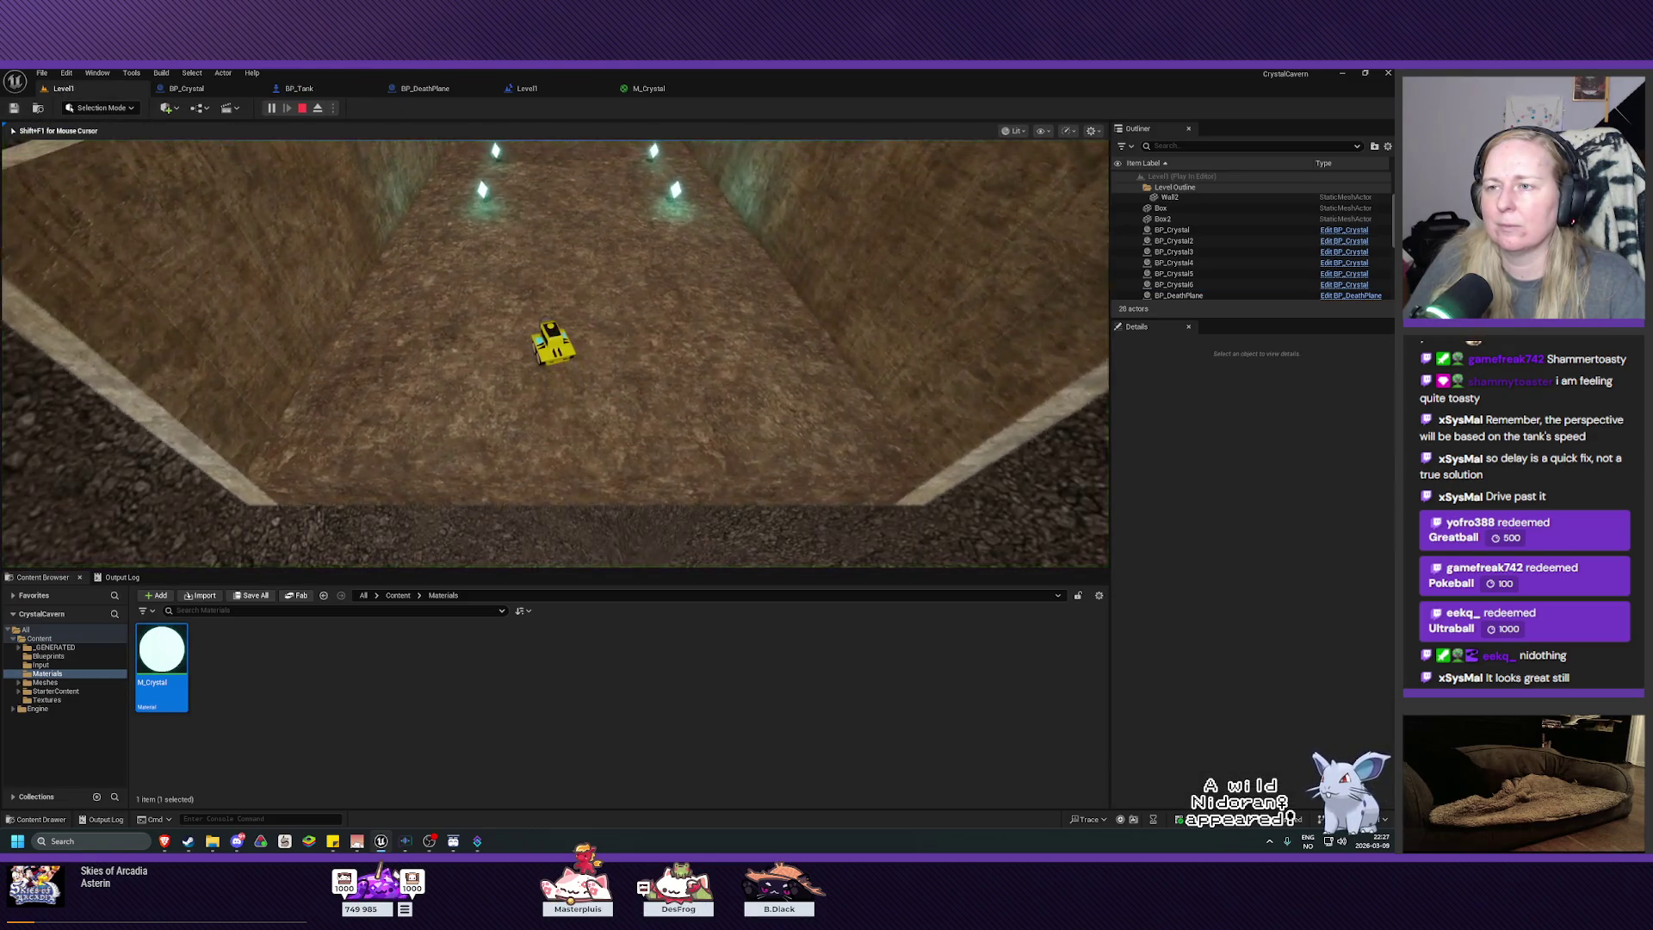
Step: Drive and turn the tank with W and D over several crystals, then end the playtest
{"action": "key", "text": "w"}
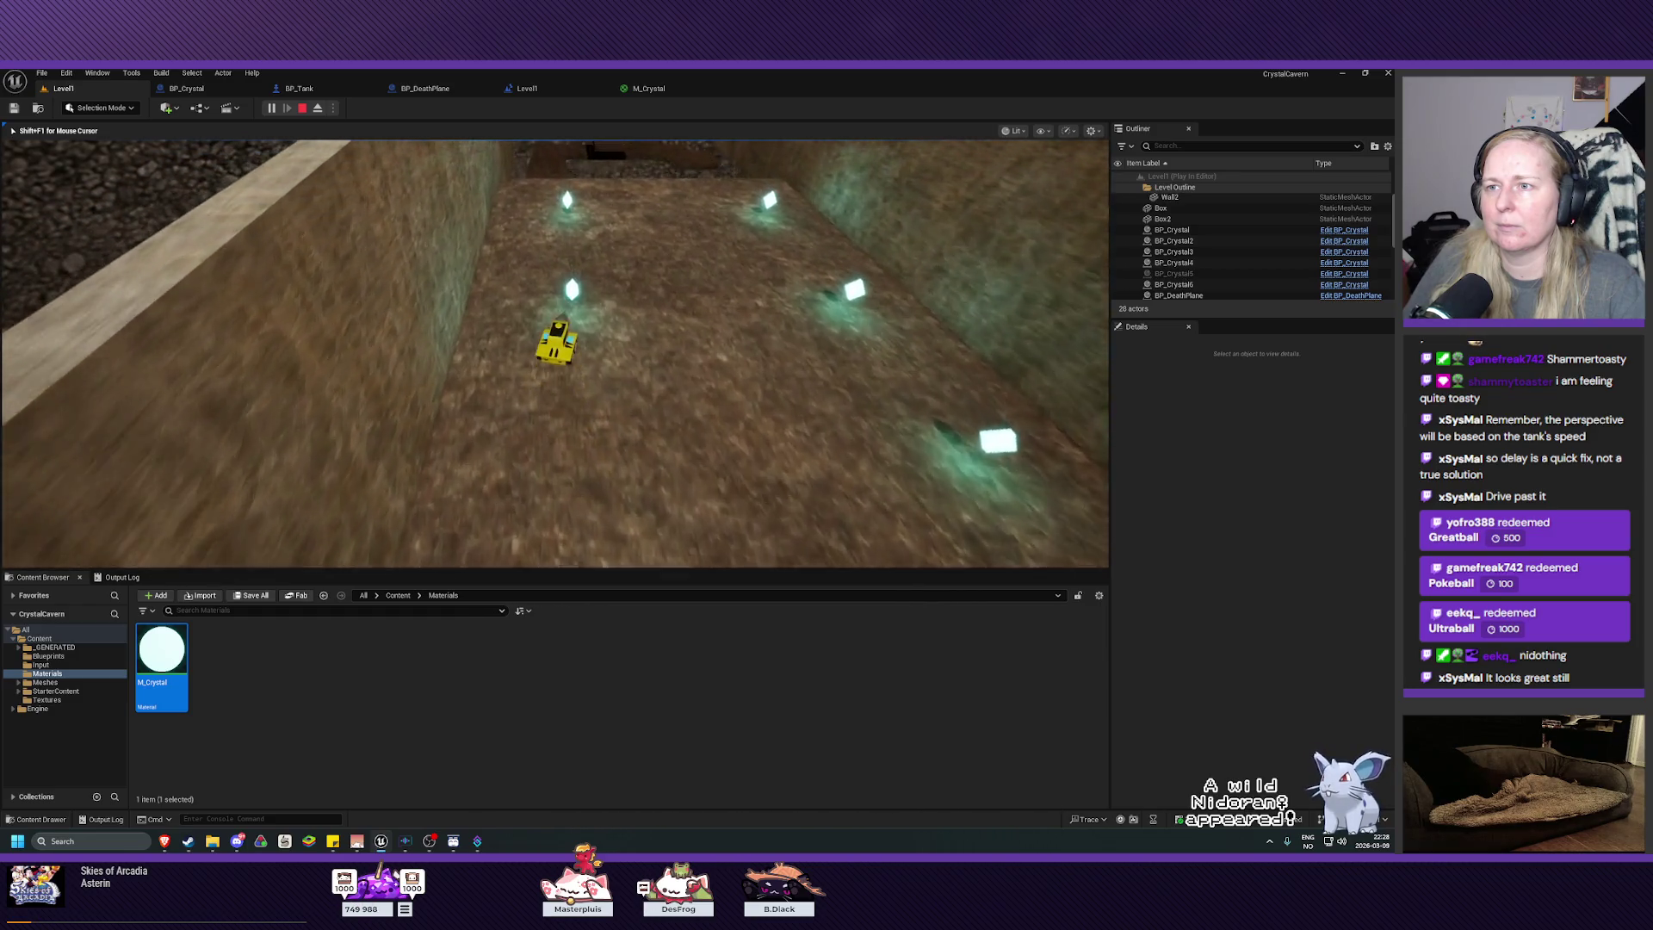
{"action": "key", "text": "d"}
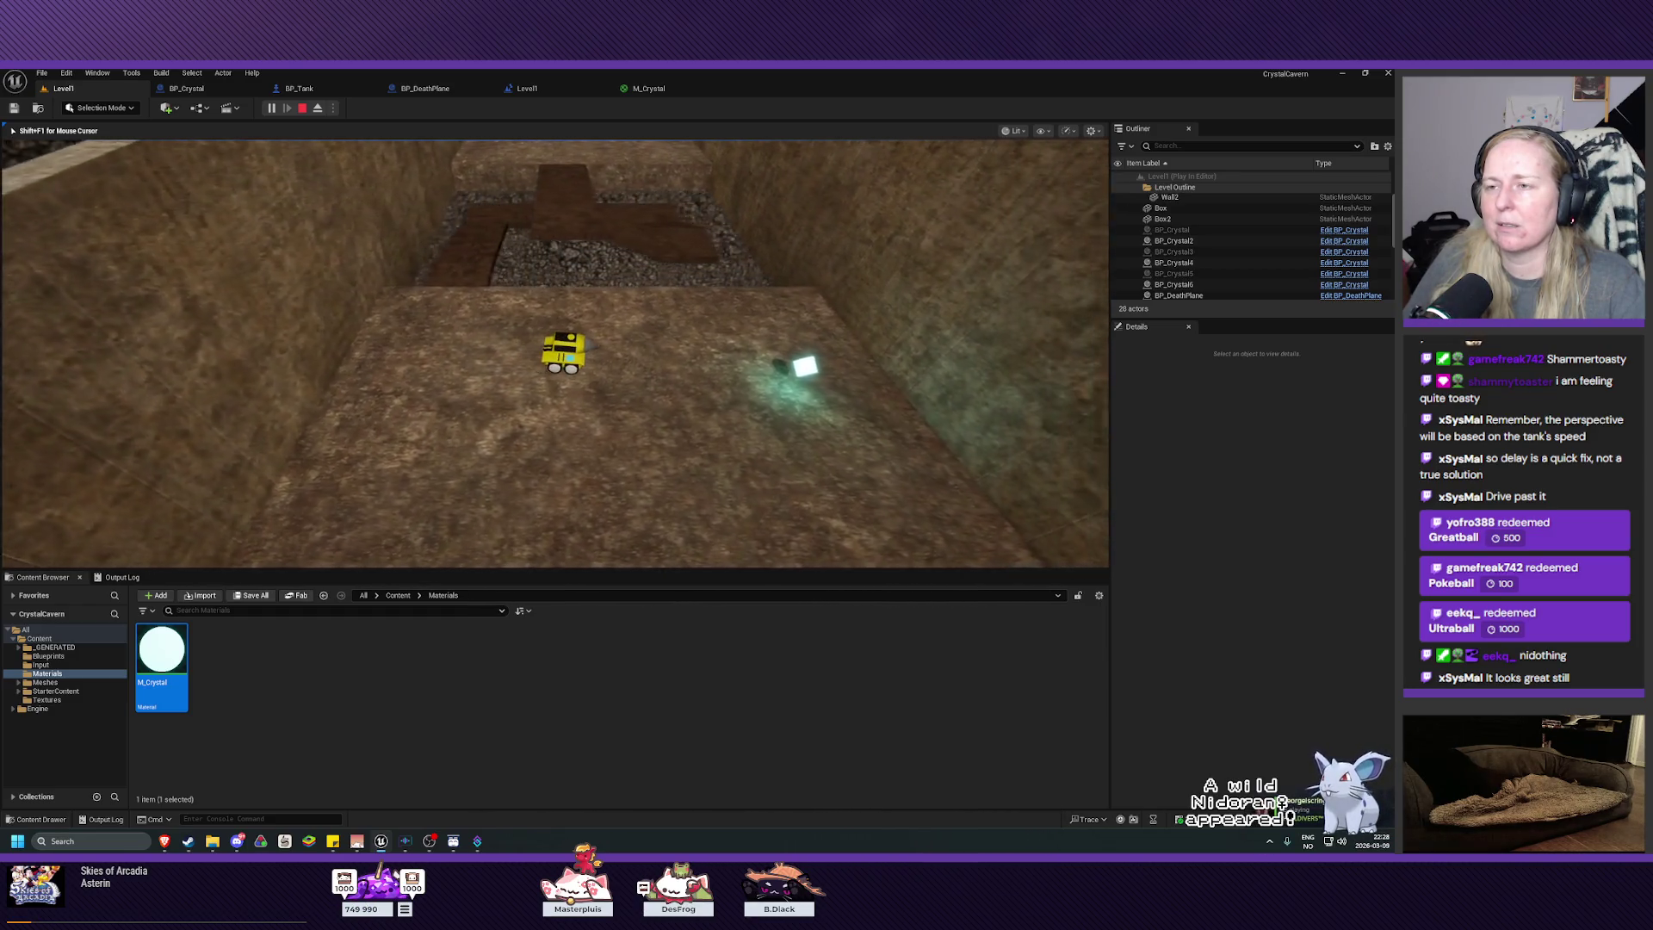
{"action": "key", "text": "w"}
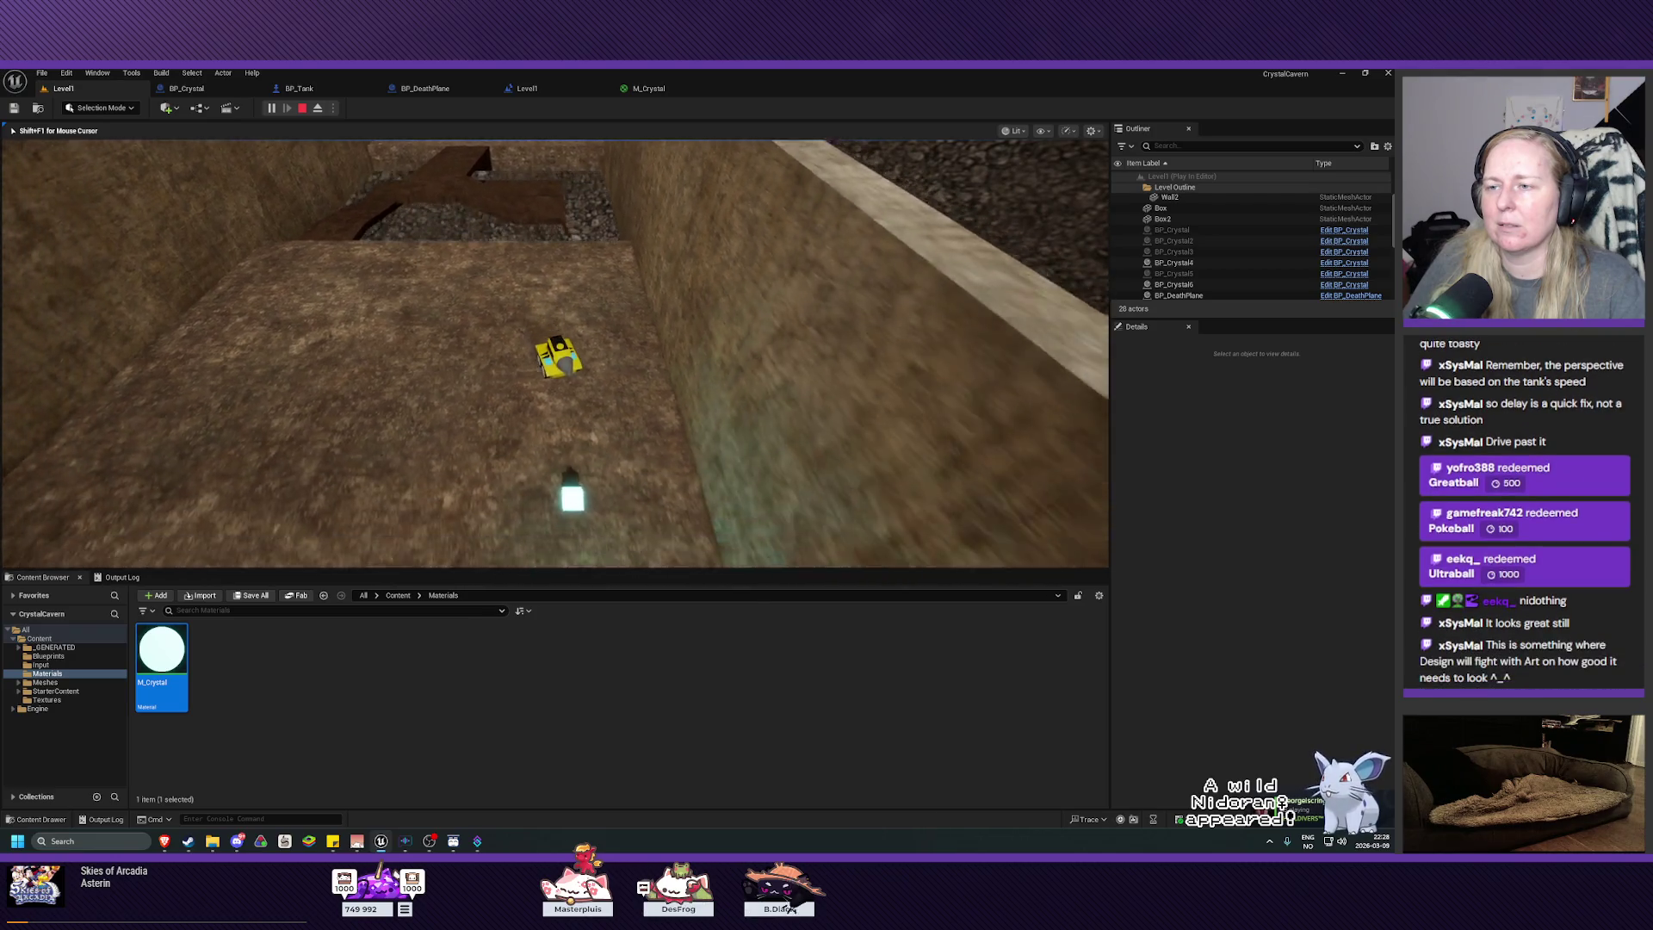
{"action": "key", "text": "w"}
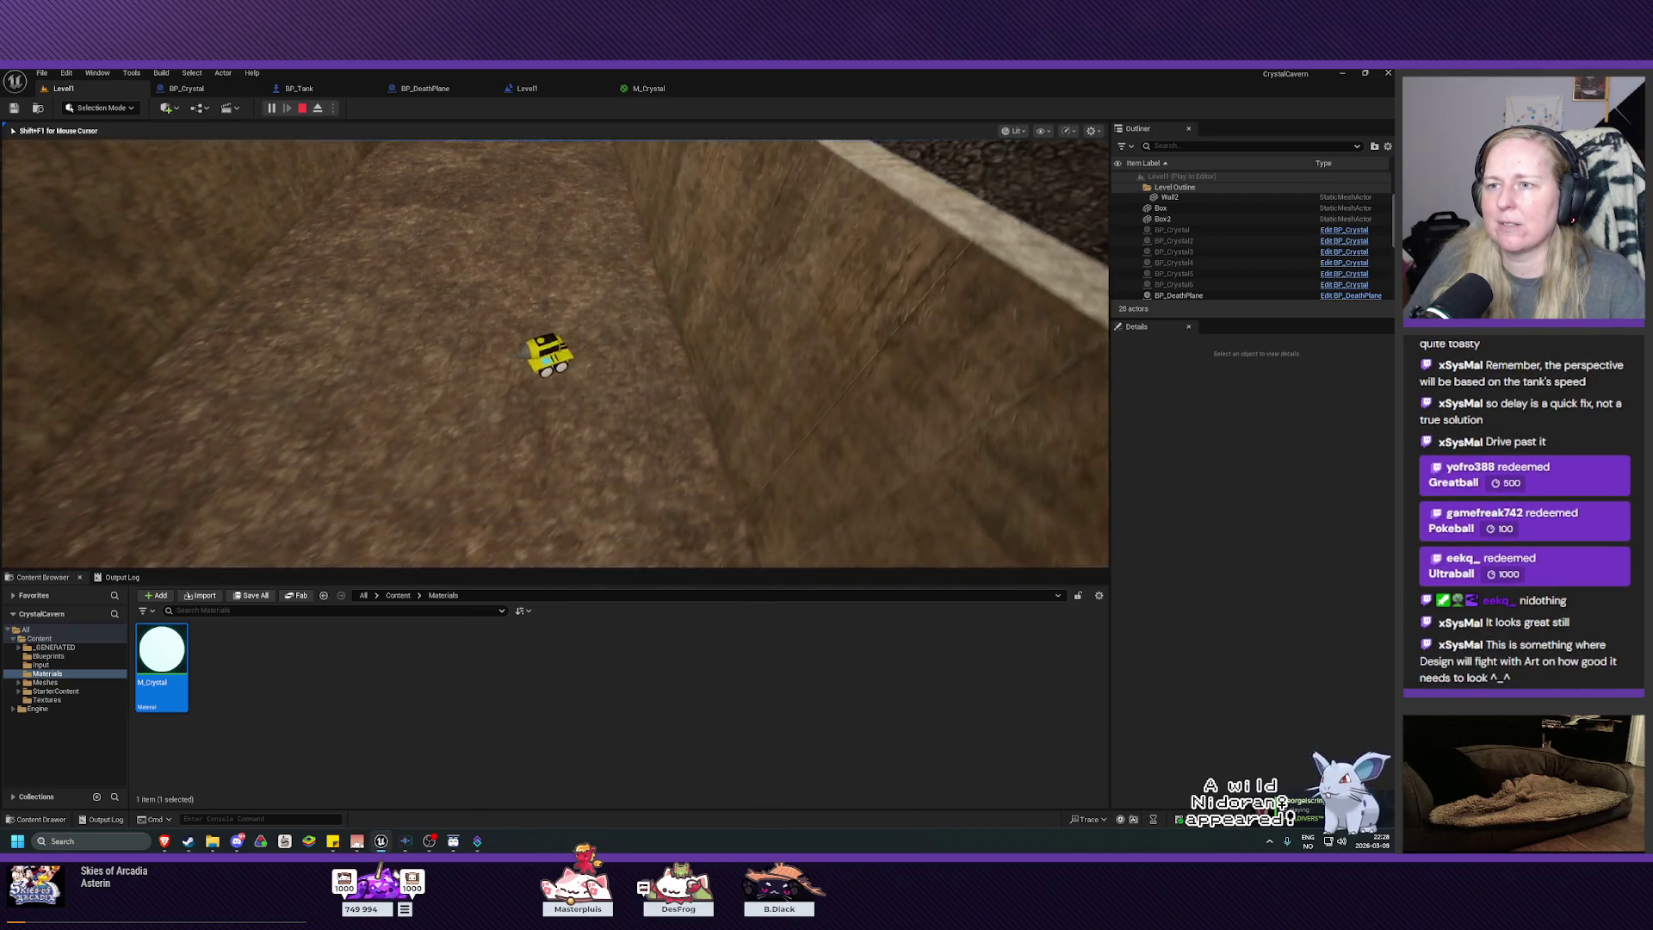
{"action": "key", "text": "w"}
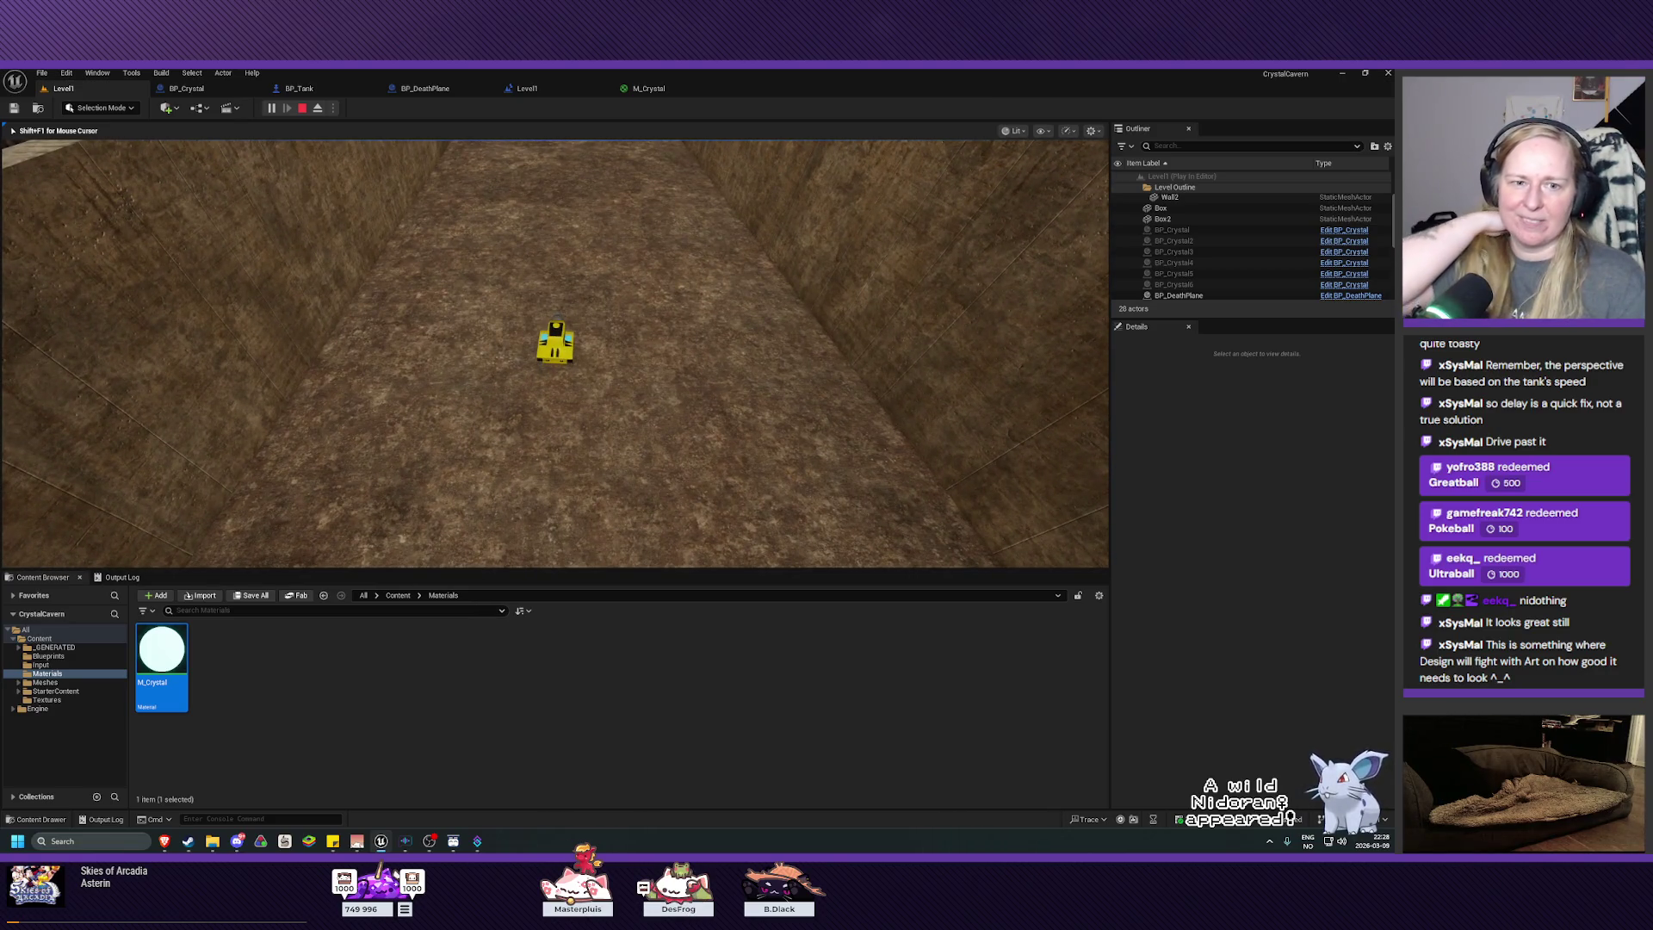
{"action": "key", "text": "d"}
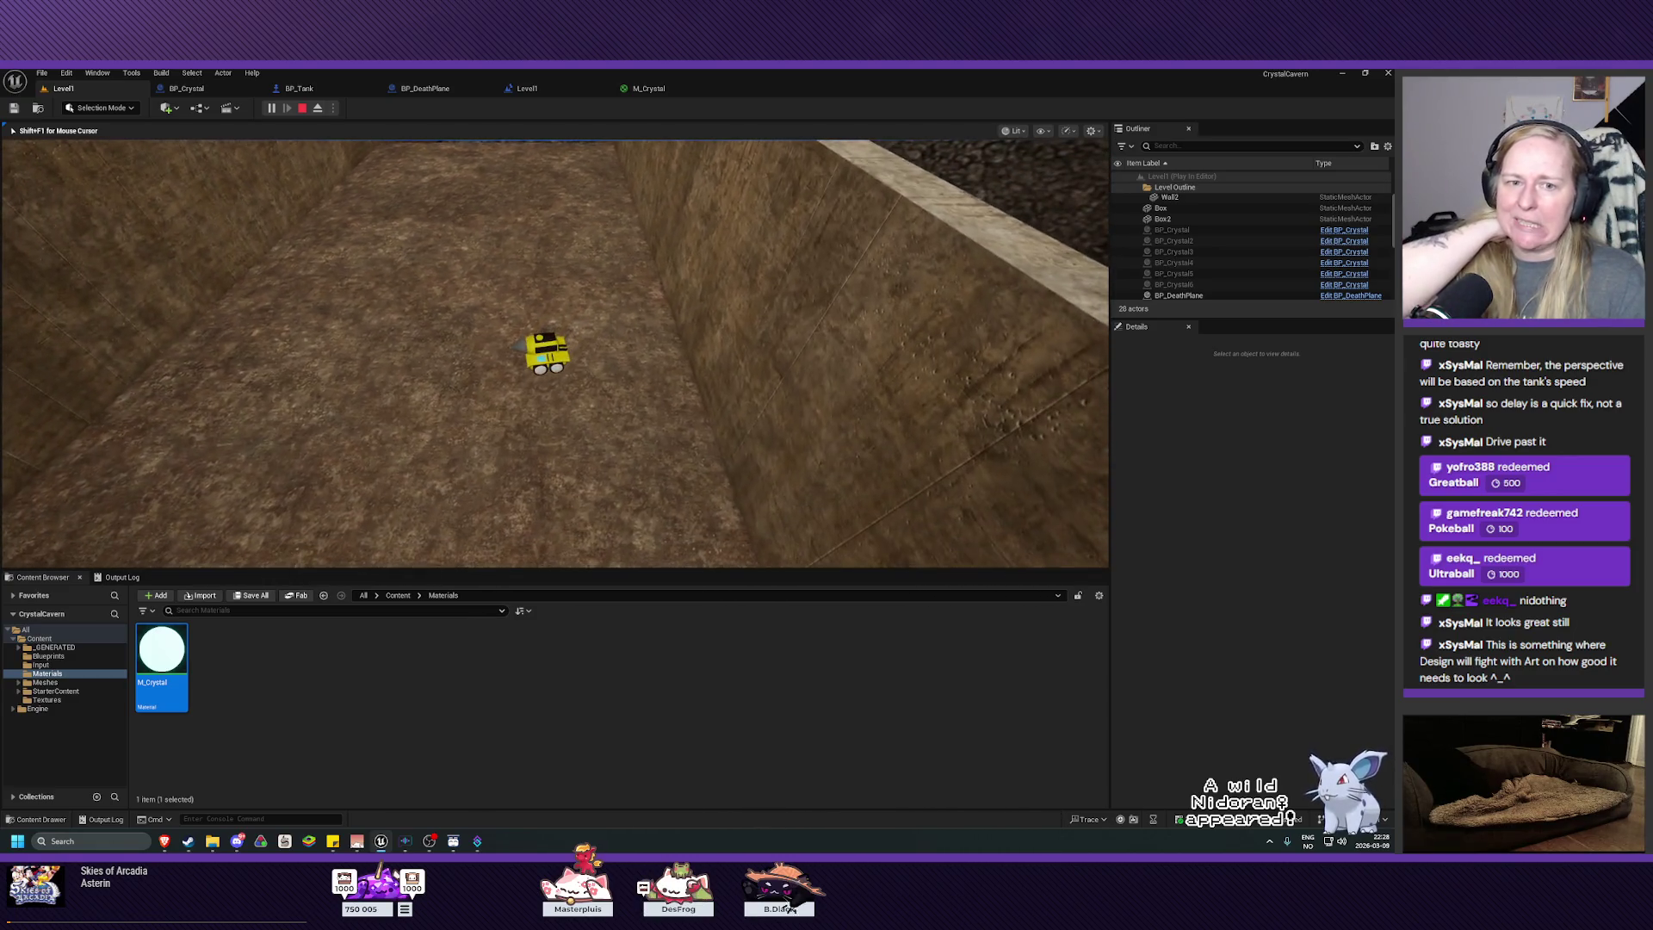
{"action": "key", "text": "d"}
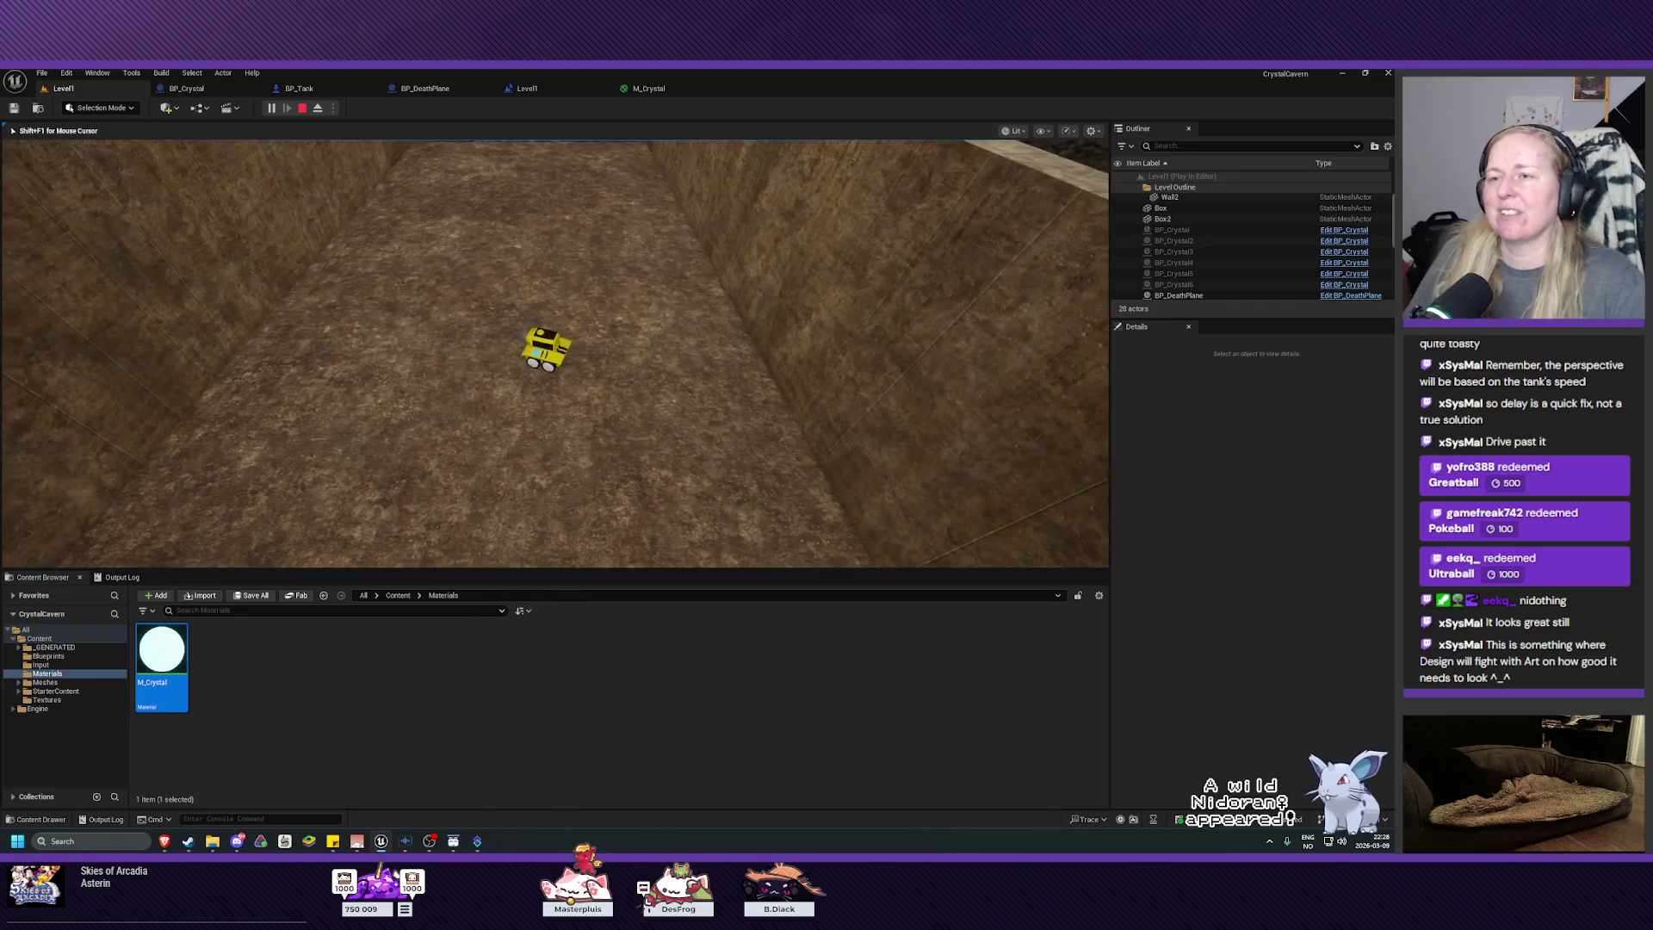
{"action": "key", "text": "Escape"}
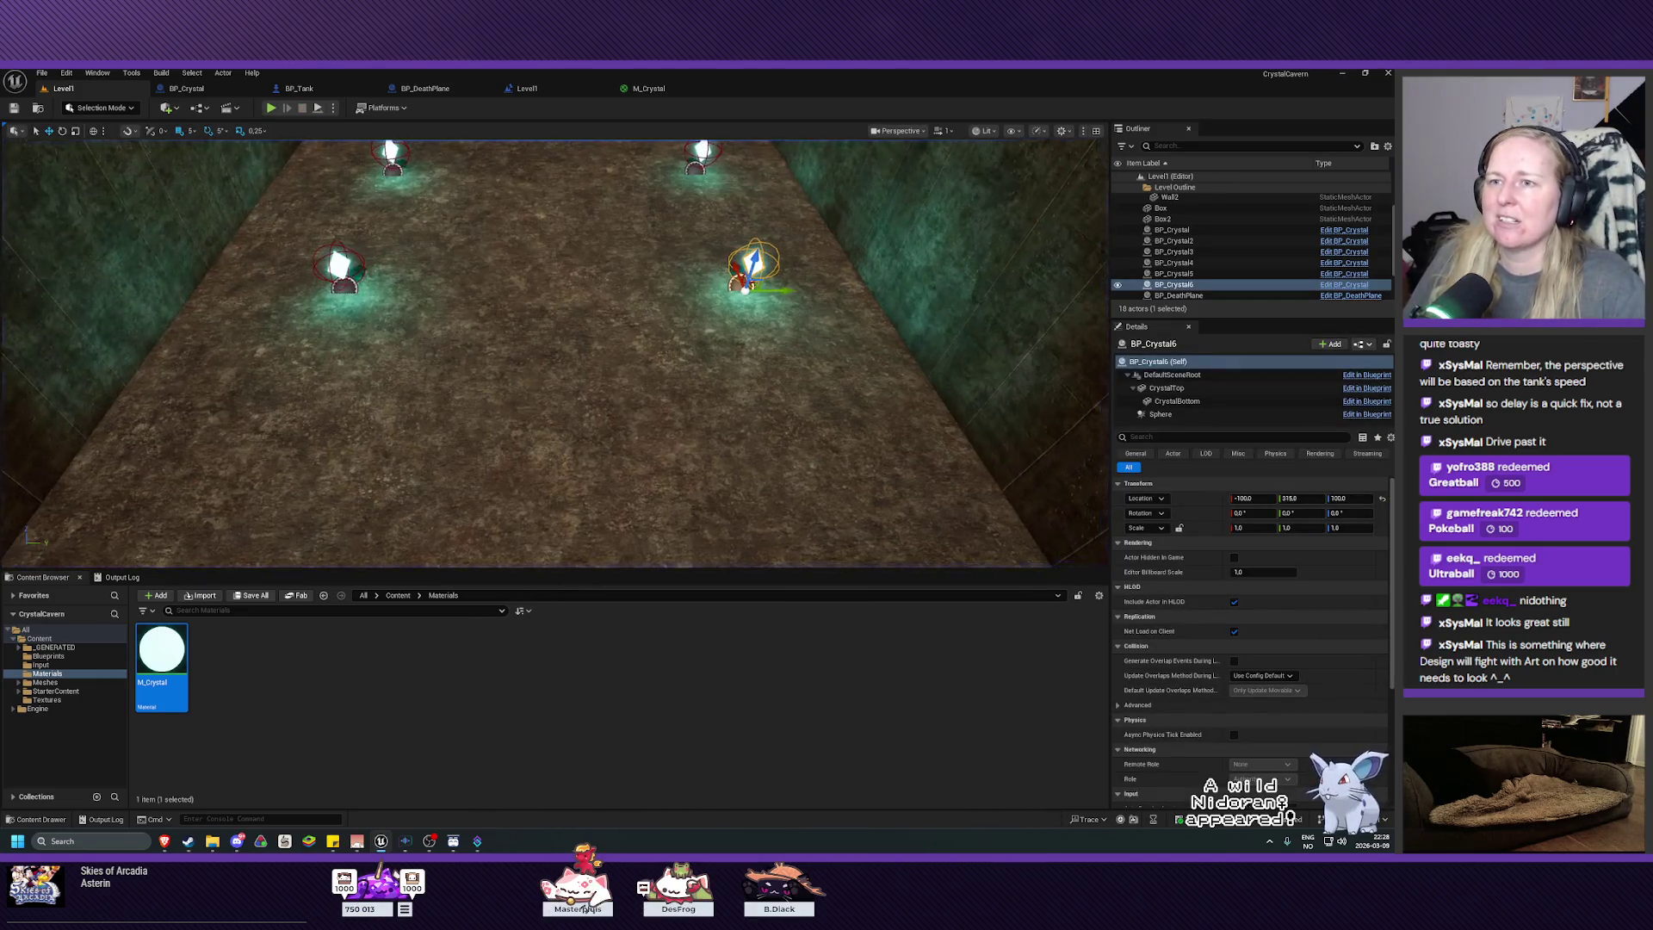
Step: Fly the editor camera down the crystal corridor, then bring up the BP_Tank Event Graph
{"action": "mouse_move", "coordinate": [505, 564]}
{"action": "left_mouse_down"}
{"action": "mouse_move", "coordinate": [342, 546]}
{"action": "mouse_move", "coordinate": [504, 560]}
{"action": "left_mouse_up"}
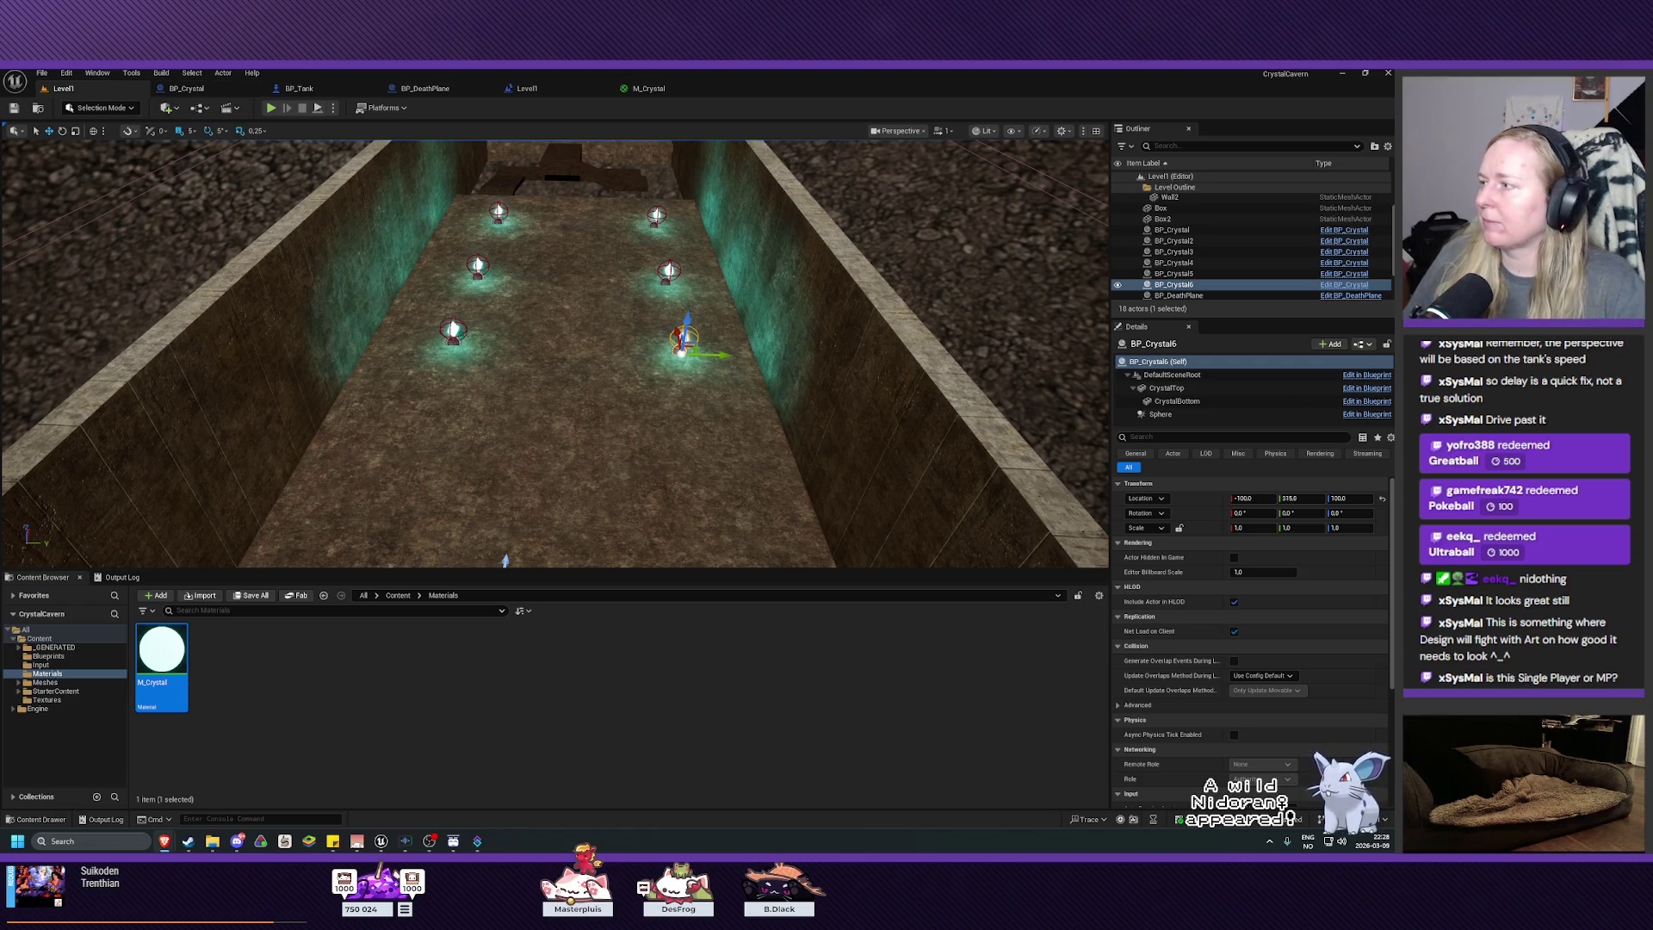
{"action": "left_click", "coordinate": [297, 92]}
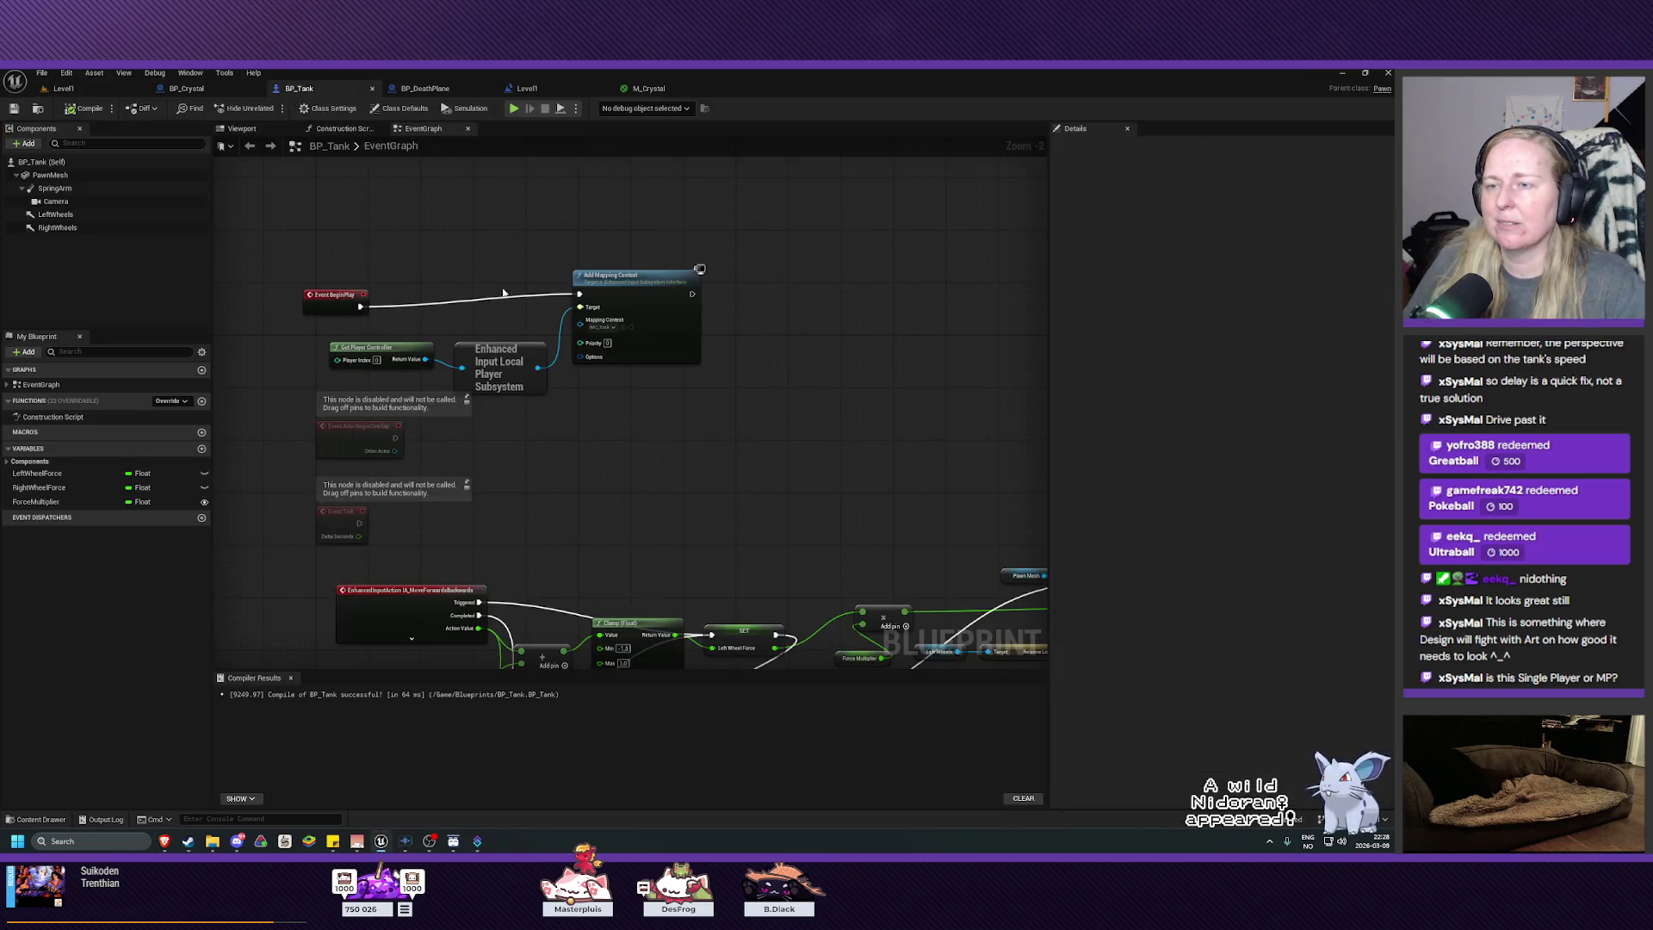
Step: Switch to the BP_Crystal Event Graph, recentre it and zoom out to show all nodes
{"action": "left_click_drag", "start_coordinate": [739, 486], "coordinate": [736, 378]}
{"action": "left_click", "coordinate": [186, 88]}
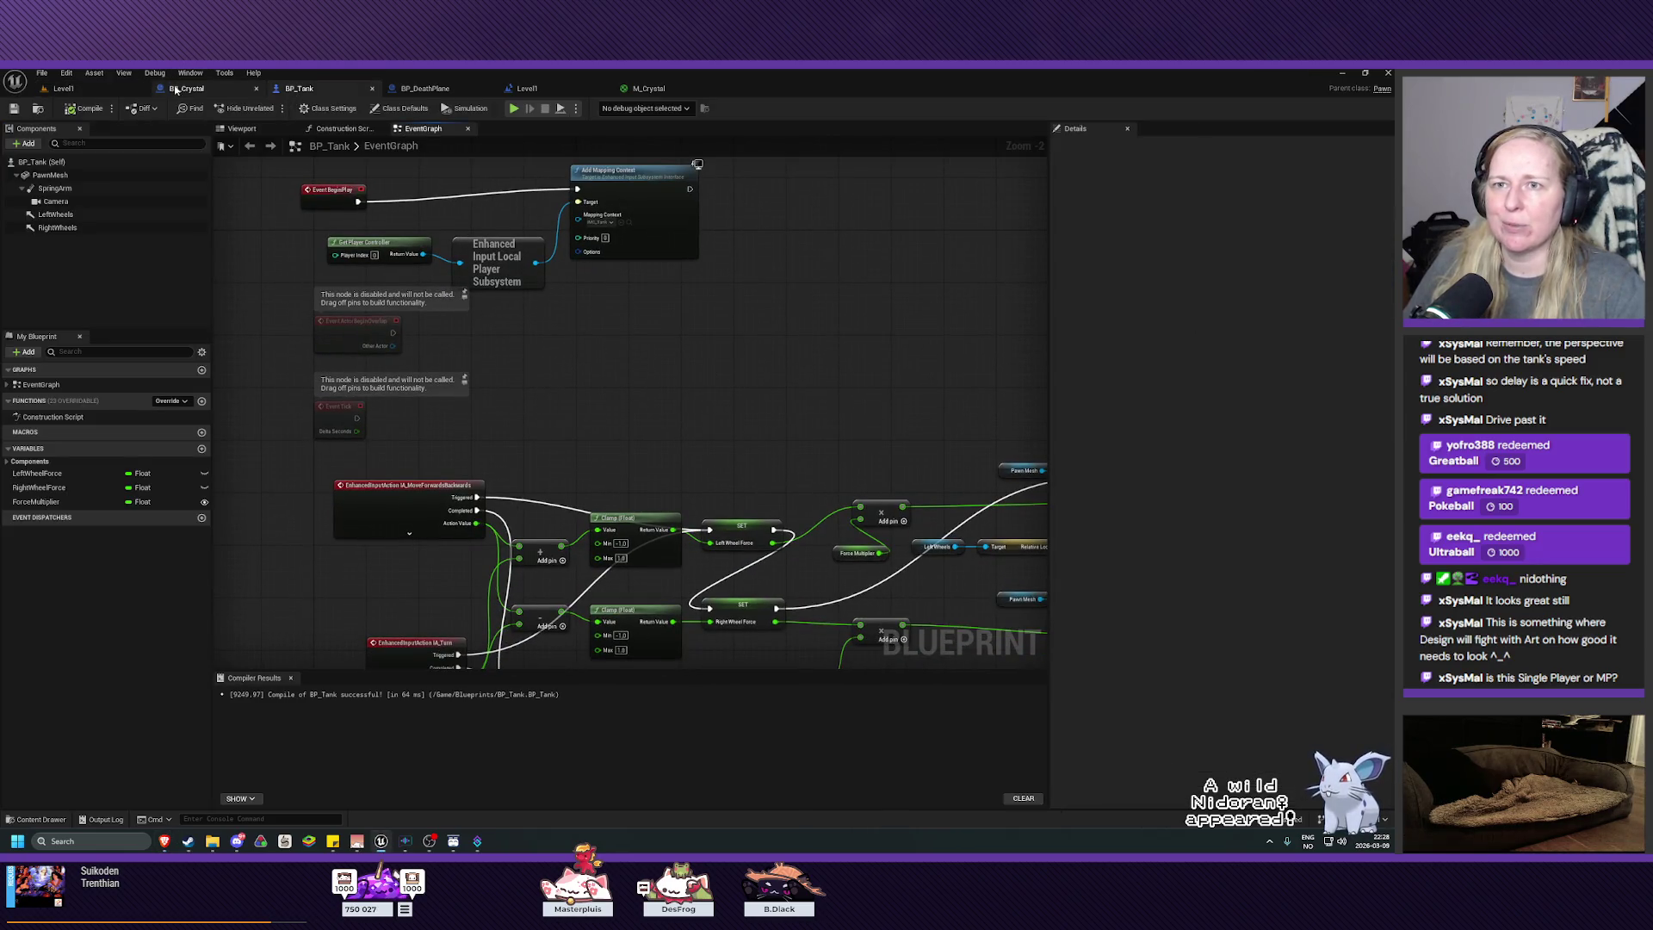
{"action": "mouse_move", "coordinate": [513, 356]}
{"action": "left_mouse_down"}
{"action": "mouse_move", "coordinate": [548, 410]}
{"action": "mouse_move", "coordinate": [512, 442]}
{"action": "left_mouse_up"}
{"action": "scroll", "coordinate": [543, 413], "scroll_direction": "down", "scroll_amount": 3}
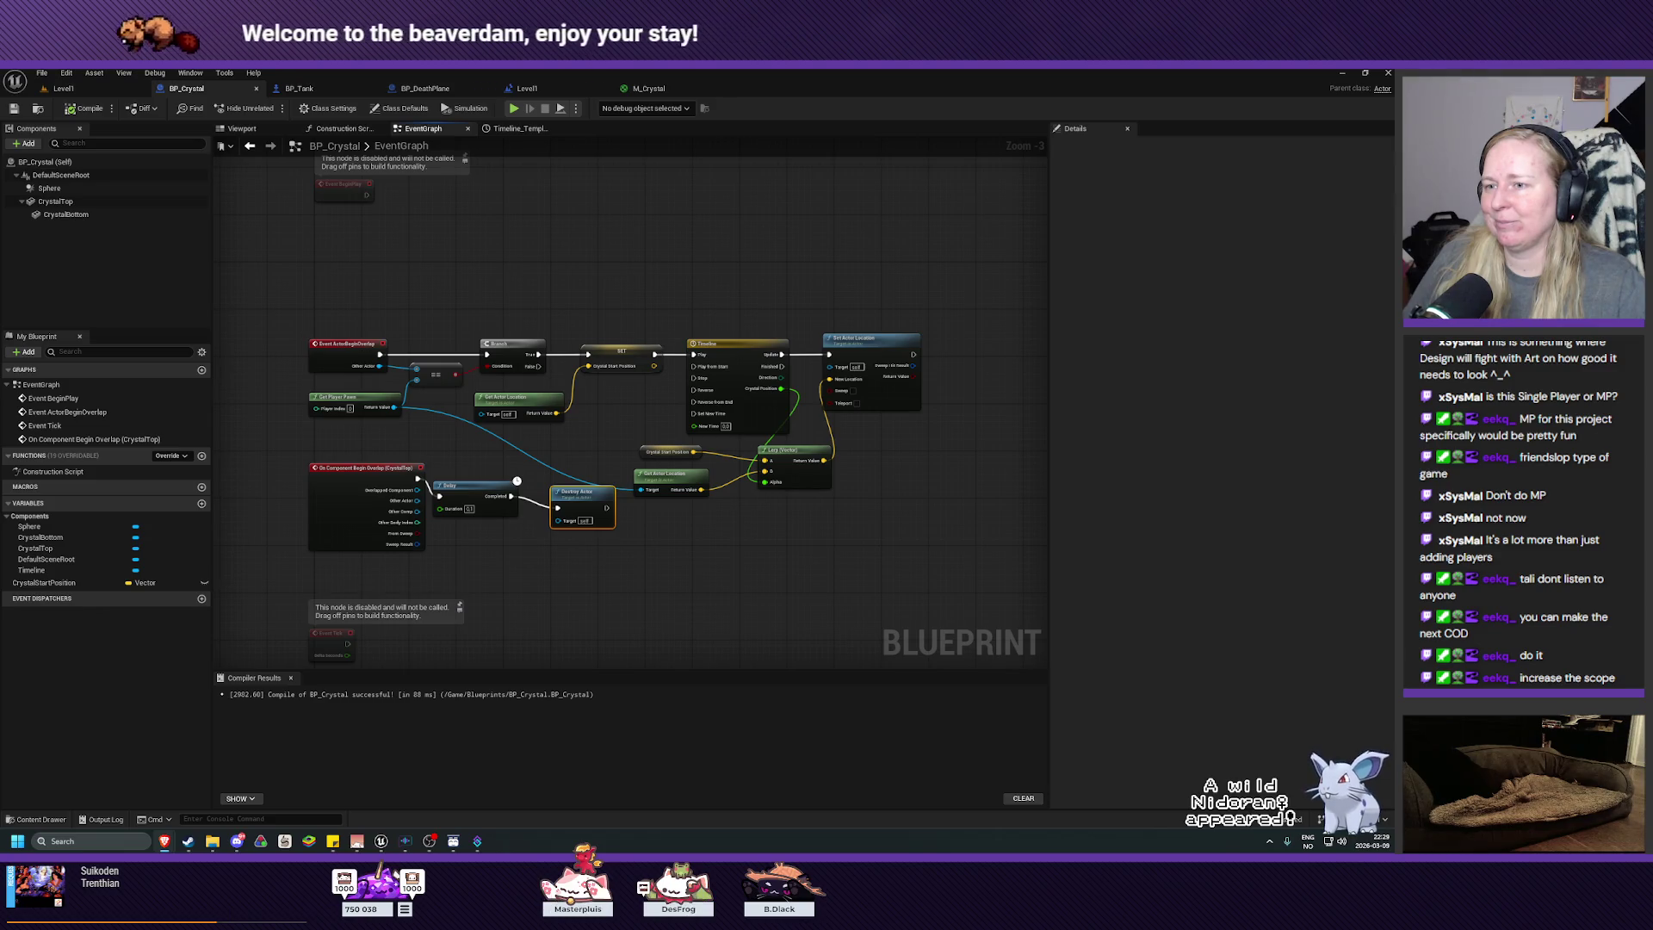
Step: Delete the disabled Event BeginPlay and Event Tick nodes
{"action": "mouse_move", "coordinate": [434, 219]}
{"action": "left_mouse_down"}
{"action": "mouse_move", "coordinate": [482, 298]}
{"action": "mouse_move", "coordinate": [496, 156]}
{"action": "left_mouse_up"}
{"action": "left_click", "coordinate": [392, 267]}
{"action": "key", "text": "Delete"}
{"action": "left_click", "coordinate": [398, 530]}
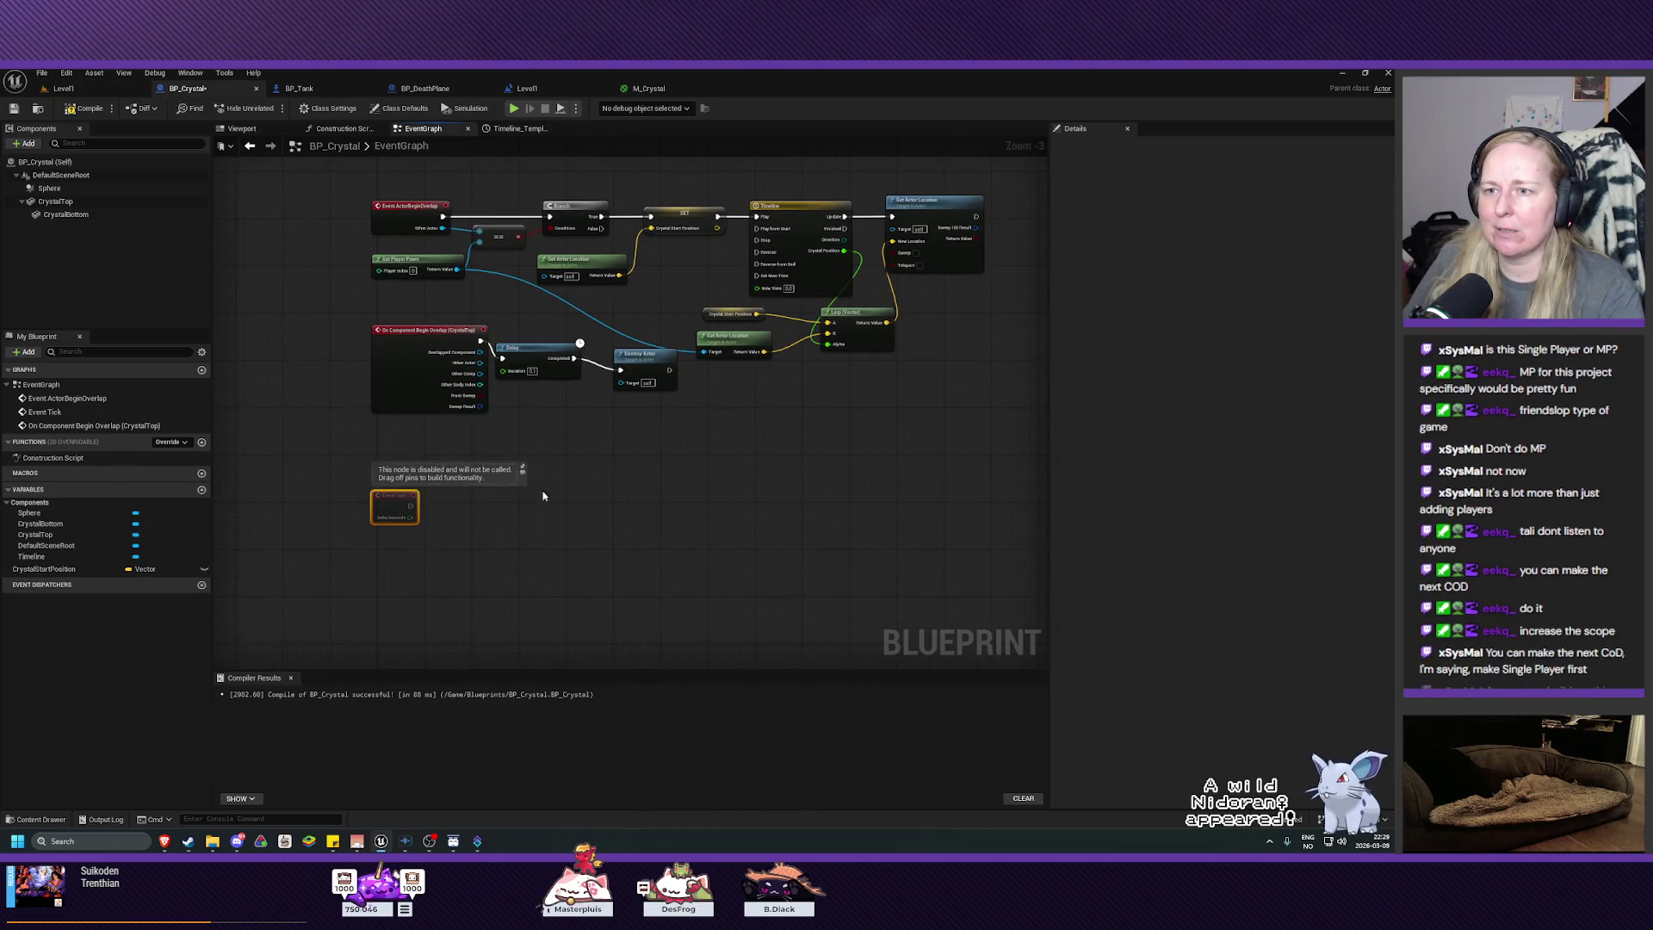
{"action": "key", "text": "Delete"}
Step: Line up the CrystalTop overlap, Delay and Destroy Actor nodes and move them slightly lower
{"action": "mouse_move", "coordinate": [694, 450]}
{"action": "left_mouse_down"}
{"action": "mouse_move", "coordinate": [650, 569]}
{"action": "mouse_move", "coordinate": [663, 452]}
{"action": "left_mouse_up"}
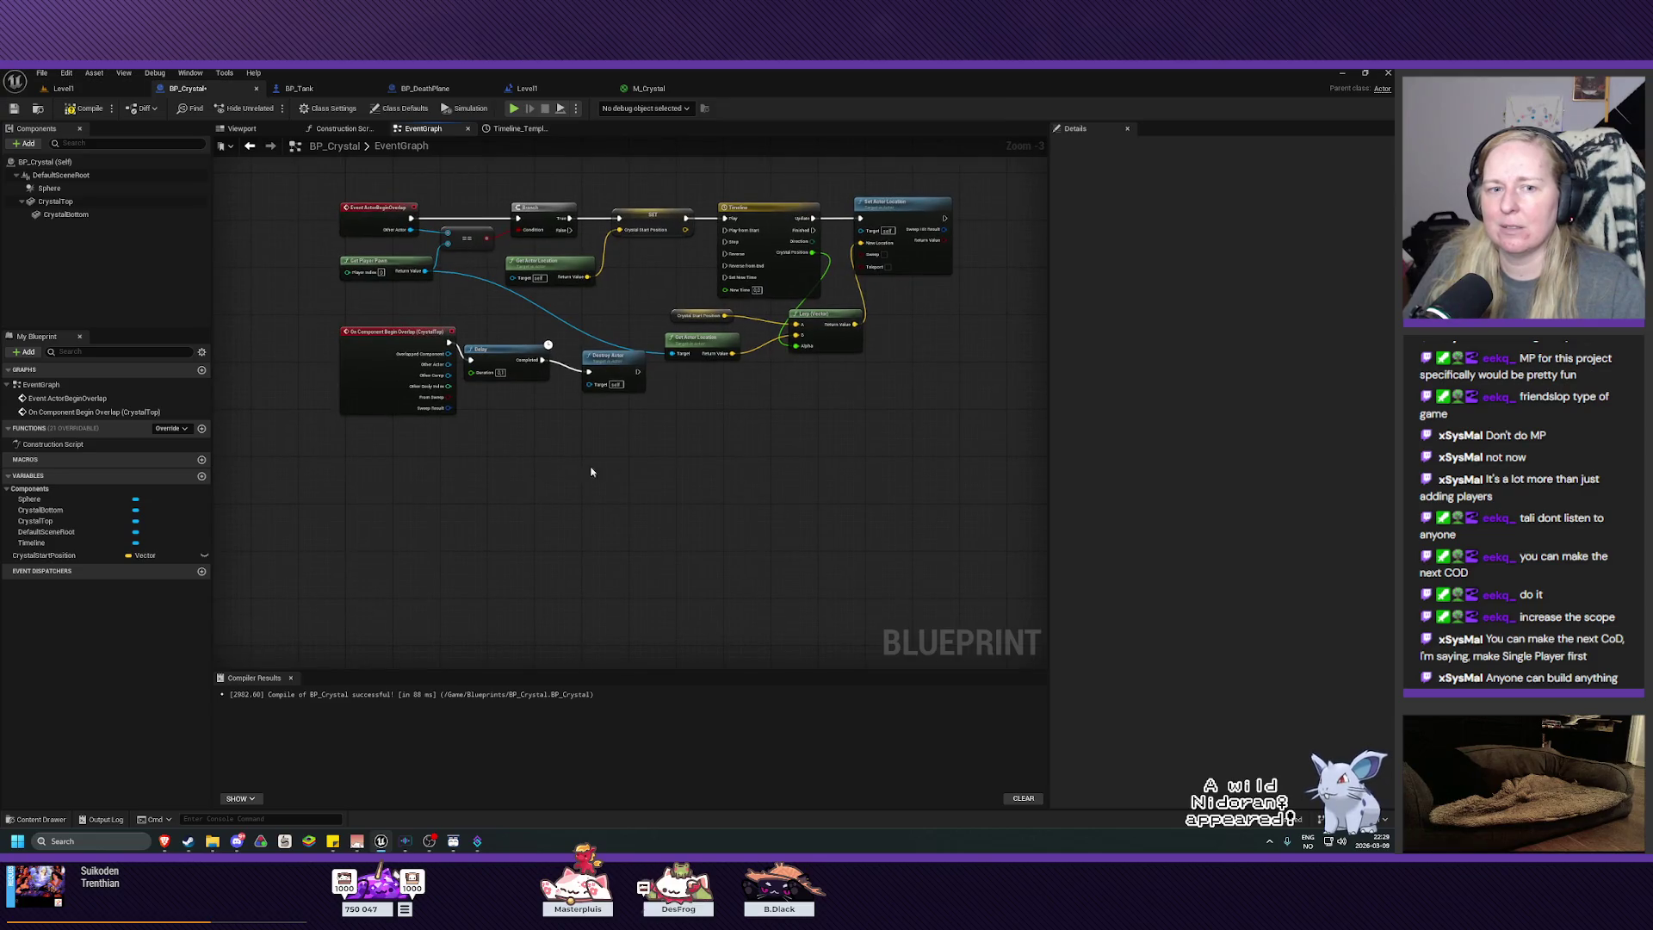
{"action": "mouse_move", "coordinate": [319, 450]}
{"action": "left_mouse_down"}
{"action": "mouse_move", "coordinate": [534, 344]}
{"action": "mouse_move", "coordinate": [642, 340]}
{"action": "mouse_move", "coordinate": [608, 427]}
{"action": "left_mouse_up"}
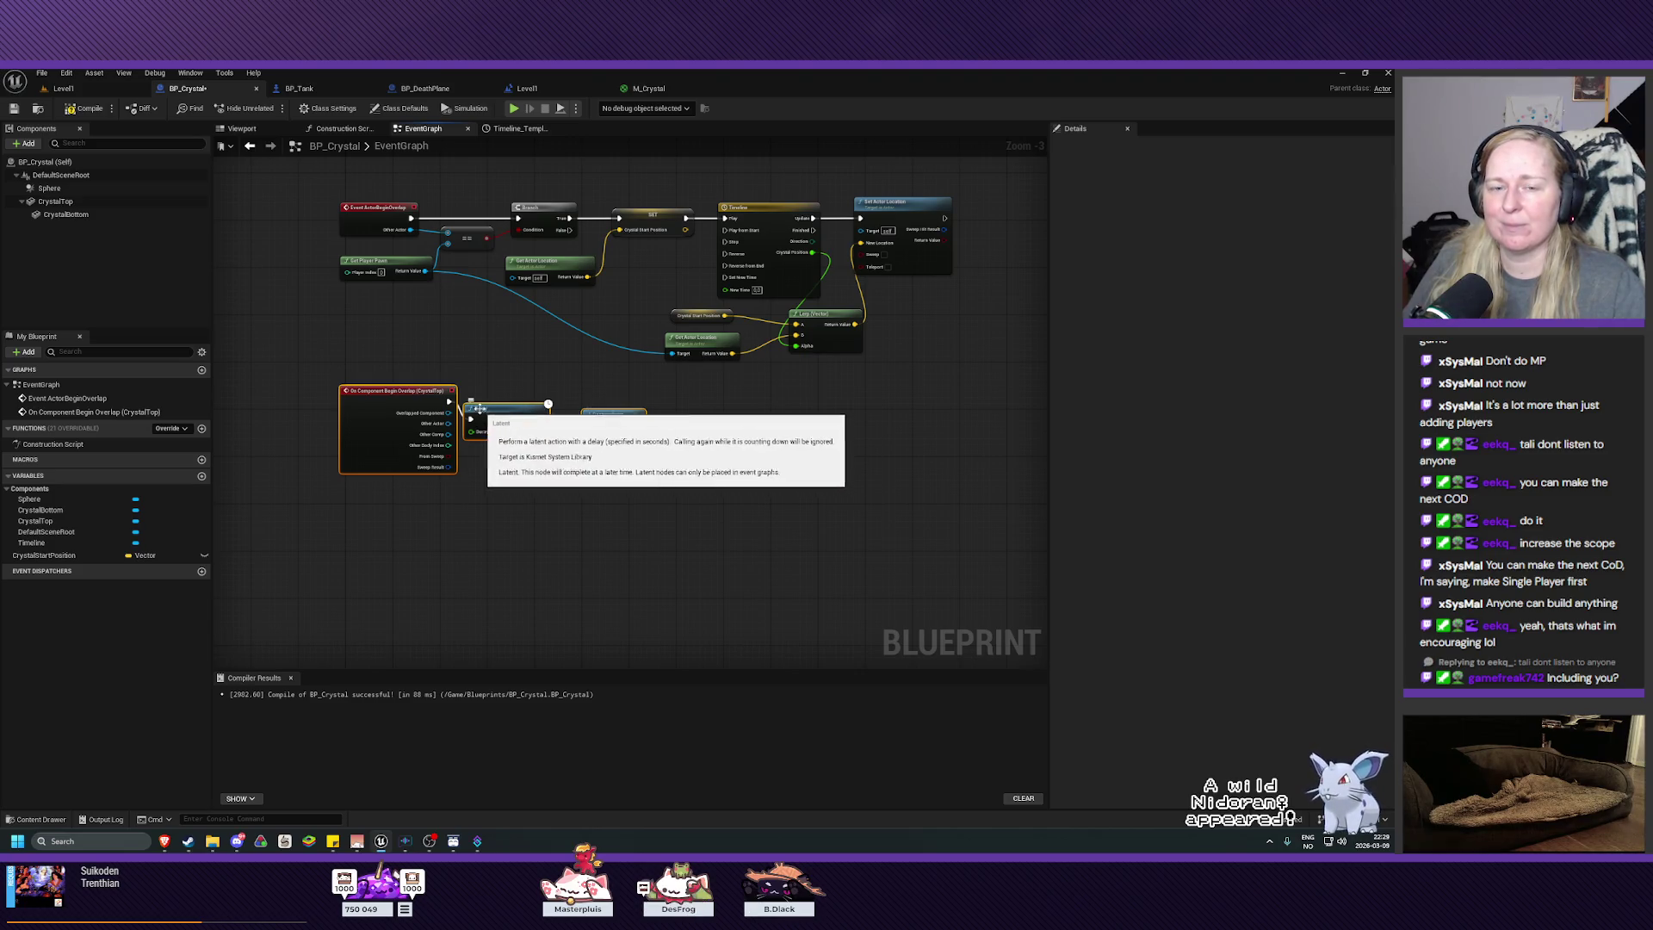
{"action": "mouse_move", "coordinate": [508, 412]}
{"action": "left_mouse_down"}
{"action": "mouse_move", "coordinate": [502, 426]}
{"action": "mouse_move", "coordinate": [502, 408]}
{"action": "left_mouse_up"}
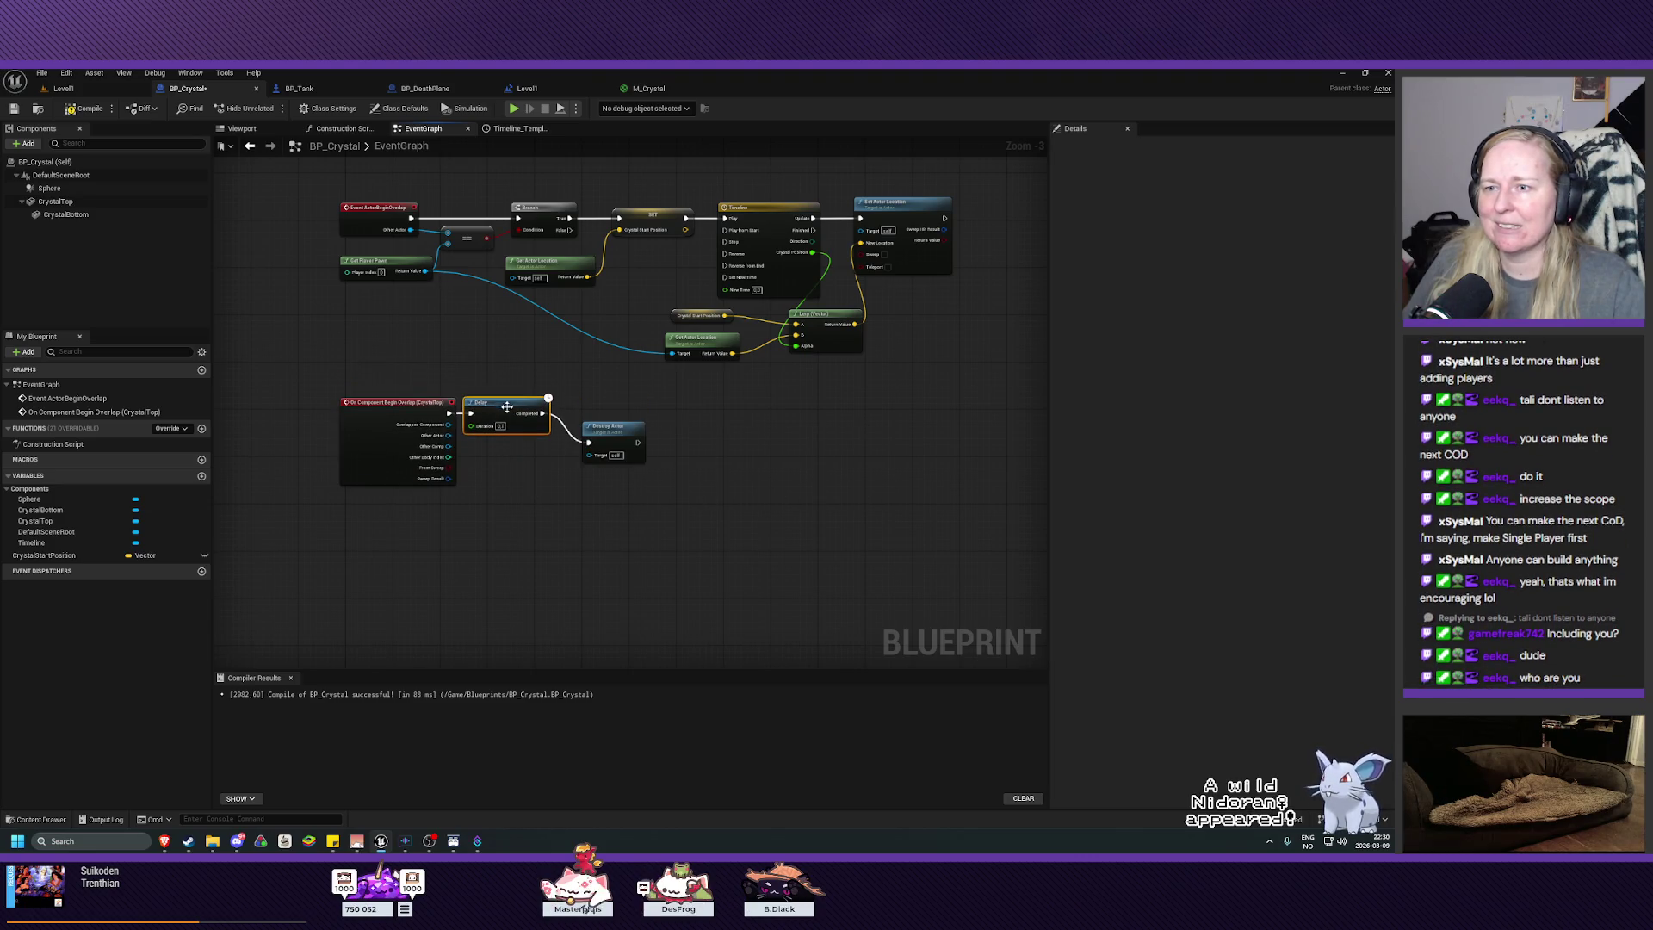
{"action": "left_click_drag", "start_coordinate": [612, 425], "coordinate": [587, 398]}
{"action": "left_click", "coordinate": [684, 439]}
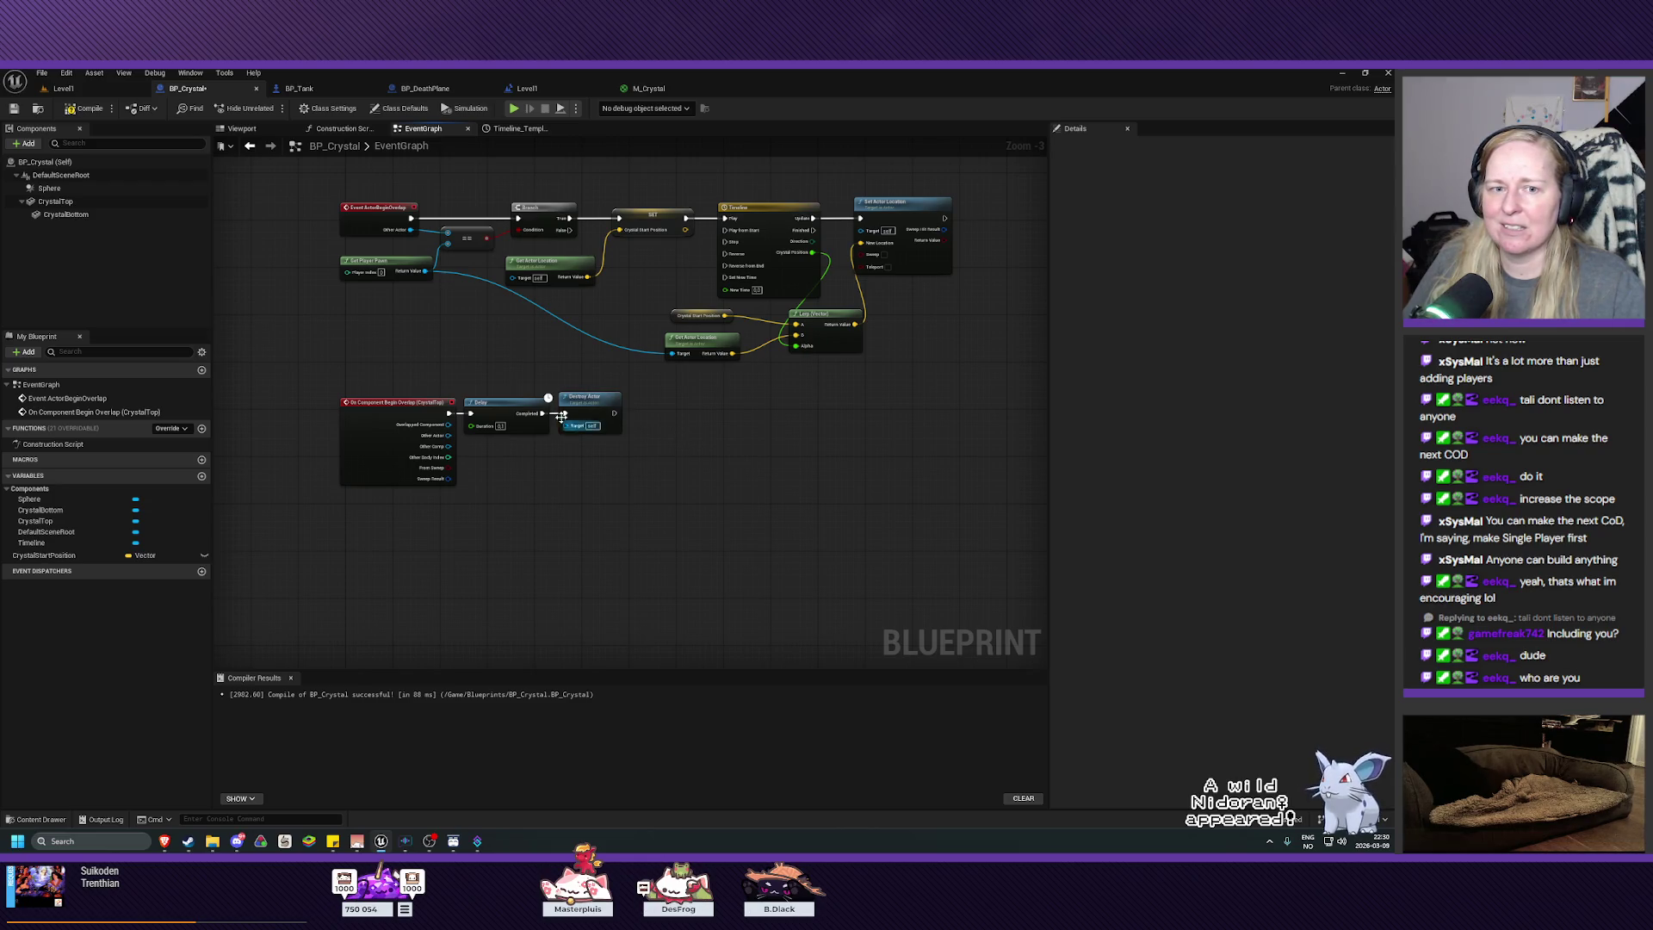
{"action": "mouse_move", "coordinate": [263, 355]}
{"action": "left_mouse_down"}
{"action": "mouse_move", "coordinate": [450, 498]}
{"action": "mouse_move", "coordinate": [600, 507]}
{"action": "left_mouse_up"}
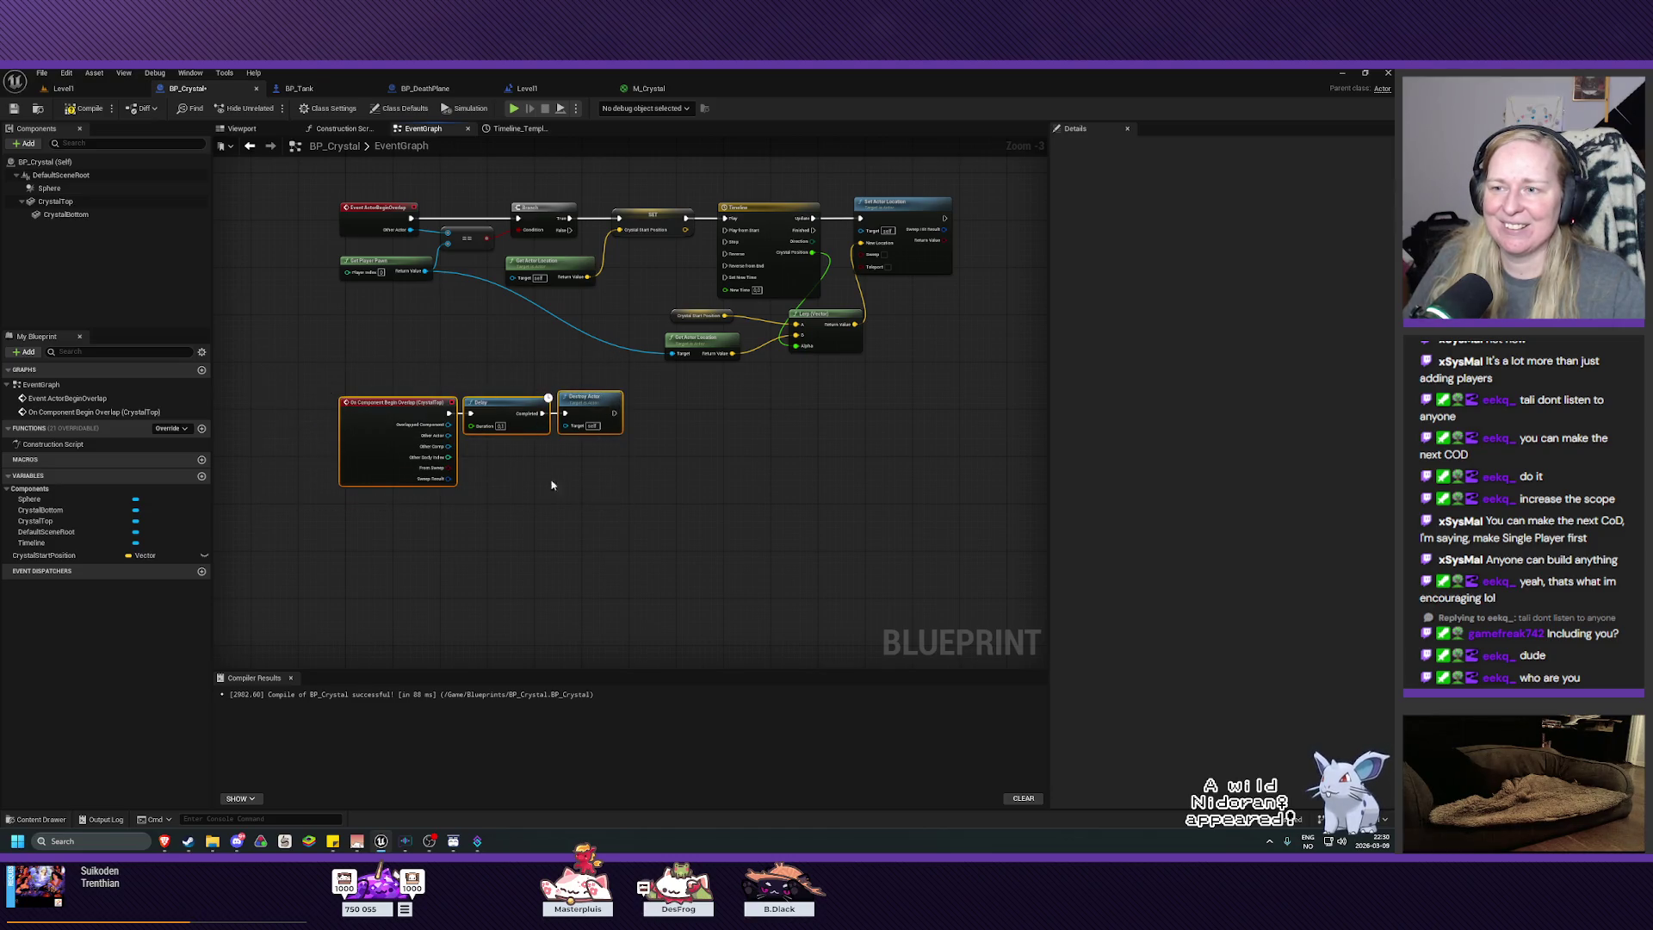
{"action": "mouse_move", "coordinate": [396, 417]}
{"action": "left_mouse_down"}
{"action": "mouse_move", "coordinate": [395, 446]}
{"action": "mouse_move", "coordinate": [390, 400]}
{"action": "left_mouse_up"}
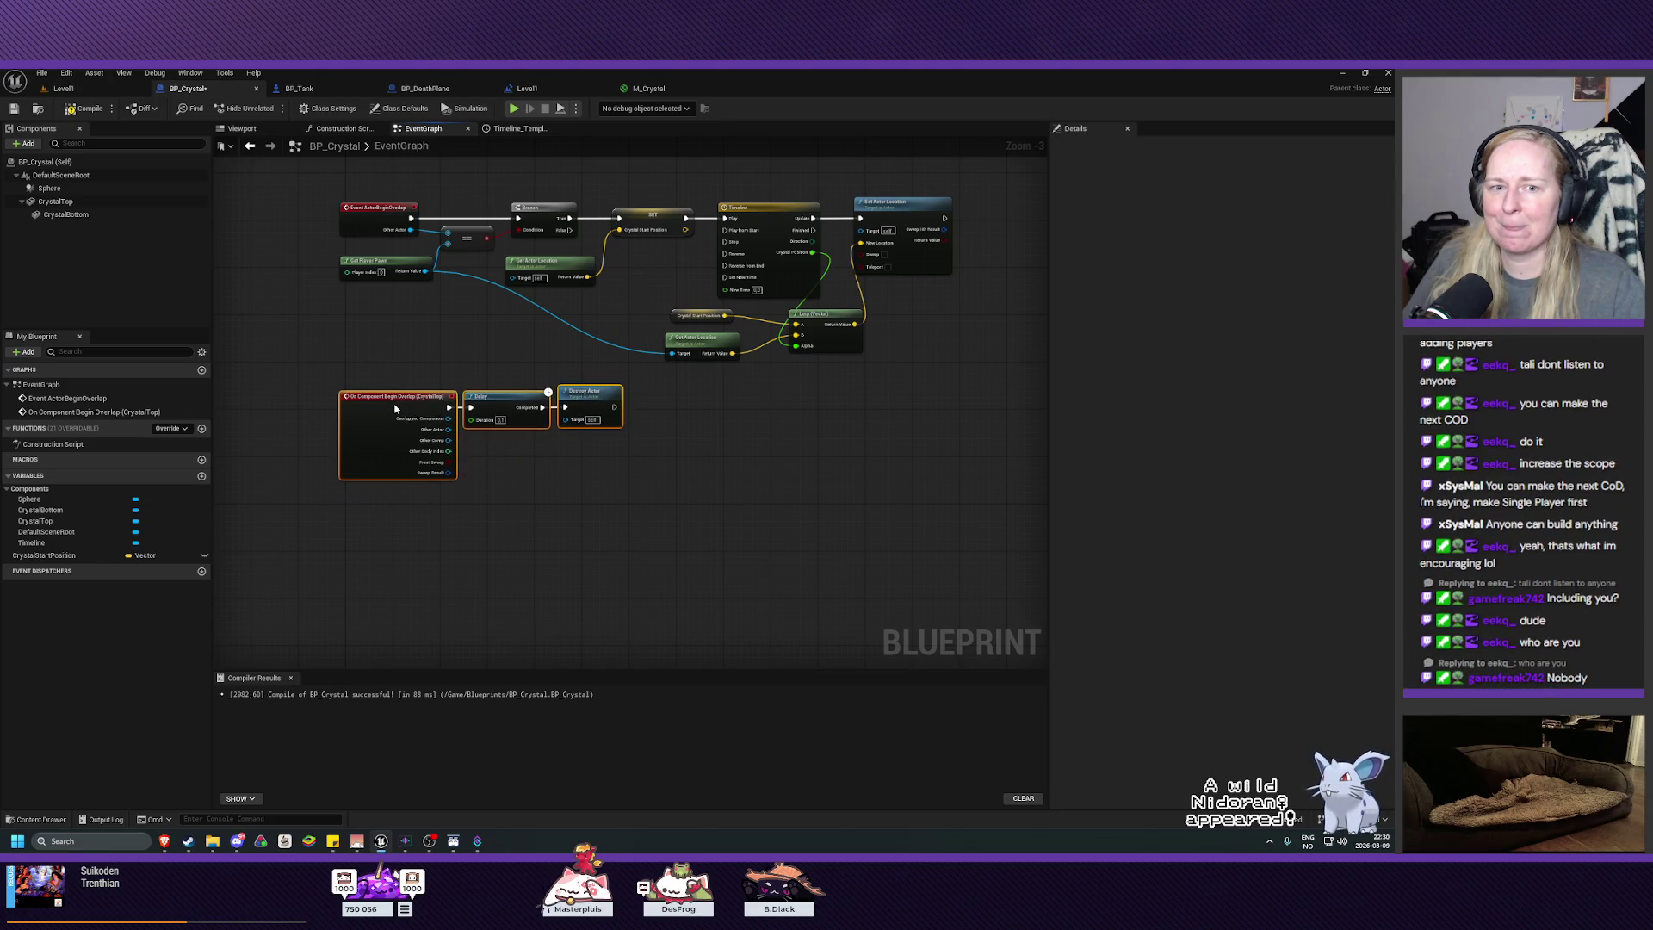
{"action": "left_click", "coordinate": [559, 497]}
{"action": "mouse_move", "coordinate": [720, 480]}
{"action": "left_mouse_down"}
{"action": "mouse_move", "coordinate": [712, 568]}
{"action": "mouse_move", "coordinate": [690, 579]}
{"action": "left_mouse_up"}
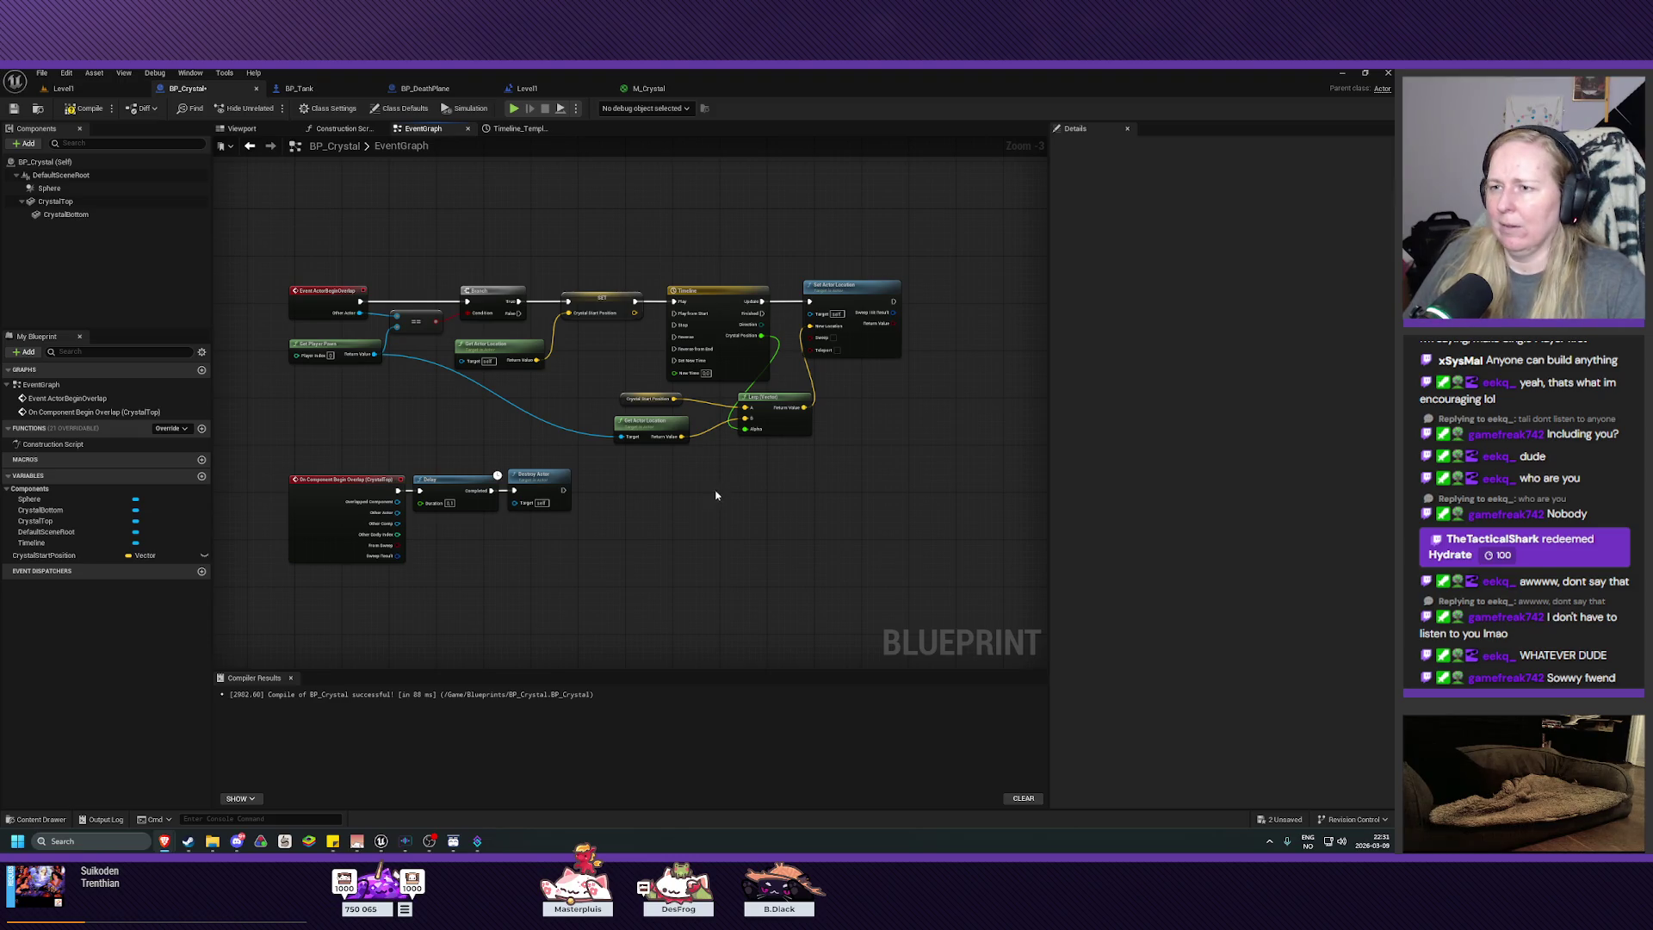
Step: Duplicate Get Player Pawn and use the copy to feed Get Actor Location separately
{"action": "left_click", "coordinate": [775, 415]}
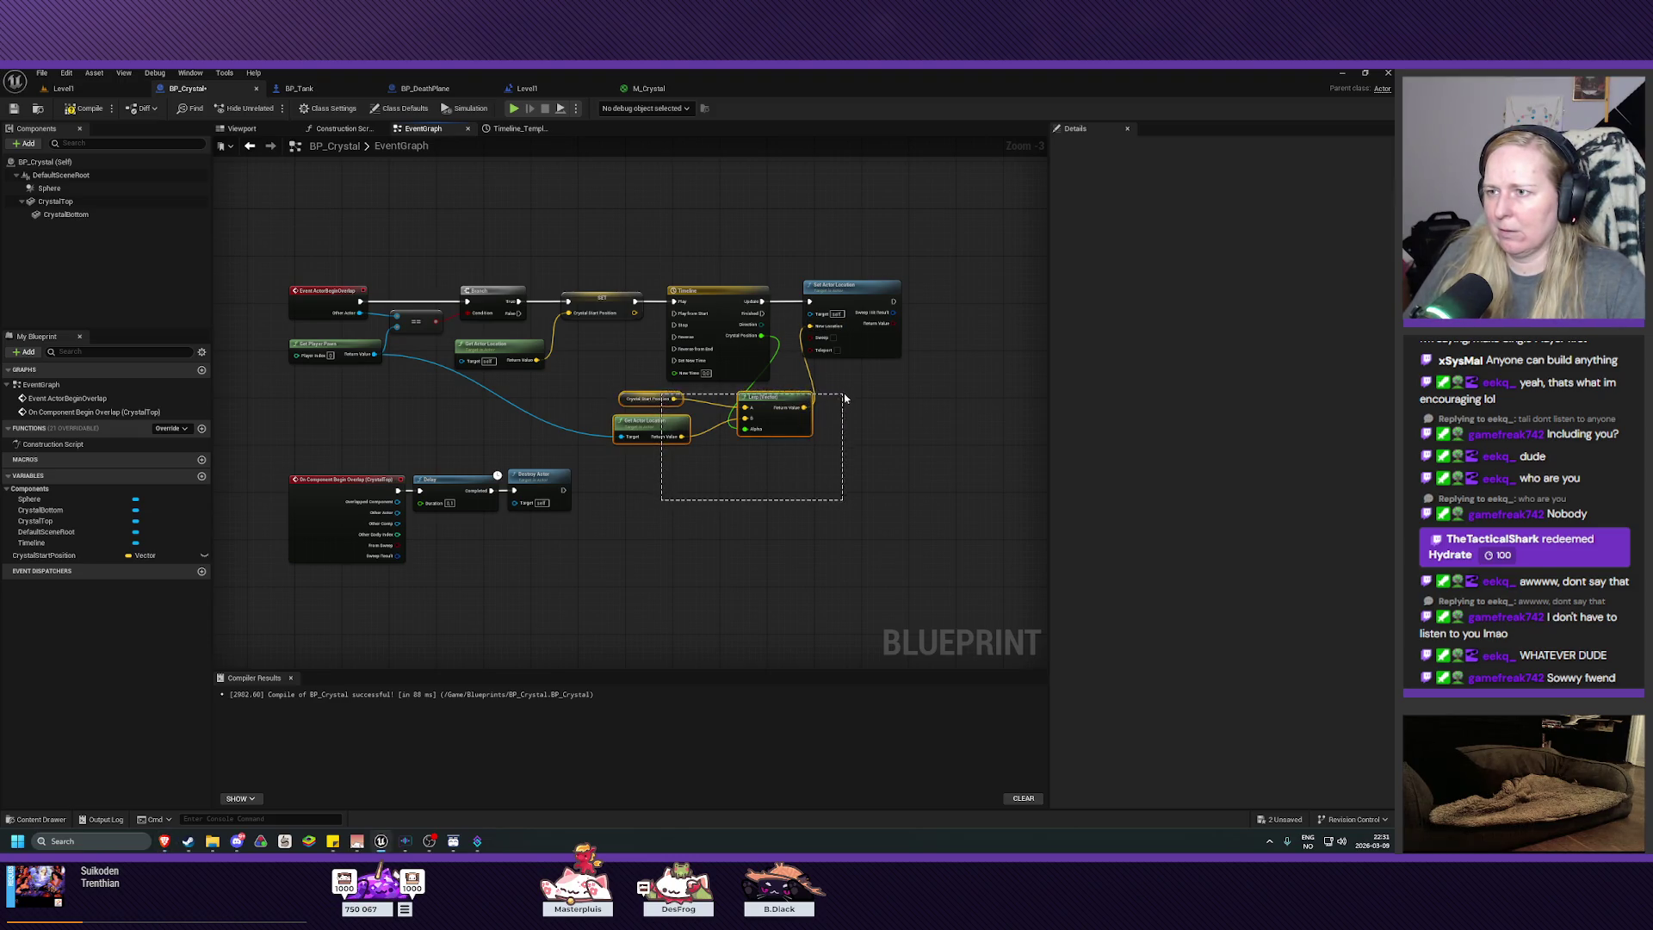
{"action": "left_click", "coordinate": [850, 340], "text": "shift"}
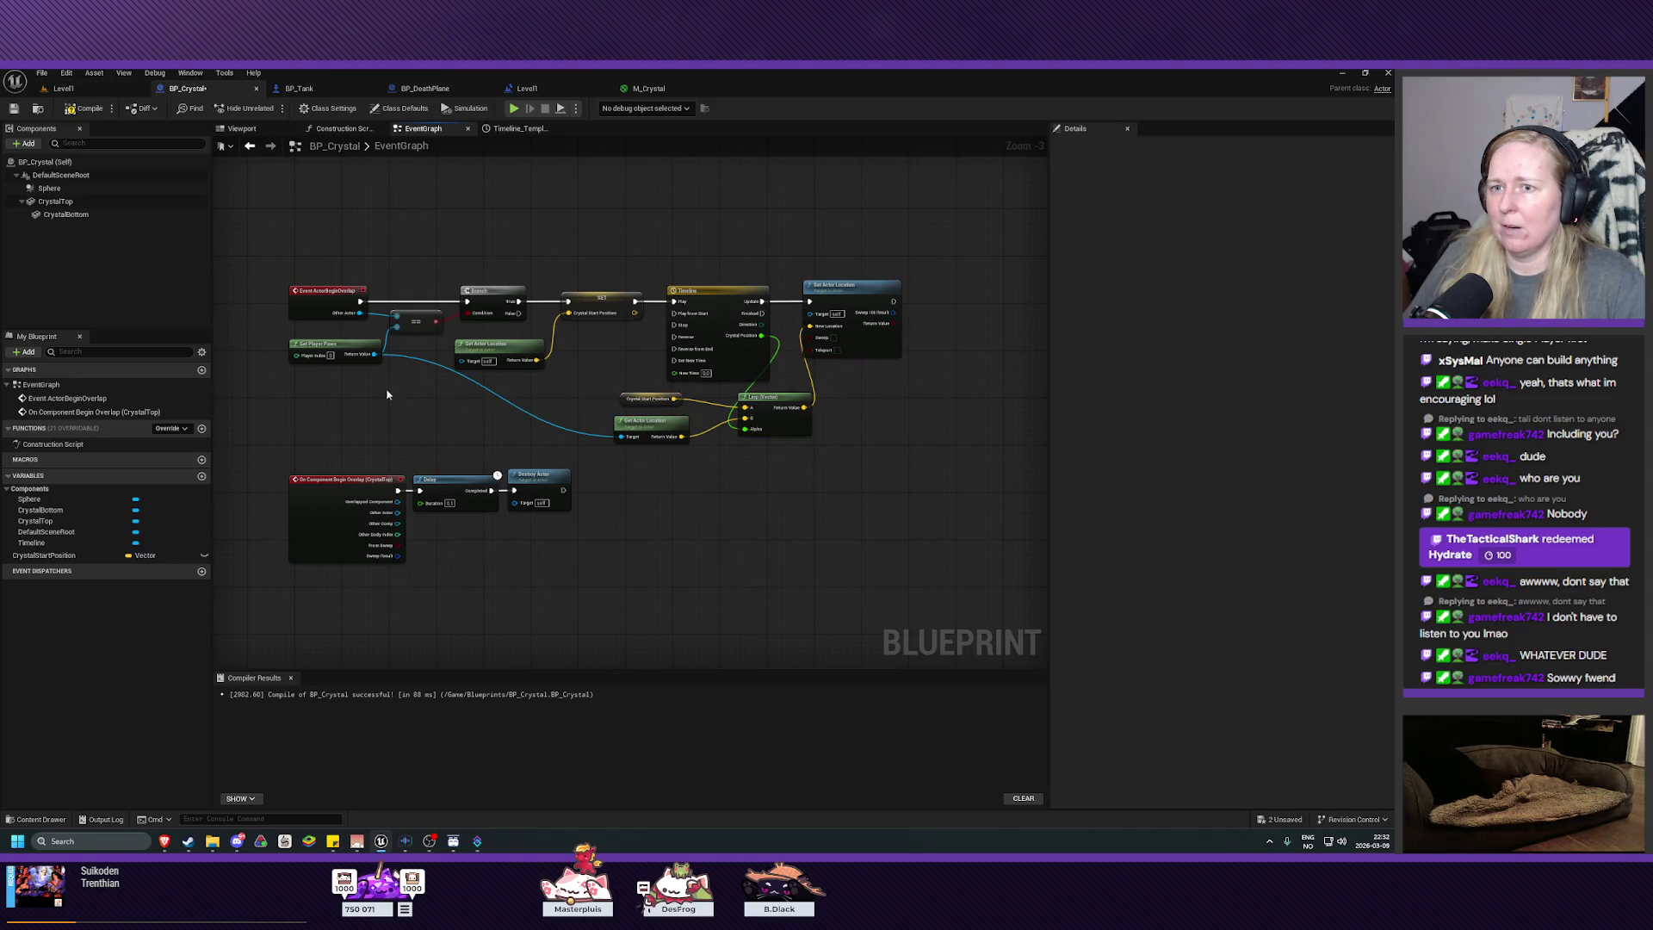
{"action": "left_click", "coordinate": [335, 350]}
{"action": "key", "text": "ctrl+c"}
{"action": "key", "text": "ctrl+v"}
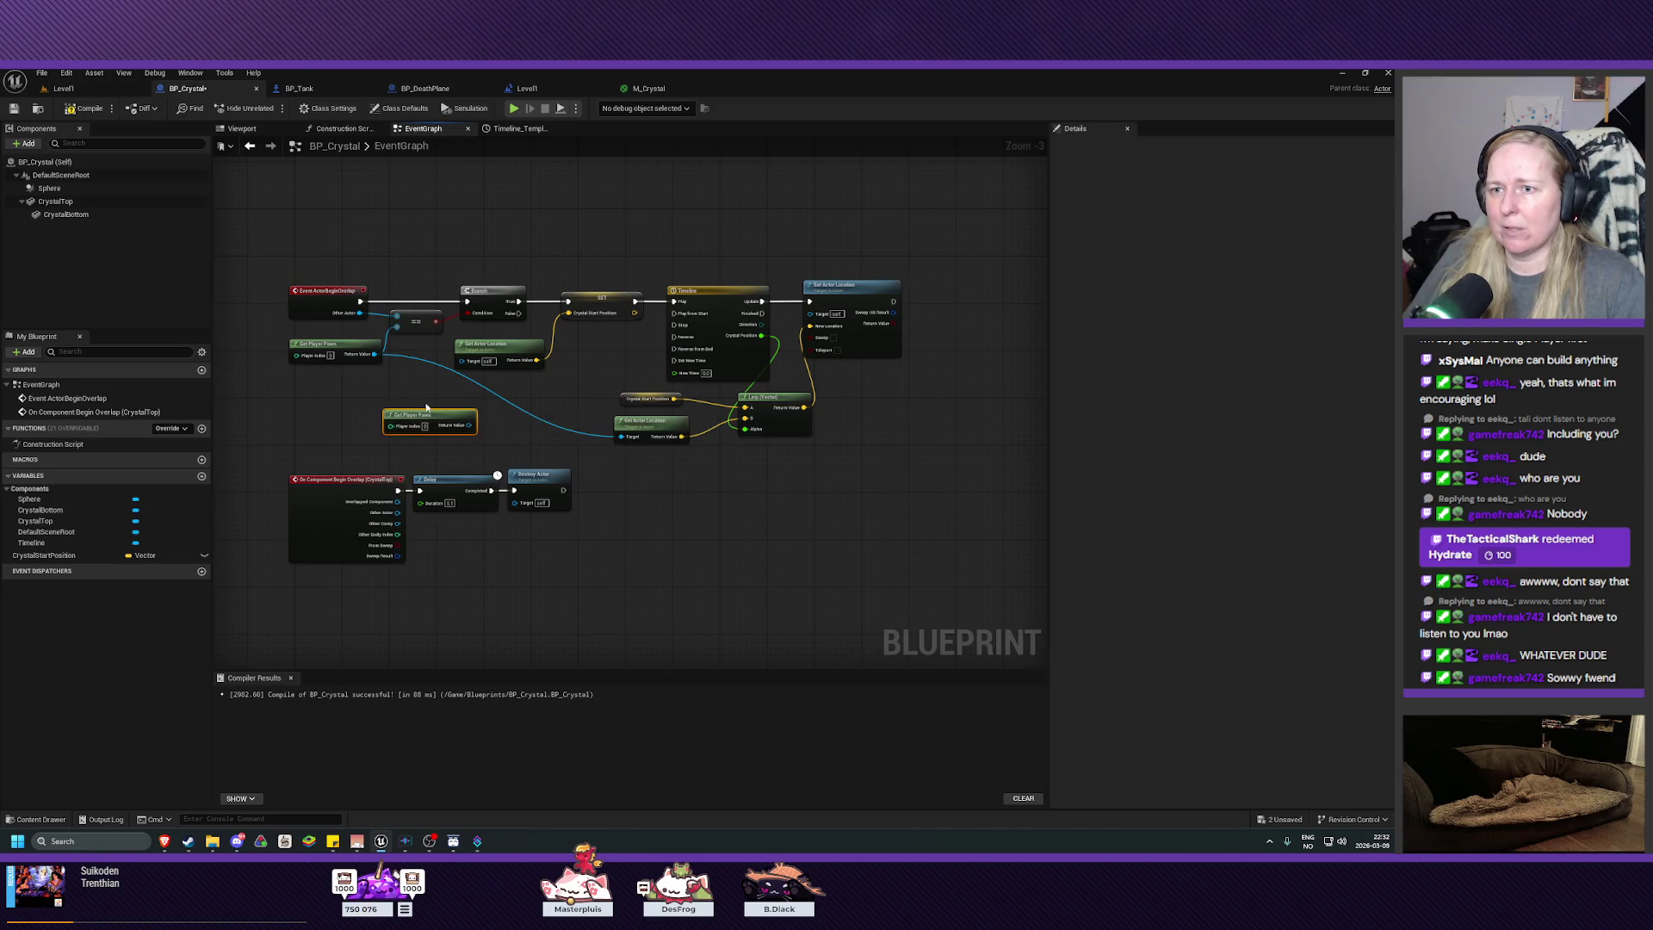
{"action": "left_click", "coordinate": [374, 354], "text": "alt"}
{"action": "mouse_move", "coordinate": [470, 431]}
{"action": "left_mouse_down"}
{"action": "mouse_move", "coordinate": [620, 437]}
{"action": "mouse_move", "coordinate": [571, 432]}
{"action": "left_mouse_up"}
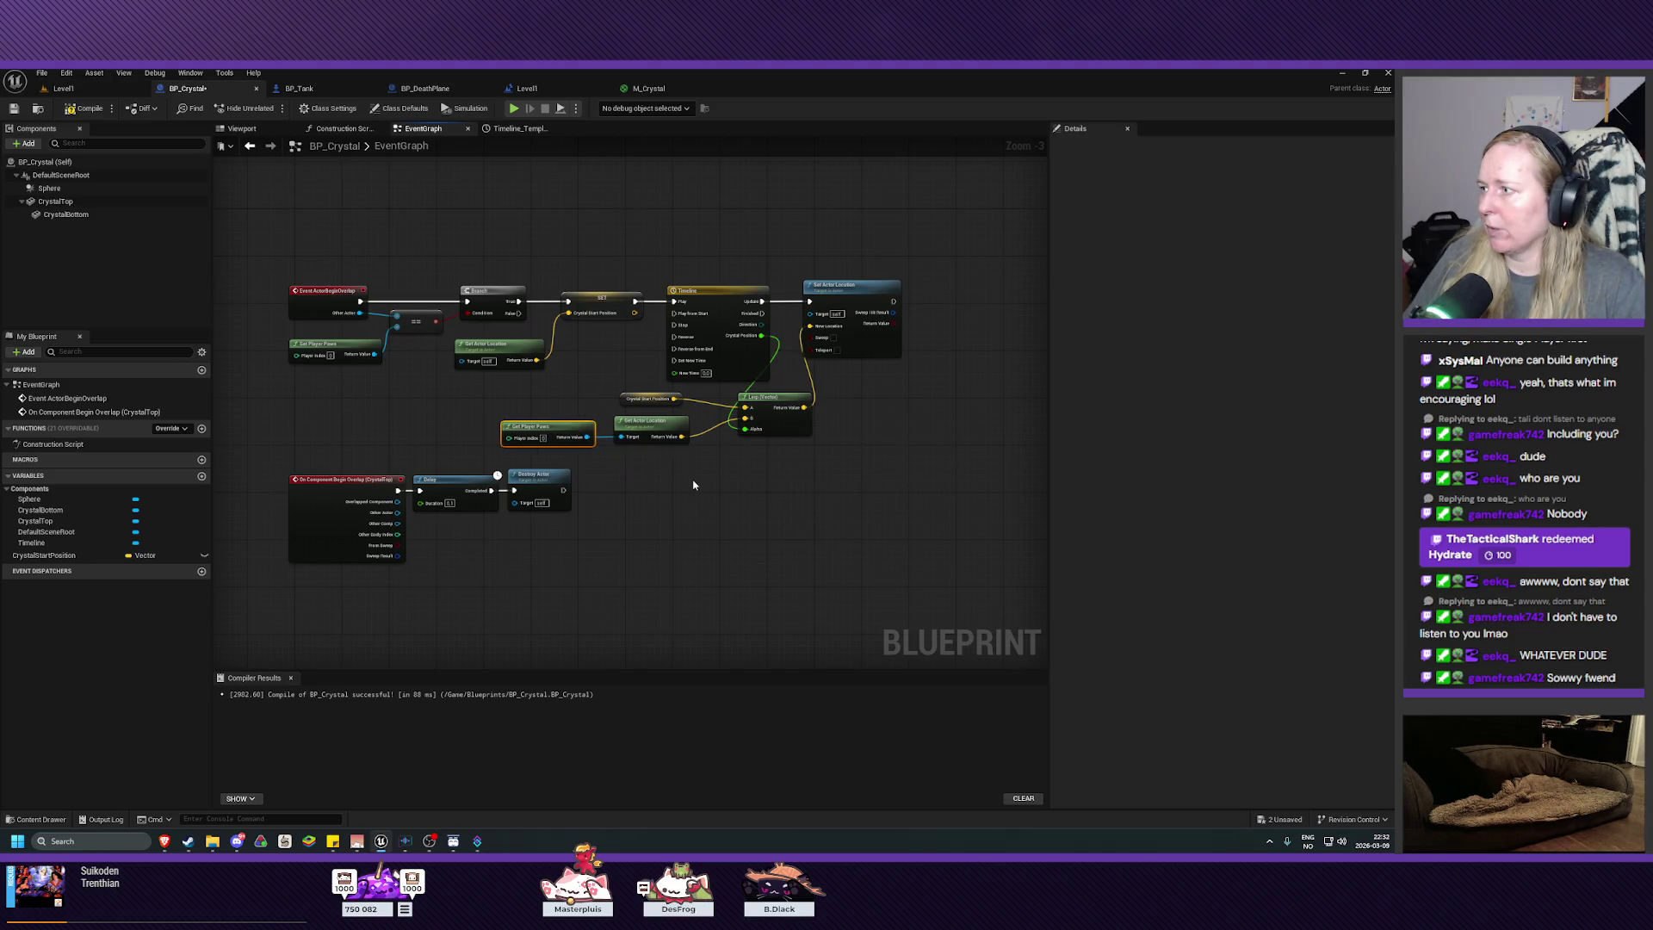
{"action": "left_click", "coordinate": [798, 508]}
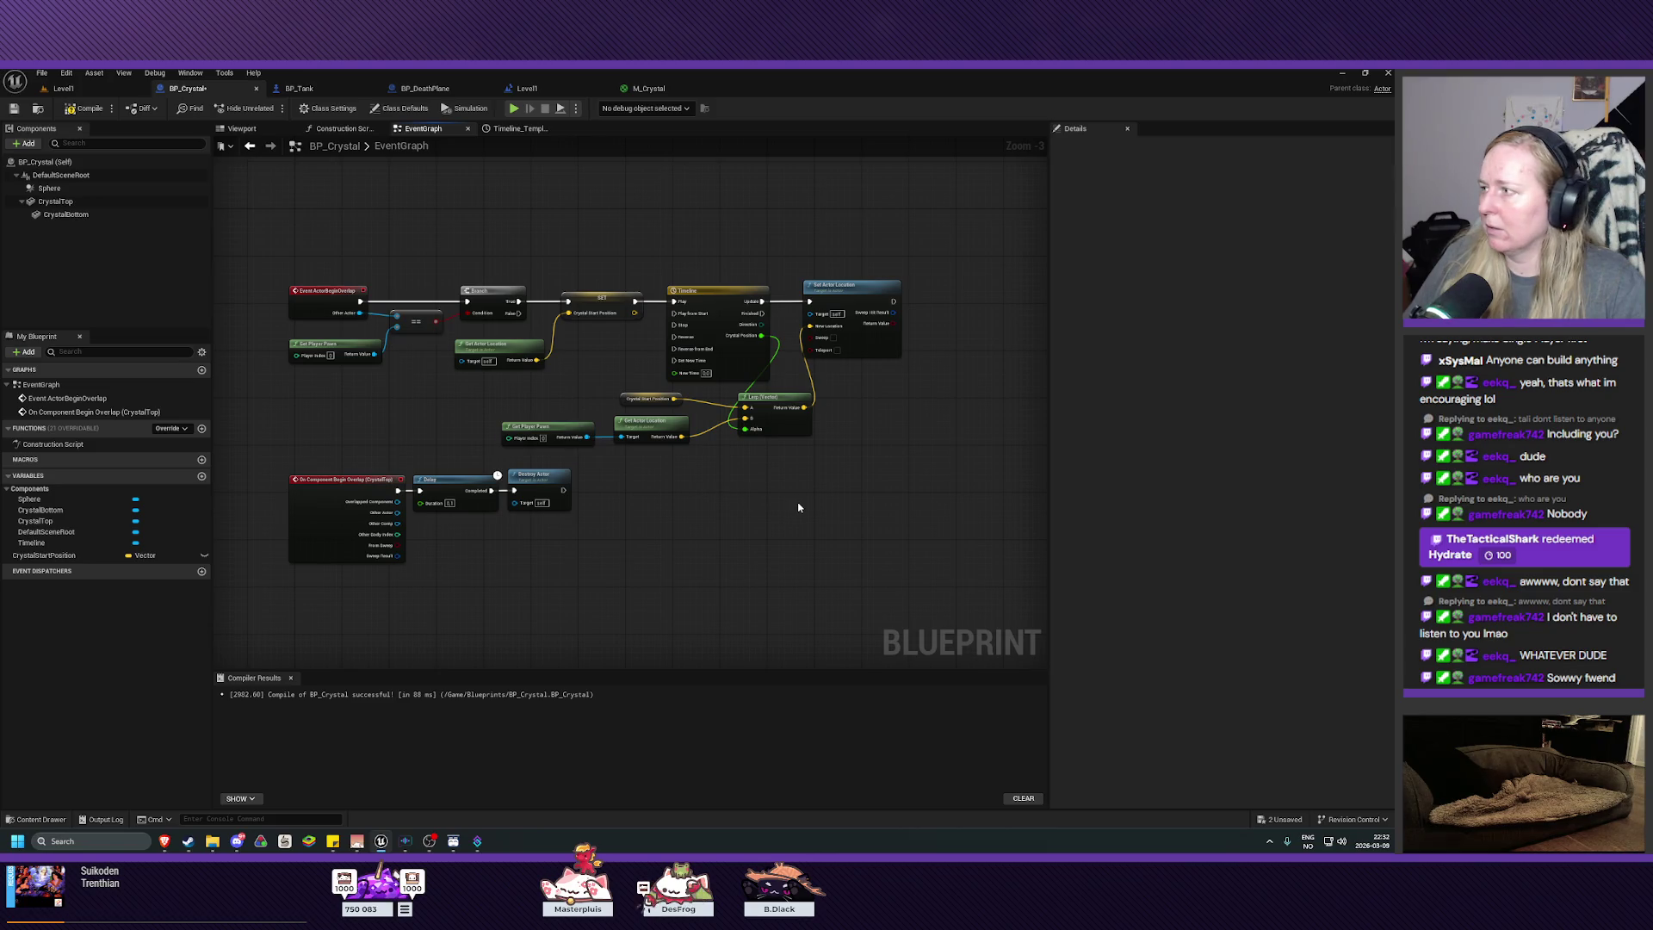
Step: Collapse the Lerp and Set Actor Location nodes to a function placed after the Timeline
{"action": "mouse_move", "coordinate": [476, 444]}
{"action": "left_mouse_down"}
{"action": "mouse_move", "coordinate": [861, 400]}
{"action": "mouse_move", "coordinate": [890, 382]}
{"action": "left_mouse_up"}
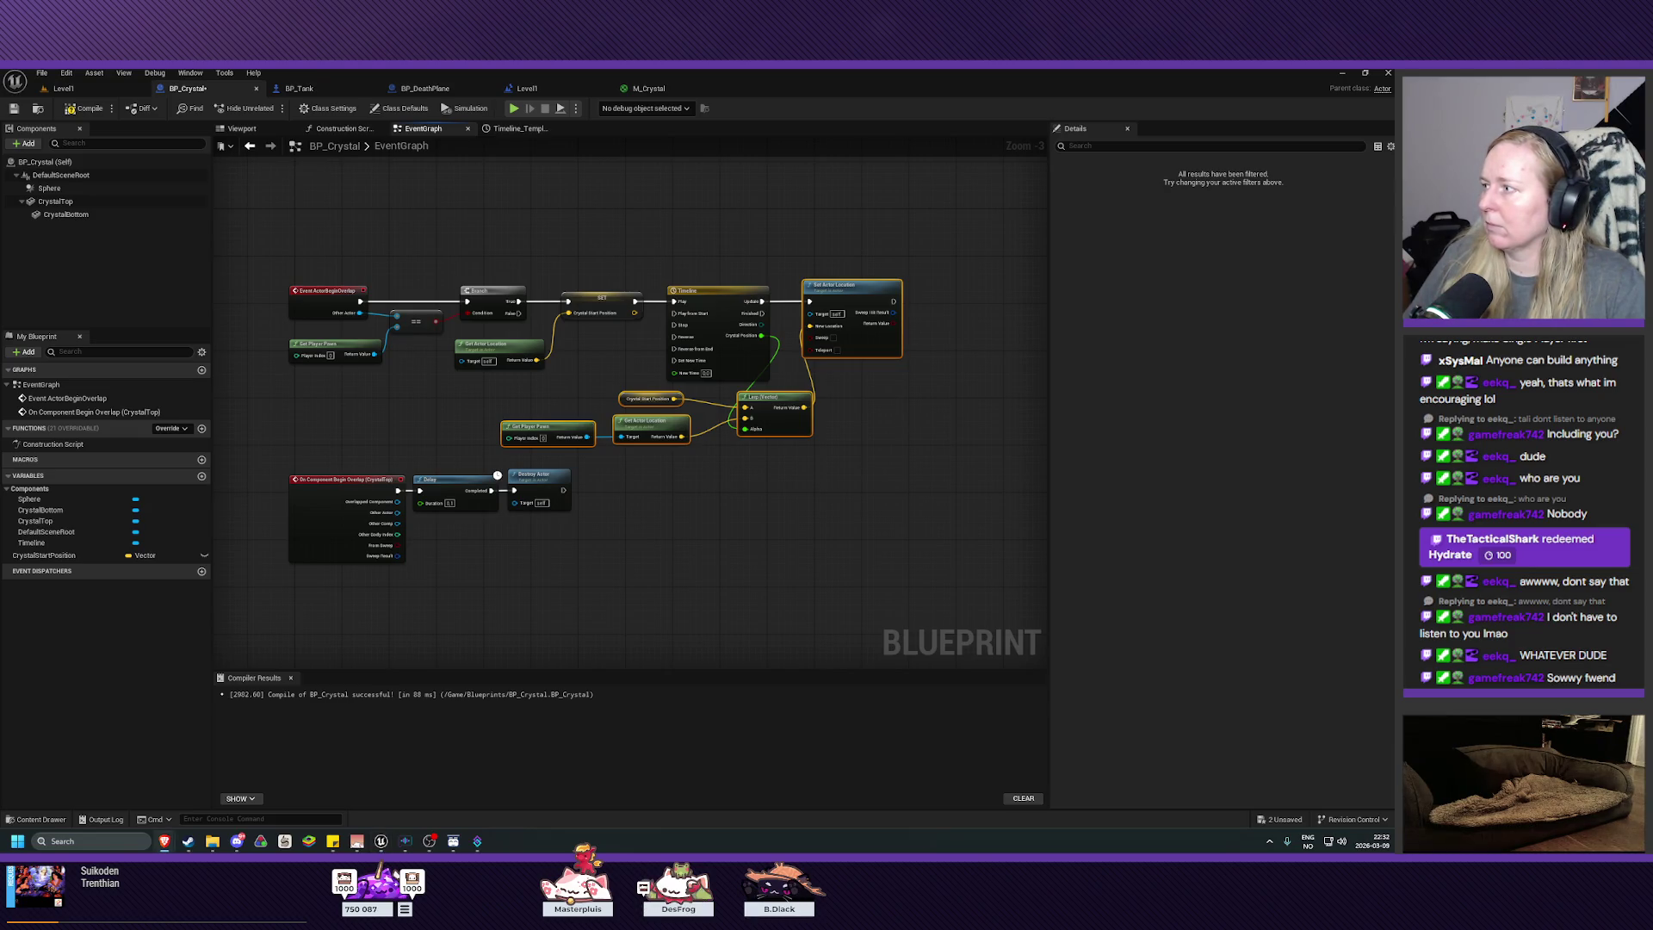
{"action": "right_click", "coordinate": [868, 346]}
{"action": "left_click", "coordinate": [930, 508]}
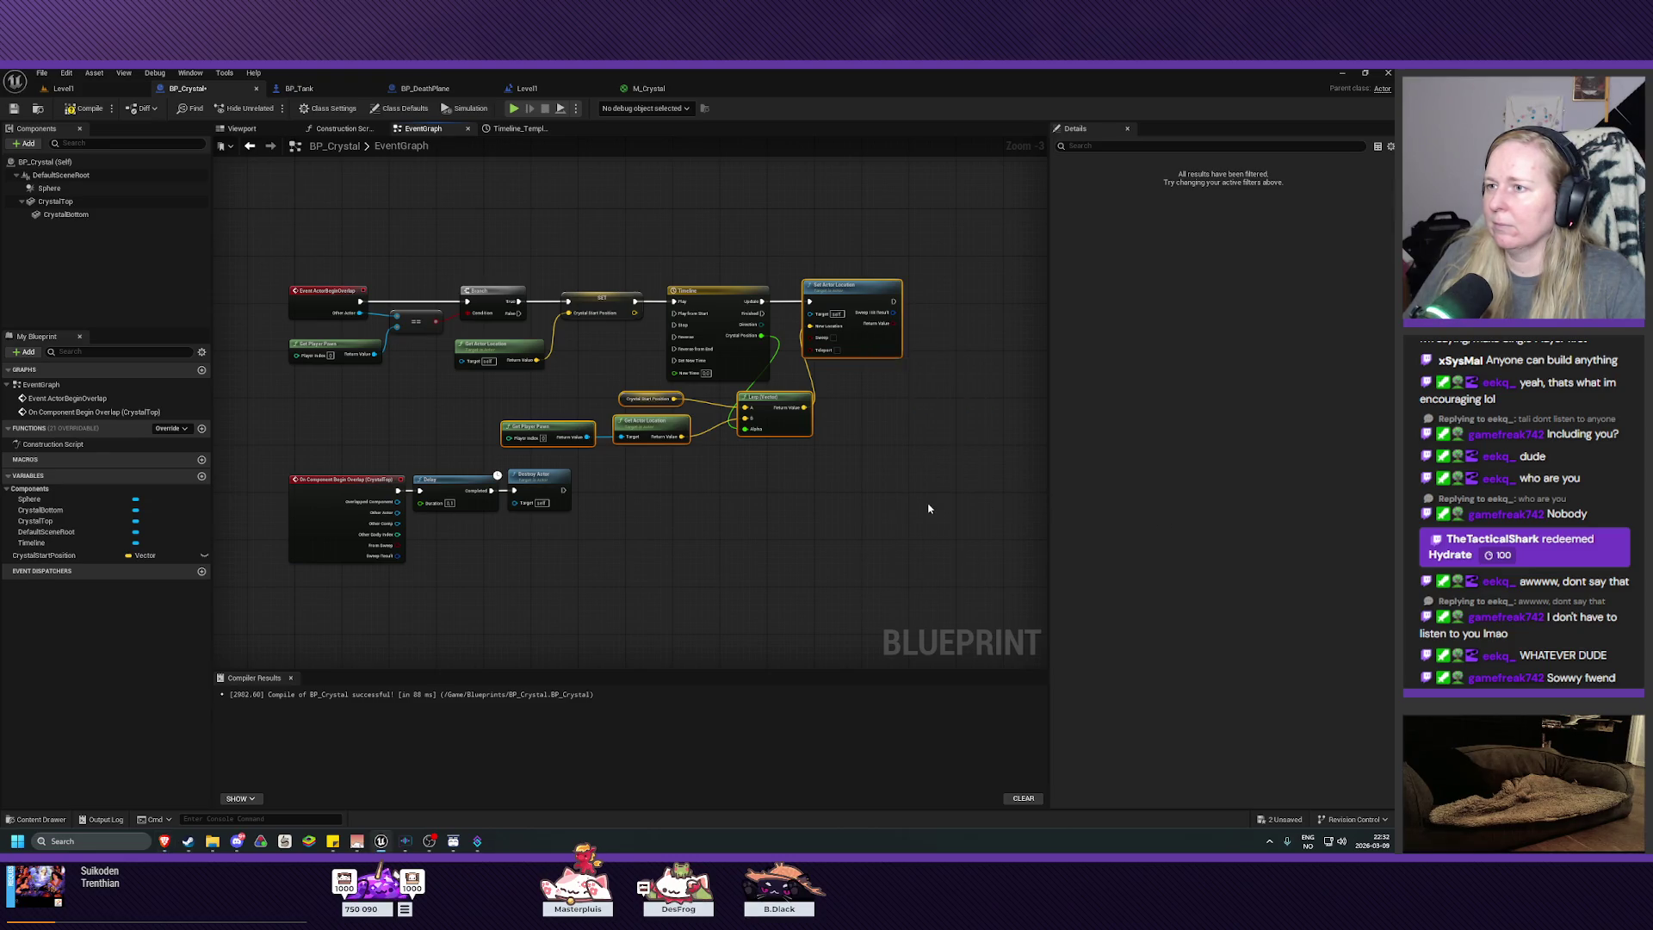
{"action": "left_click_drag", "start_coordinate": [699, 402], "coordinate": [841, 306]}
{"action": "scroll", "coordinate": [845, 372], "scroll_direction": "up", "scroll_amount": 3}
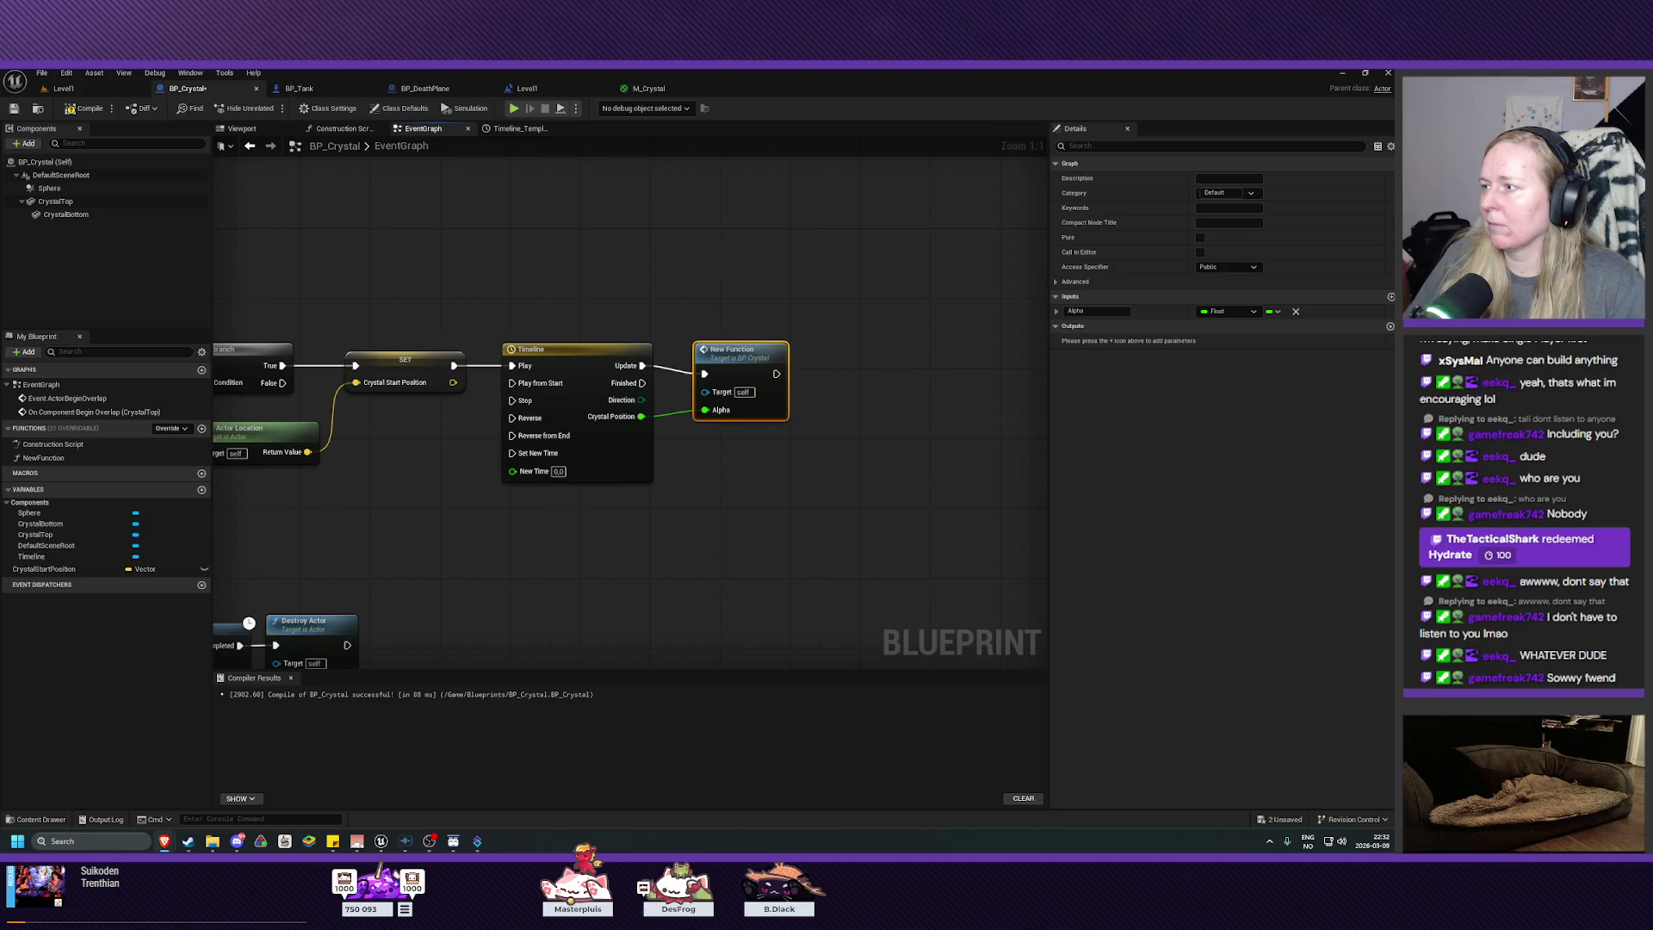
Step: Rename NewFunction to MoveCrystalToPlayer in the My Blueprint Functions list
{"action": "left_click", "coordinate": [50, 460]}
{"action": "key", "text": "F2"}
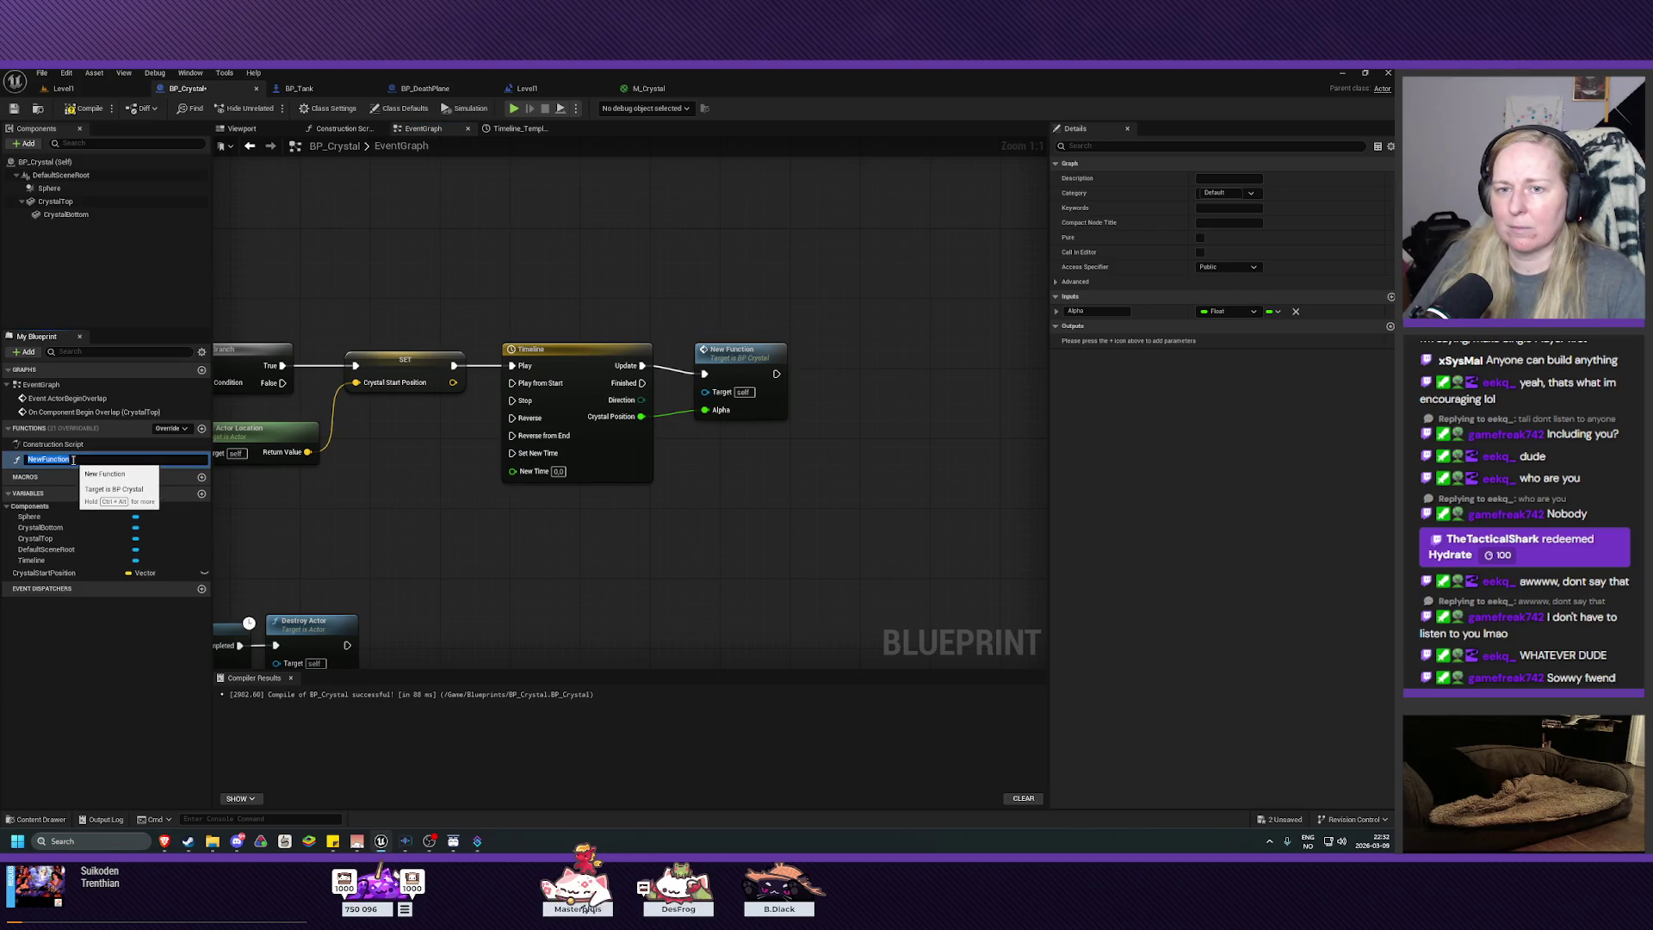
{"action": "type", "text": "MoveCry"}
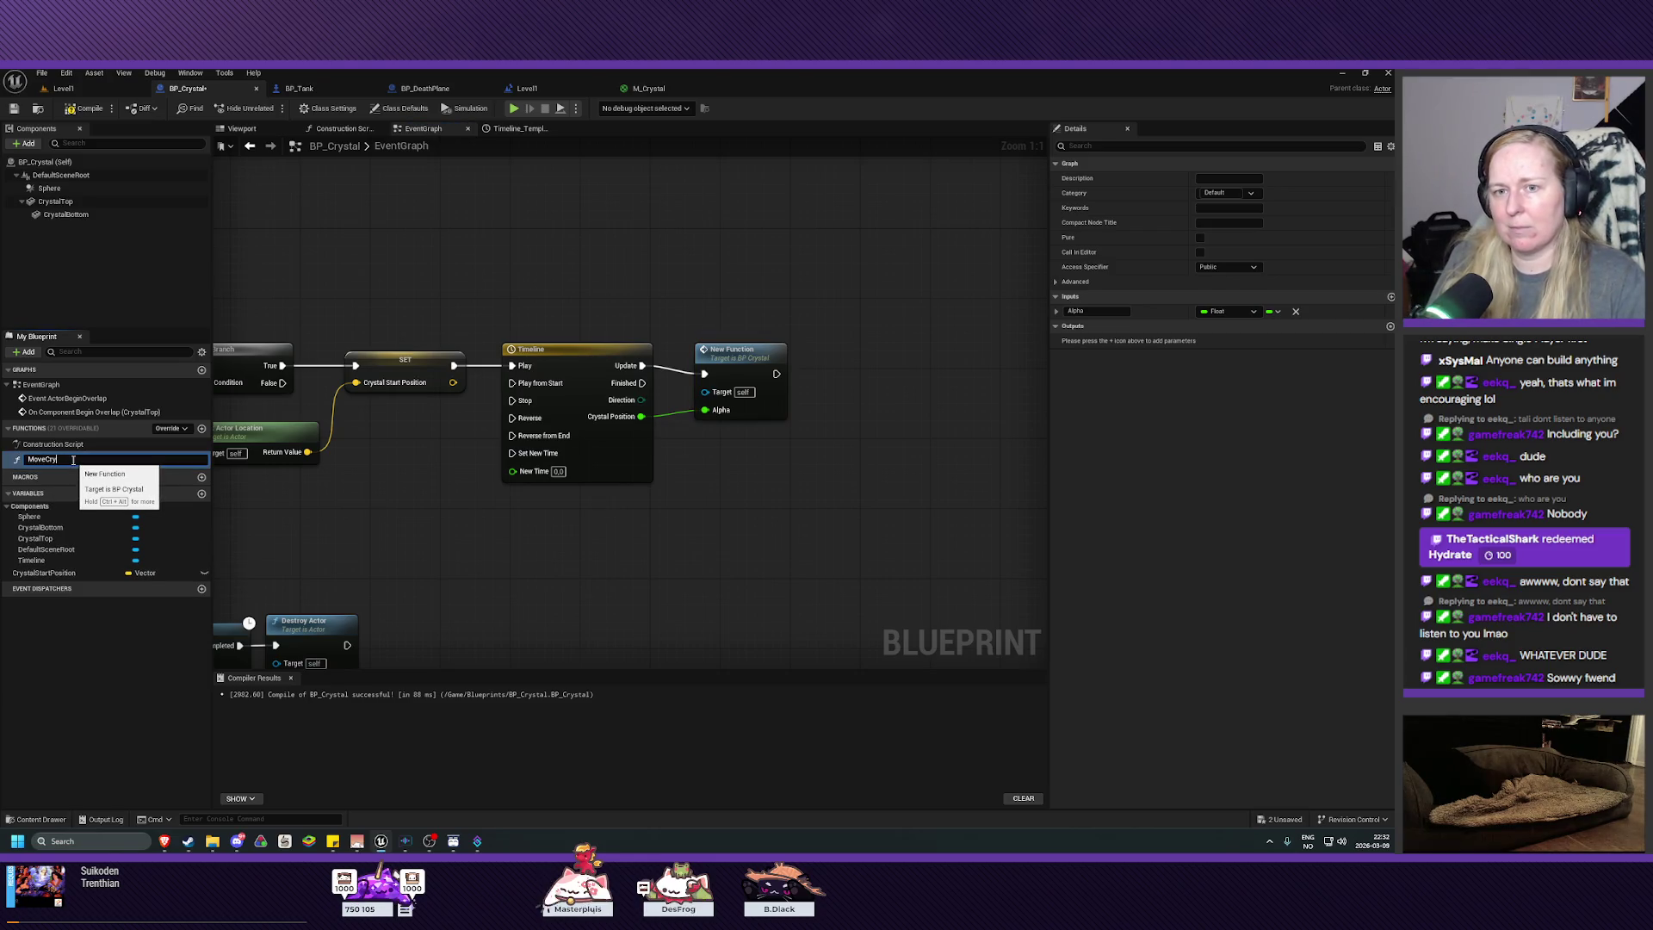
{"action": "type", "text": "stalToPlayer"}
{"action": "key", "text": "Return"}
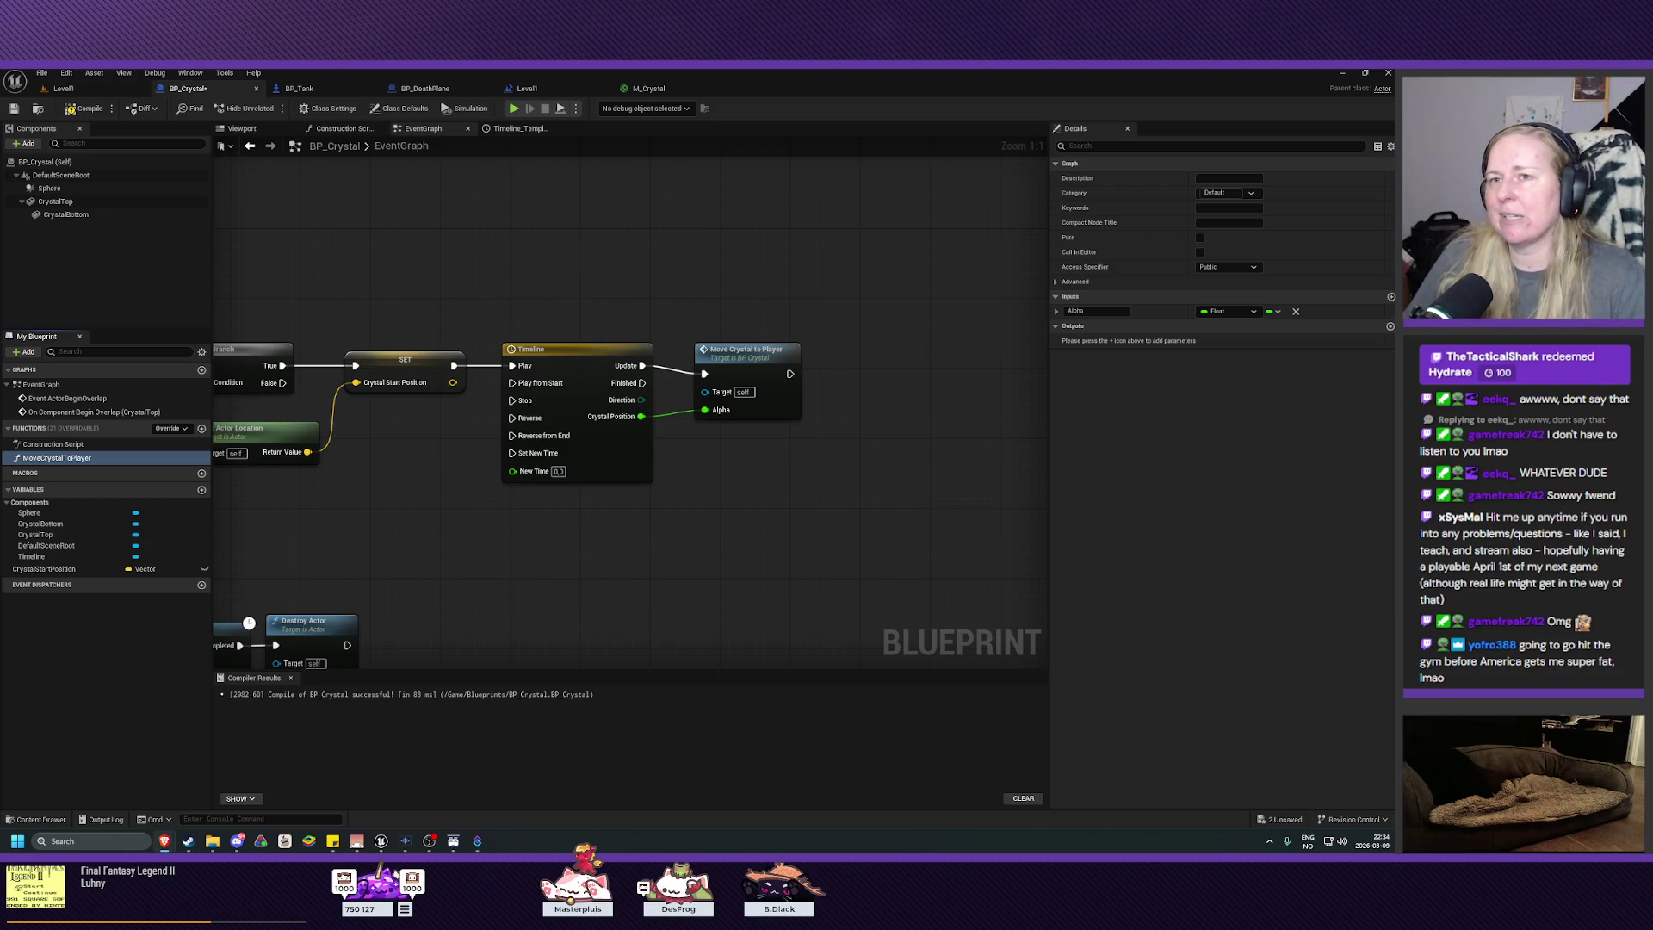
{"action": "mouse_move", "coordinate": [849, 543]}
{"action": "left_mouse_down"}
{"action": "mouse_move", "coordinate": [826, 454]}
{"action": "mouse_move", "coordinate": [833, 506]}
{"action": "left_mouse_up"}
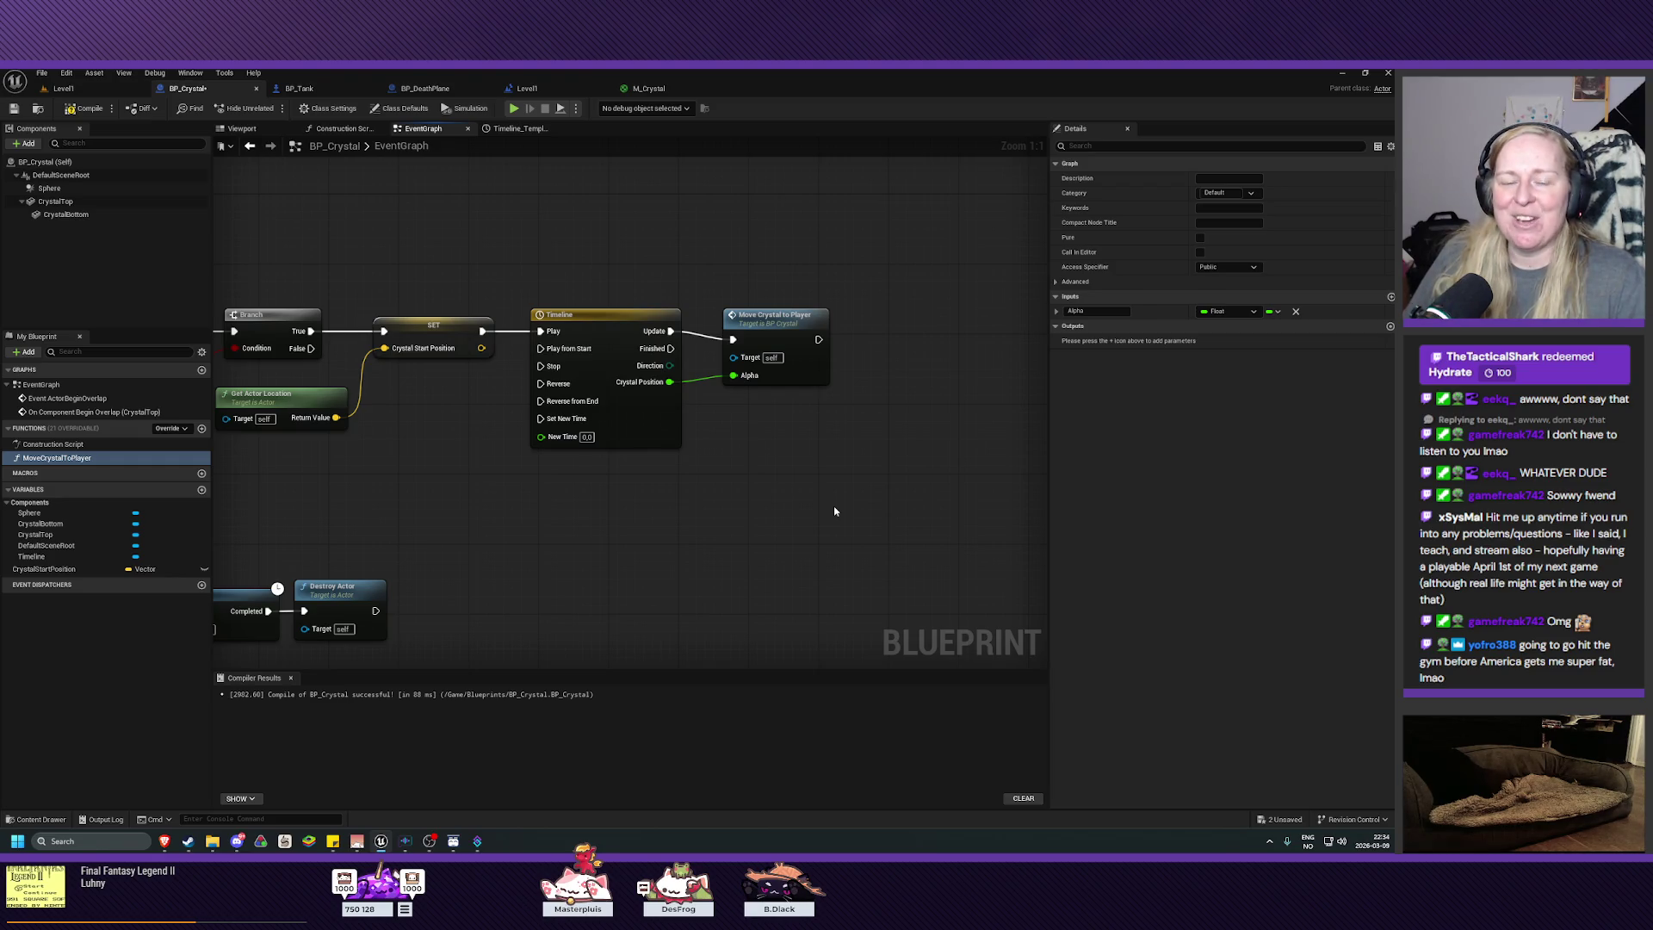
{"action": "mouse_move", "coordinate": [834, 511]}
{"action": "left_mouse_down"}
{"action": "mouse_move", "coordinate": [741, 479]}
{"action": "mouse_move", "coordinate": [723, 511]}
{"action": "left_mouse_up"}
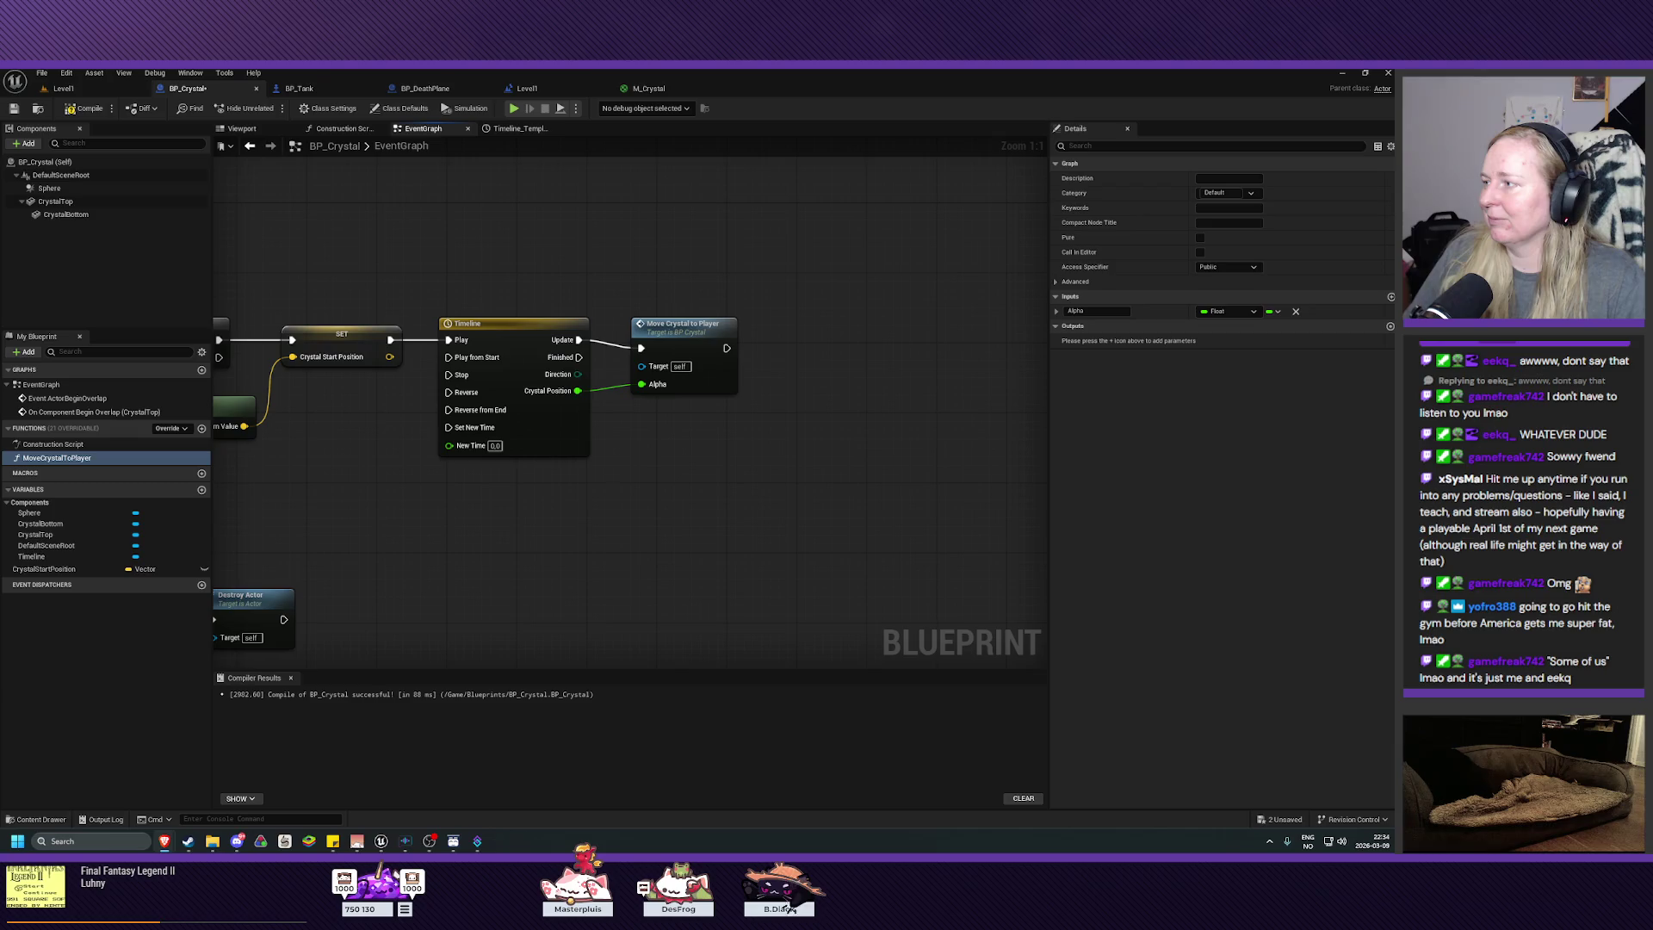
{"action": "mouse_move", "coordinate": [623, 513]}
{"action": "left_mouse_down"}
{"action": "mouse_move", "coordinate": [874, 535]}
{"action": "mouse_move", "coordinate": [723, 546]}
{"action": "mouse_move", "coordinate": [724, 477]}
{"action": "left_mouse_up"}
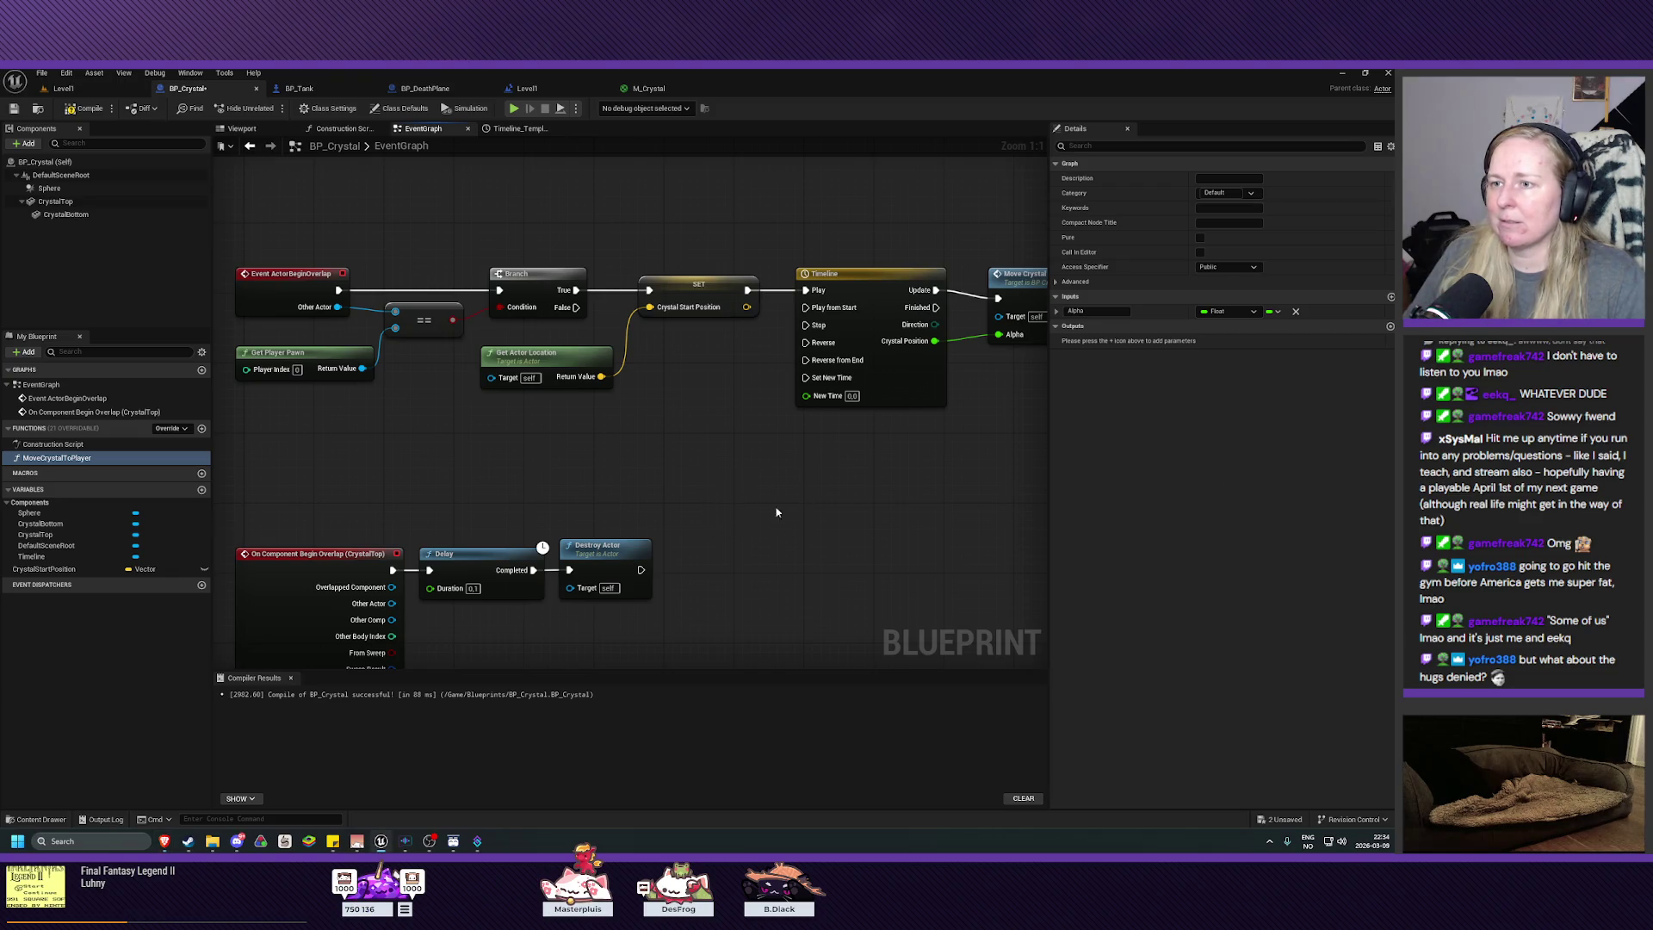
{"action": "left_click", "coordinate": [594, 415]}
Step: Collapse Get Actor Location and the Crystal Start Position SET into a function between Branch and Timeline
{"action": "left_click", "coordinate": [751, 333], "text": "ctrl"}
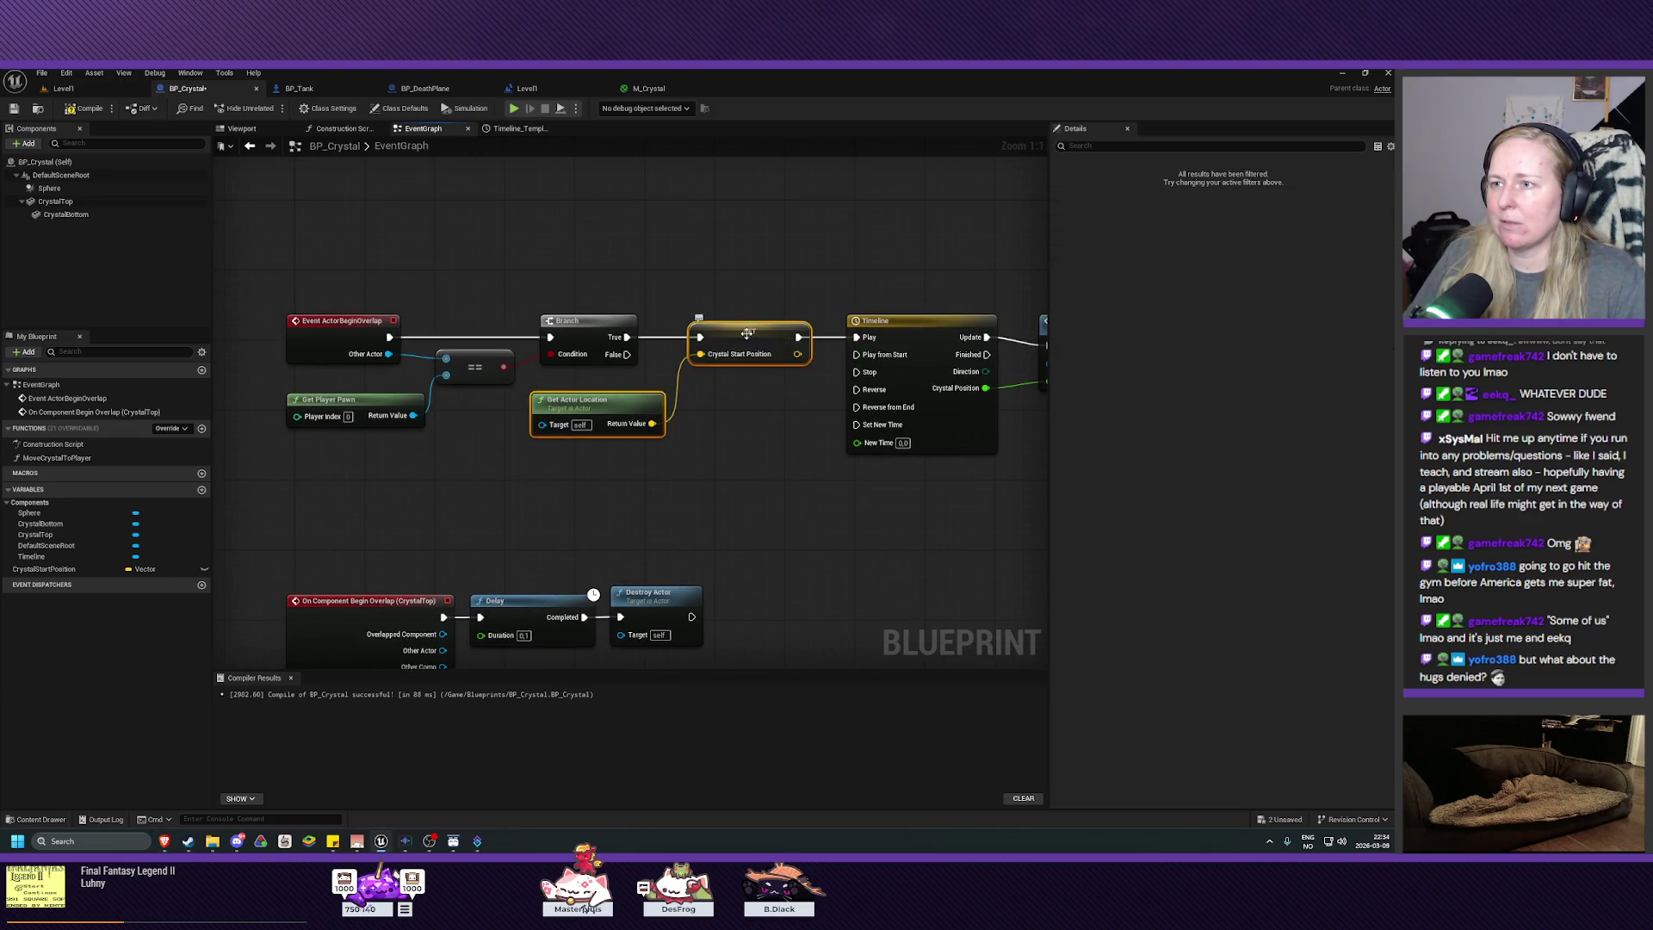
{"action": "right_click", "coordinate": [589, 401]}
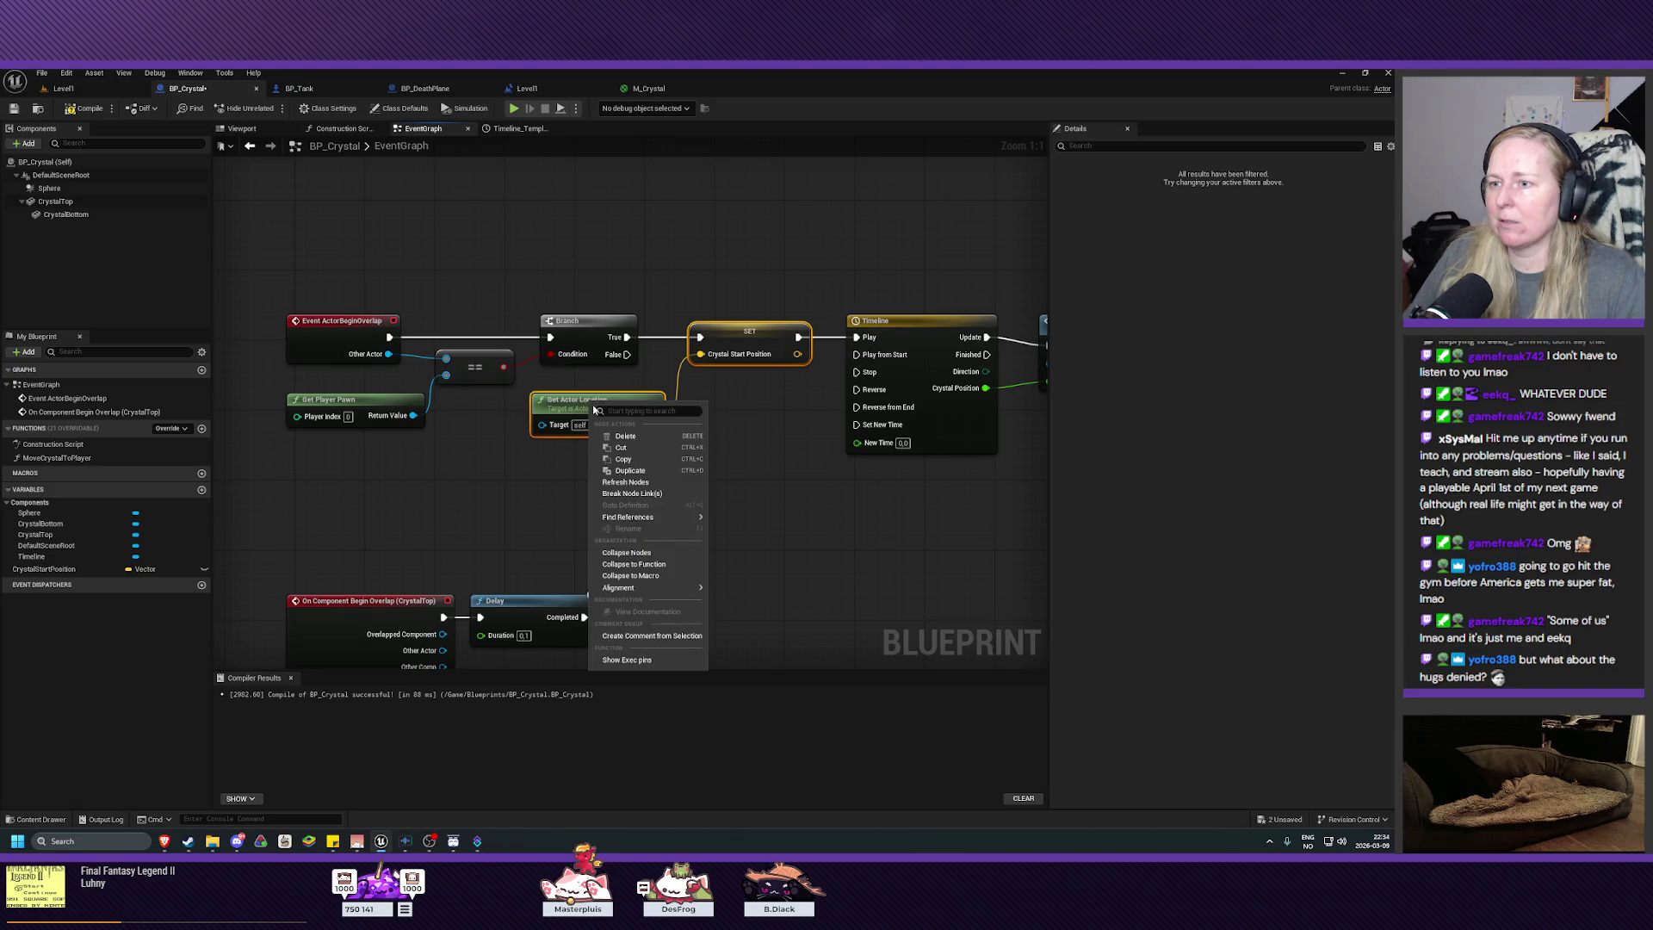
{"action": "left_click", "coordinate": [684, 564]}
{"action": "left_click_drag", "start_coordinate": [650, 375], "coordinate": [710, 325]}
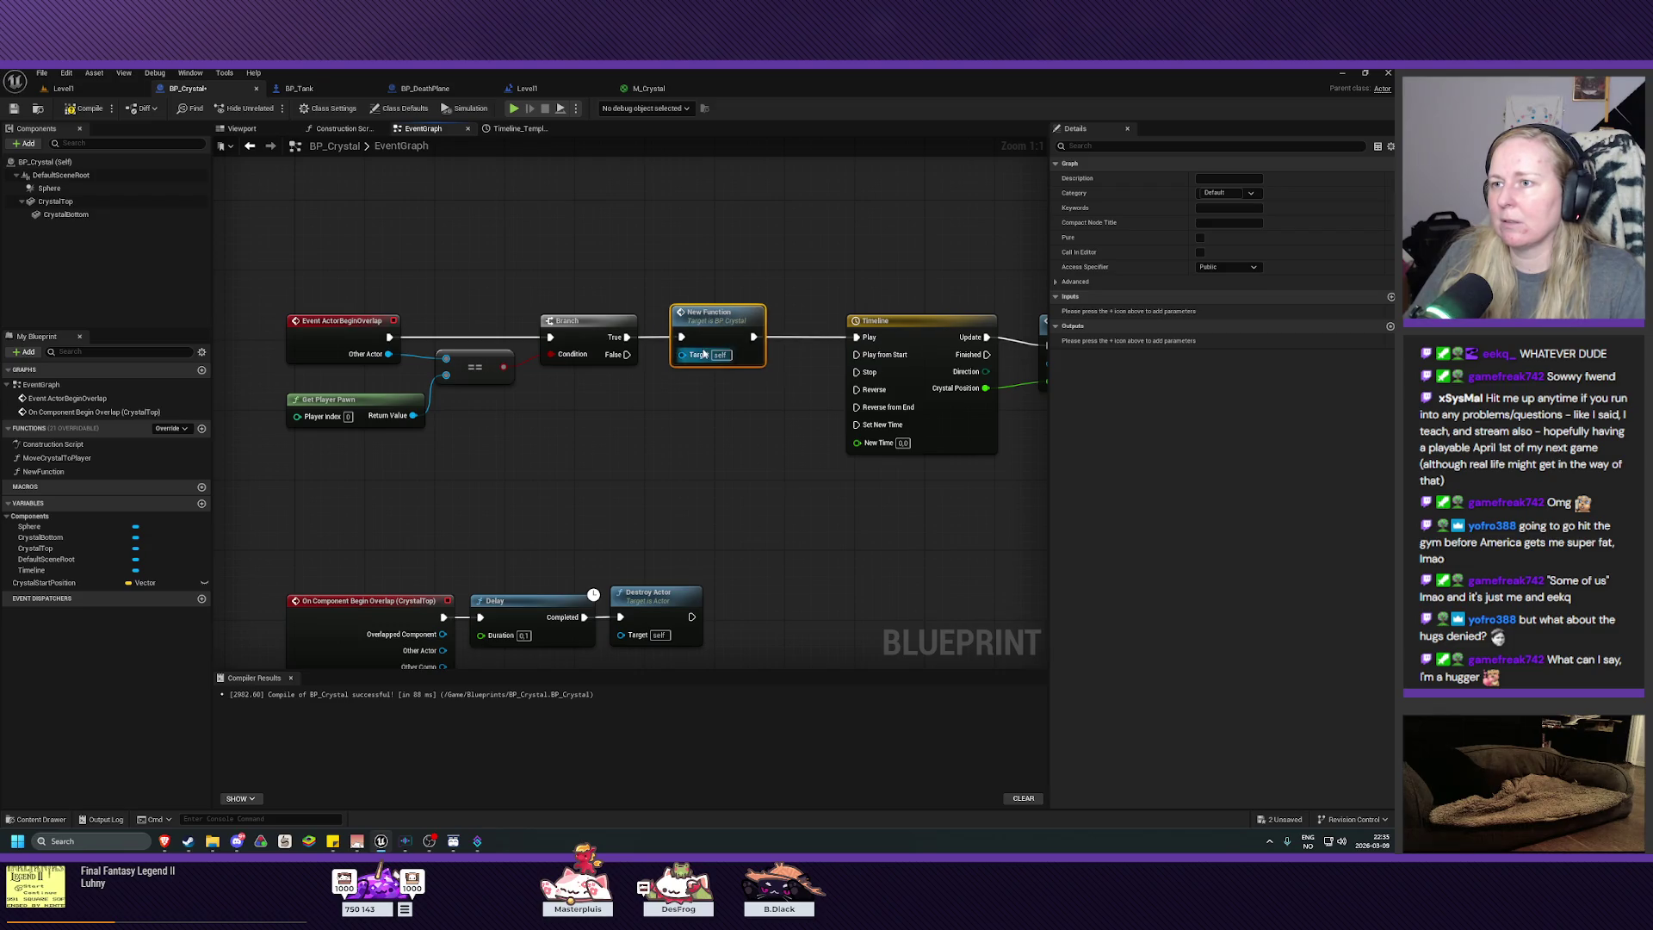
Step: Rename the second new function to StoreStartingValues
{"action": "left_click", "coordinate": [57, 473]}
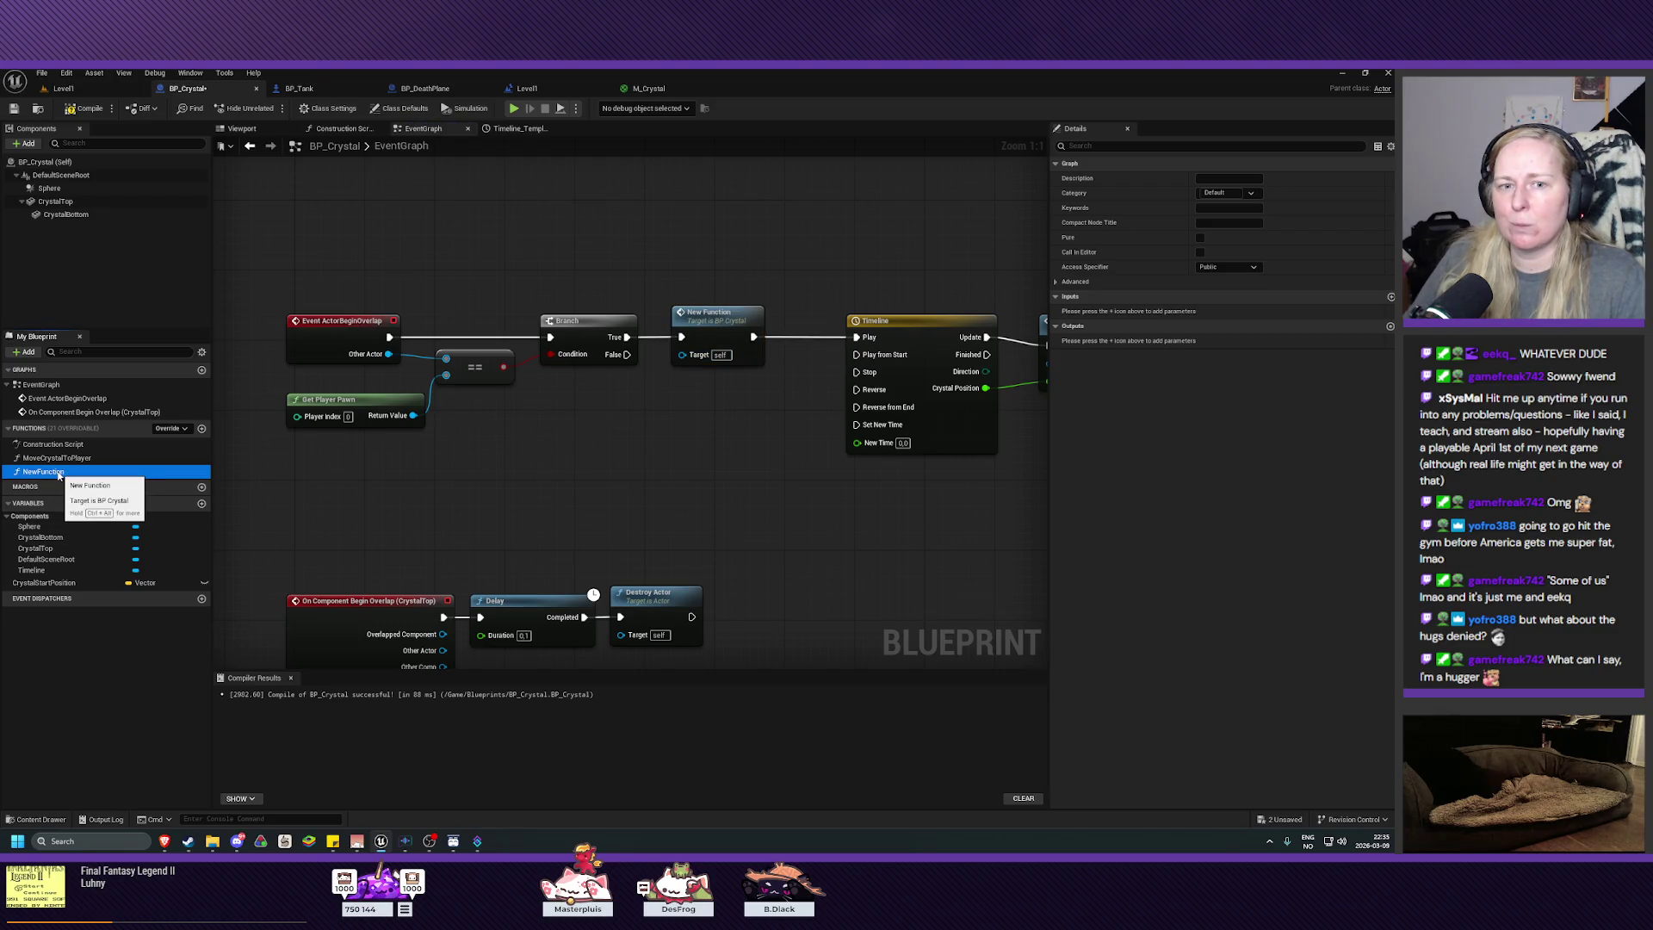
{"action": "left_click", "coordinate": [59, 474]}
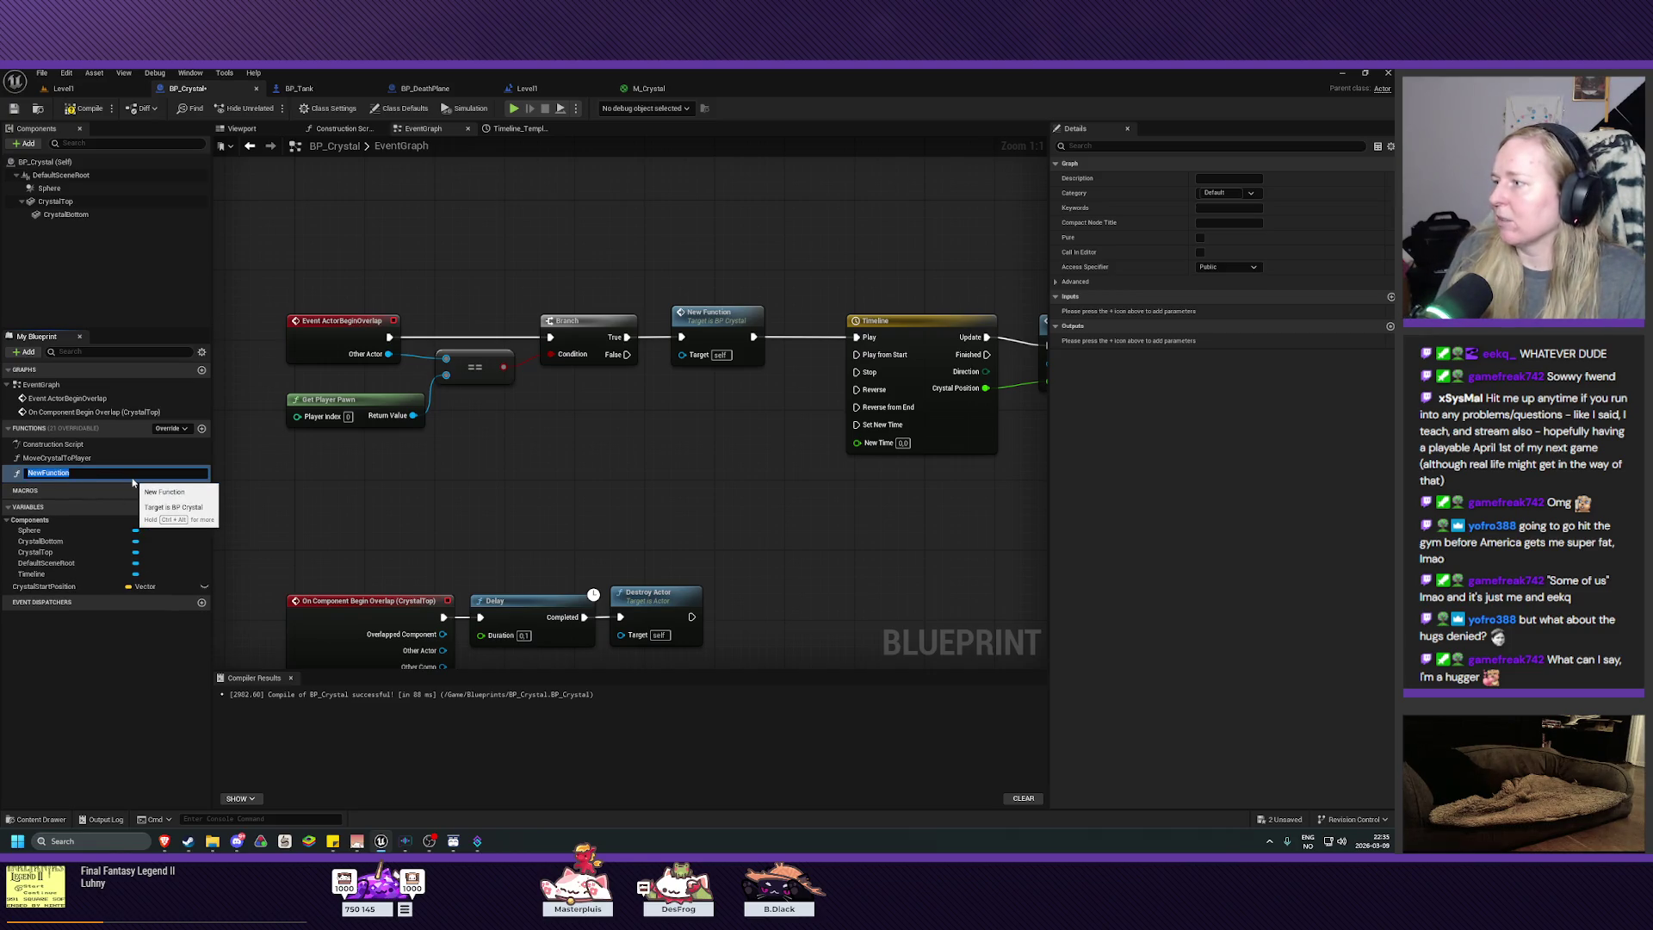
{"action": "type", "text": "St"}
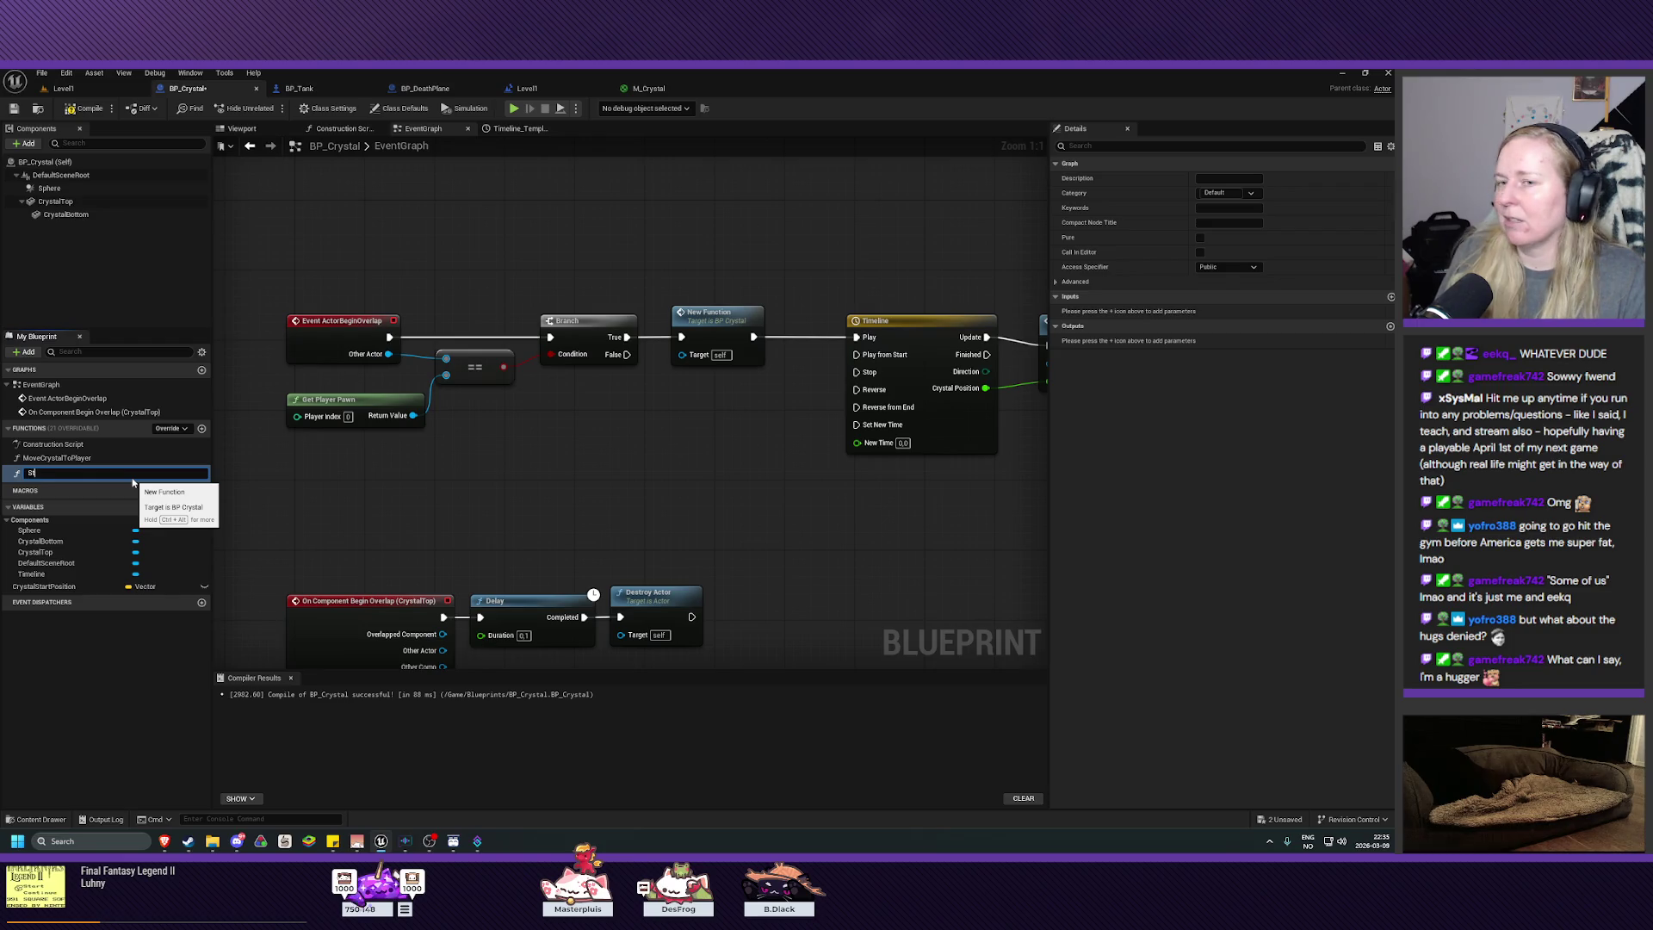
{"action": "type", "text": "oreStartingValues"}
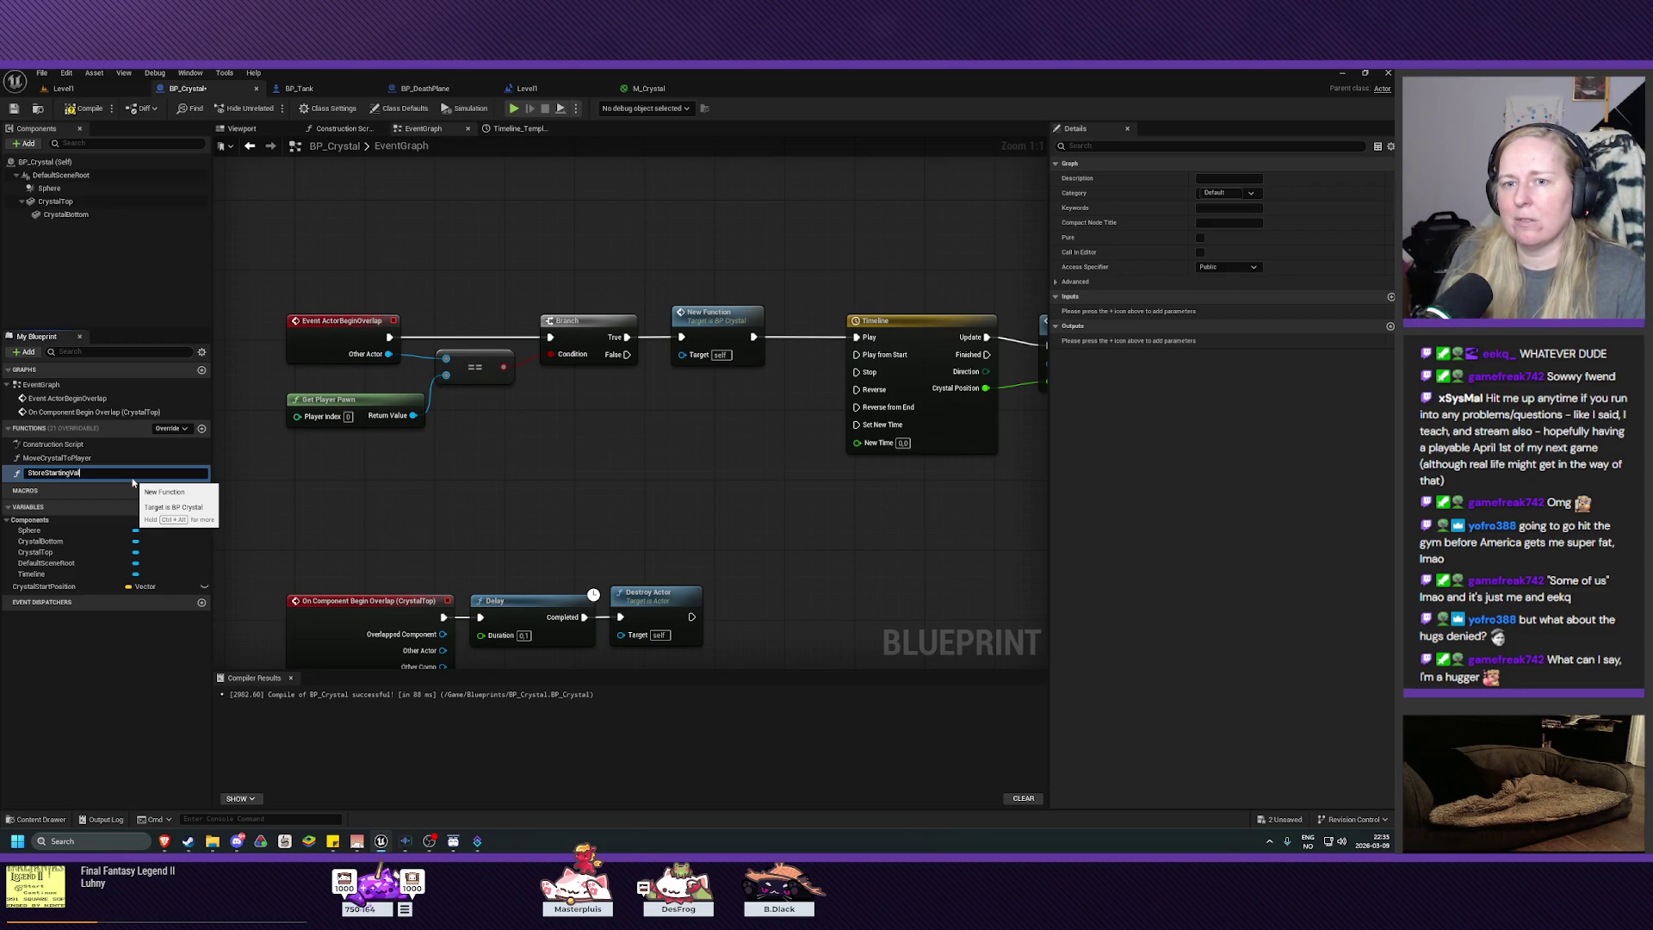
{"action": "key", "text": "Return"}
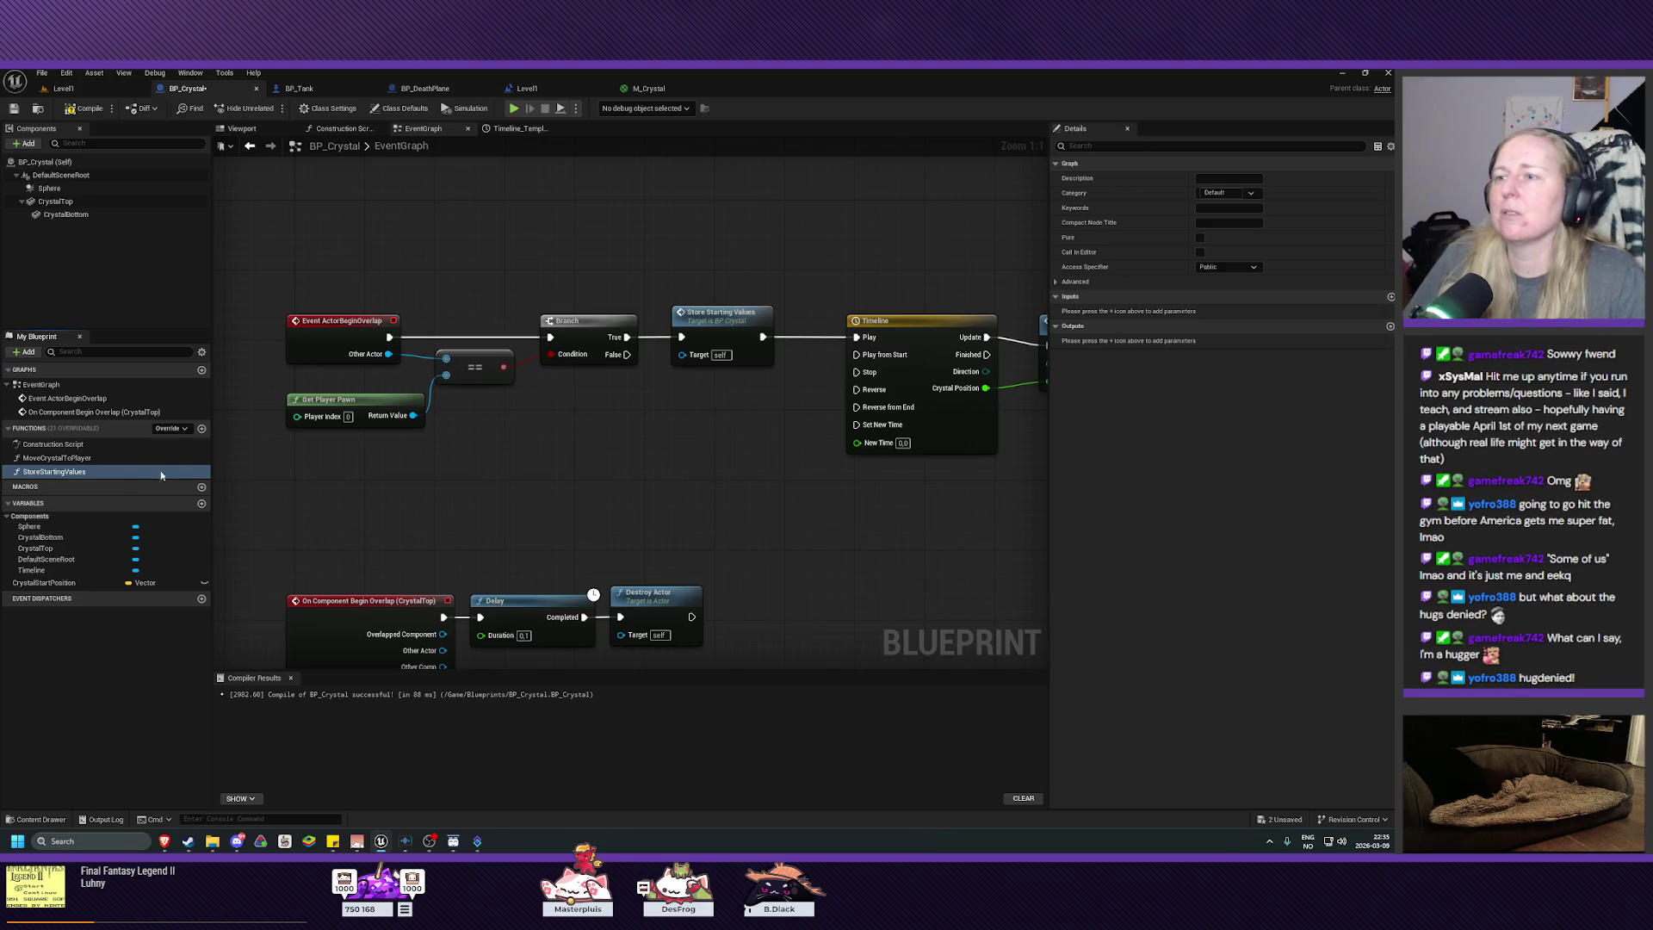
{"action": "left_click_drag", "start_coordinate": [786, 479], "coordinate": [553, 479]}
Step: Move the CrystalTop overlap, Delay and Destroy Actor nodes up under the main chain, then compile and save
{"action": "scroll", "coordinate": [611, 439], "scroll_direction": "down", "scroll_amount": 1}
{"action": "left_click_drag", "start_coordinate": [896, 305], "coordinate": [672, 358]}
{"action": "left_click", "coordinate": [668, 516]}
{"action": "mouse_move", "coordinate": [568, 511]}
{"action": "left_mouse_down"}
{"action": "mouse_move", "coordinate": [554, 509]}
{"action": "mouse_move", "coordinate": [687, 463]}
{"action": "left_mouse_up"}
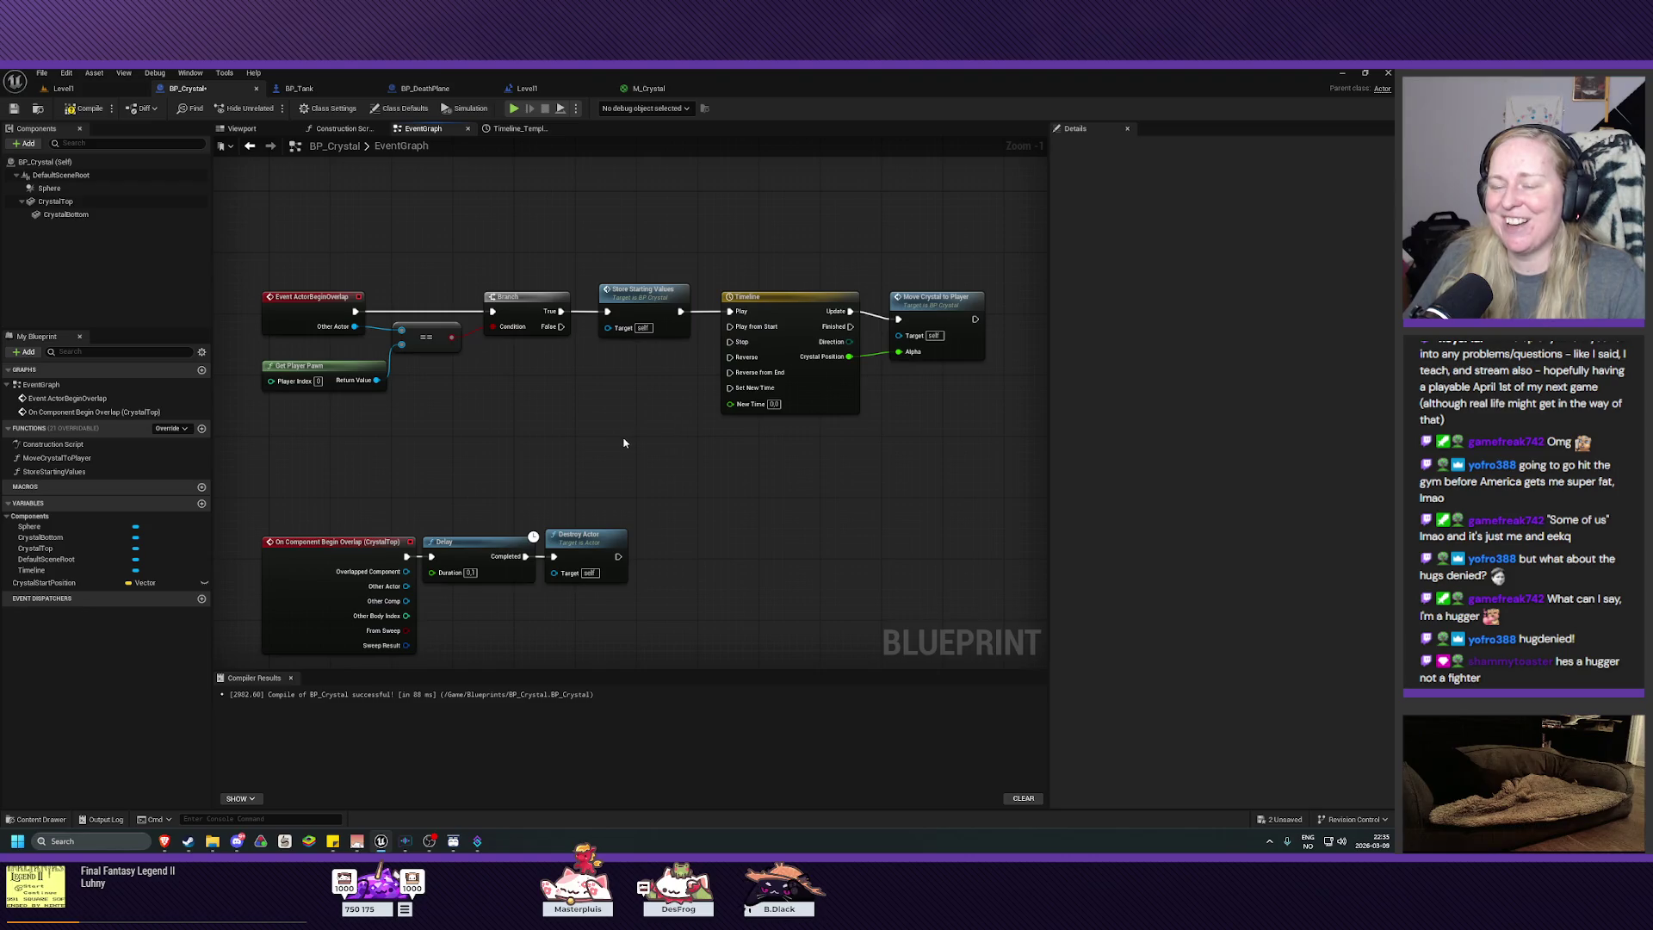
{"action": "mouse_move", "coordinate": [250, 516]}
{"action": "left_mouse_down"}
{"action": "mouse_move", "coordinate": [517, 602]}
{"action": "mouse_move", "coordinate": [602, 603]}
{"action": "left_mouse_up"}
{"action": "left_click_drag", "start_coordinate": [335, 544], "coordinate": [337, 451]}
{"action": "left_click", "coordinate": [623, 567]}
{"action": "mouse_move", "coordinate": [731, 545]}
{"action": "left_mouse_down"}
{"action": "mouse_move", "coordinate": [708, 589]}
{"action": "mouse_move", "coordinate": [724, 598]}
{"action": "left_mouse_up"}
{"action": "key", "text": "F7"}
{"action": "key", "text": "ctrl+s"}
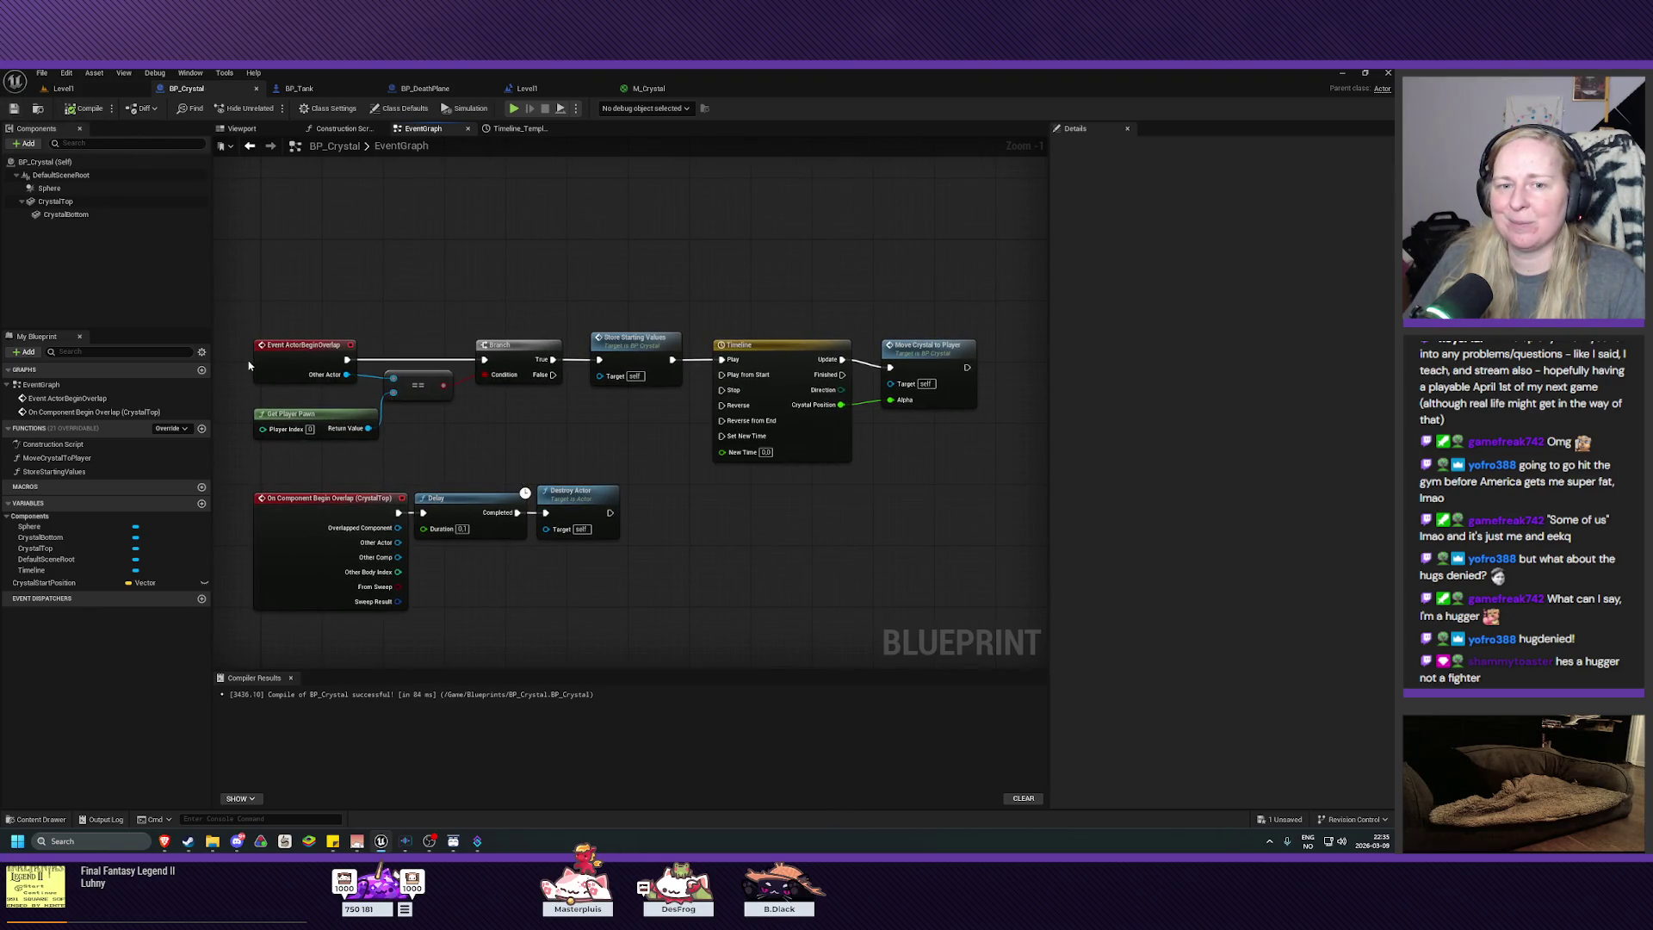
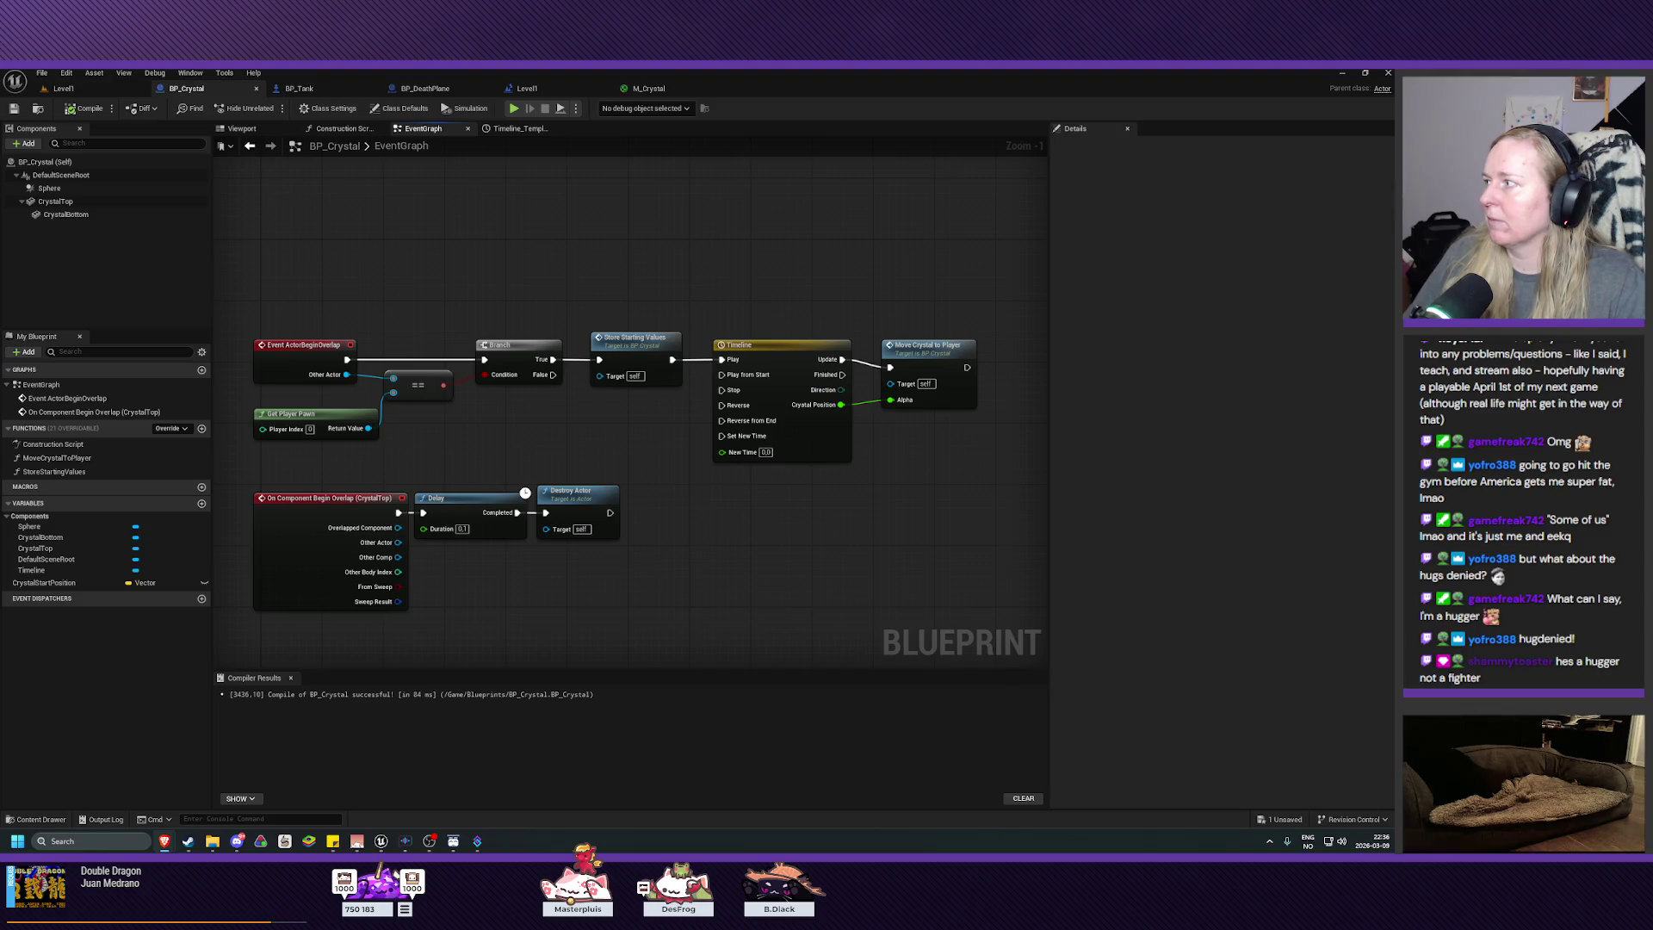
Step: Play Level1, steer the tank up the corridor into crystals, then stop and pull the view back
{"action": "left_click", "coordinate": [80, 90]}
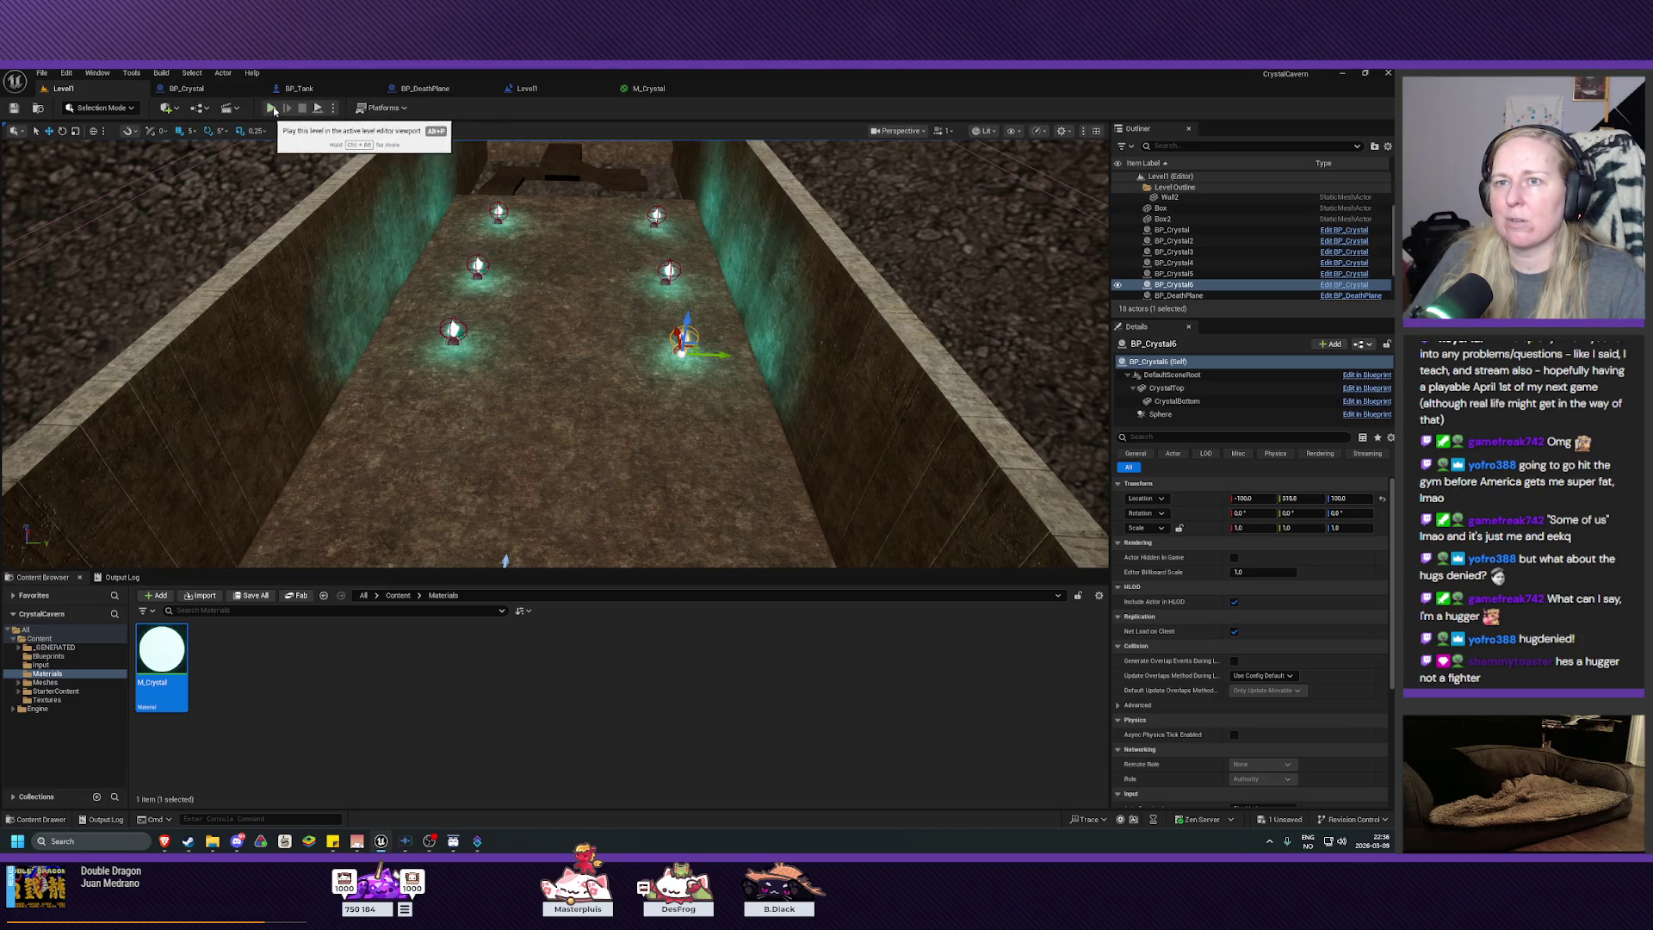
{"action": "left_click", "coordinate": [271, 109]}
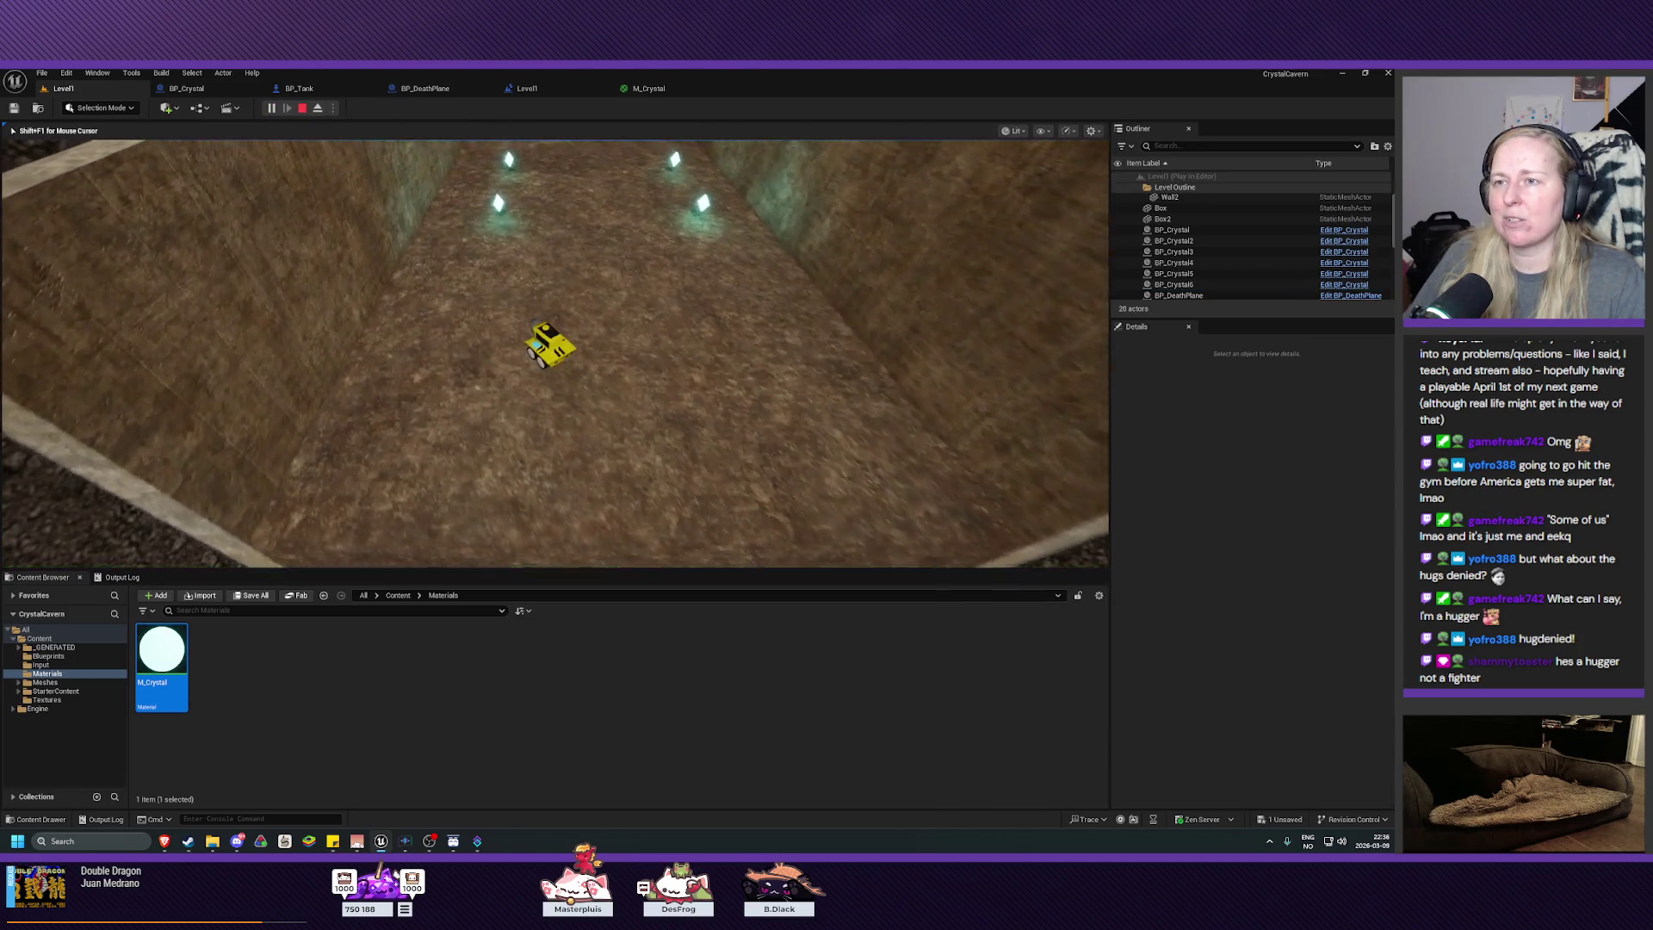
{"action": "key", "text": "a"}
{"action": "key", "text": "w"}
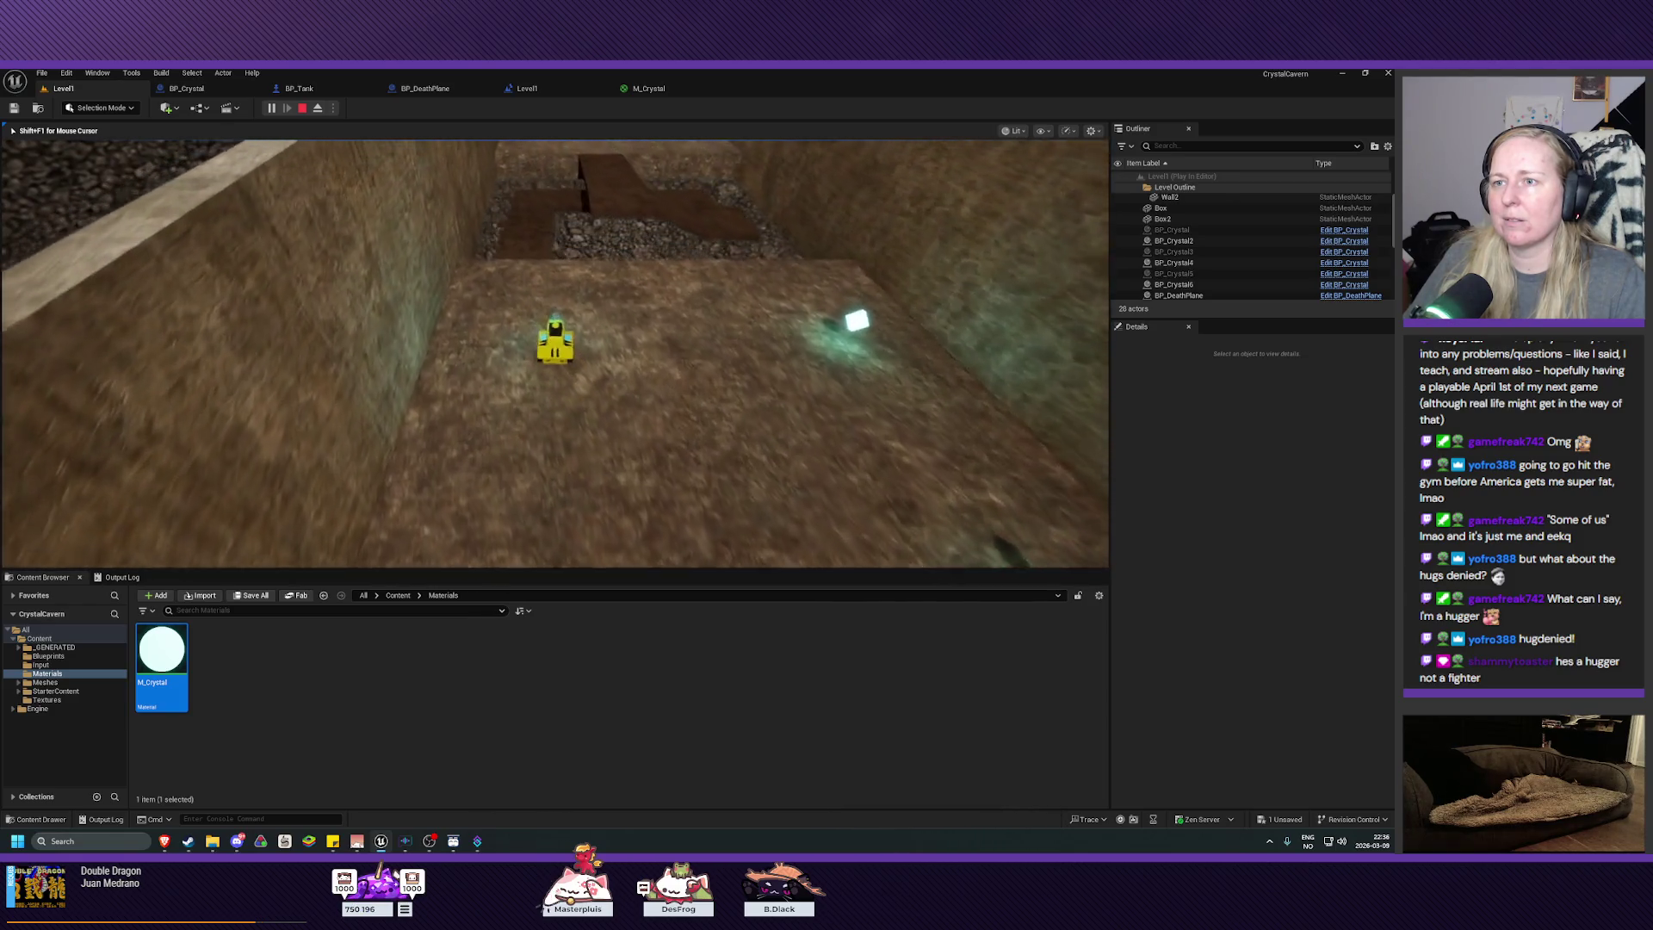
{"action": "key", "text": "d"}
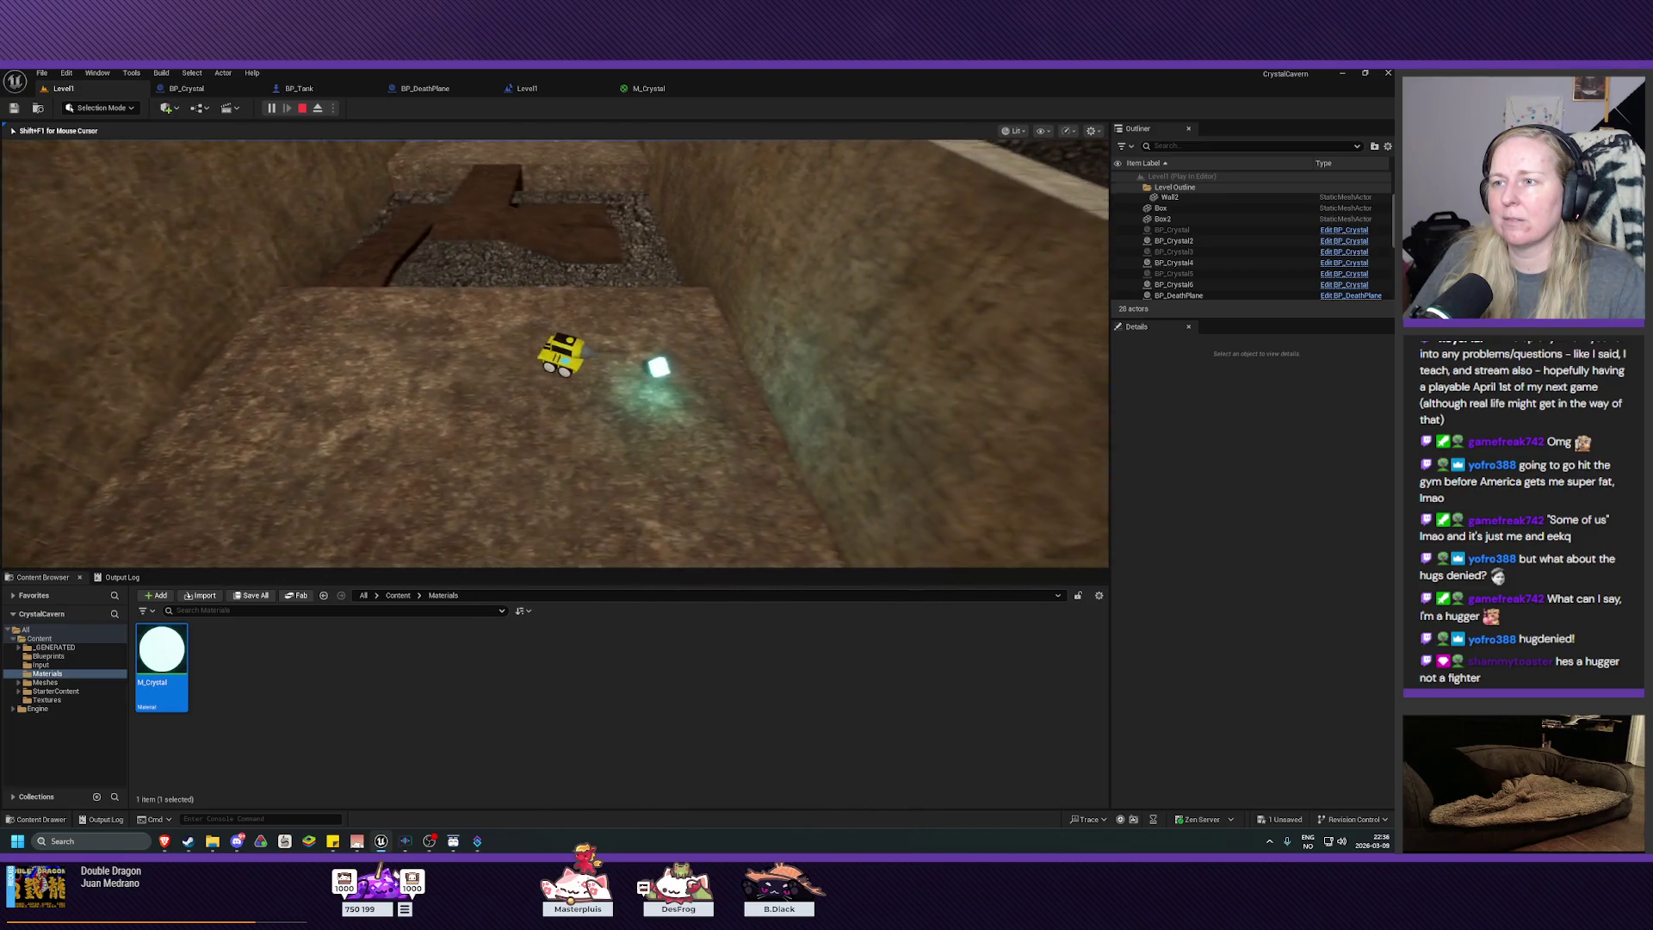
{"action": "key", "text": "d"}
{"action": "key", "text": "d"}
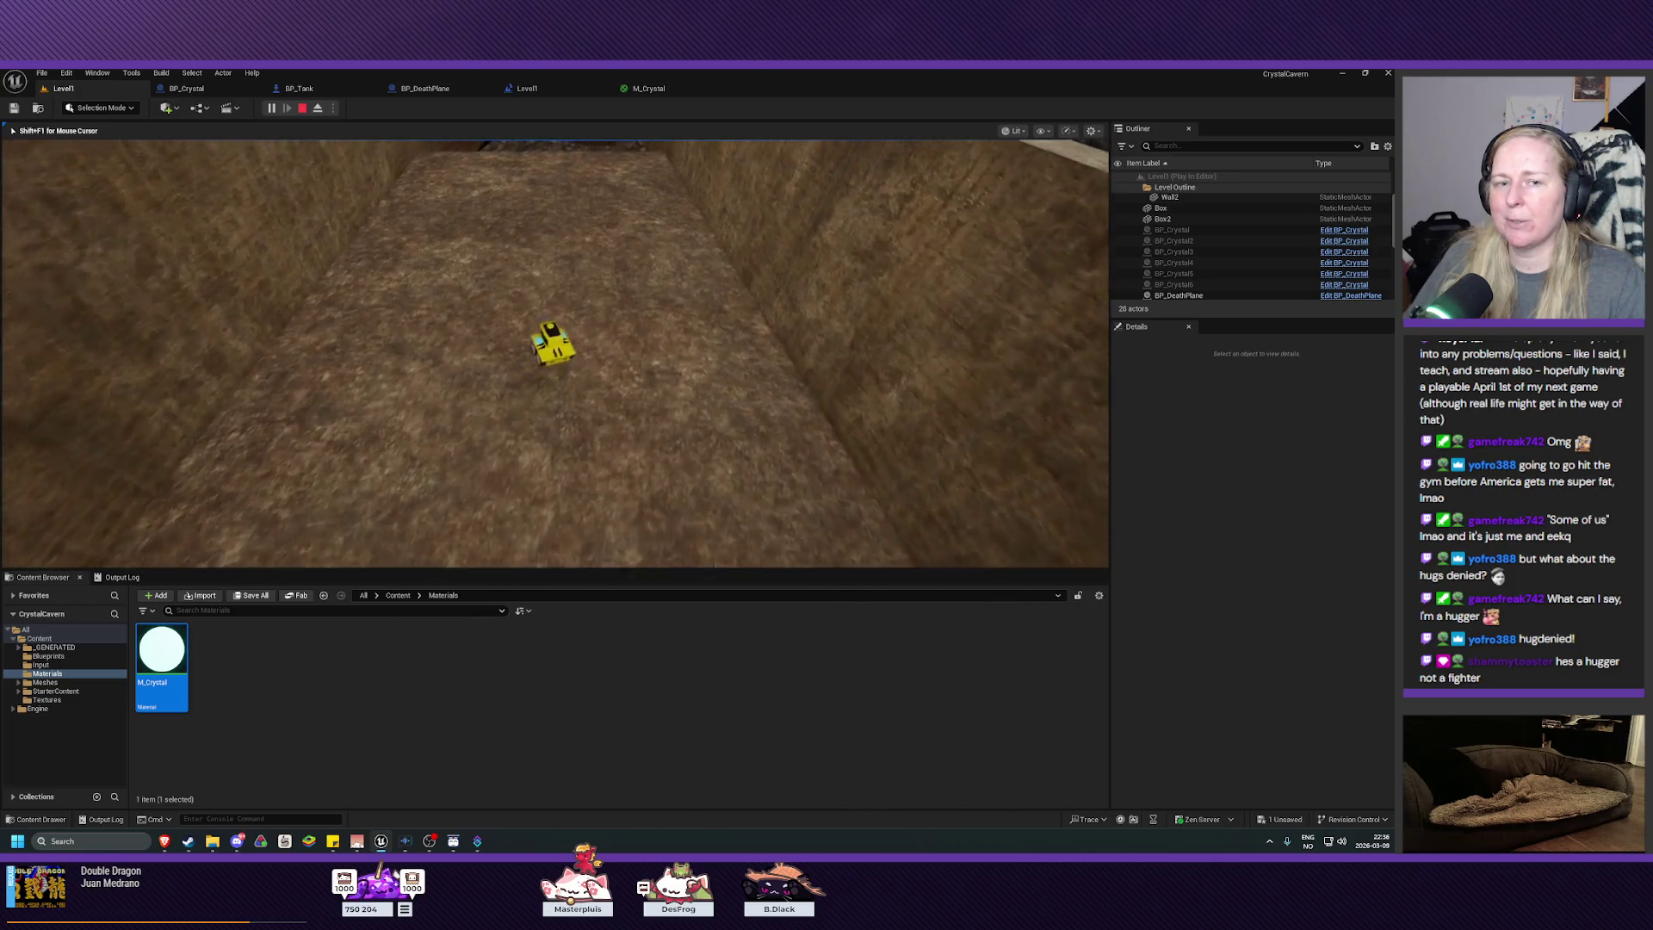
{"action": "key", "text": "Escape"}
{"action": "left_click_drag", "start_coordinate": [516, 388], "coordinate": [504, 564]}
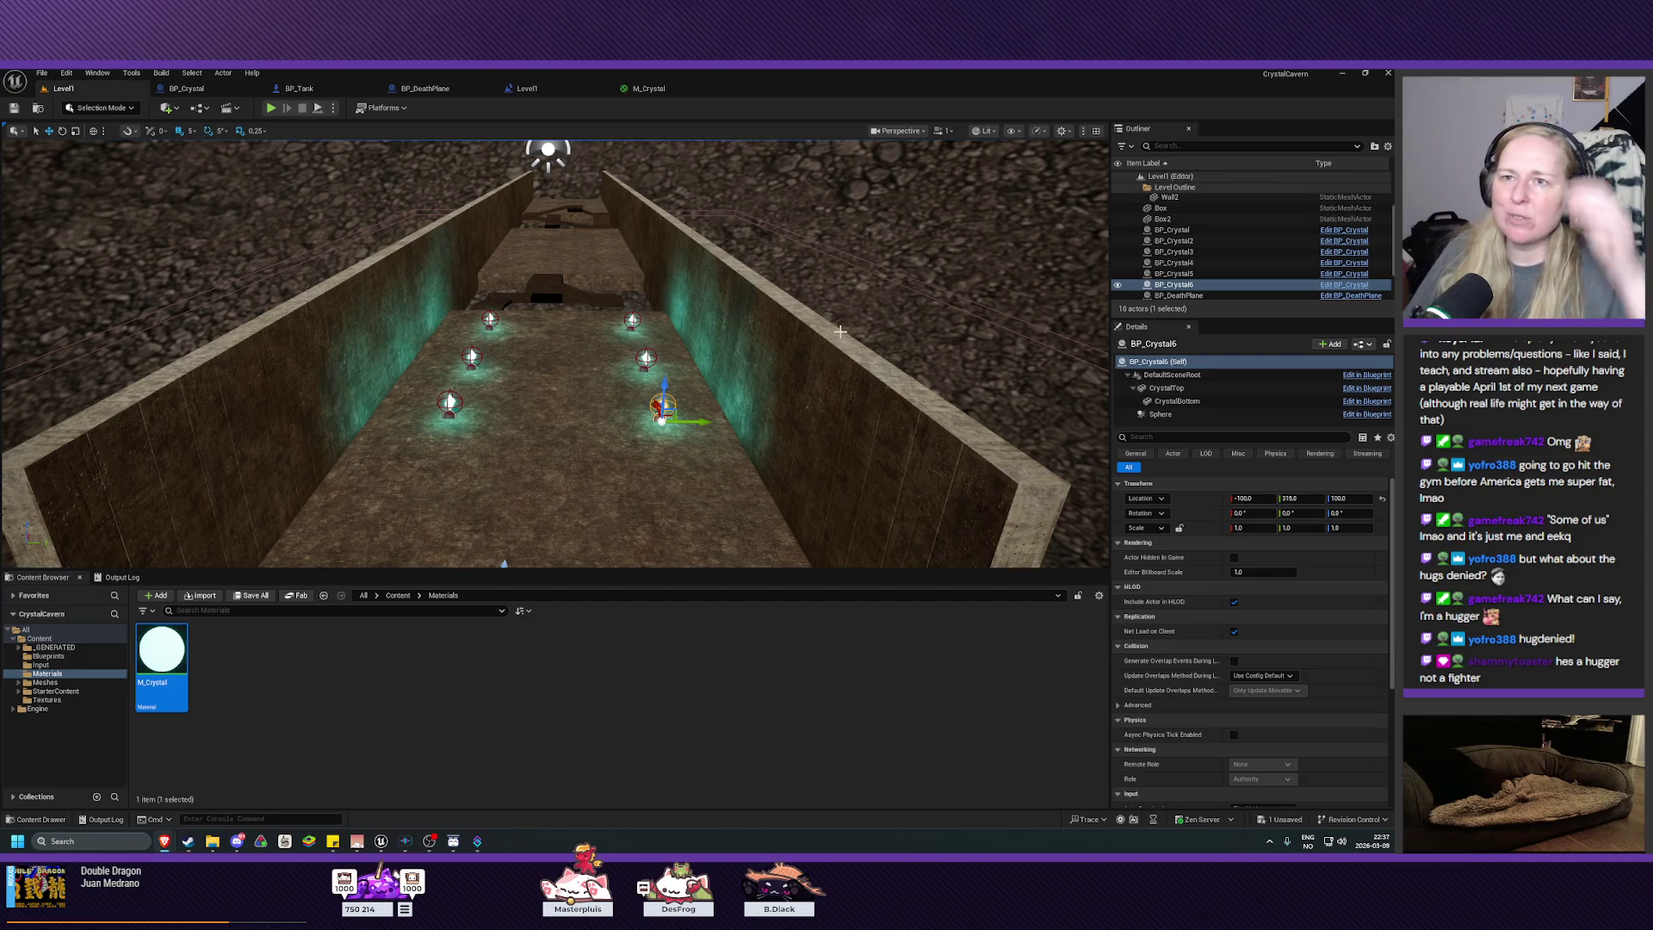
Step: Open BP_Crystal's Timeline node to display its CrystalPosition curve ramping from 0 to 1
{"action": "left_click", "coordinate": [203, 87]}
{"action": "left_click_drag", "start_coordinate": [759, 543], "coordinate": [860, 495]}
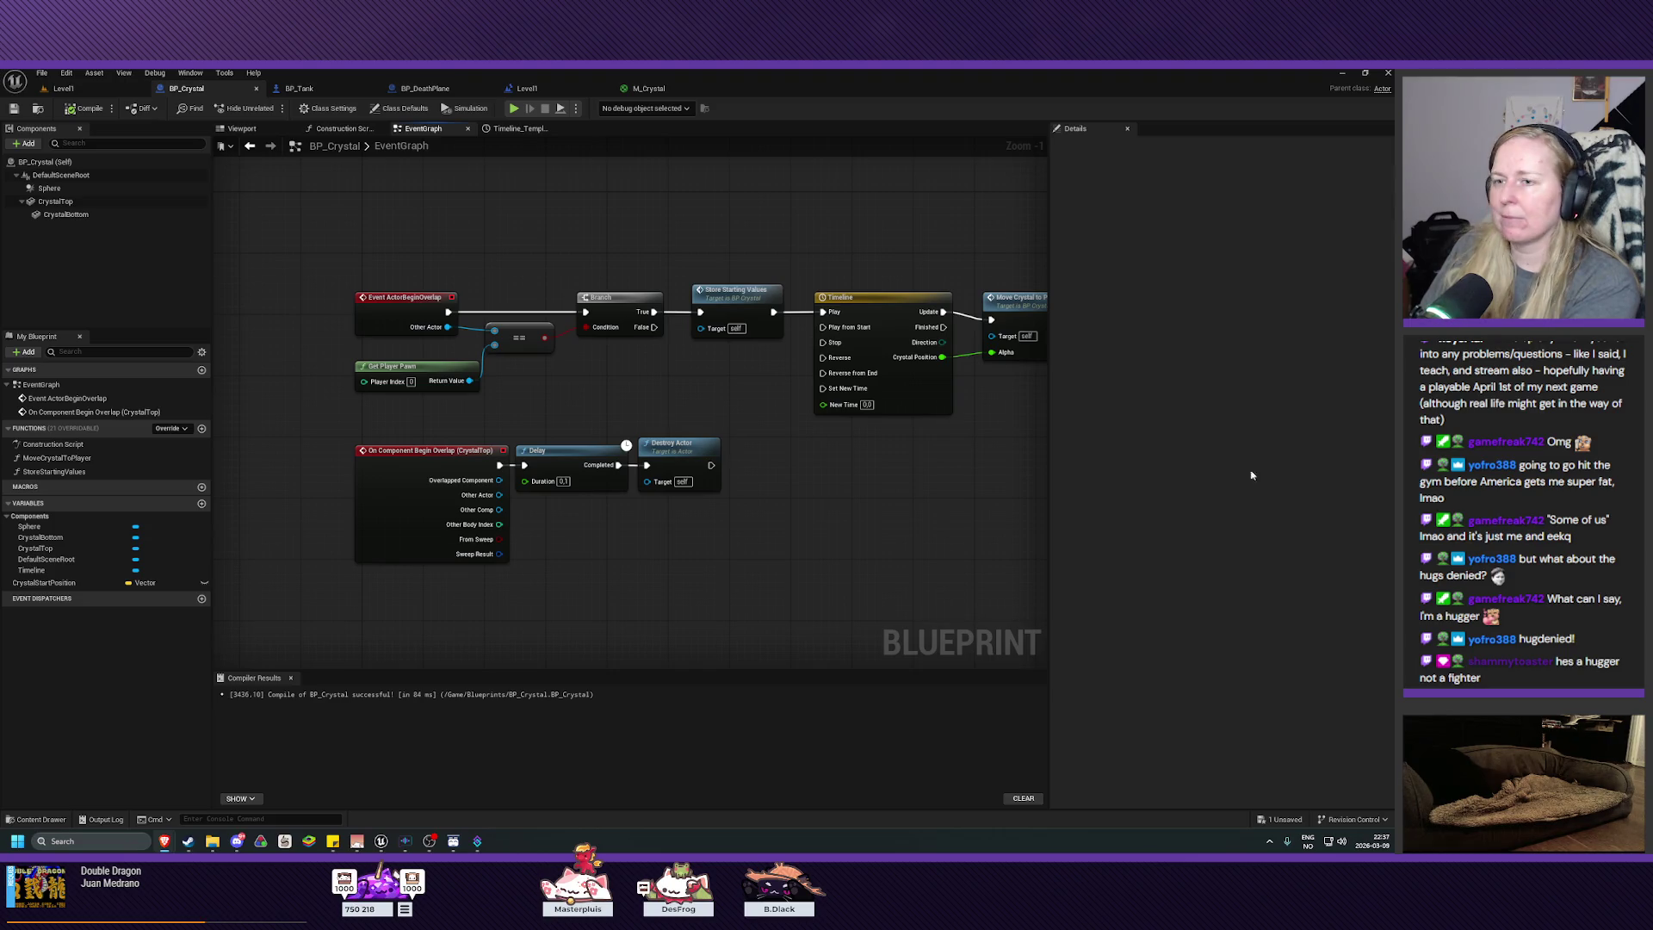
{"action": "left_click_drag", "start_coordinate": [865, 299], "coordinate": [642, 415]}
{"action": "double_click", "coordinate": [642, 415]}
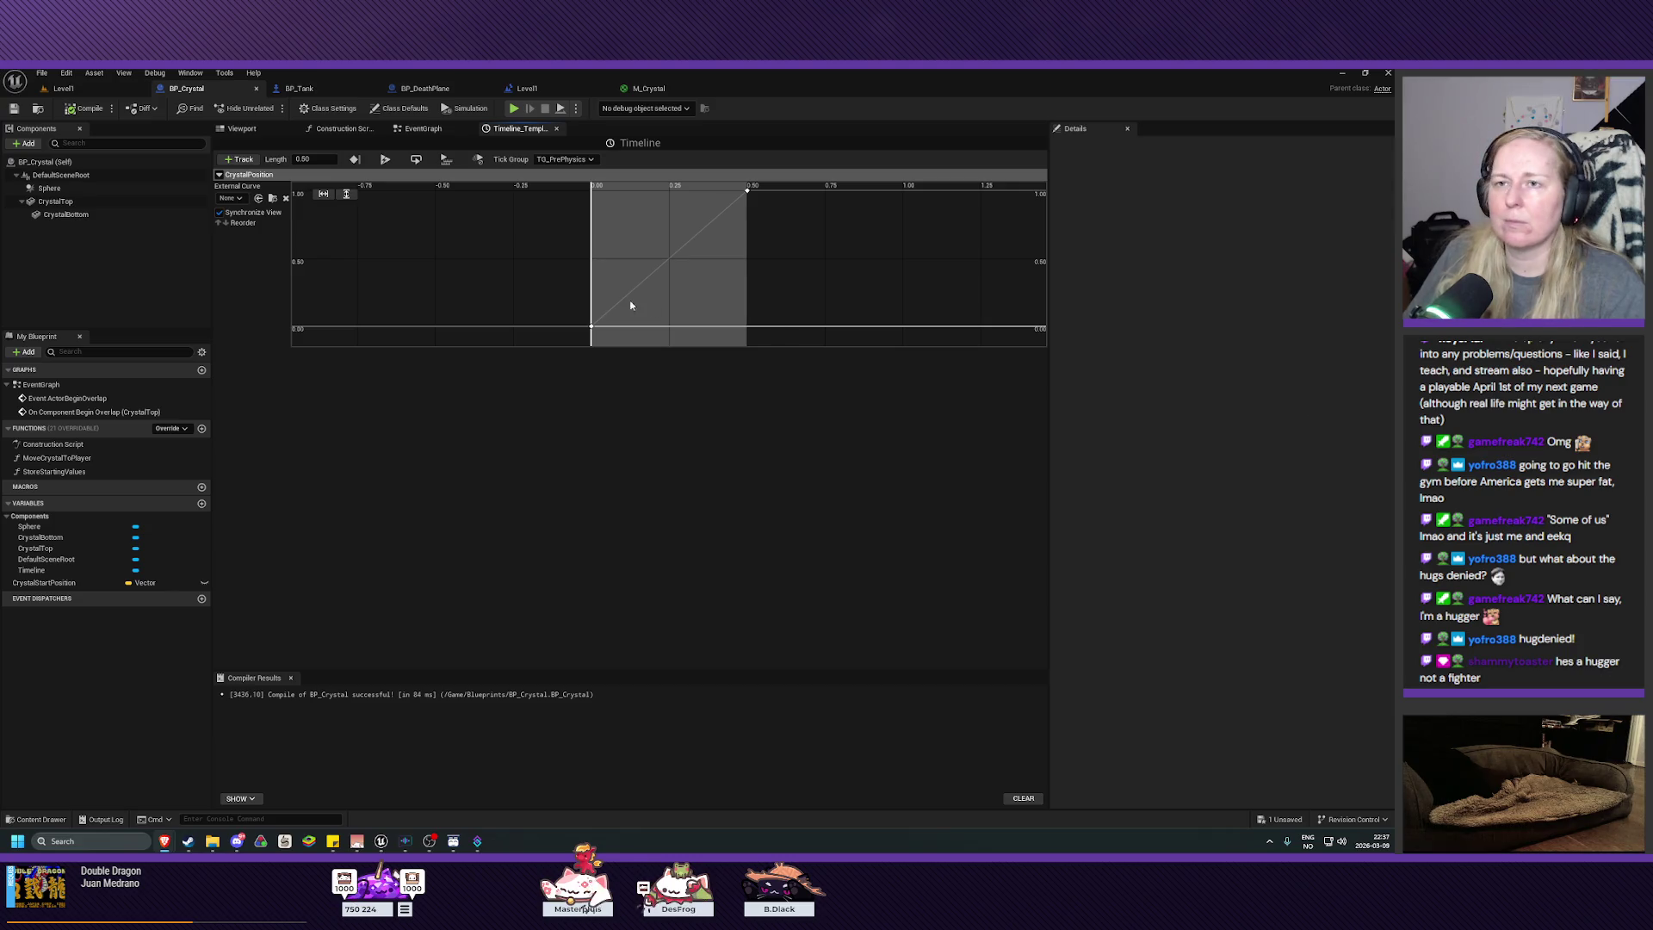
Step: Add a new float track to the Timeline and name it CrystalScale
{"action": "left_click", "coordinate": [240, 159]}
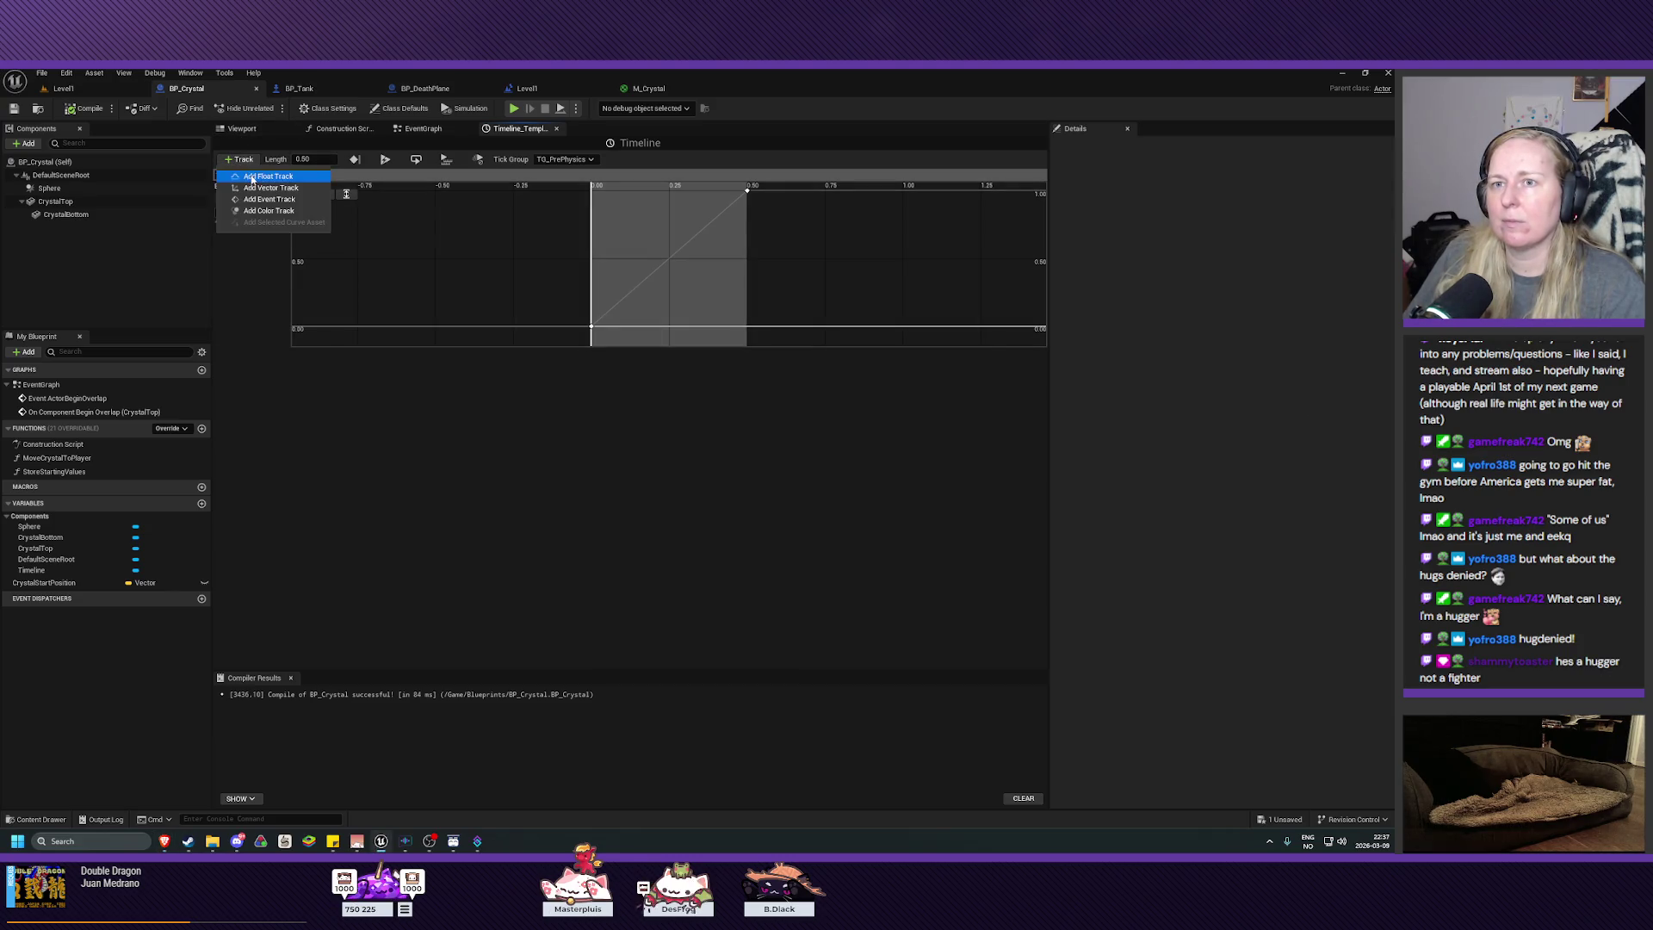
{"action": "left_click", "coordinate": [253, 177]}
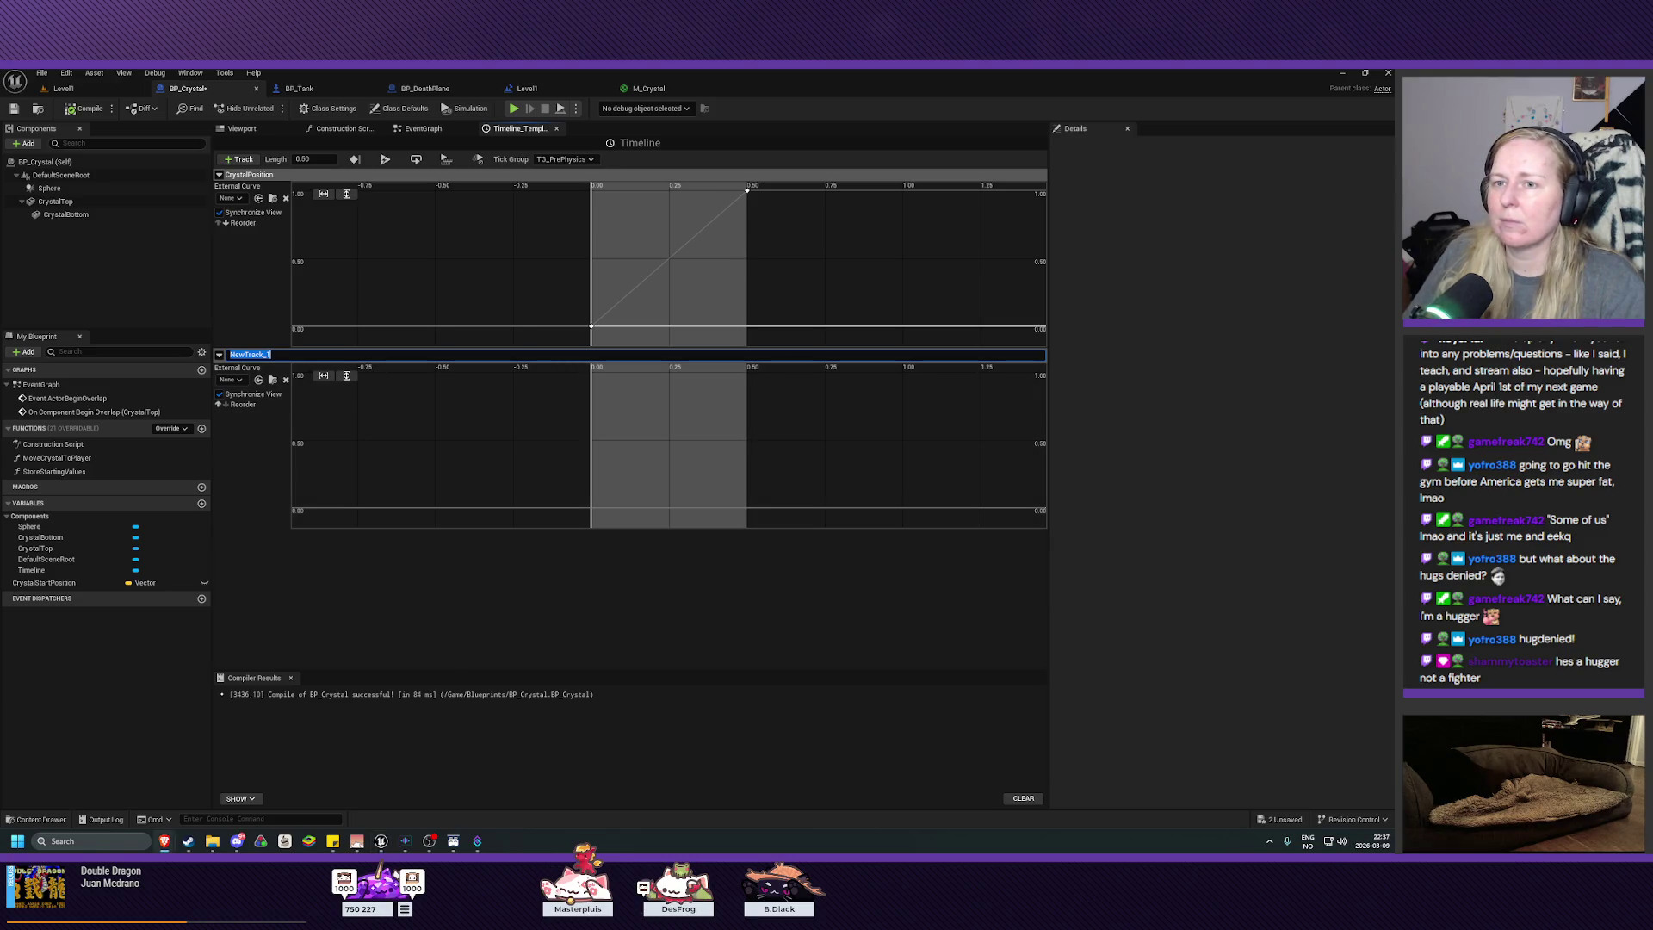
{"action": "left_click", "coordinate": [290, 354]}
{"action": "key", "text": "ctrl+a"}
{"action": "type", "text": "C"}
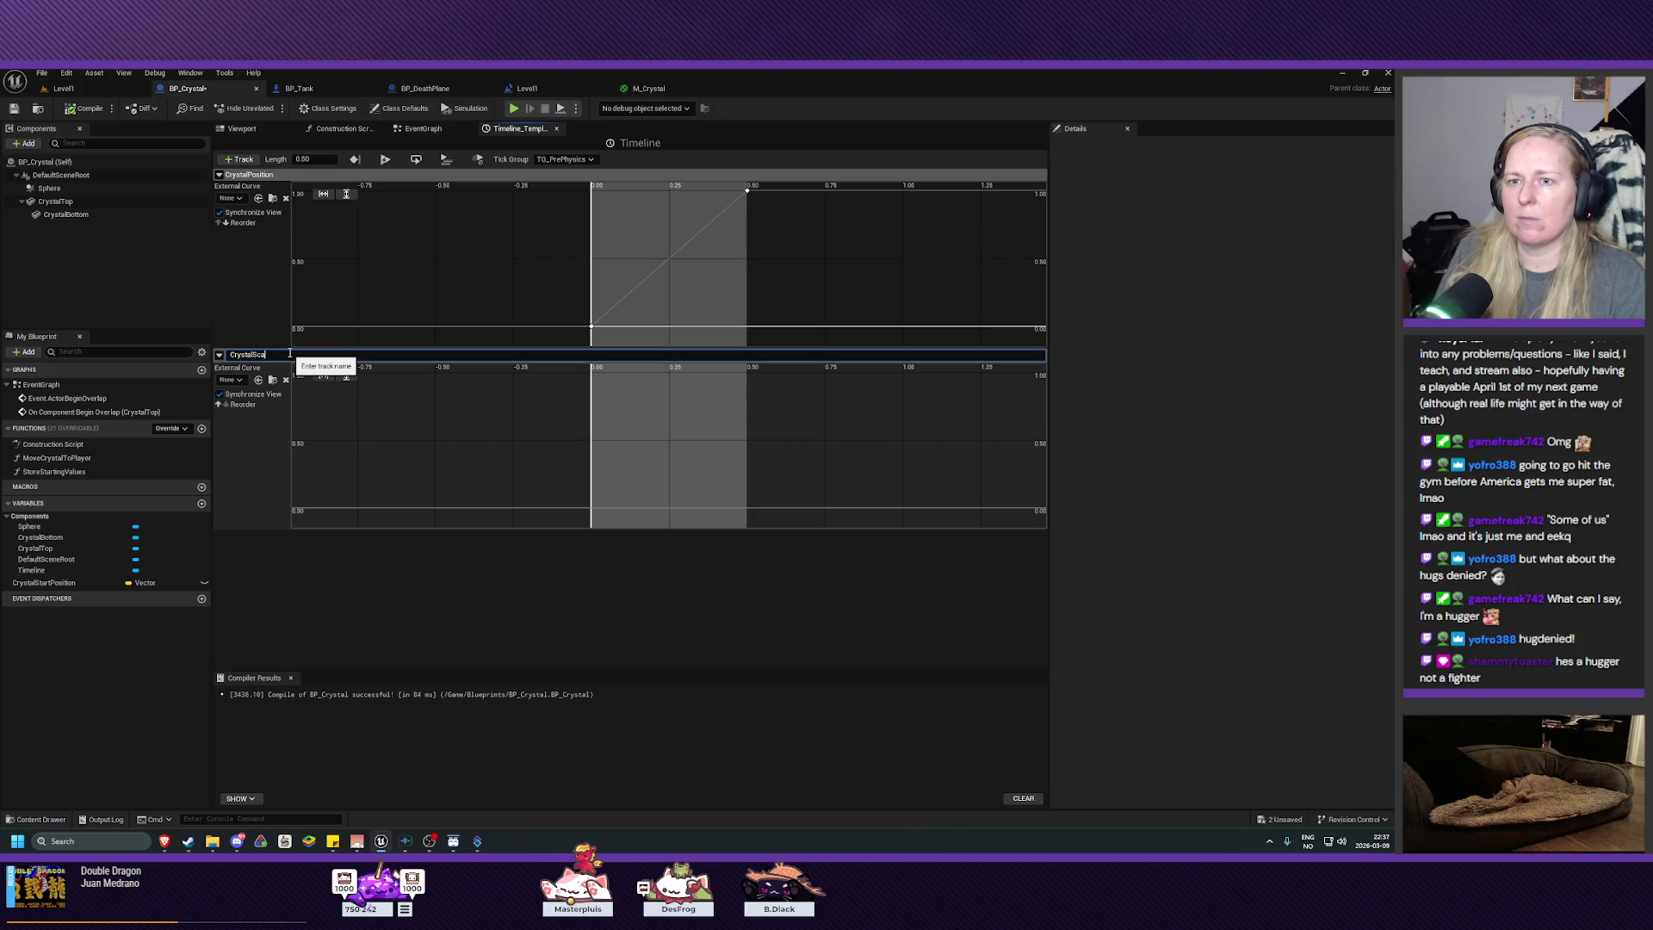
{"action": "type", "text": "le"}
{"action": "key", "text": "Return"}
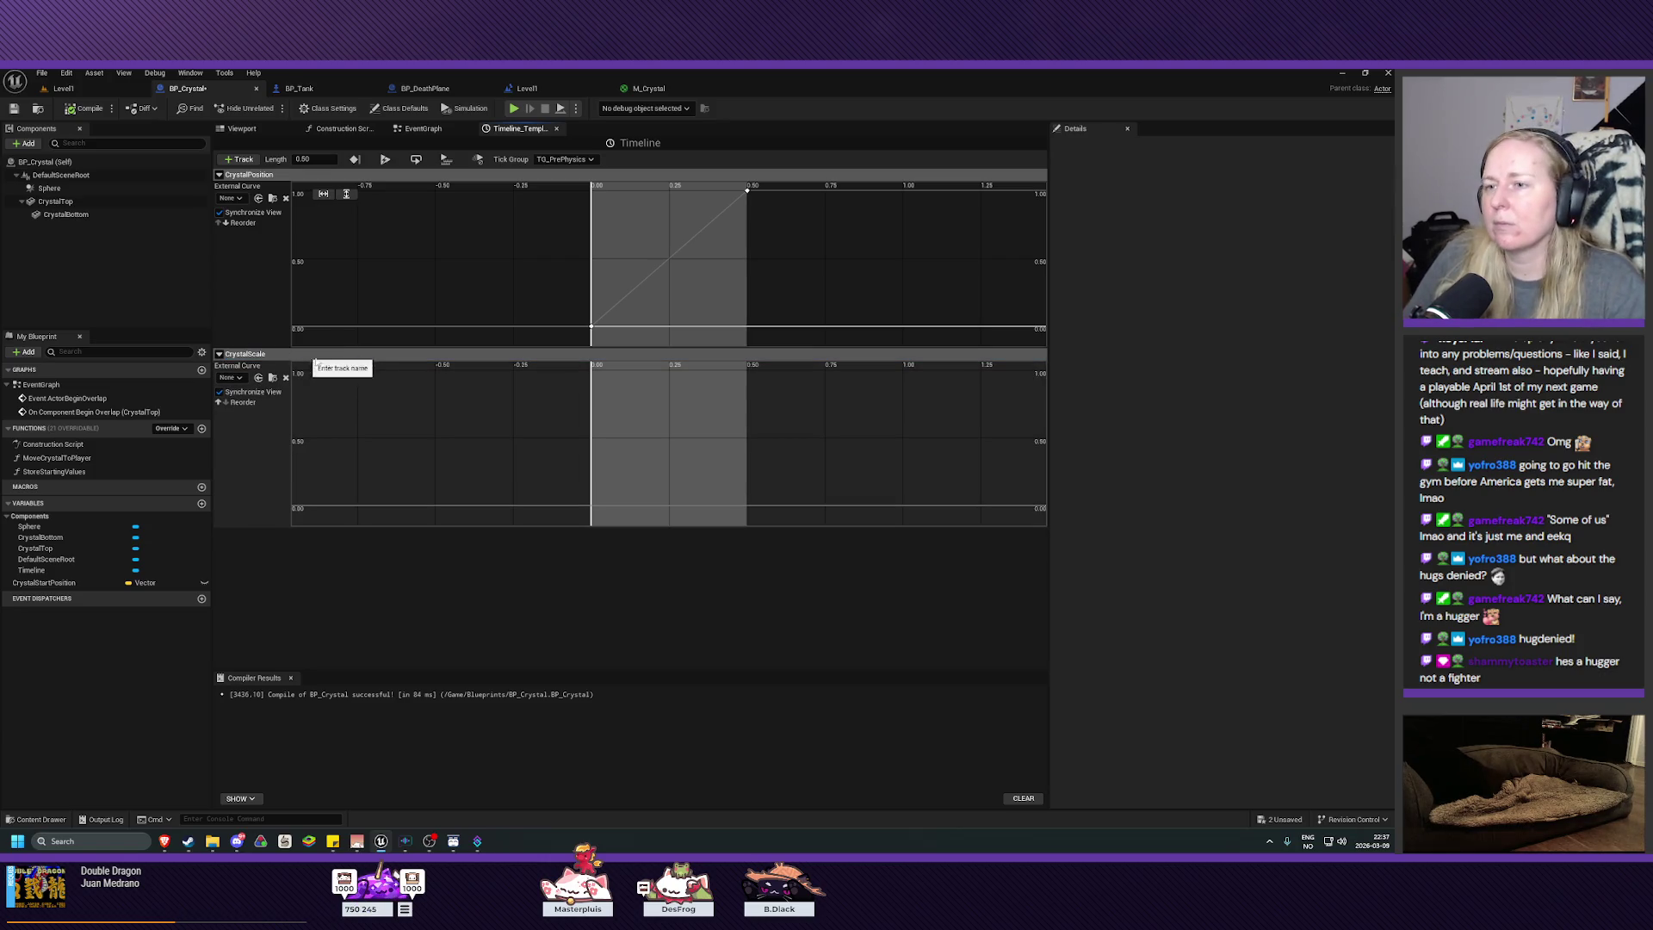
Step: Add a key at time 0 with value 1.0 on the CrystalScale curve
{"action": "right_click", "coordinate": [592, 374]}
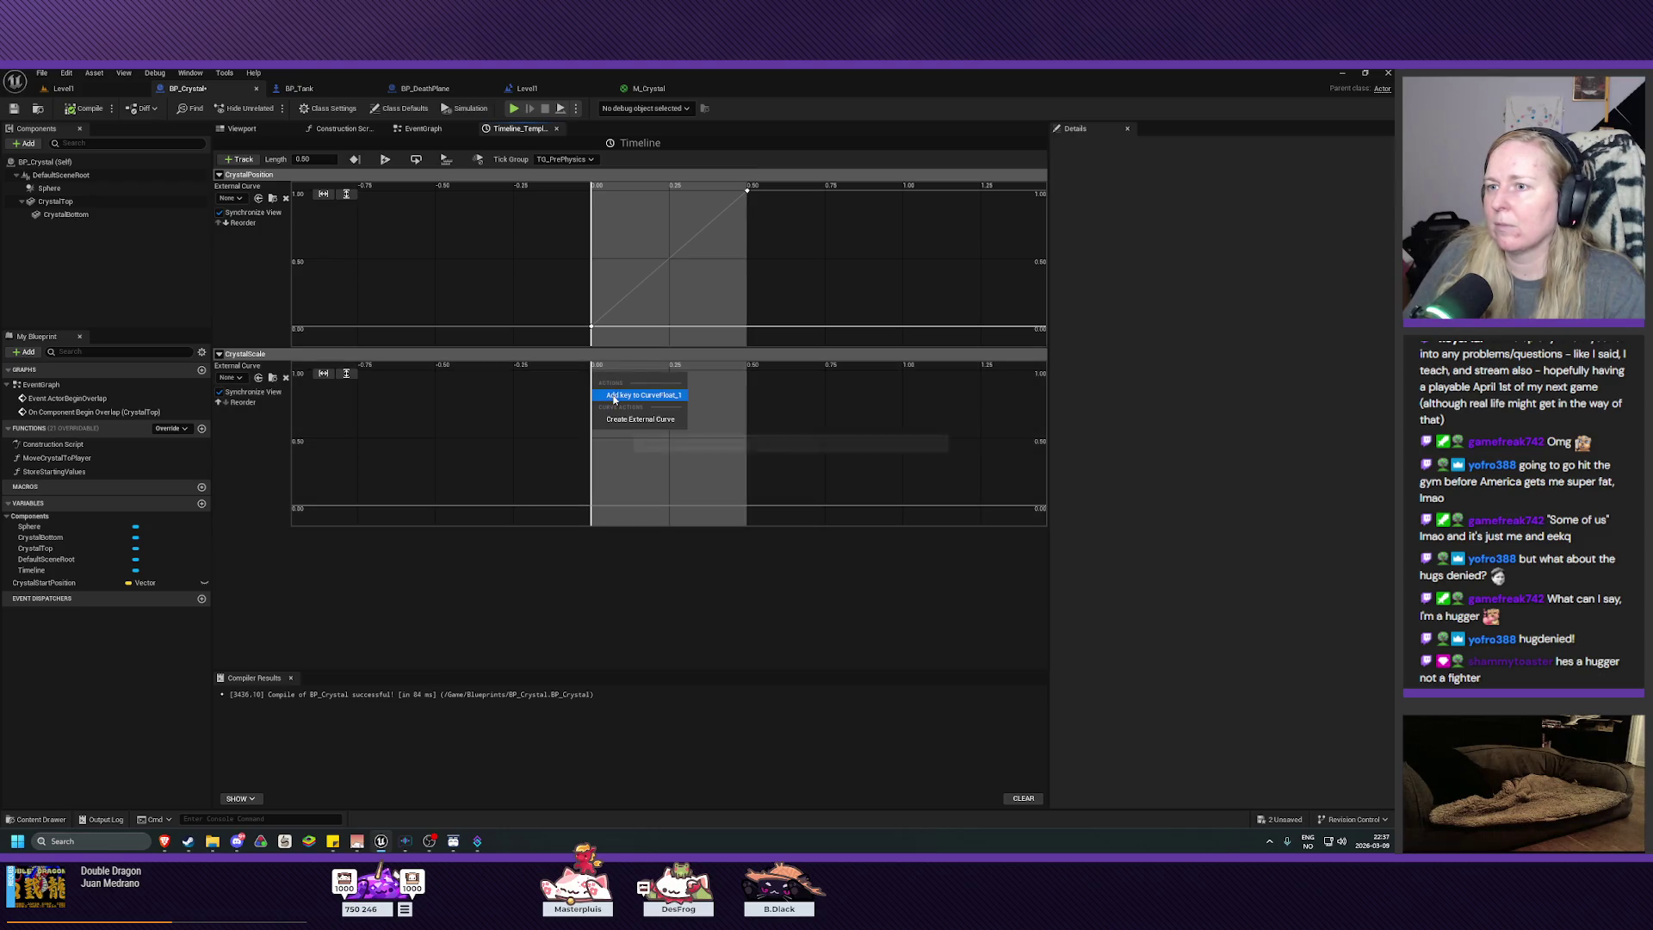
{"action": "left_click", "coordinate": [613, 396]}
{"action": "type", "text": "1.0"}
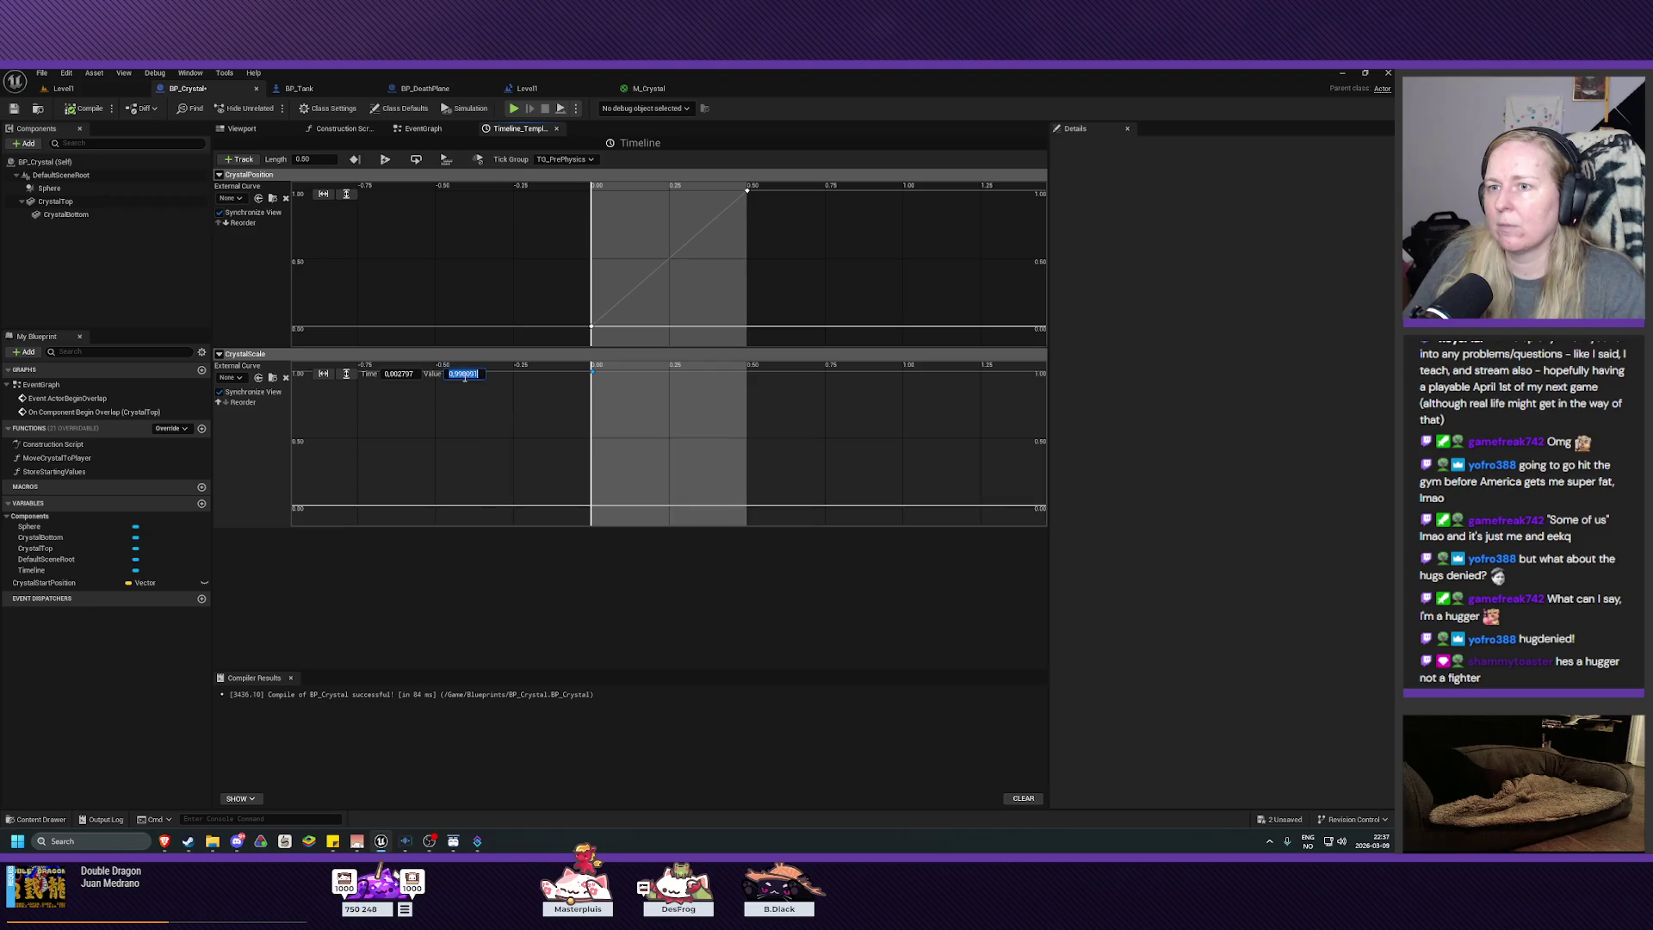
{"action": "left_click", "coordinate": [400, 375]}
{"action": "left_click", "coordinate": [473, 450]}
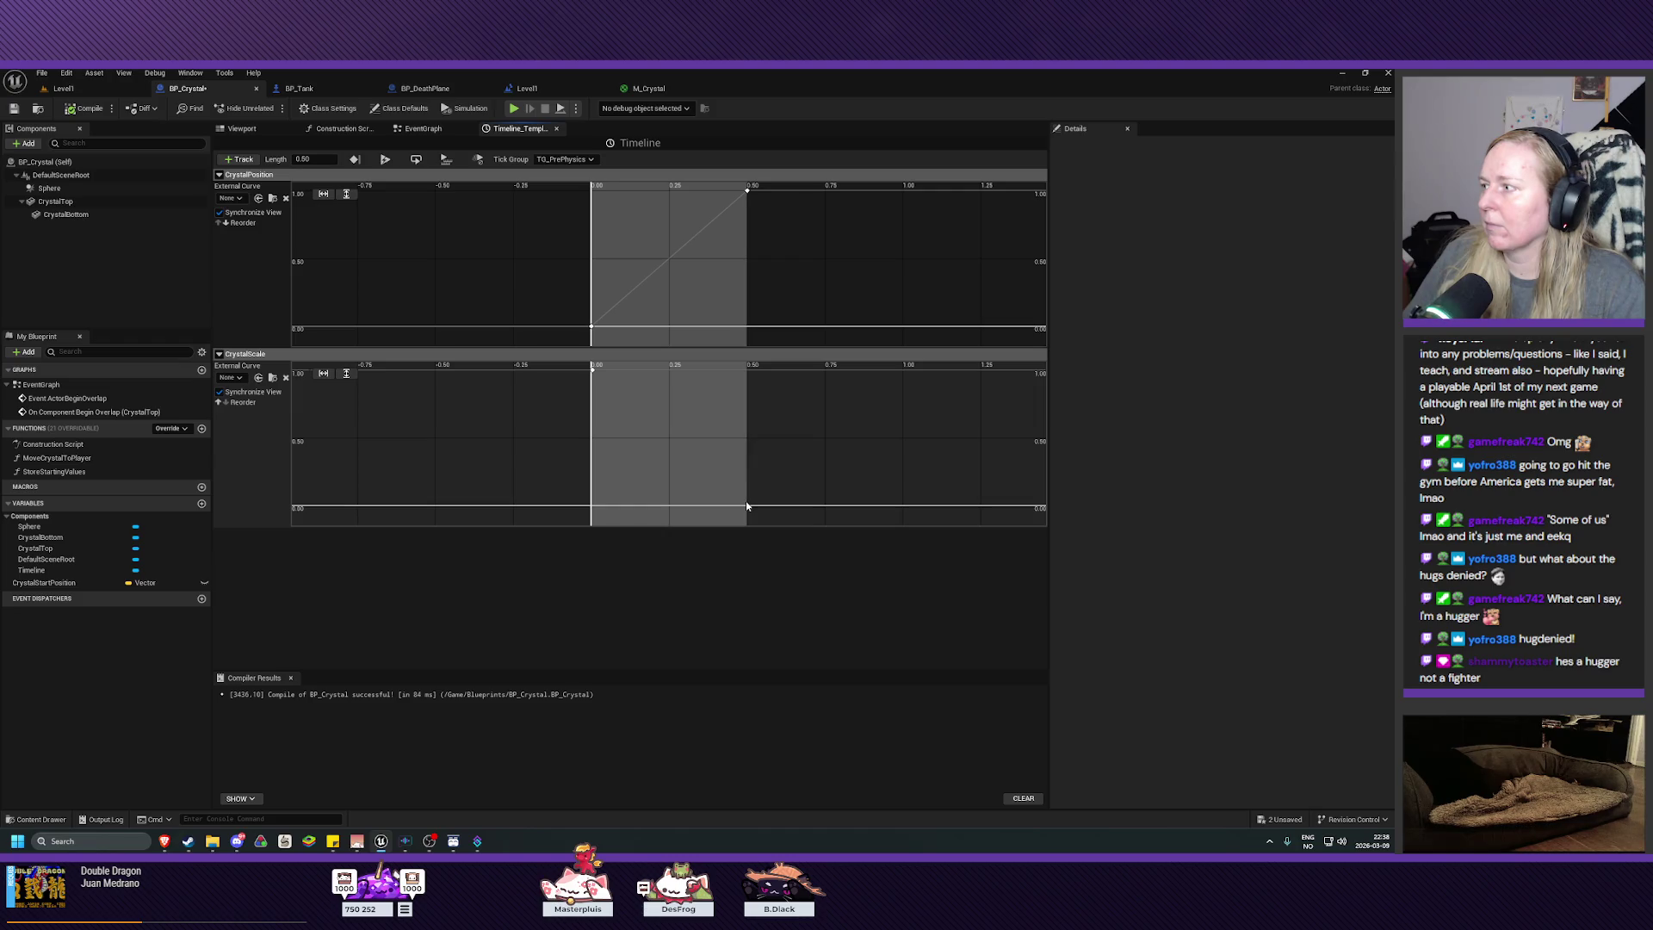
{"action": "right_click", "coordinate": [747, 506]}
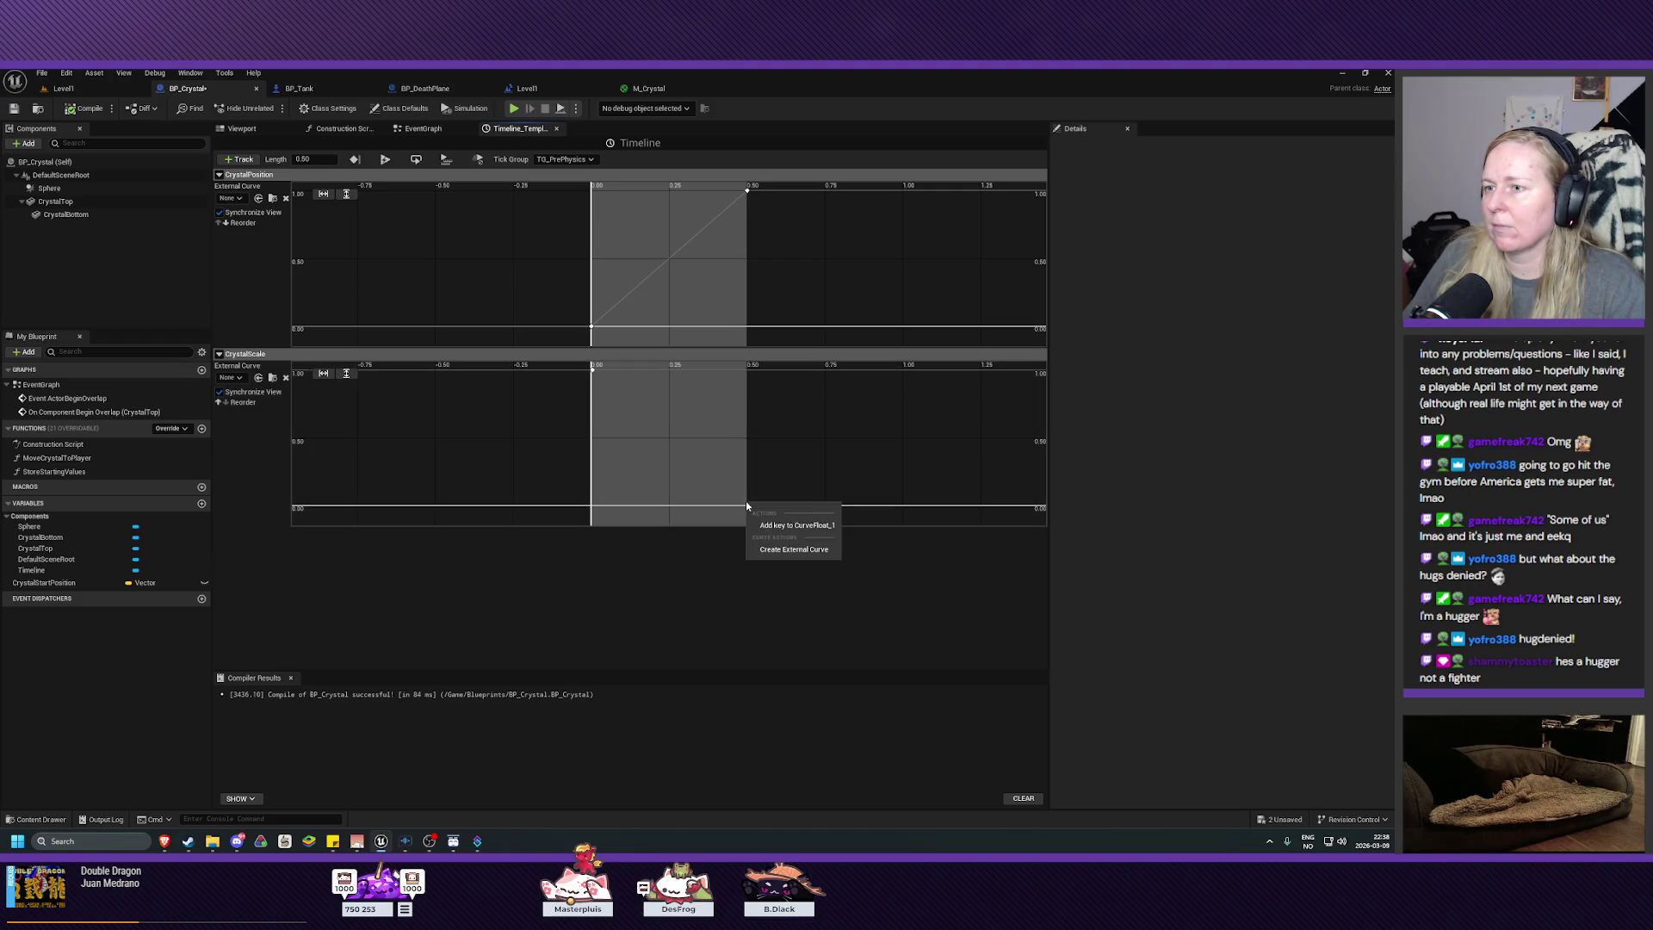
Step: Add a second CrystalScale key at time 0.5, then save BP_Crystal
{"action": "left_click", "coordinate": [777, 526]}
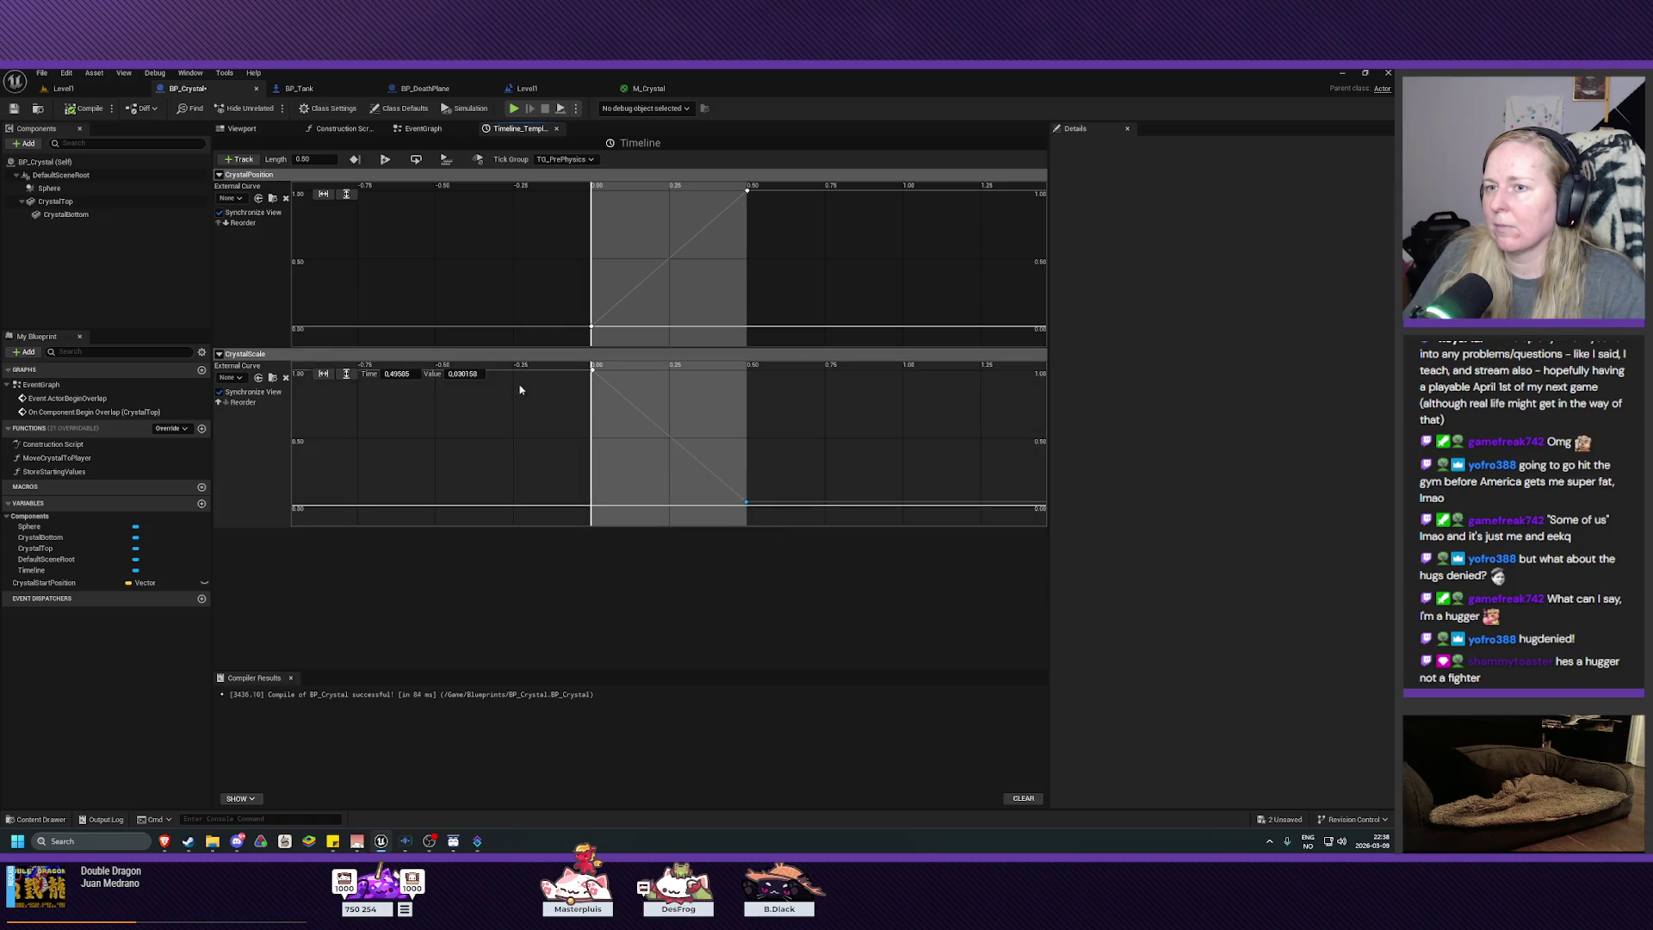
{"action": "left_click", "coordinate": [462, 375]}
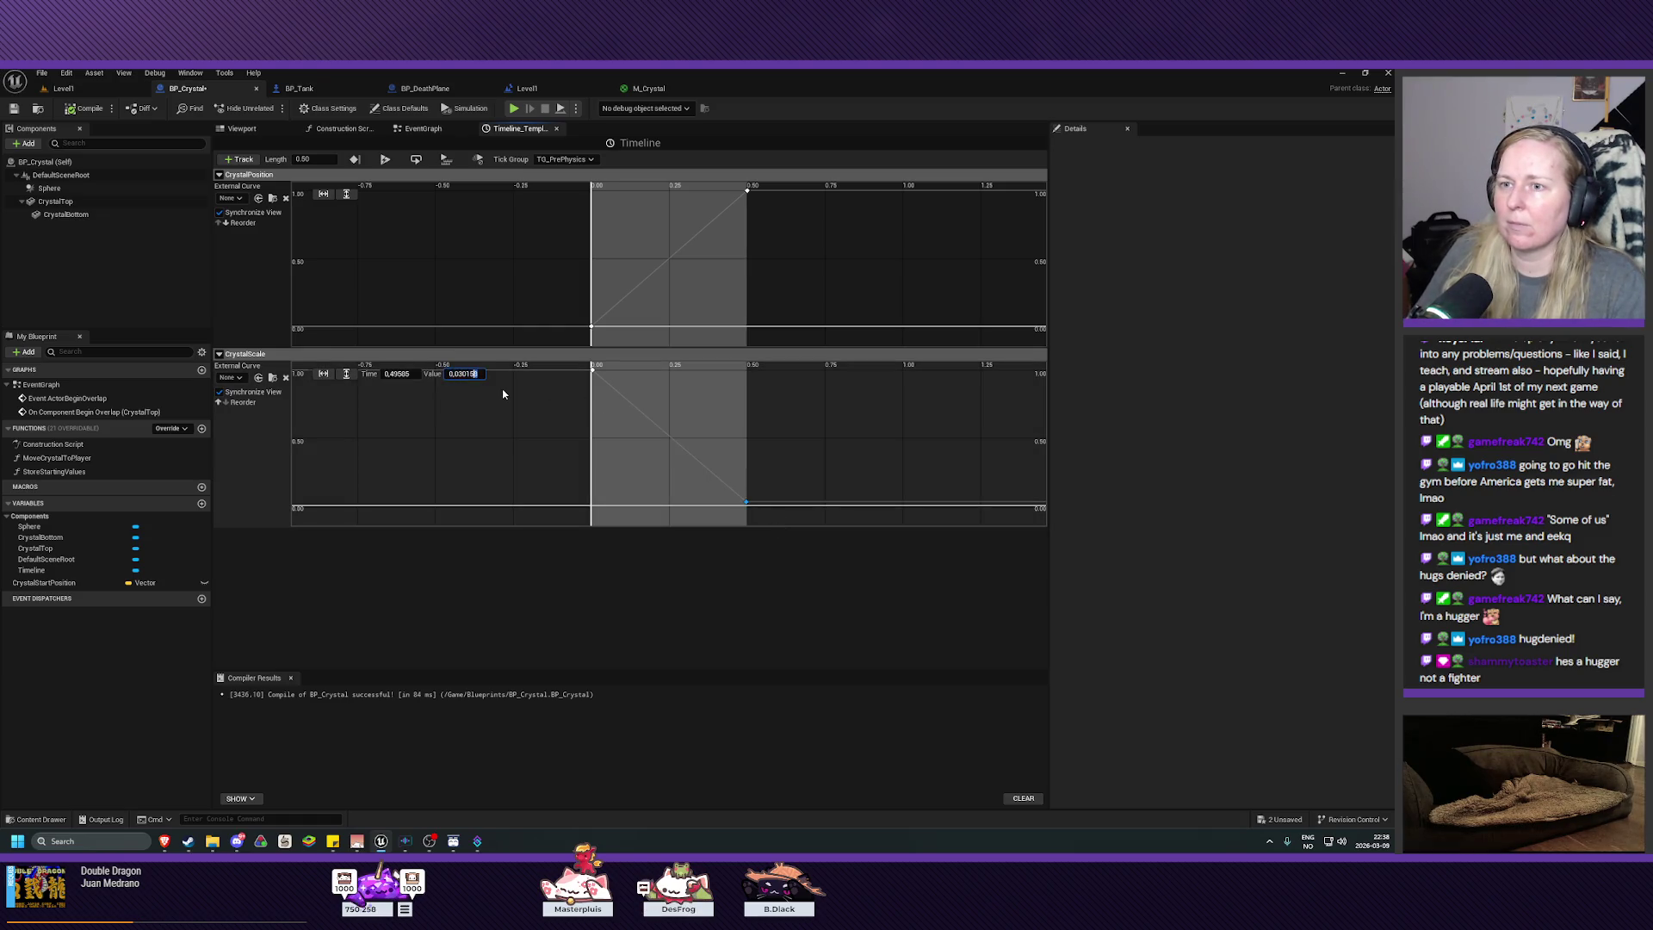
{"action": "type", "text": "0.1"}
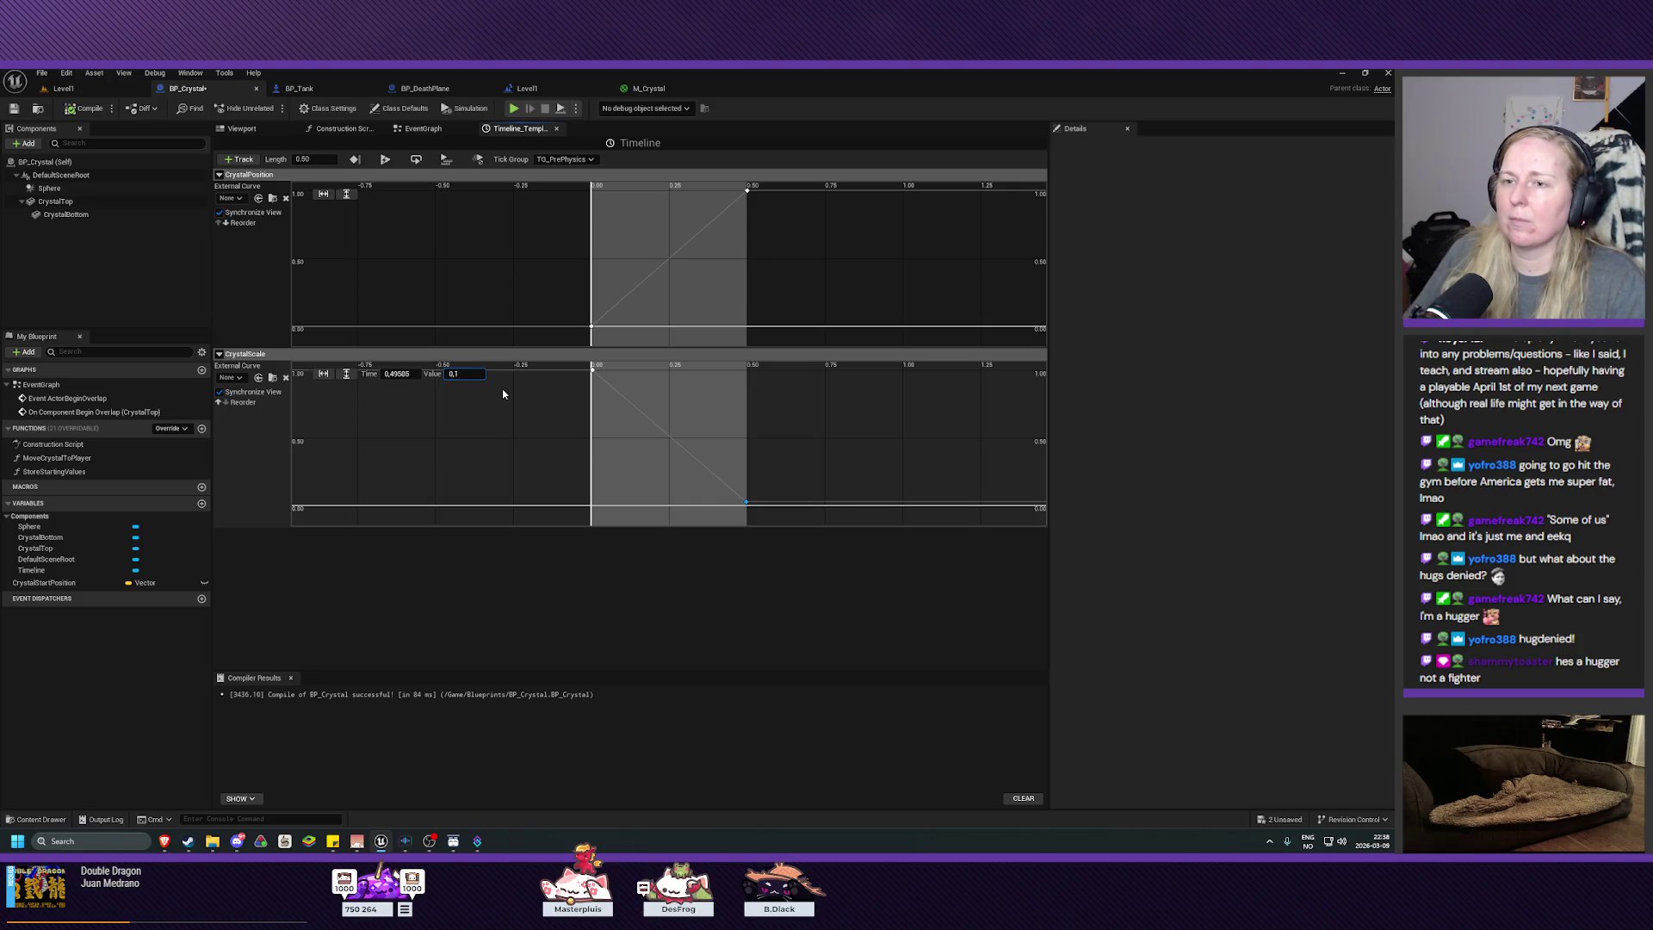
{"action": "left_click", "coordinate": [419, 375]}
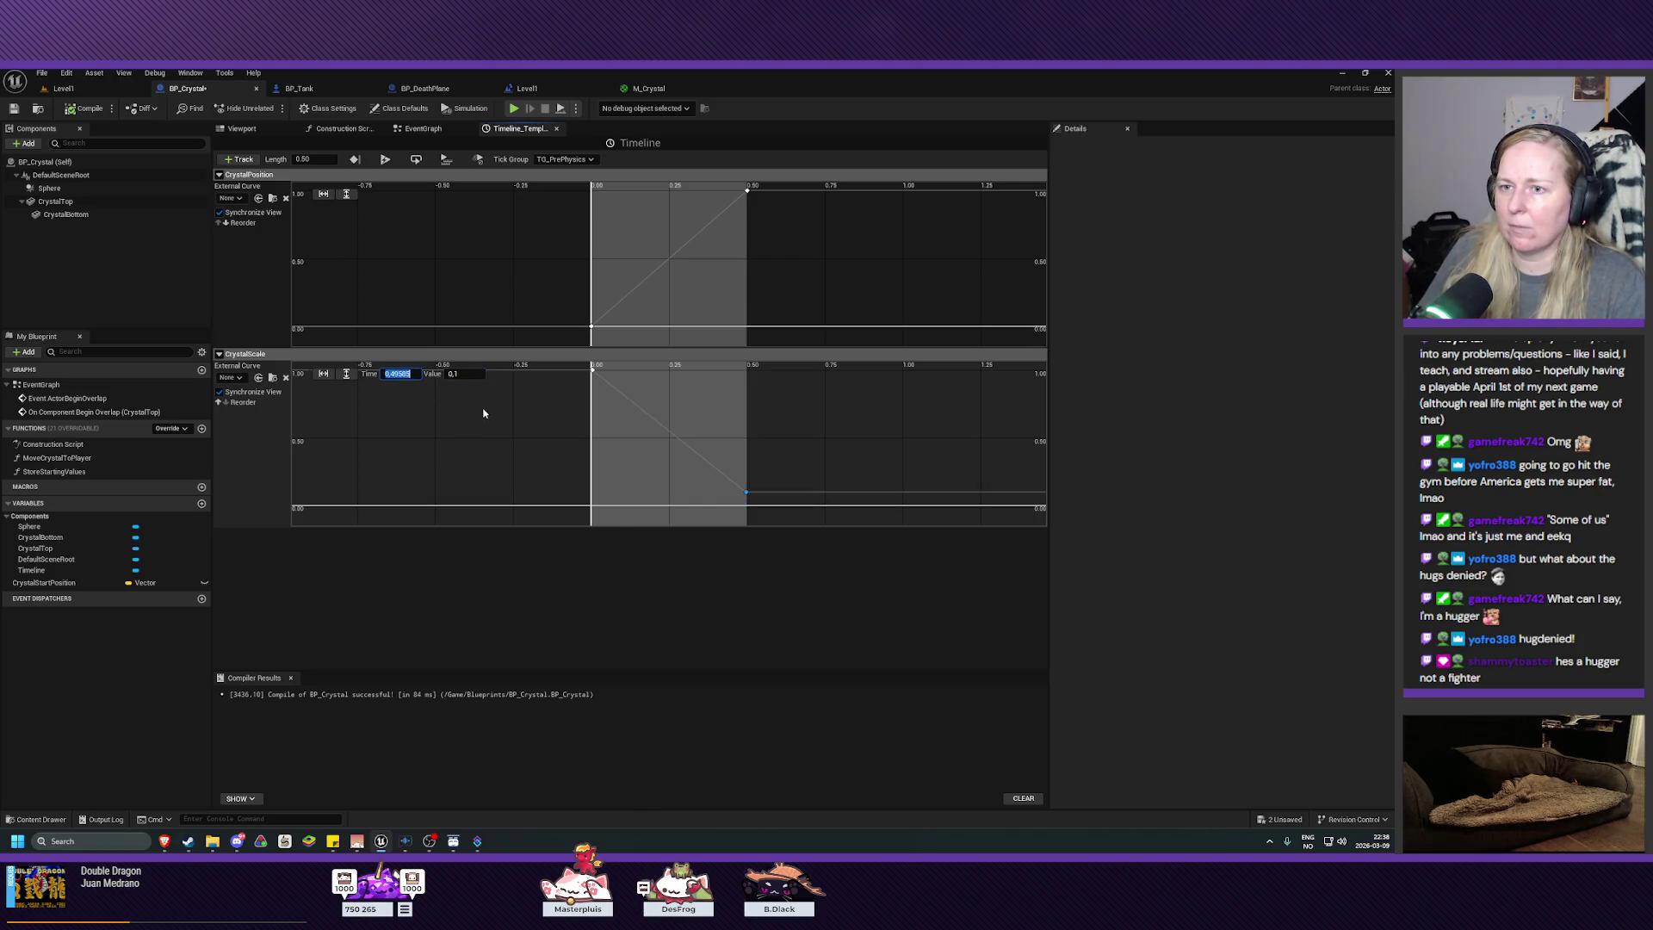
{"action": "type", "text": "0.5"}
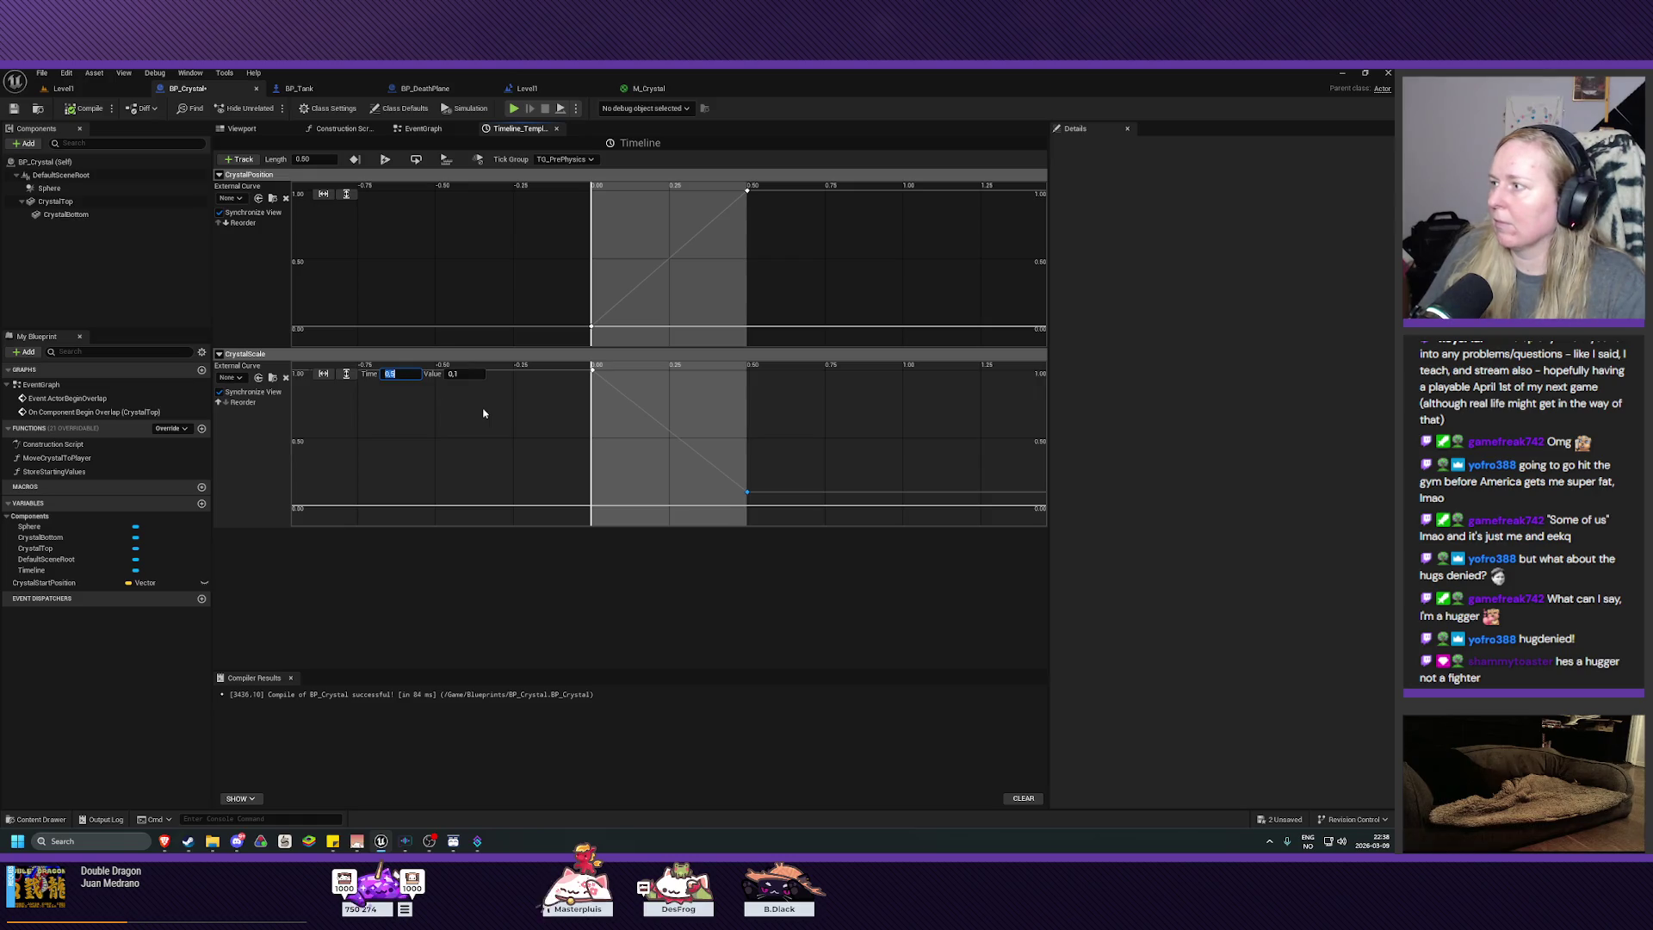
{"action": "key", "text": "Return"}
{"action": "key", "text": "ctrl+s"}
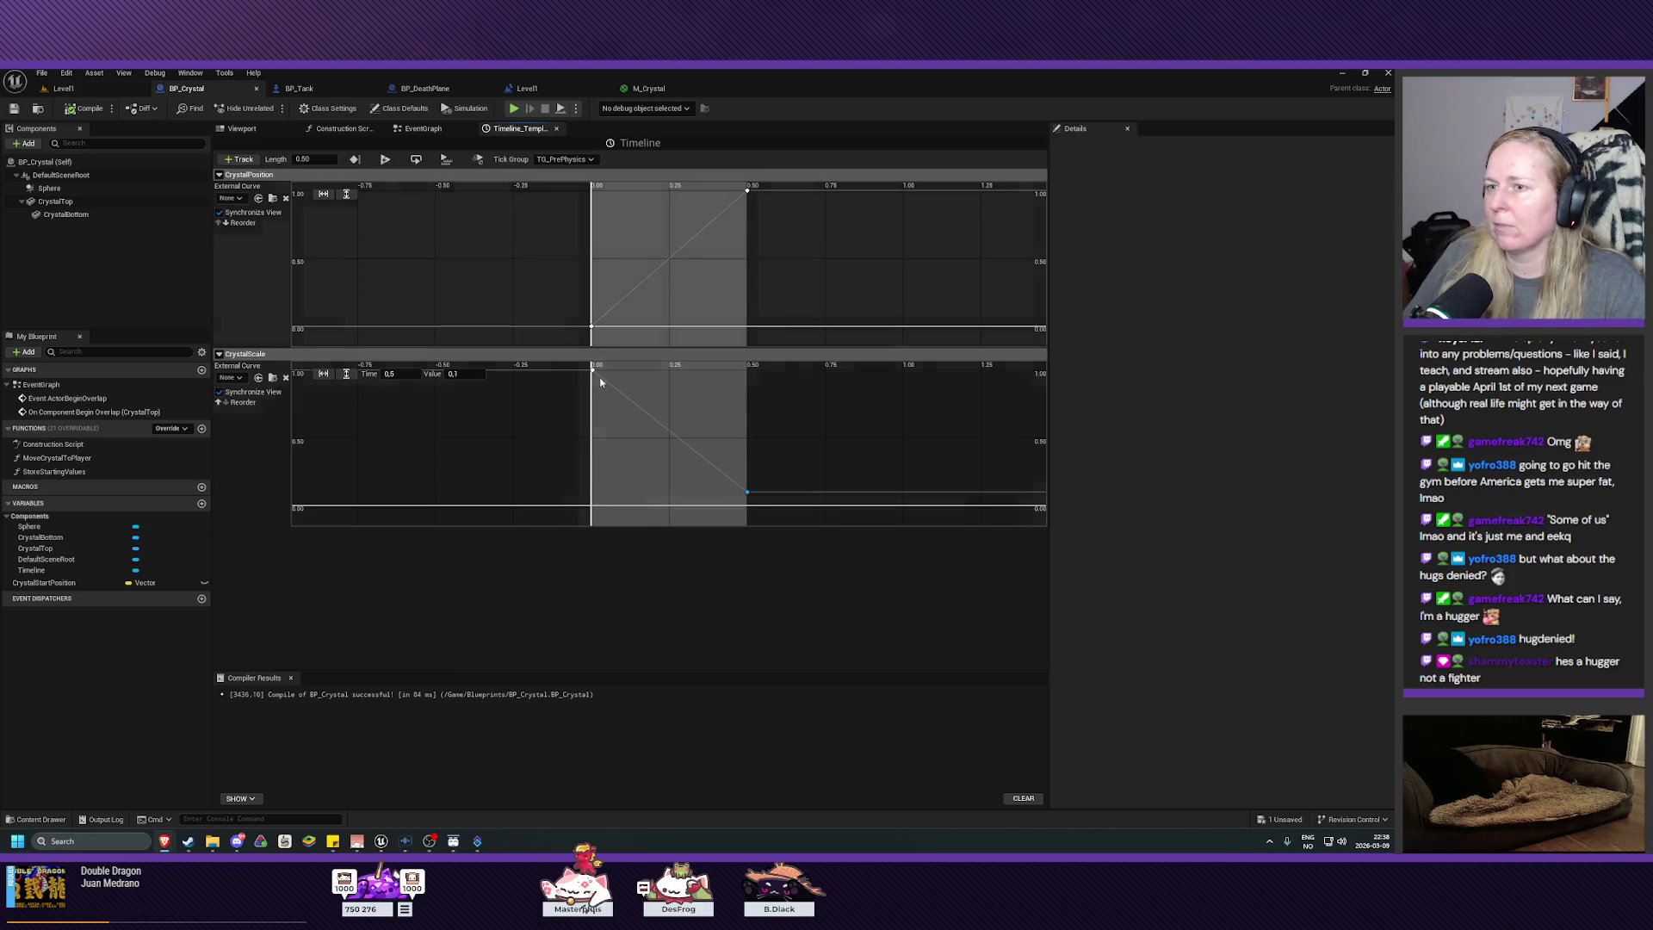
Step: Add a third CrystalScale key at time 0.1 with value 1.2, frame the curve, and save
{"action": "right_click", "coordinate": [638, 380]}
{"action": "left_click", "coordinate": [666, 405]}
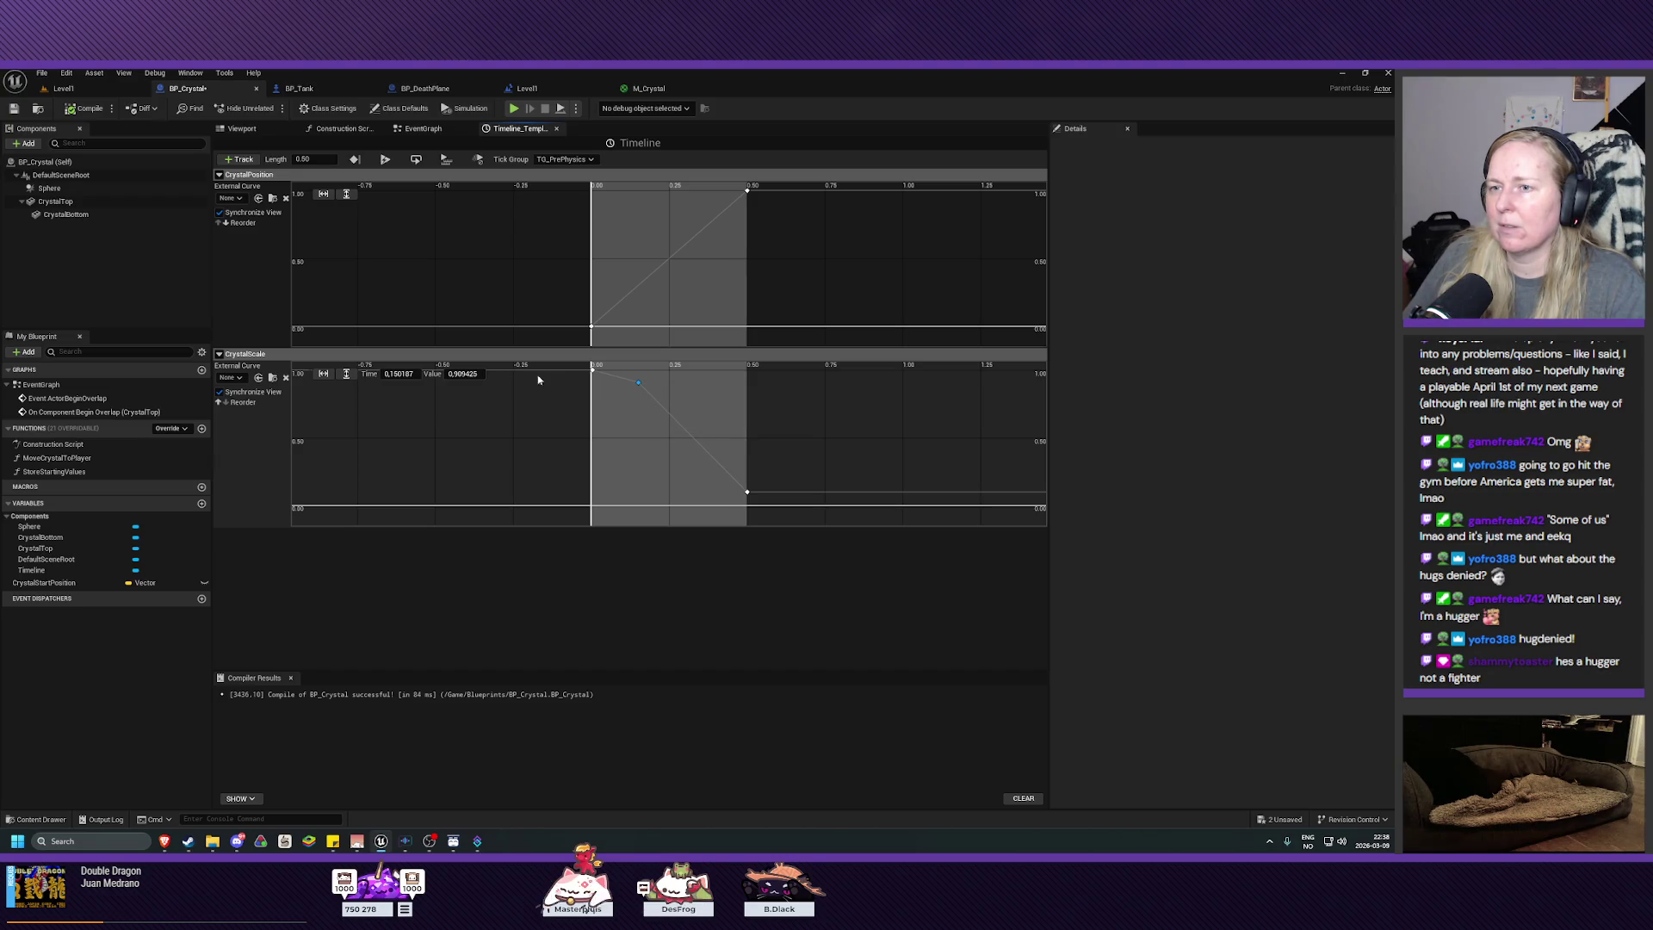
{"action": "left_click", "coordinate": [400, 372]}
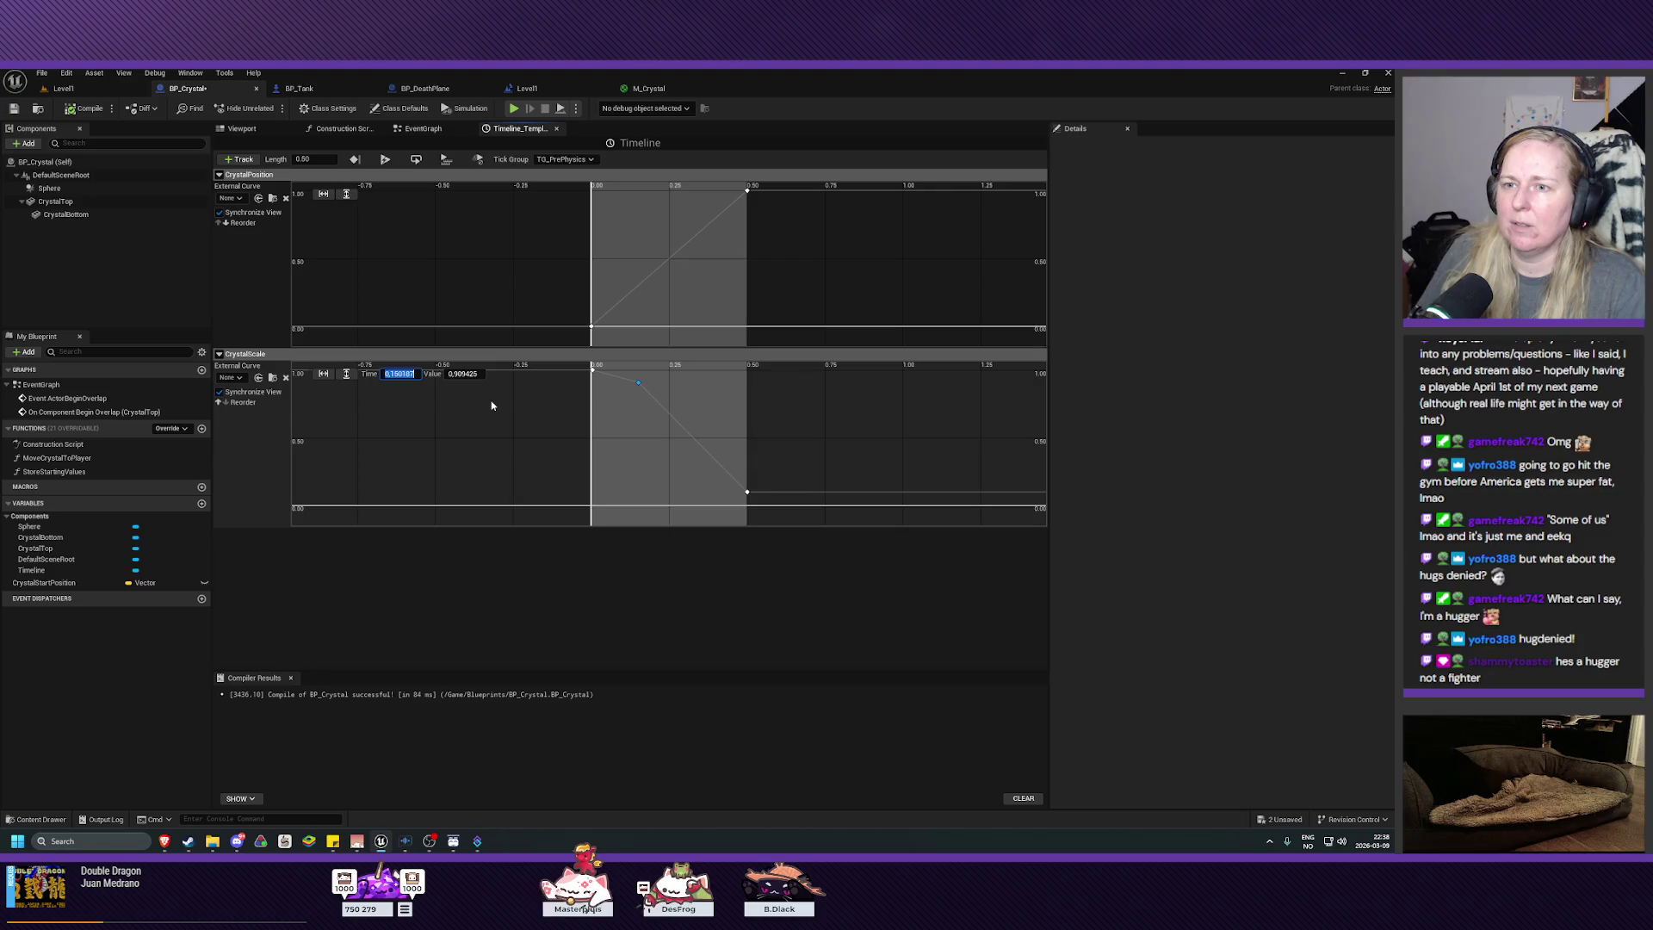
{"action": "type", "text": "0.1"}
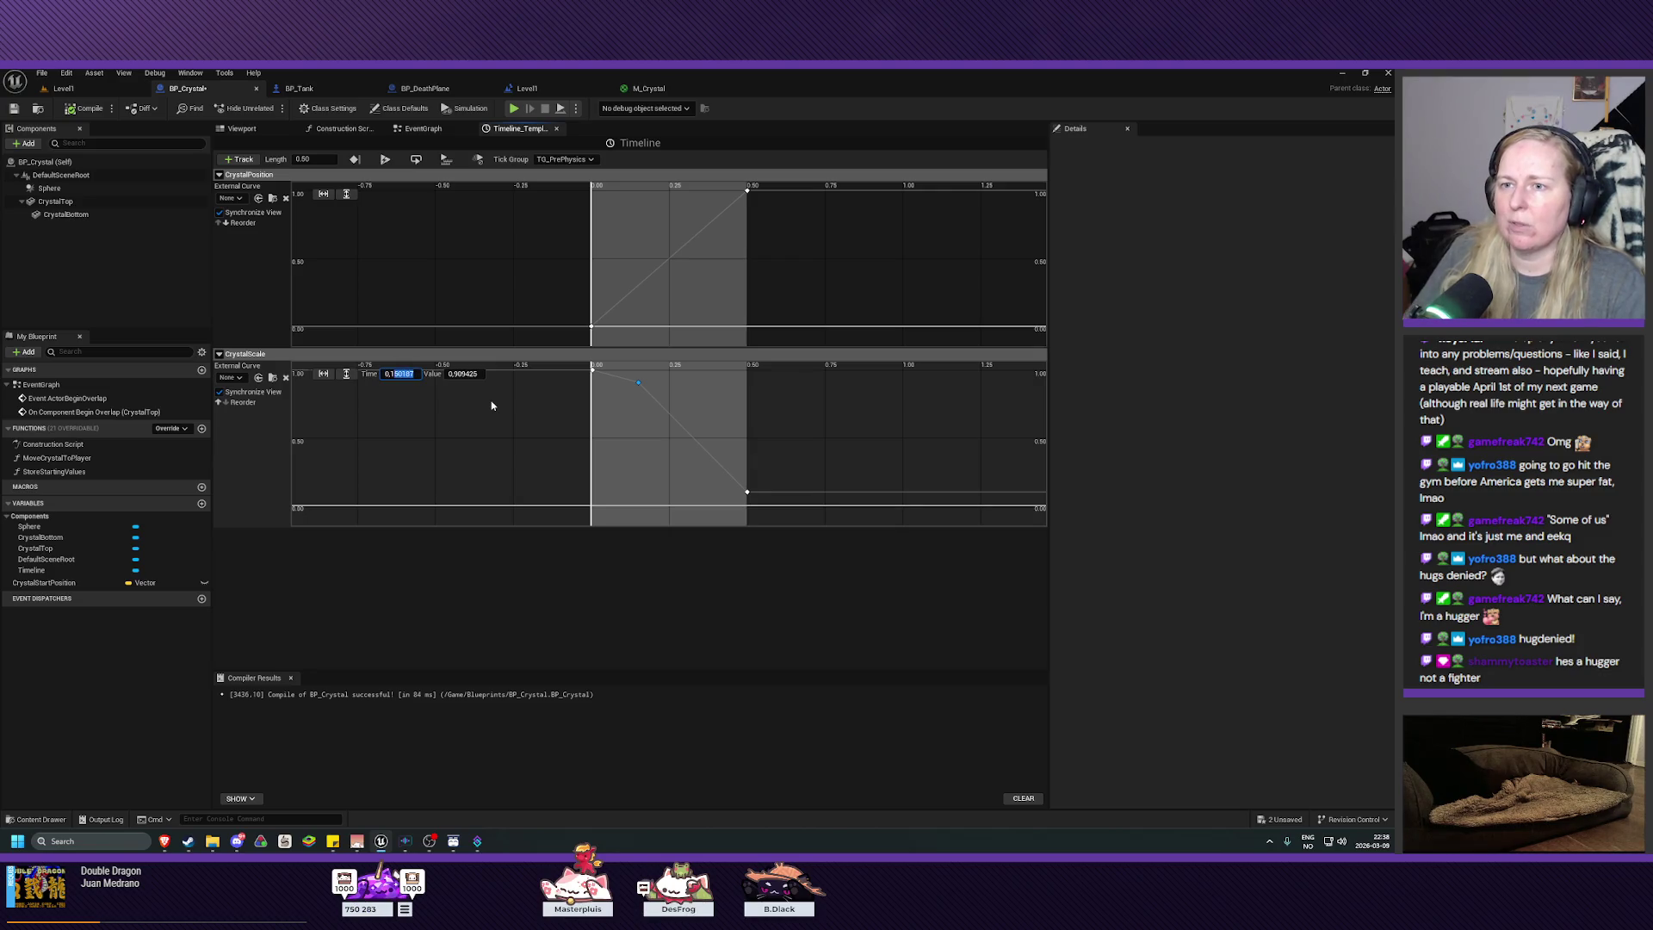
{"action": "left_click", "coordinate": [465, 374]}
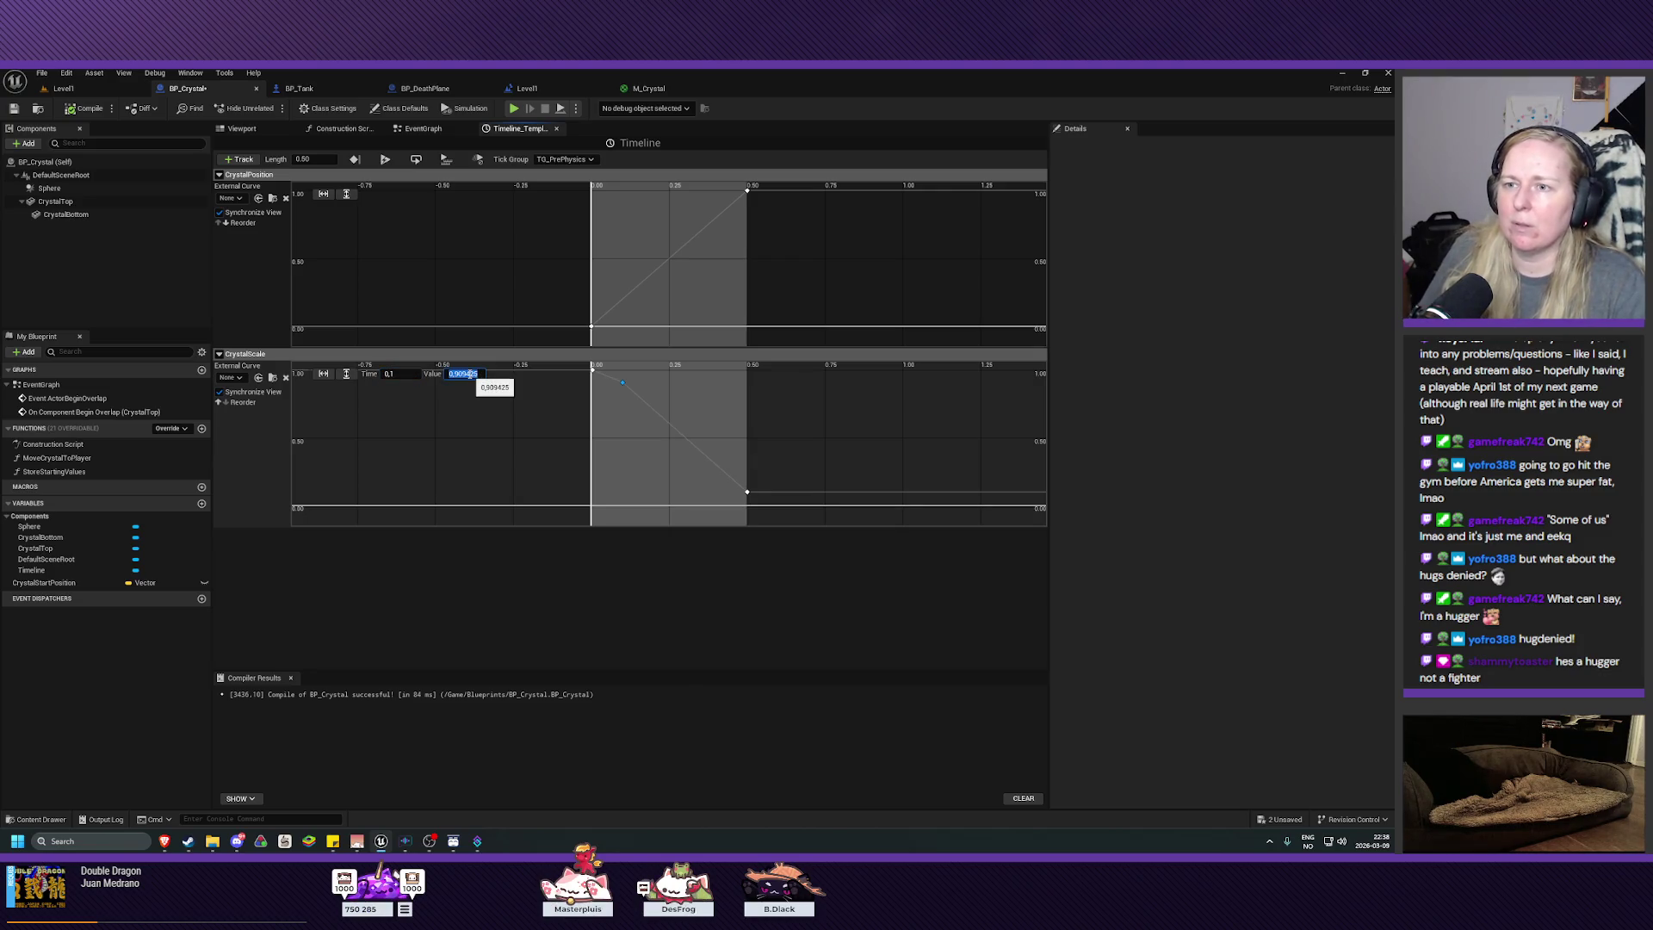
{"action": "type", "text": "1,2"}
{"action": "key", "text": "Return"}
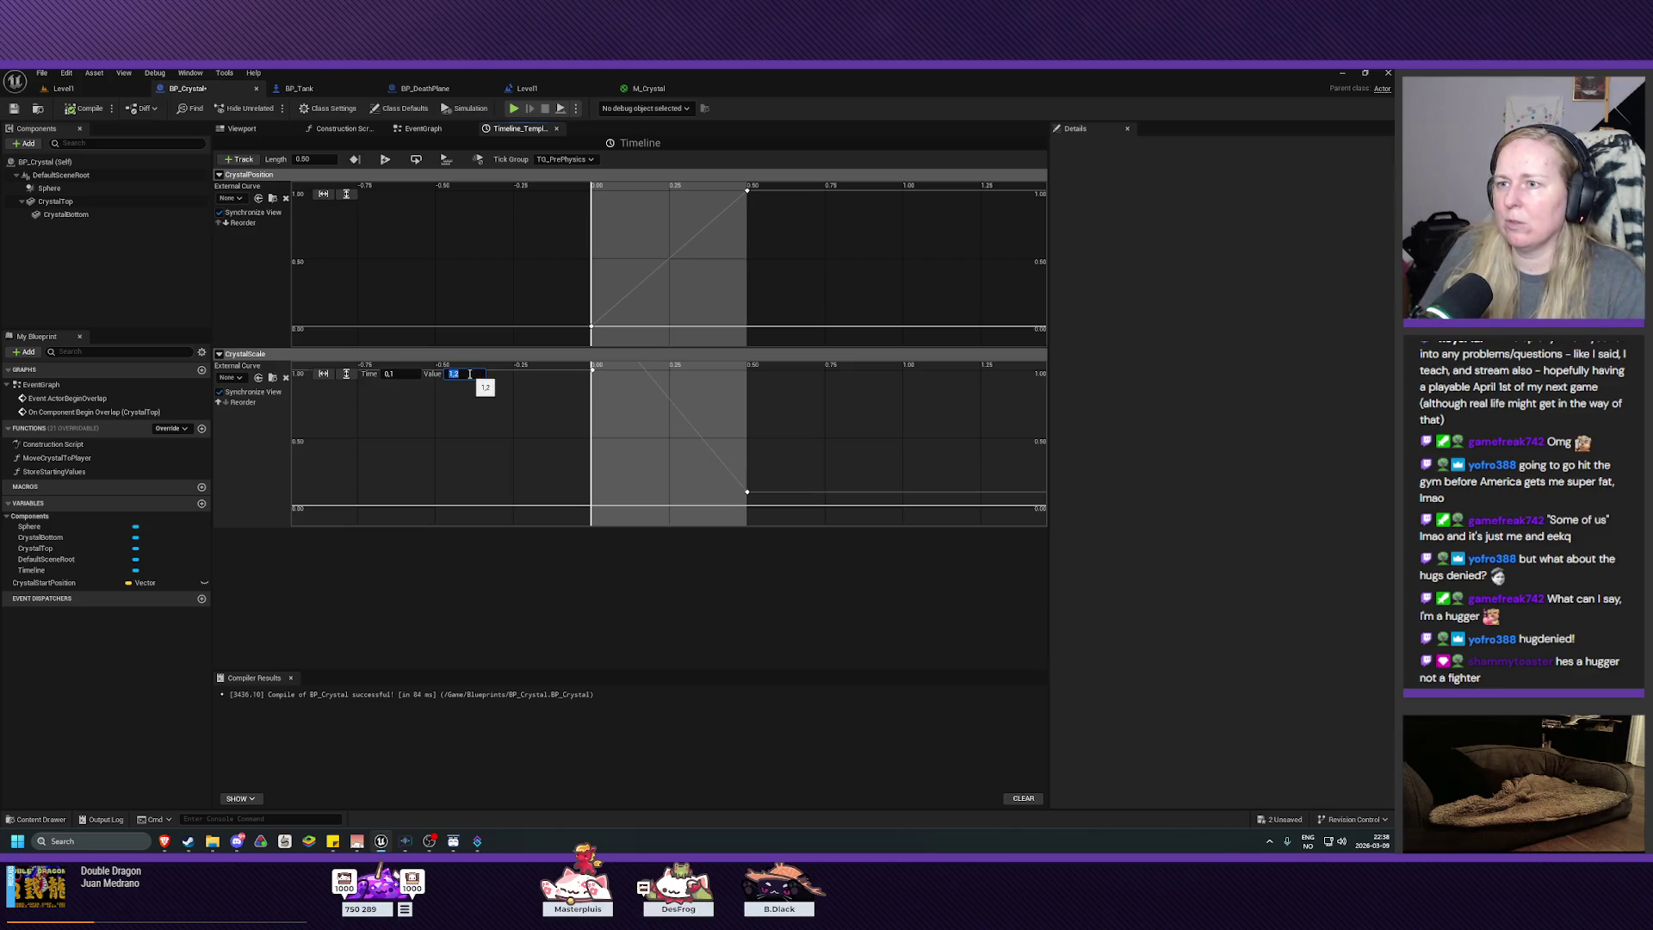
{"action": "scroll", "coordinate": [637, 439], "scroll_direction": "down", "scroll_amount": 3}
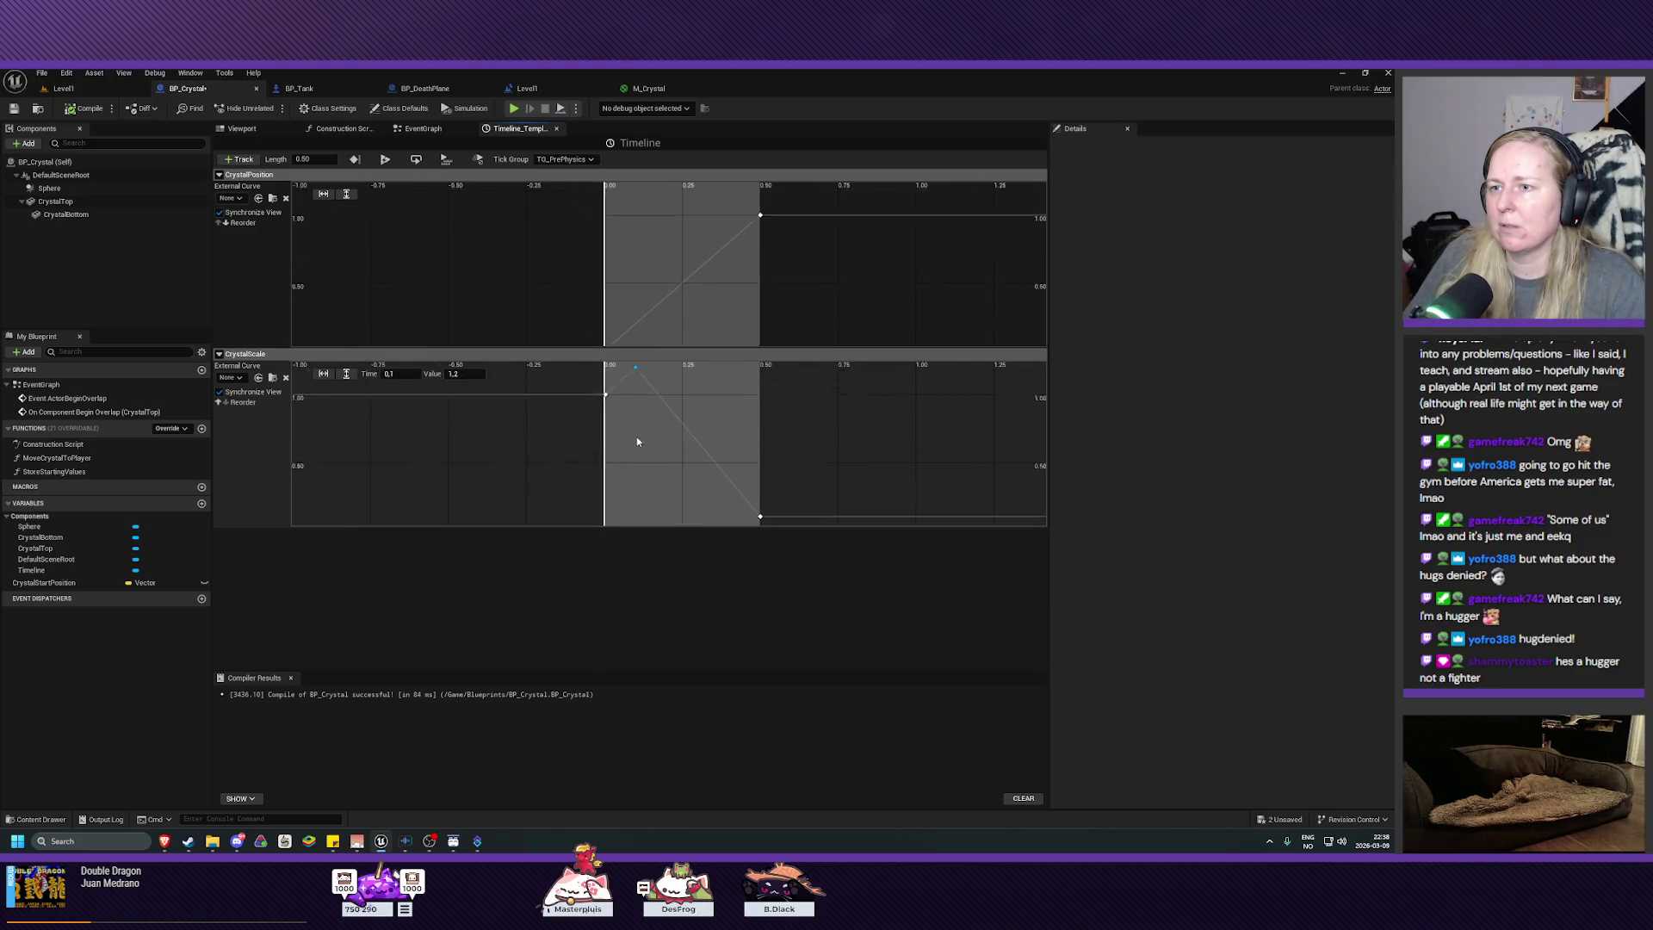
{"action": "scroll", "coordinate": [612, 447], "scroll_direction": "down", "scroll_amount": 2}
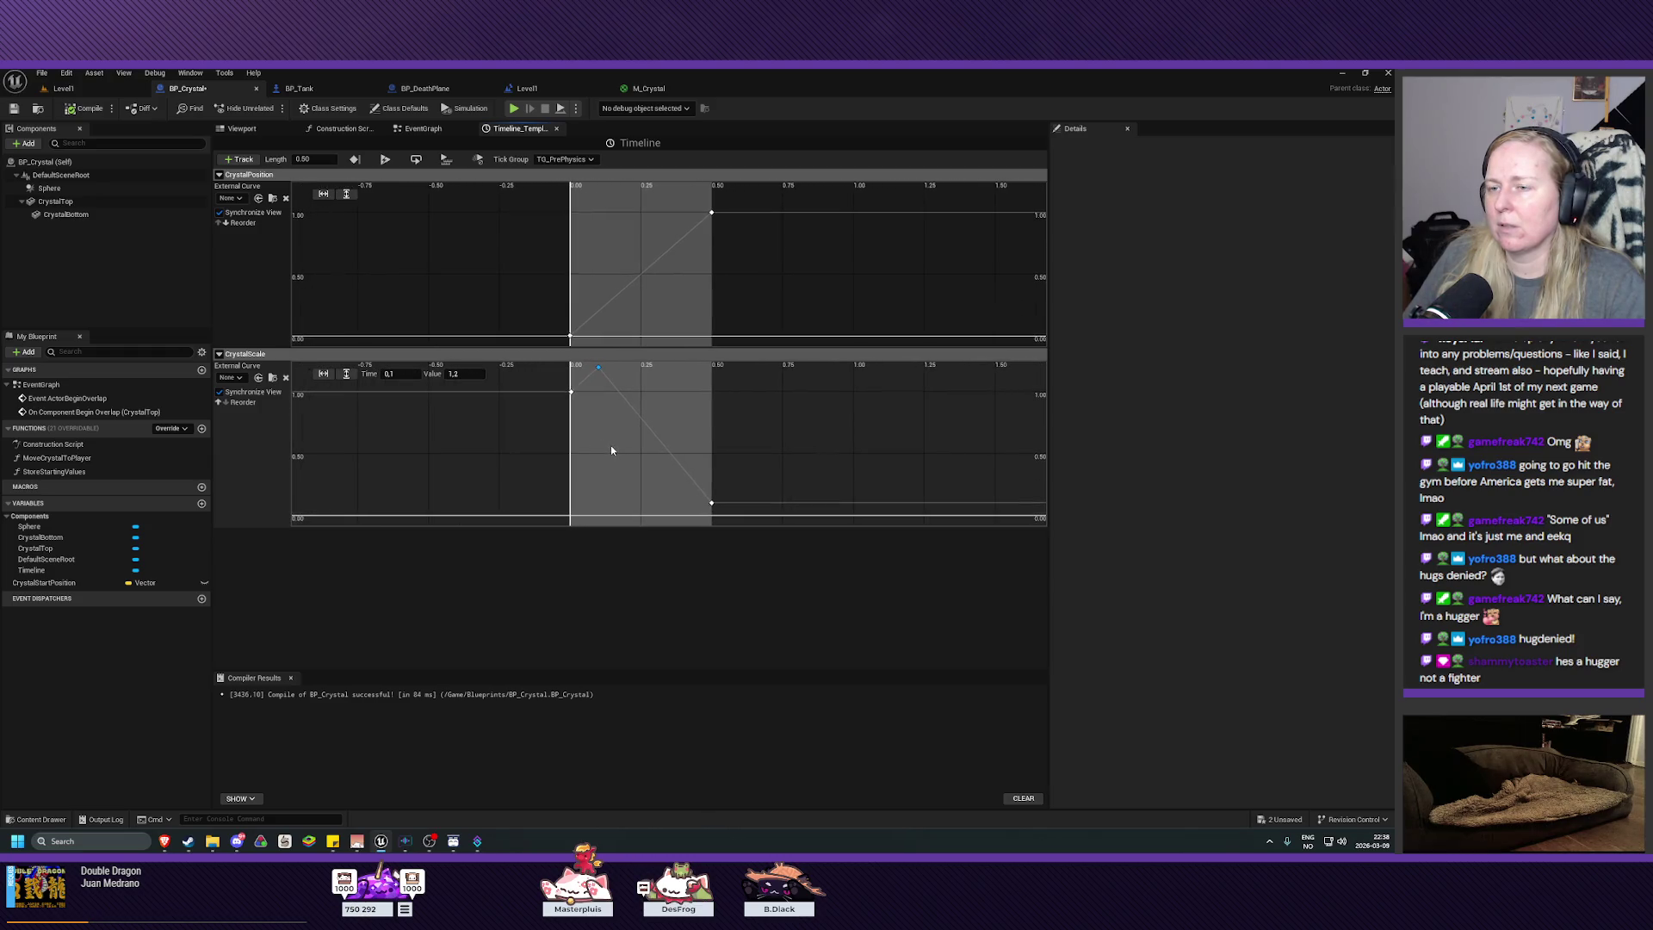
{"action": "left_click_drag", "start_coordinate": [612, 449], "coordinate": [610, 463]}
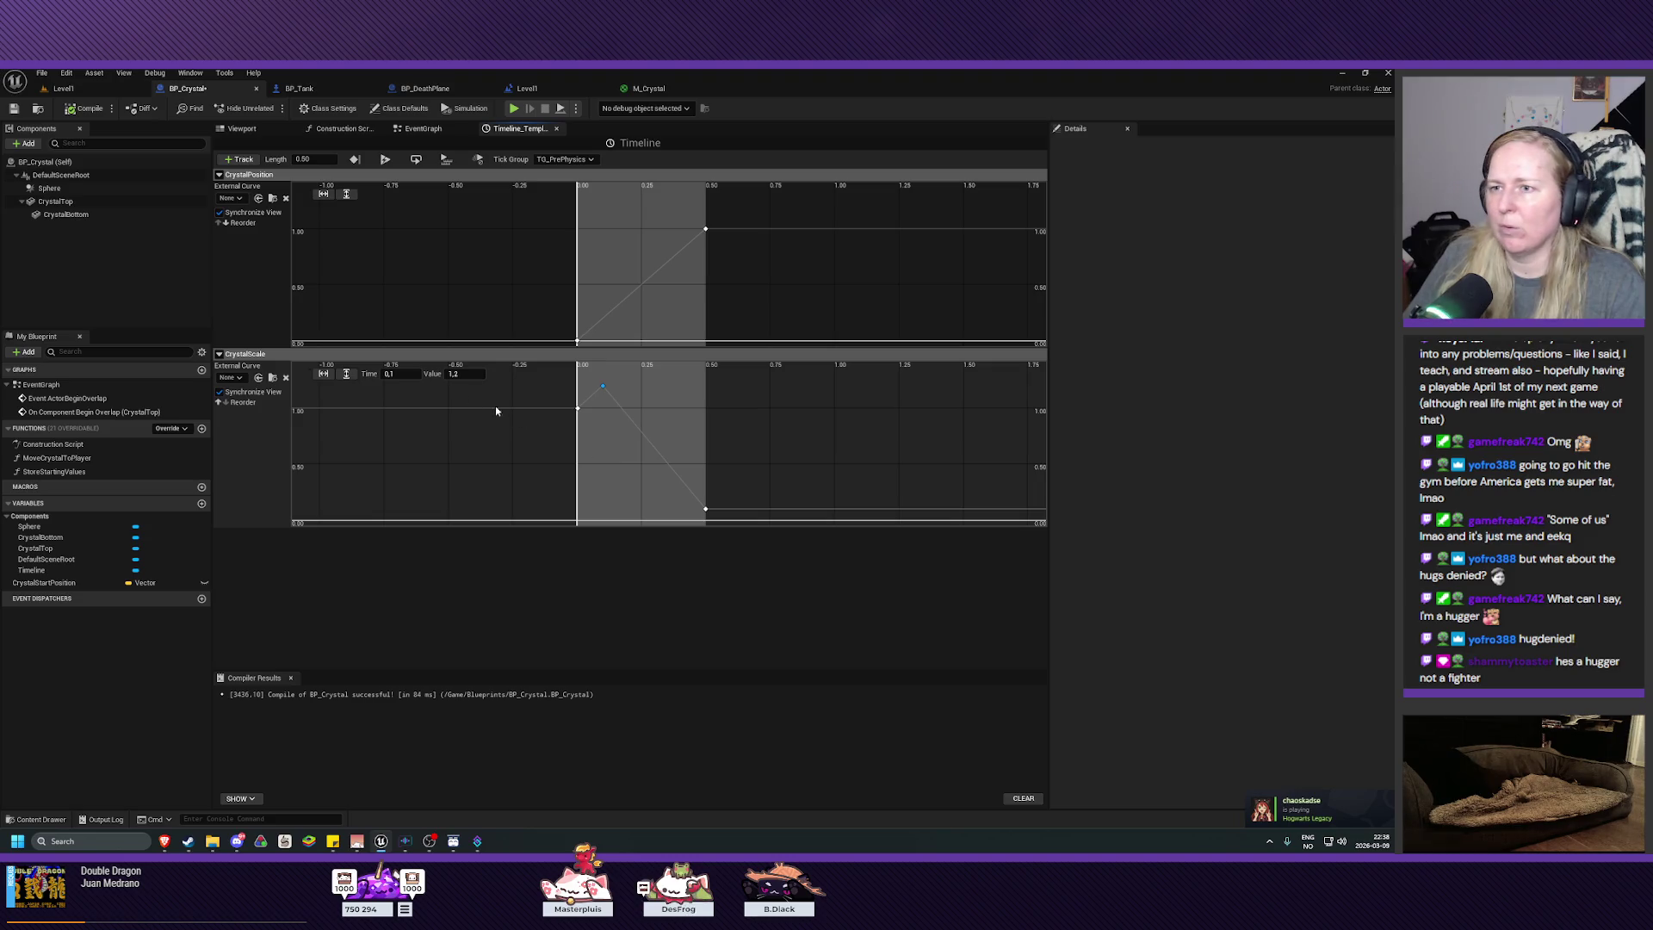
{"action": "left_click", "coordinate": [15, 109]}
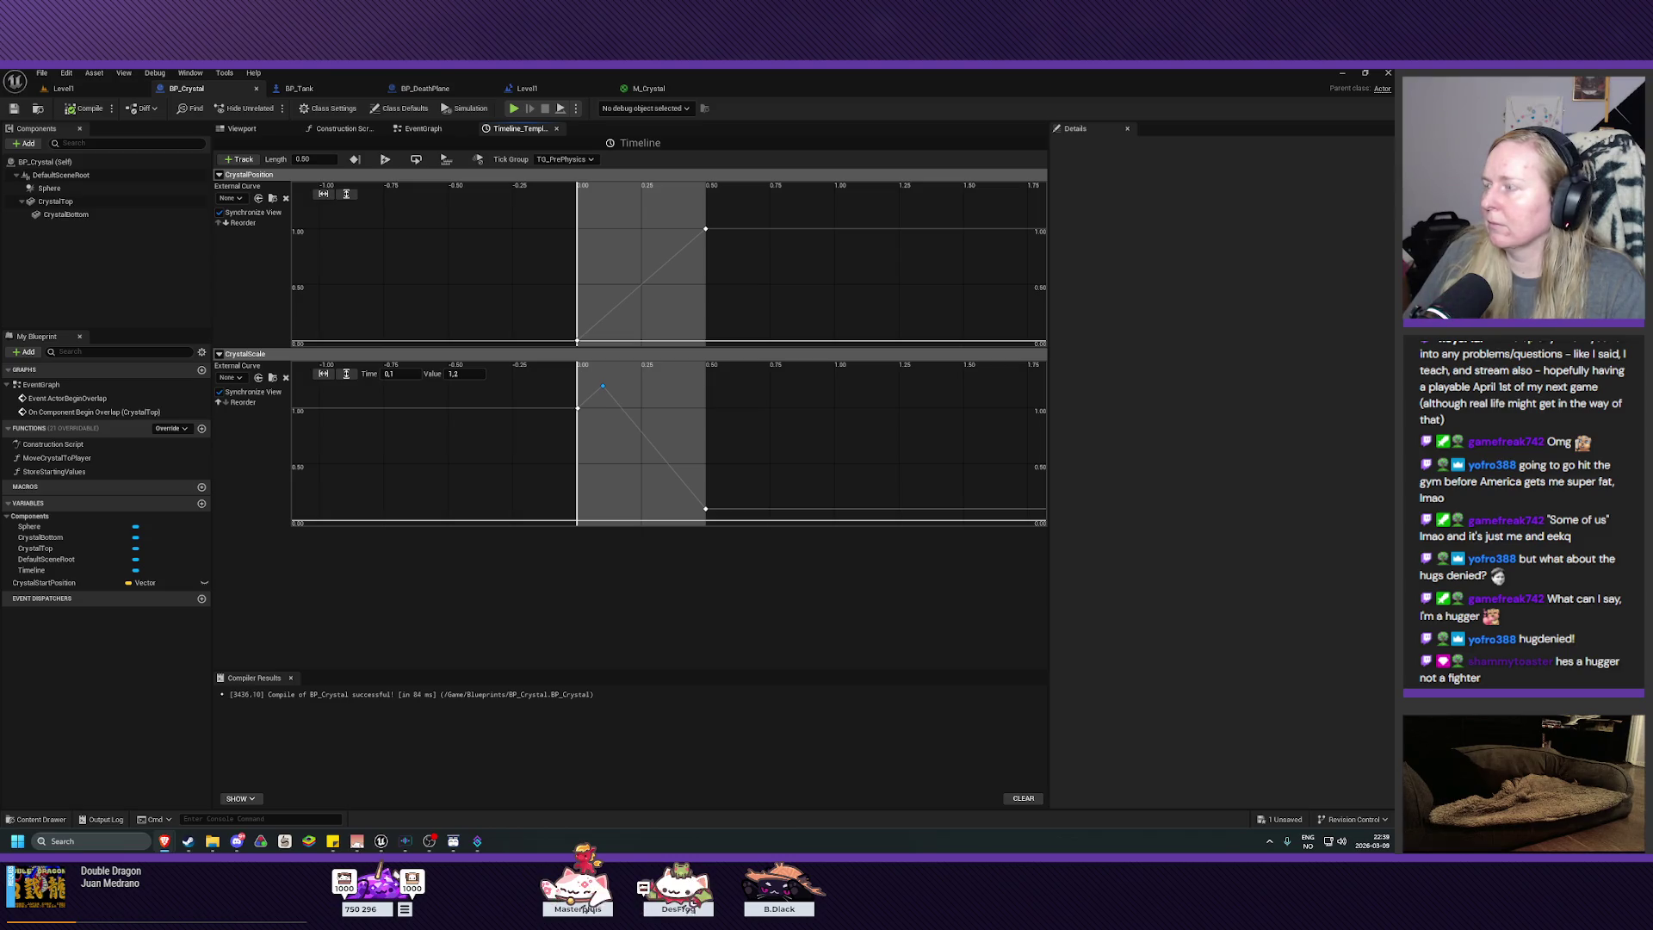
Step: Add a Set Actor Scale 3D node to the EventGraph
{"action": "left_click", "coordinate": [423, 128]}
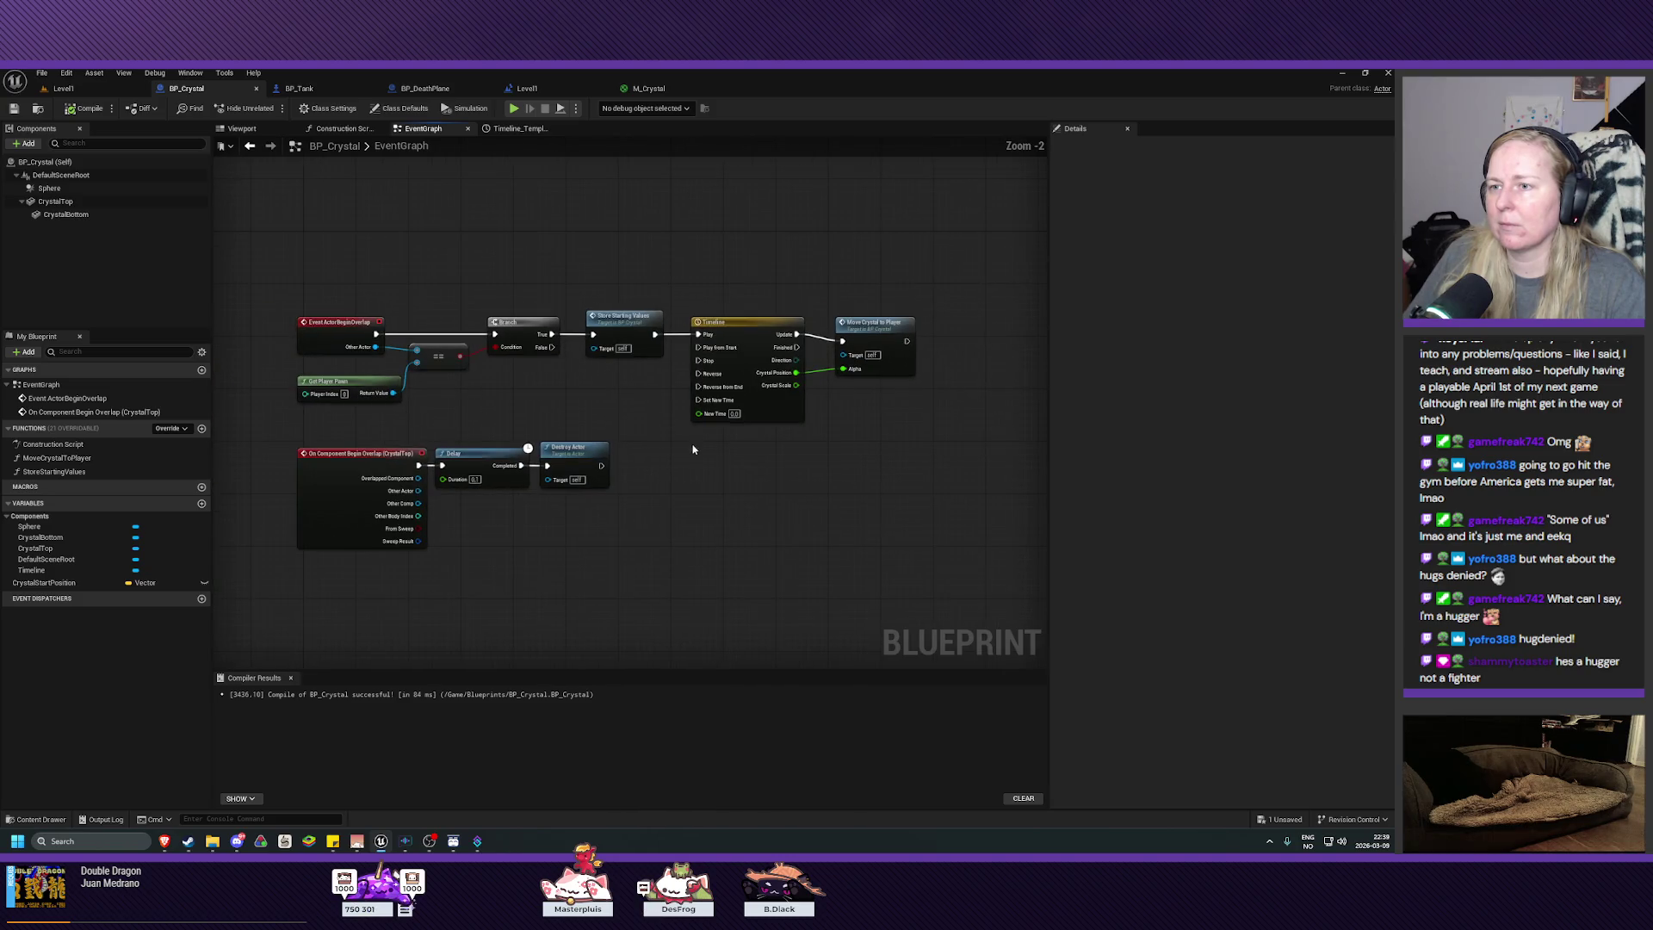
{"action": "scroll", "coordinate": [646, 465], "scroll_direction": "down", "scroll_amount": 1}
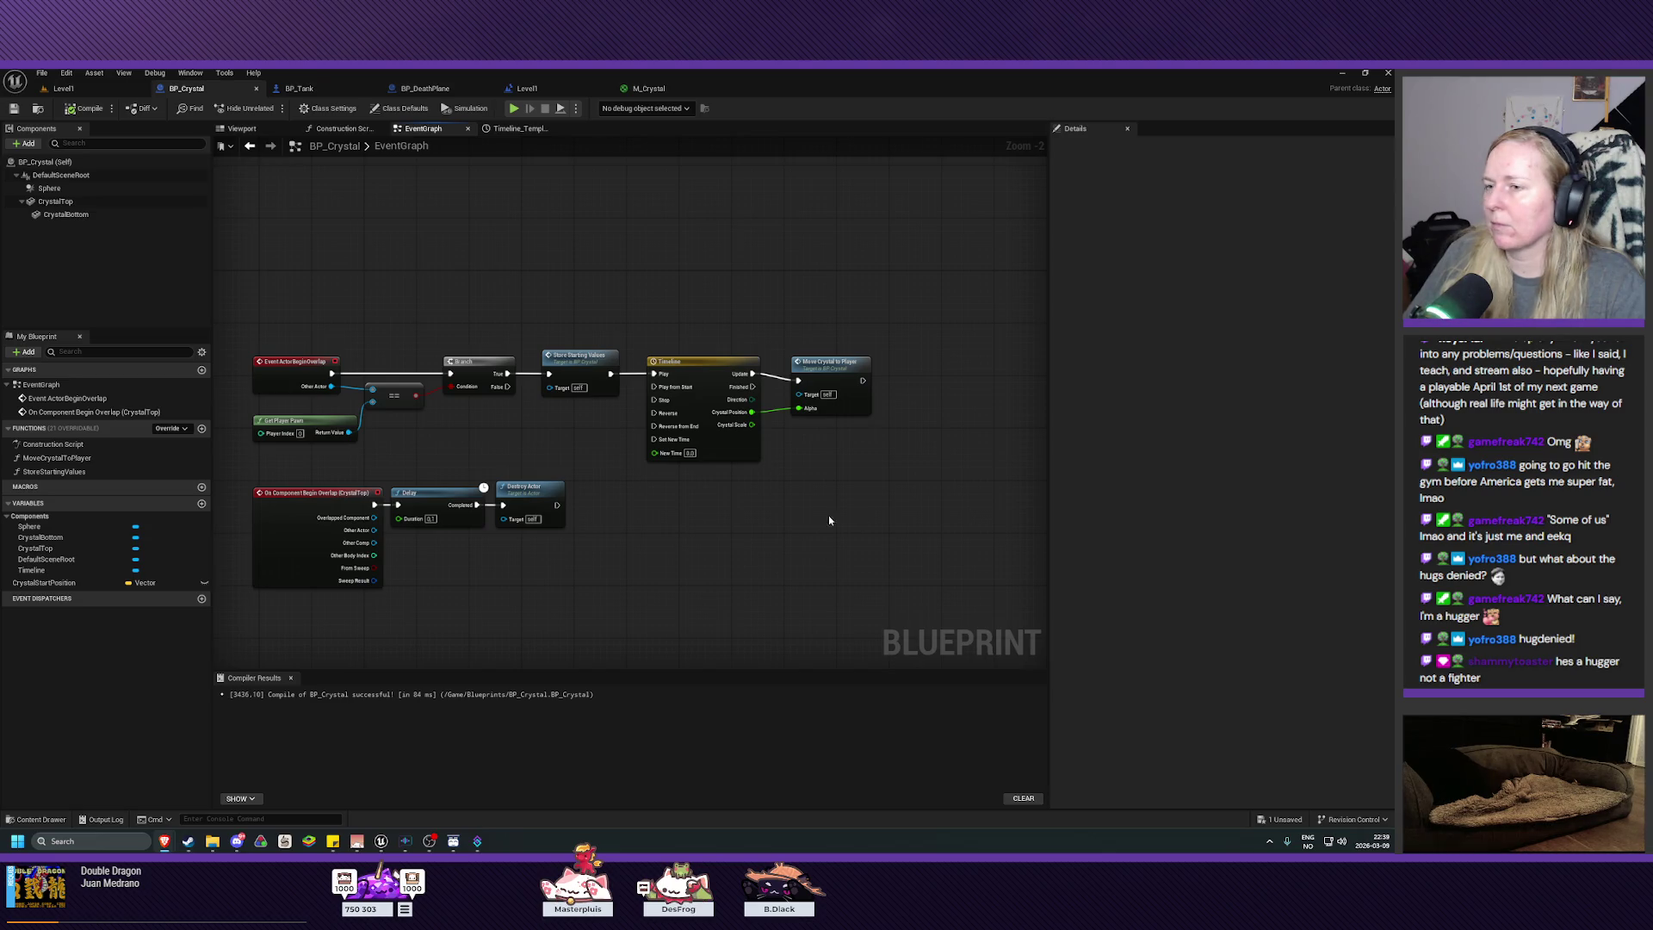
{"action": "right_click", "coordinate": [784, 520]}
{"action": "type", "text": "set actor s"}
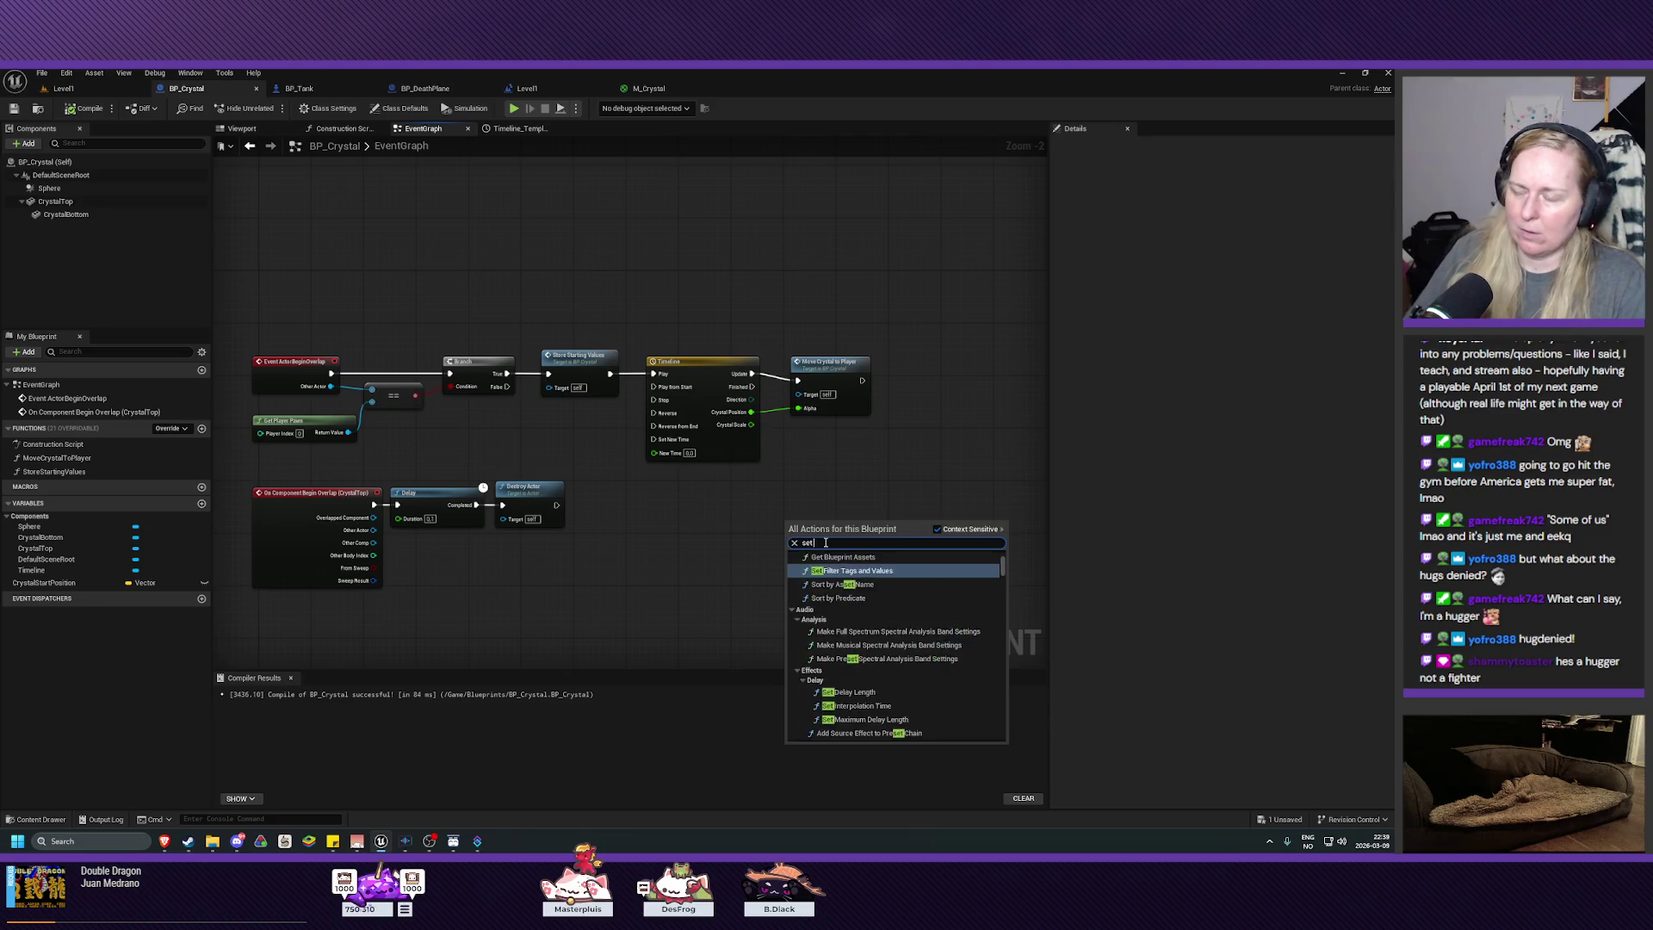
{"action": "key", "text": "BackSpace"}
{"action": "key", "text": "BackSpace"}
{"action": "key", "text": "BackSpace"}
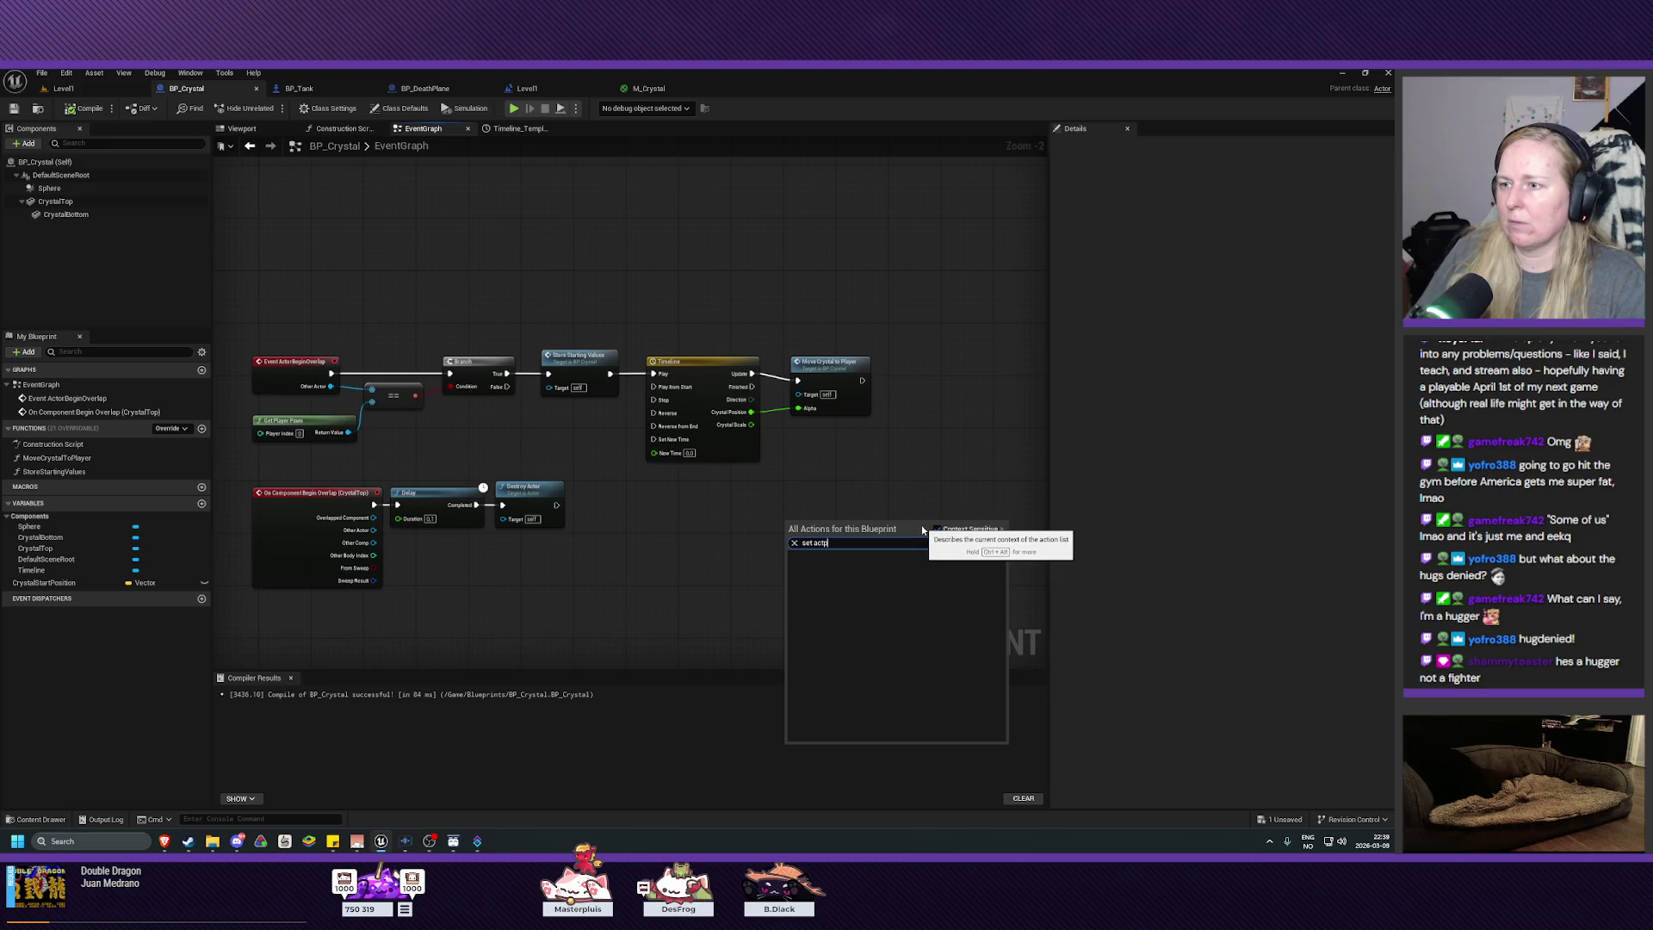
{"action": "type", "text": "or scale"}
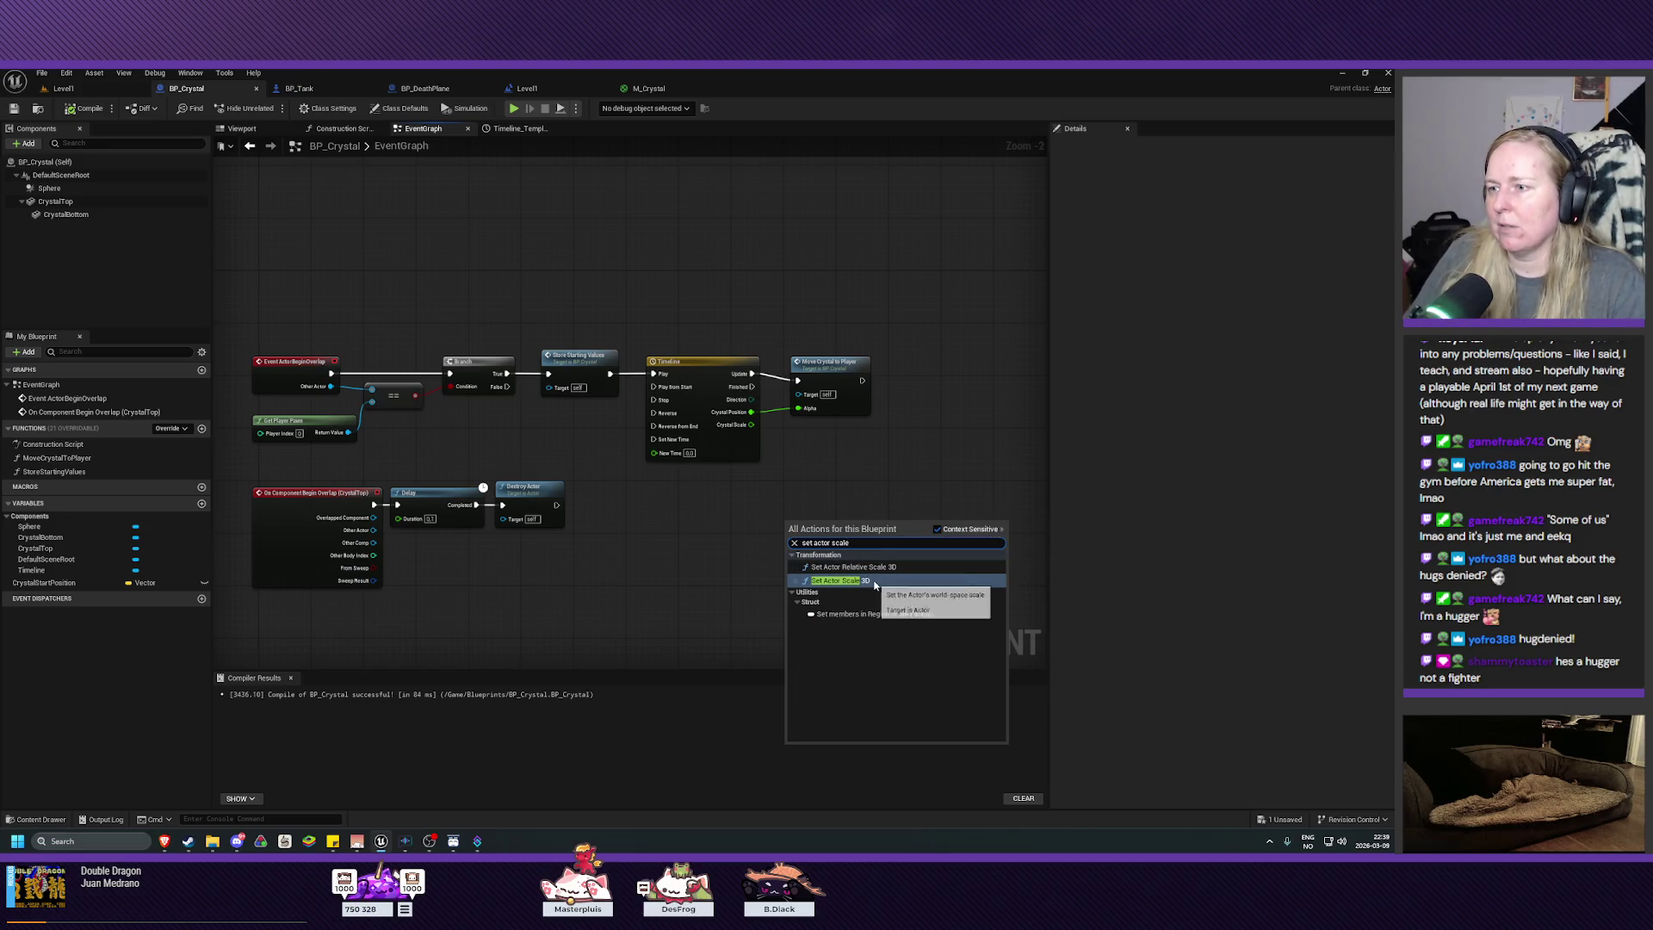
{"action": "left_click", "coordinate": [861, 580]}
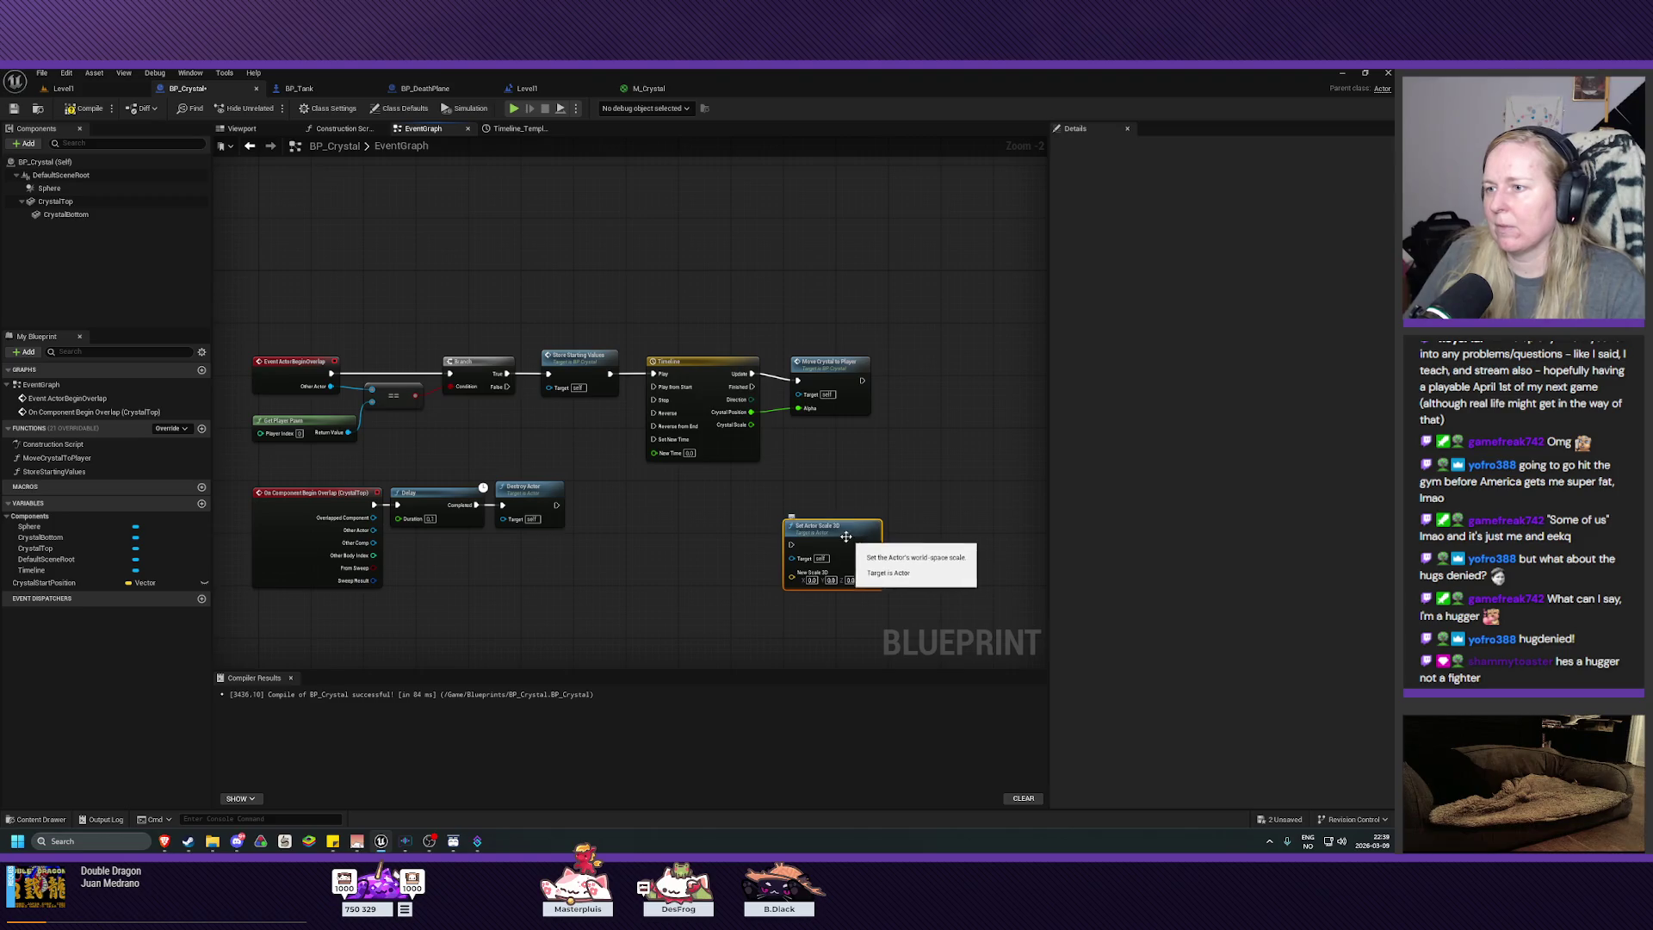
Step: Chain Set Actor Scale 3D after Move Crystal to Player and wire Crystal Scale into New Scale
{"action": "mouse_move", "coordinate": [859, 486]}
{"action": "left_mouse_down"}
{"action": "mouse_move", "coordinate": [851, 460]}
{"action": "mouse_move", "coordinate": [714, 424]}
{"action": "left_mouse_up"}
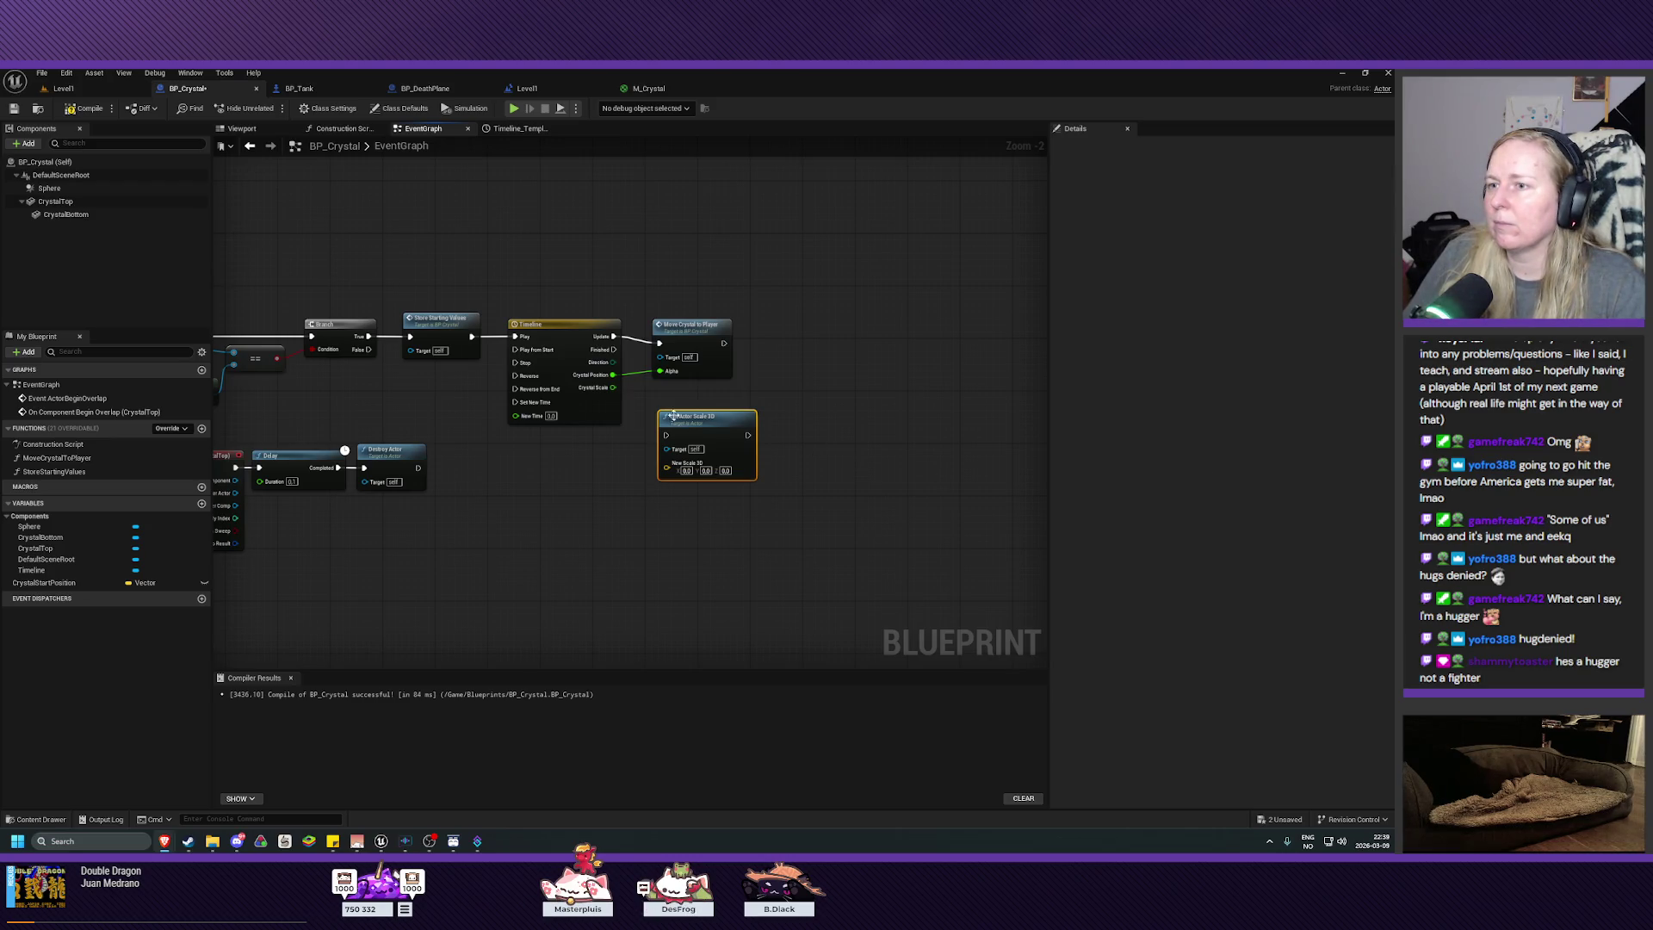
{"action": "mouse_move", "coordinate": [680, 422]}
{"action": "left_mouse_down"}
{"action": "mouse_move", "coordinate": [783, 370]}
{"action": "mouse_move", "coordinate": [792, 328]}
{"action": "mouse_move", "coordinate": [762, 341]}
{"action": "mouse_move", "coordinate": [809, 331]}
{"action": "left_mouse_up"}
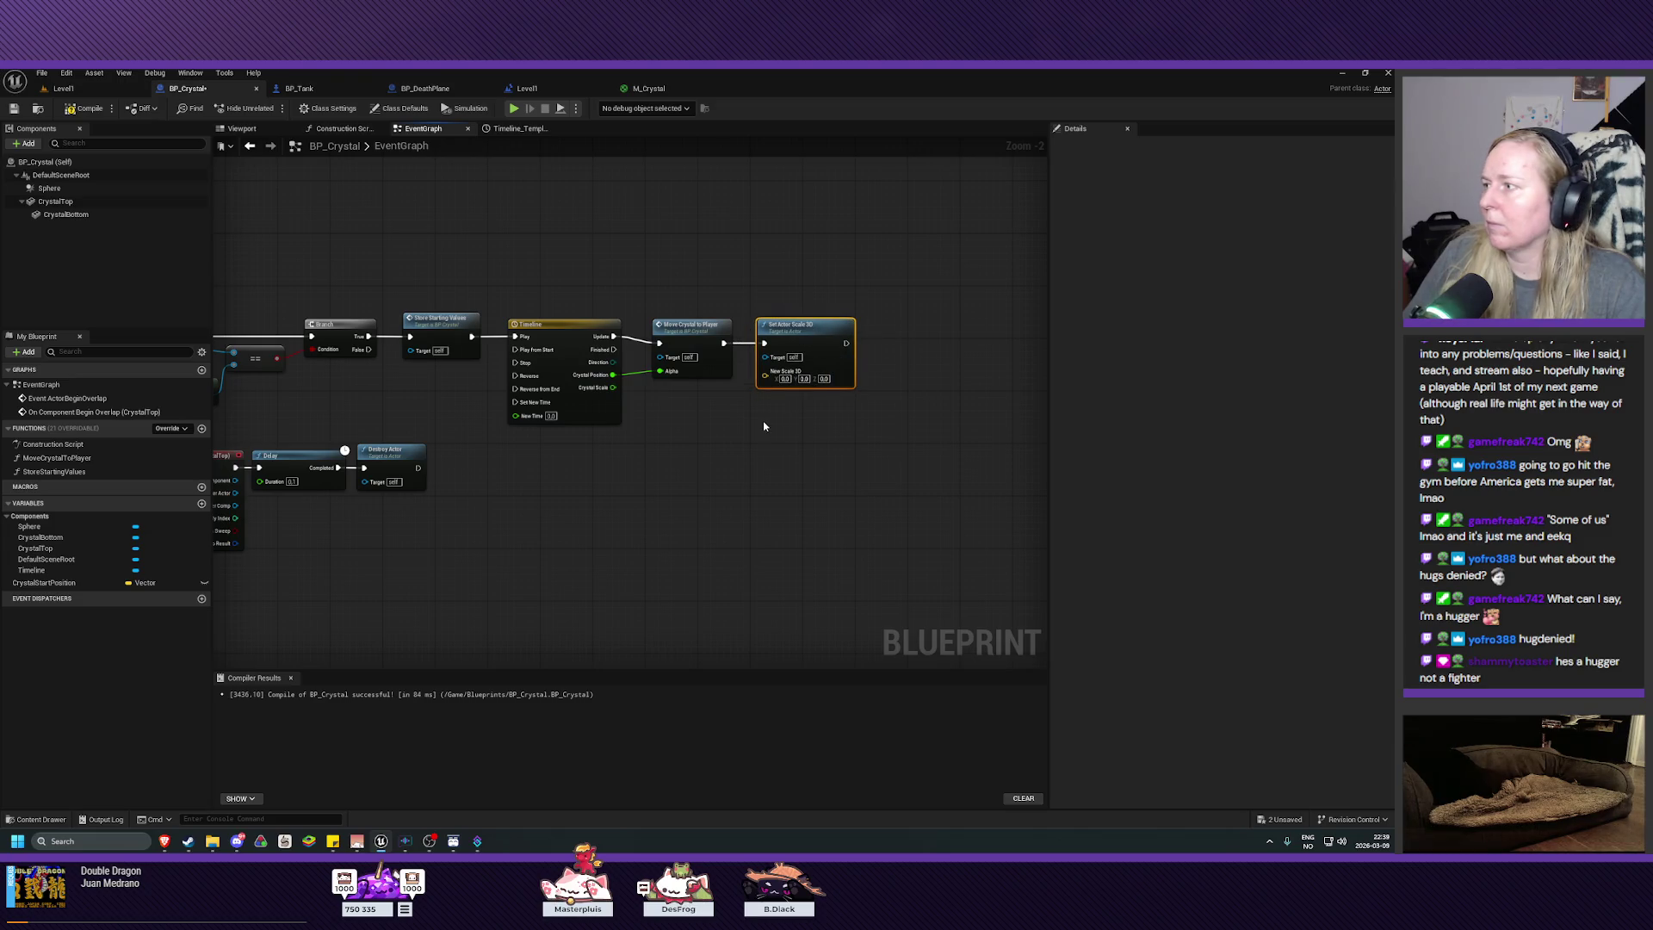
{"action": "left_click_drag", "start_coordinate": [613, 388], "coordinate": [765, 376]}
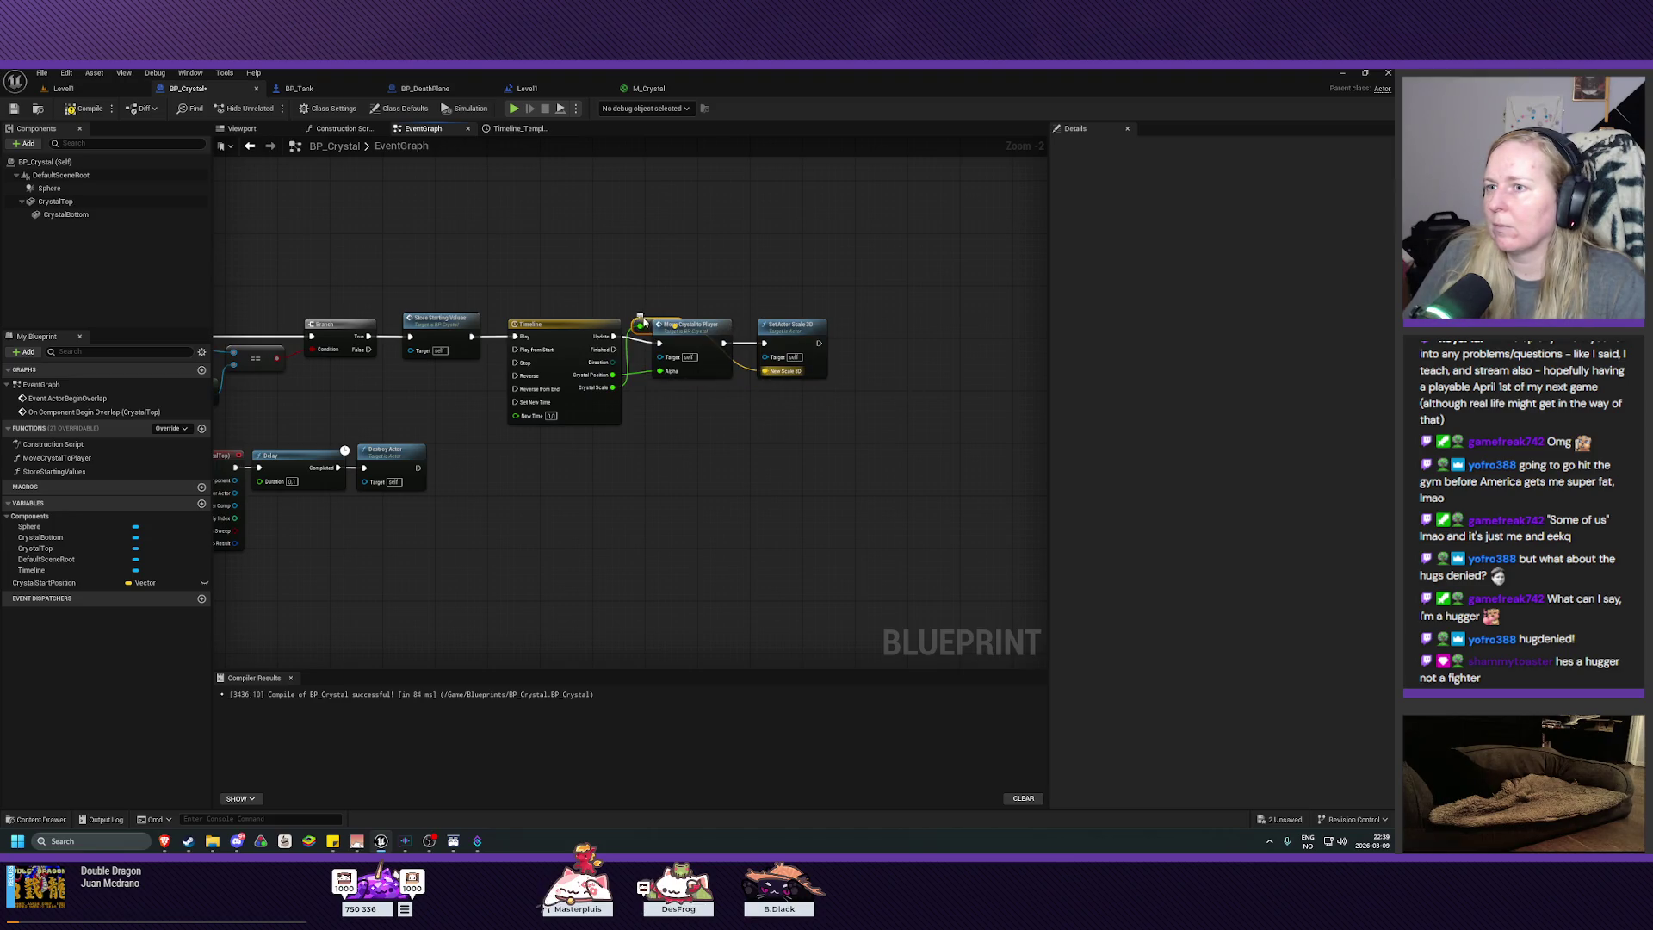
{"action": "left_click_drag", "start_coordinate": [646, 321], "coordinate": [690, 400]}
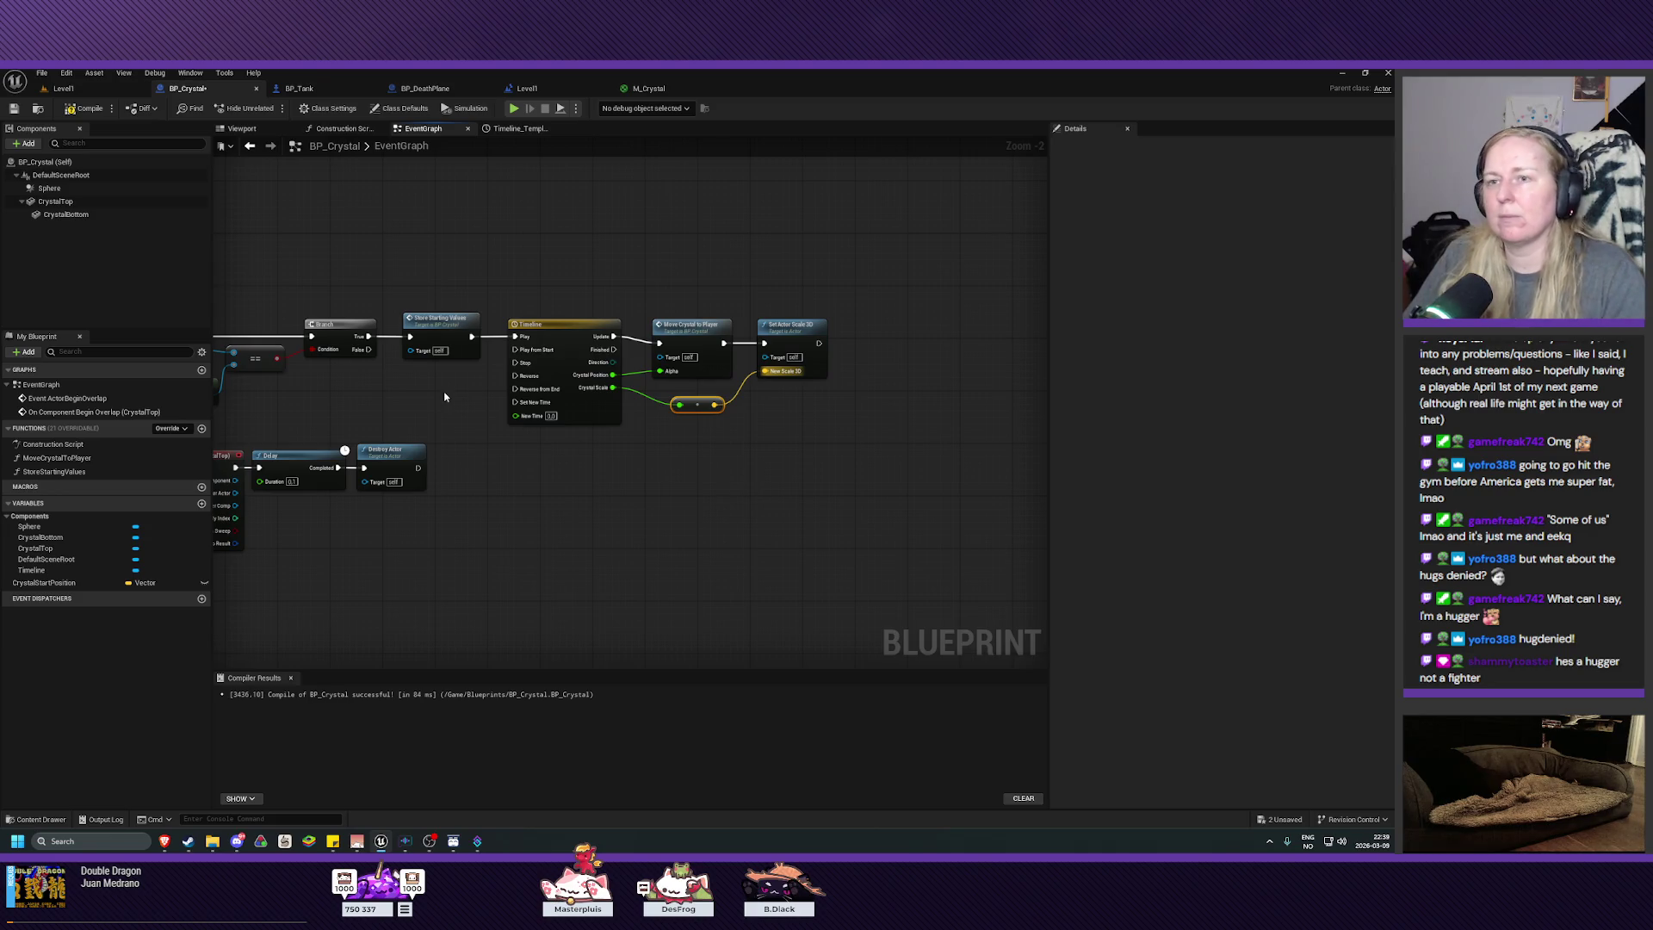
Step: Compile and save BP_Crystal, then play Level1 driving the tank into crystals and stop
{"action": "left_click", "coordinate": [84, 107]}
{"action": "left_click", "coordinate": [14, 107]}
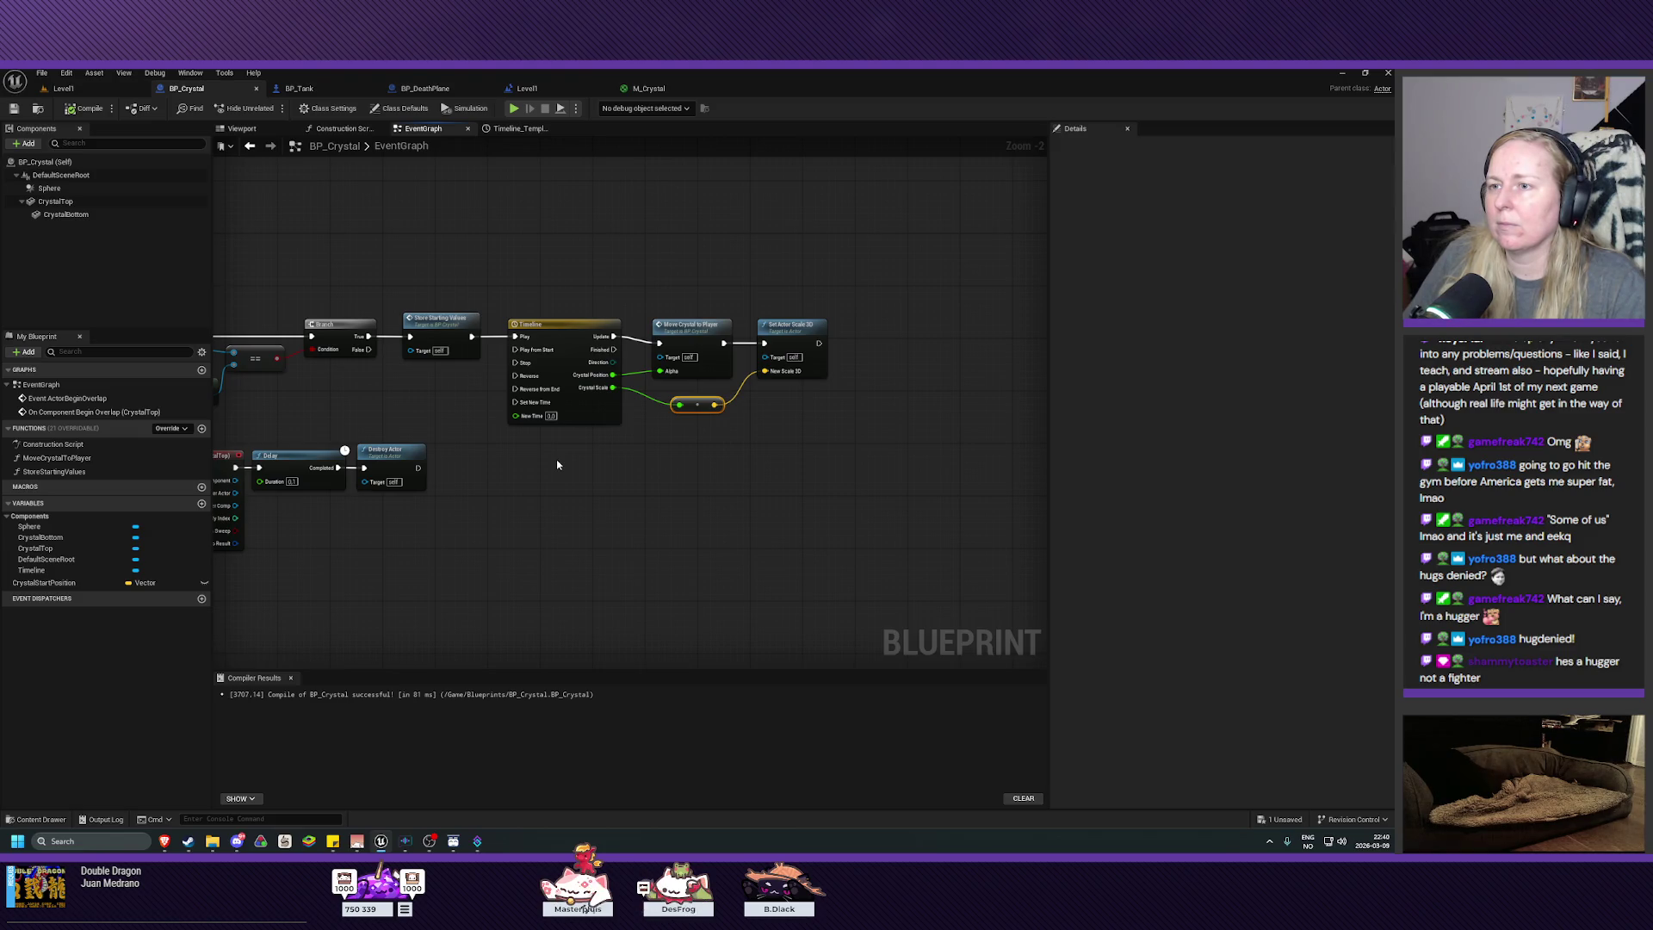
{"action": "left_click", "coordinate": [63, 88]}
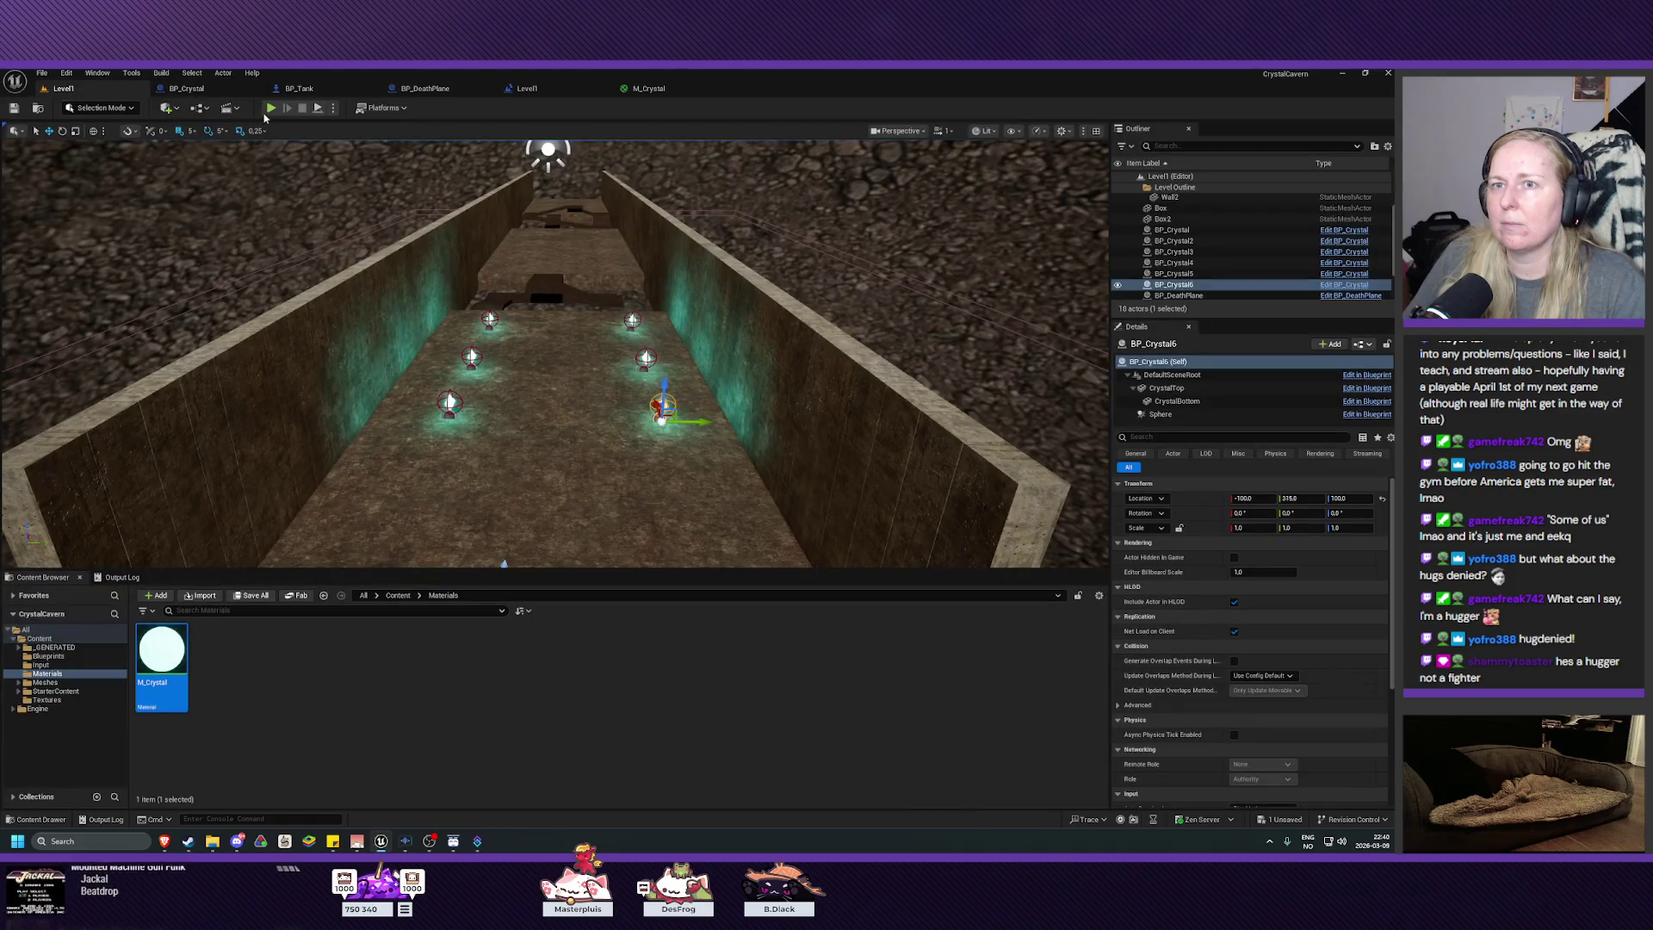
{"action": "key", "text": "alt+p"}
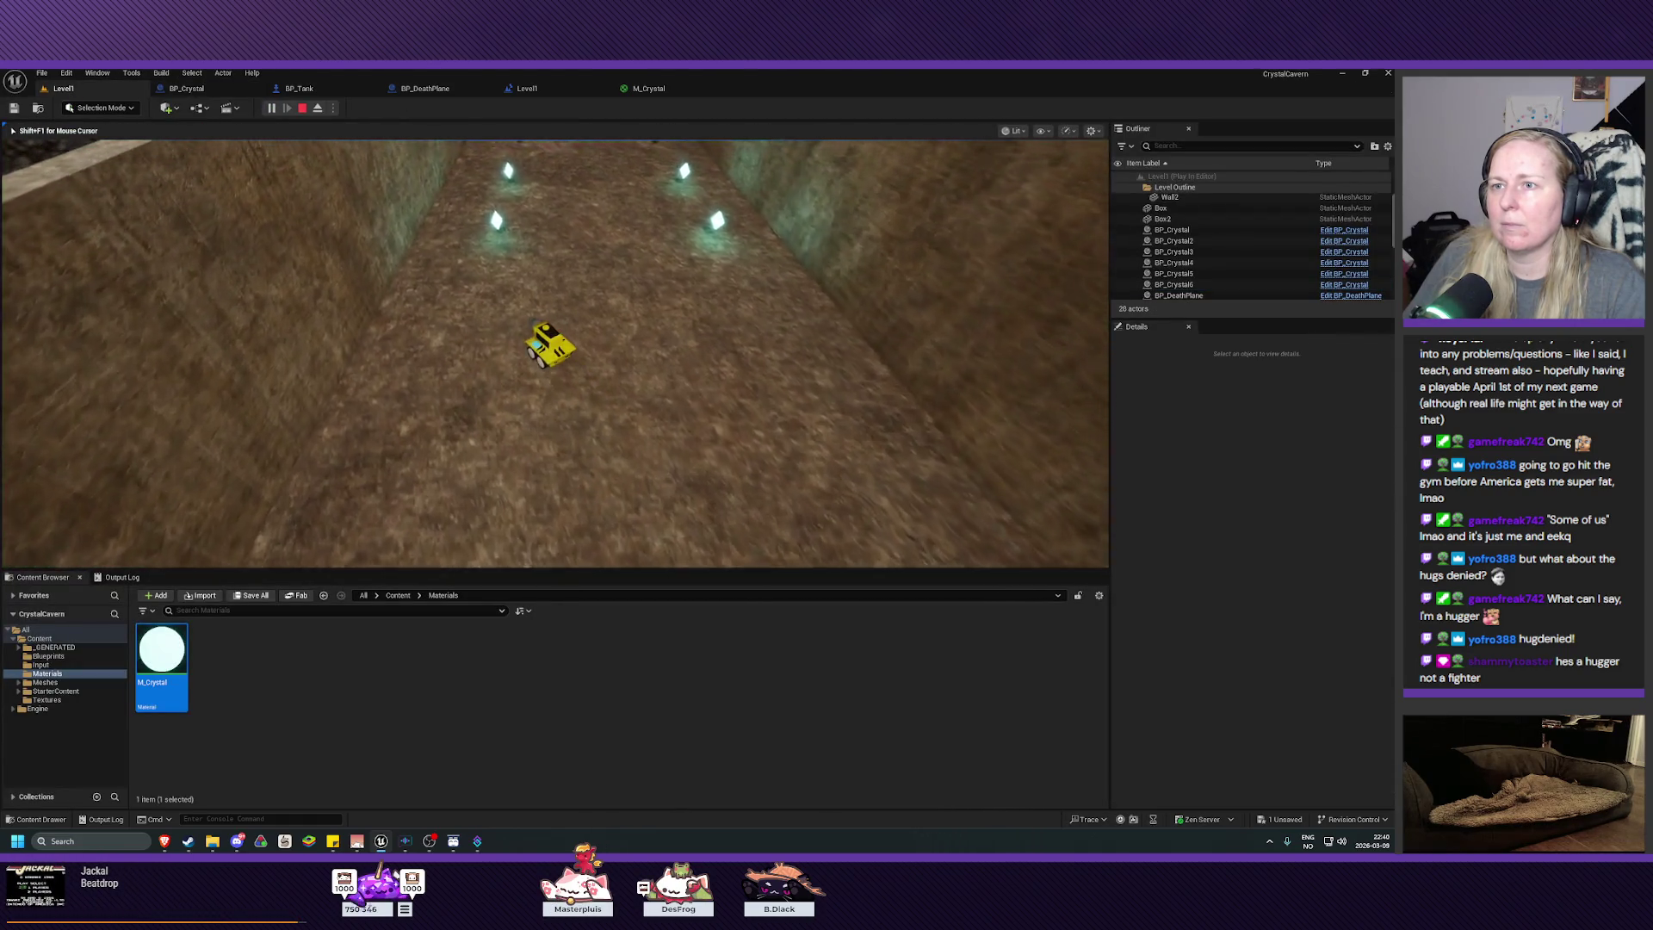
{"action": "key", "text": "w"}
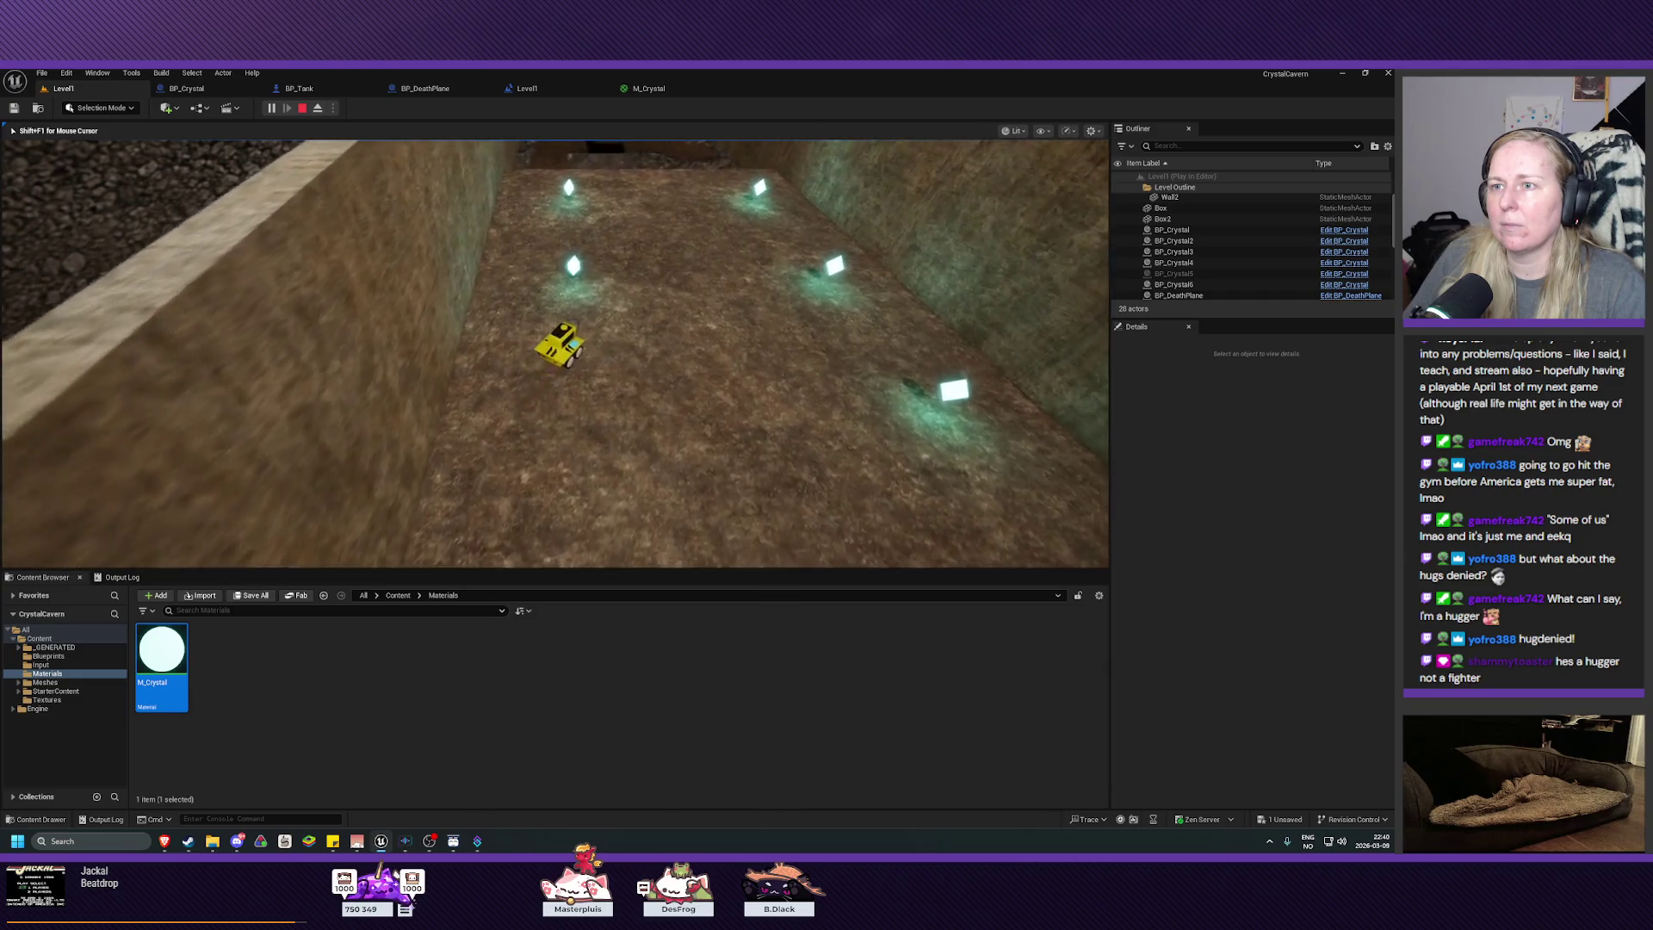
{"action": "key", "text": "w"}
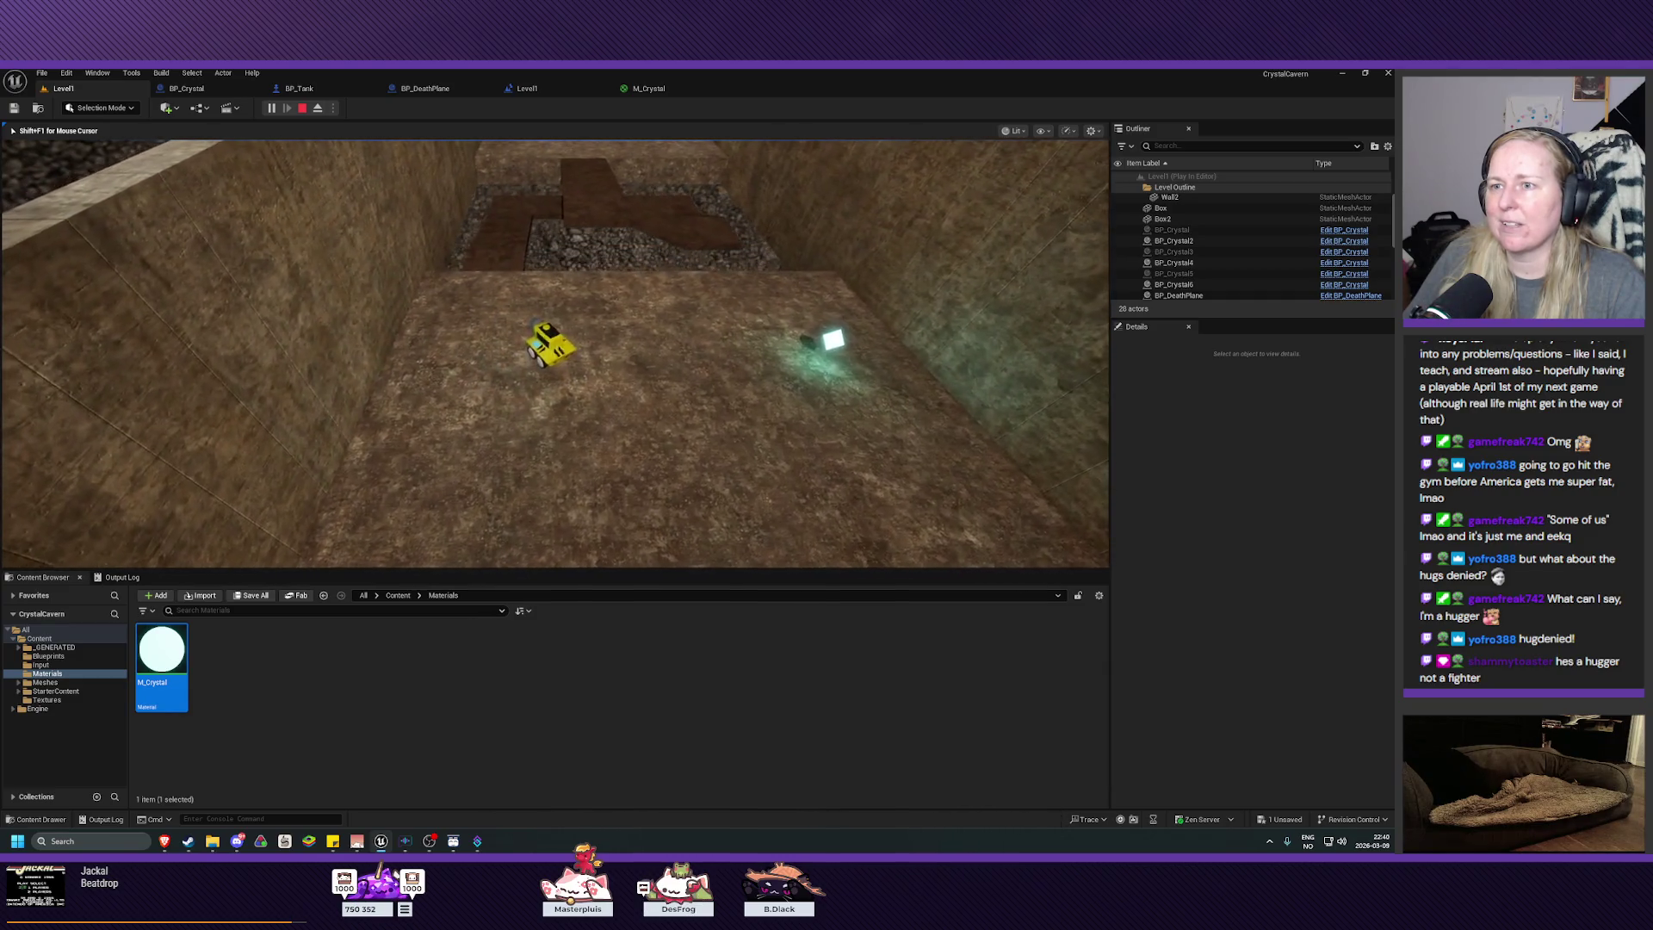
{"action": "key", "text": "w"}
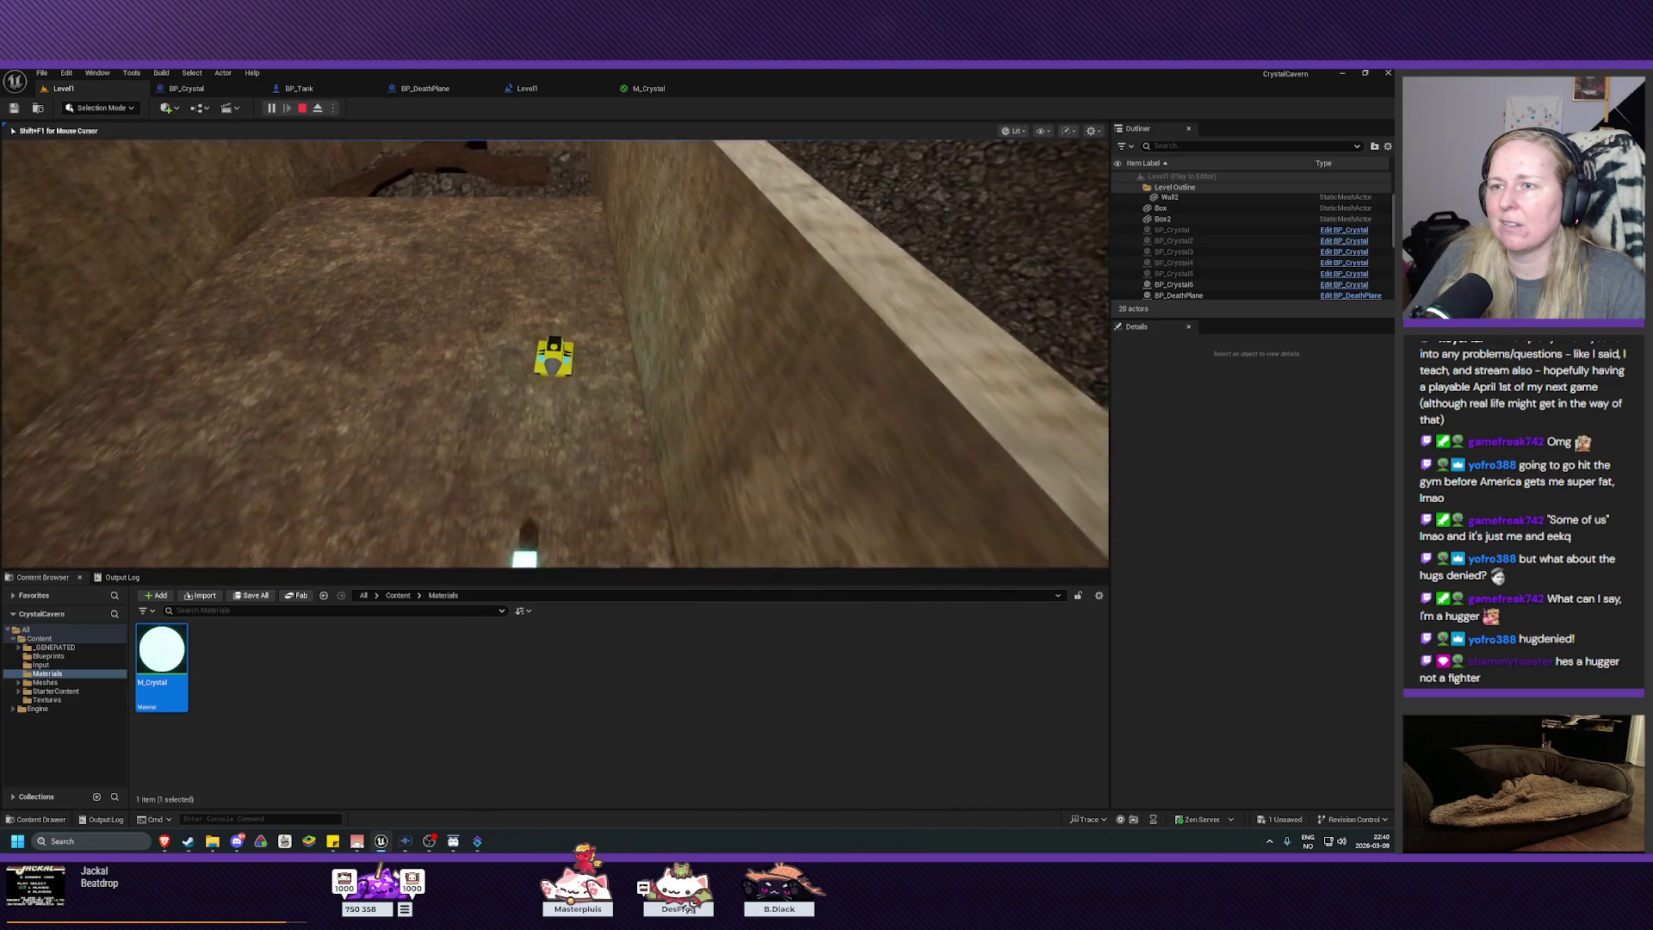
{"action": "key", "text": "Escape"}
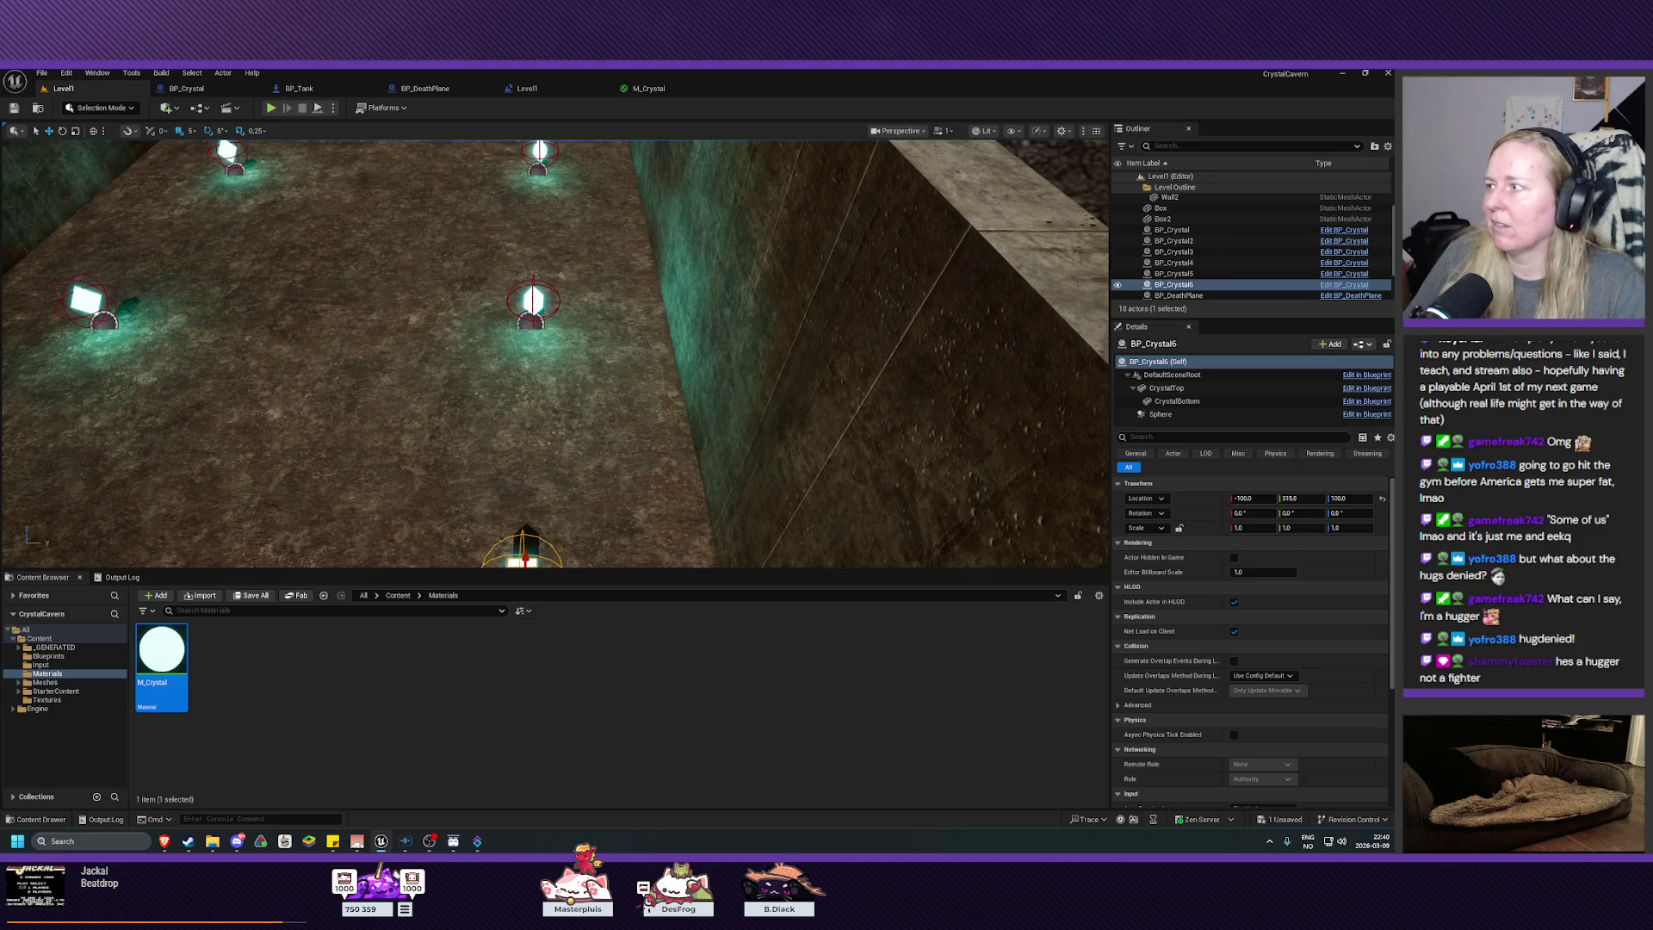
Step: Delete the 1.2 CrystalScale key in BP_Crystal's Timeline, save, and return to Level1
{"action": "left_click", "coordinate": [185, 88]}
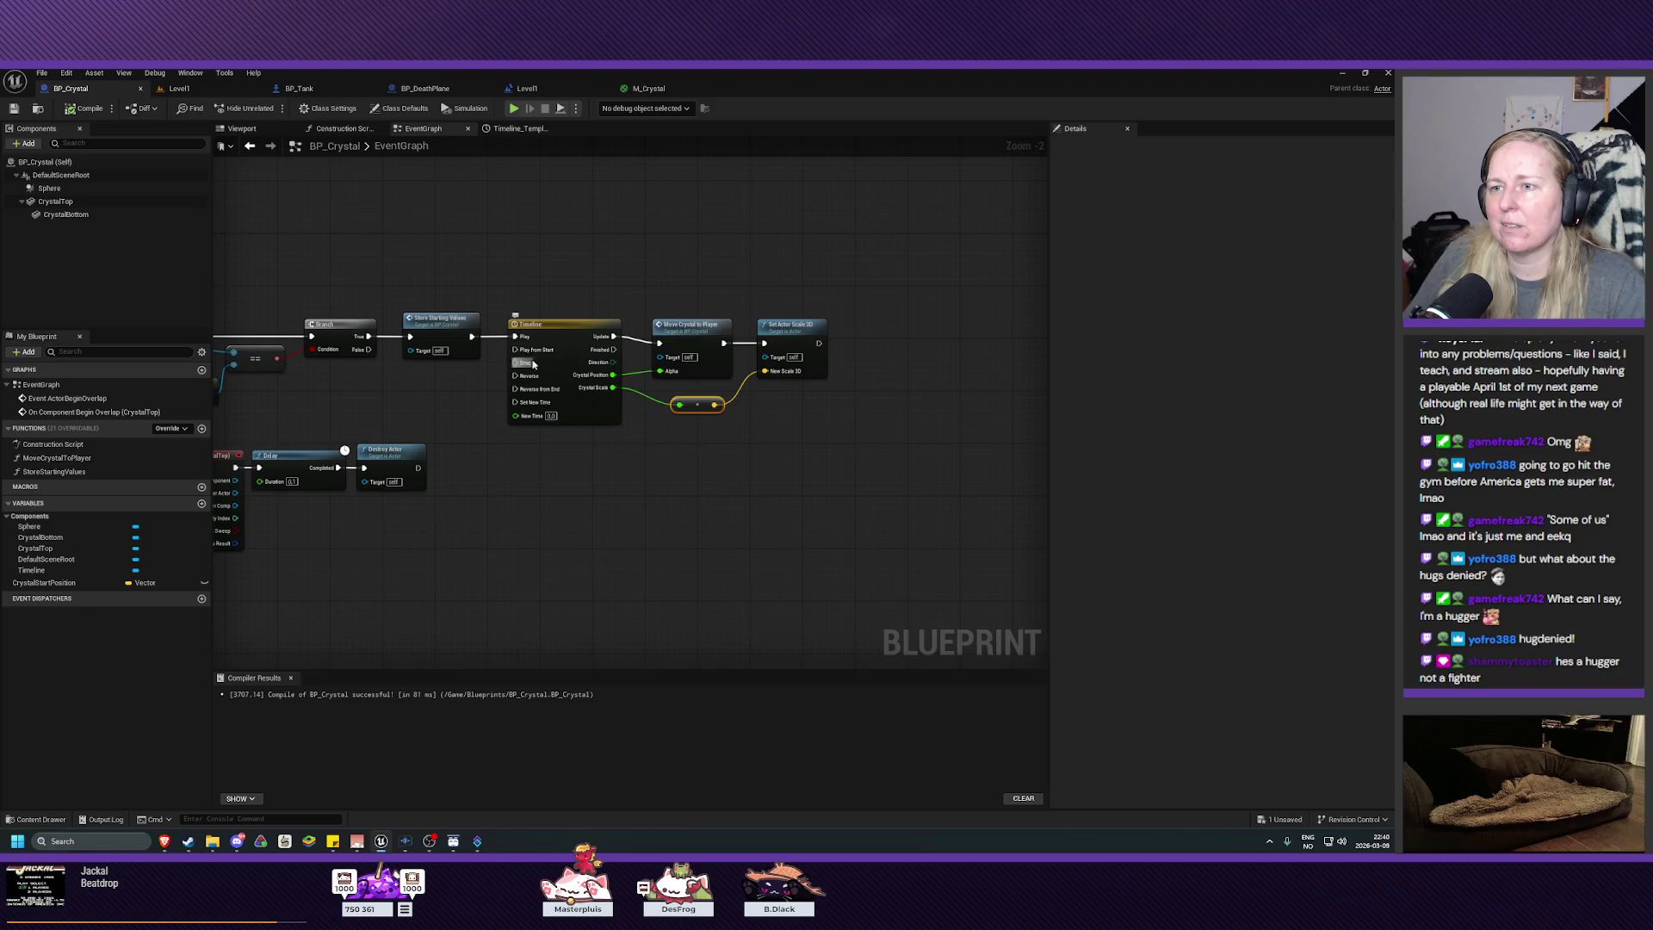
{"action": "double_click", "coordinate": [558, 327]}
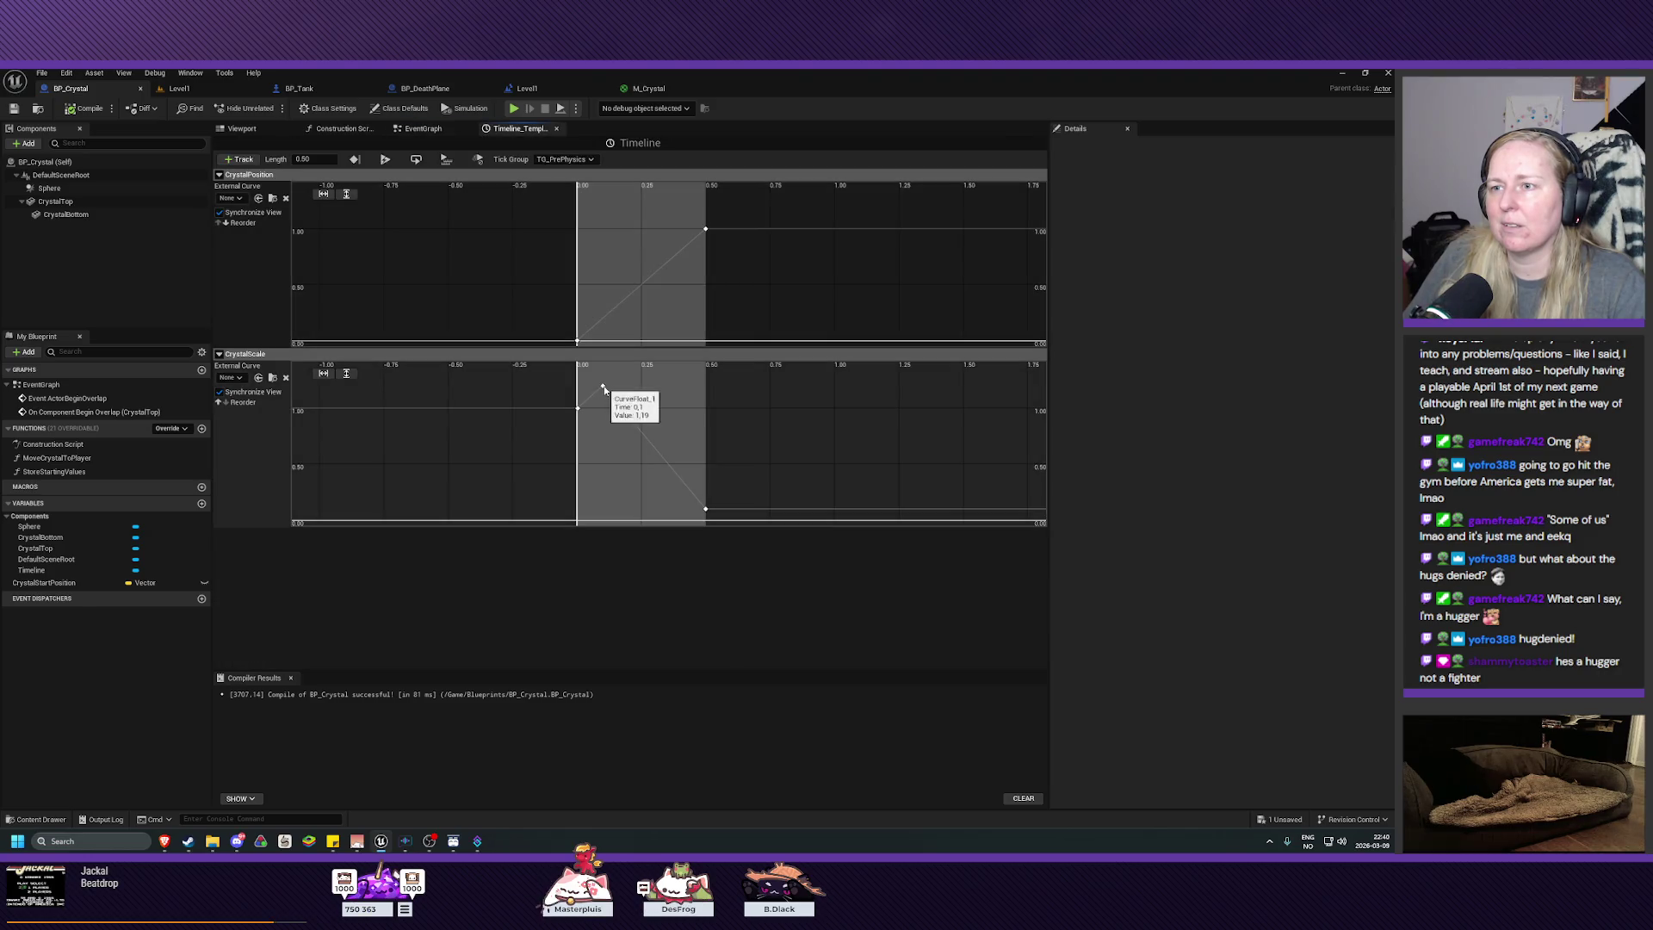
{"action": "key", "text": "Delete"}
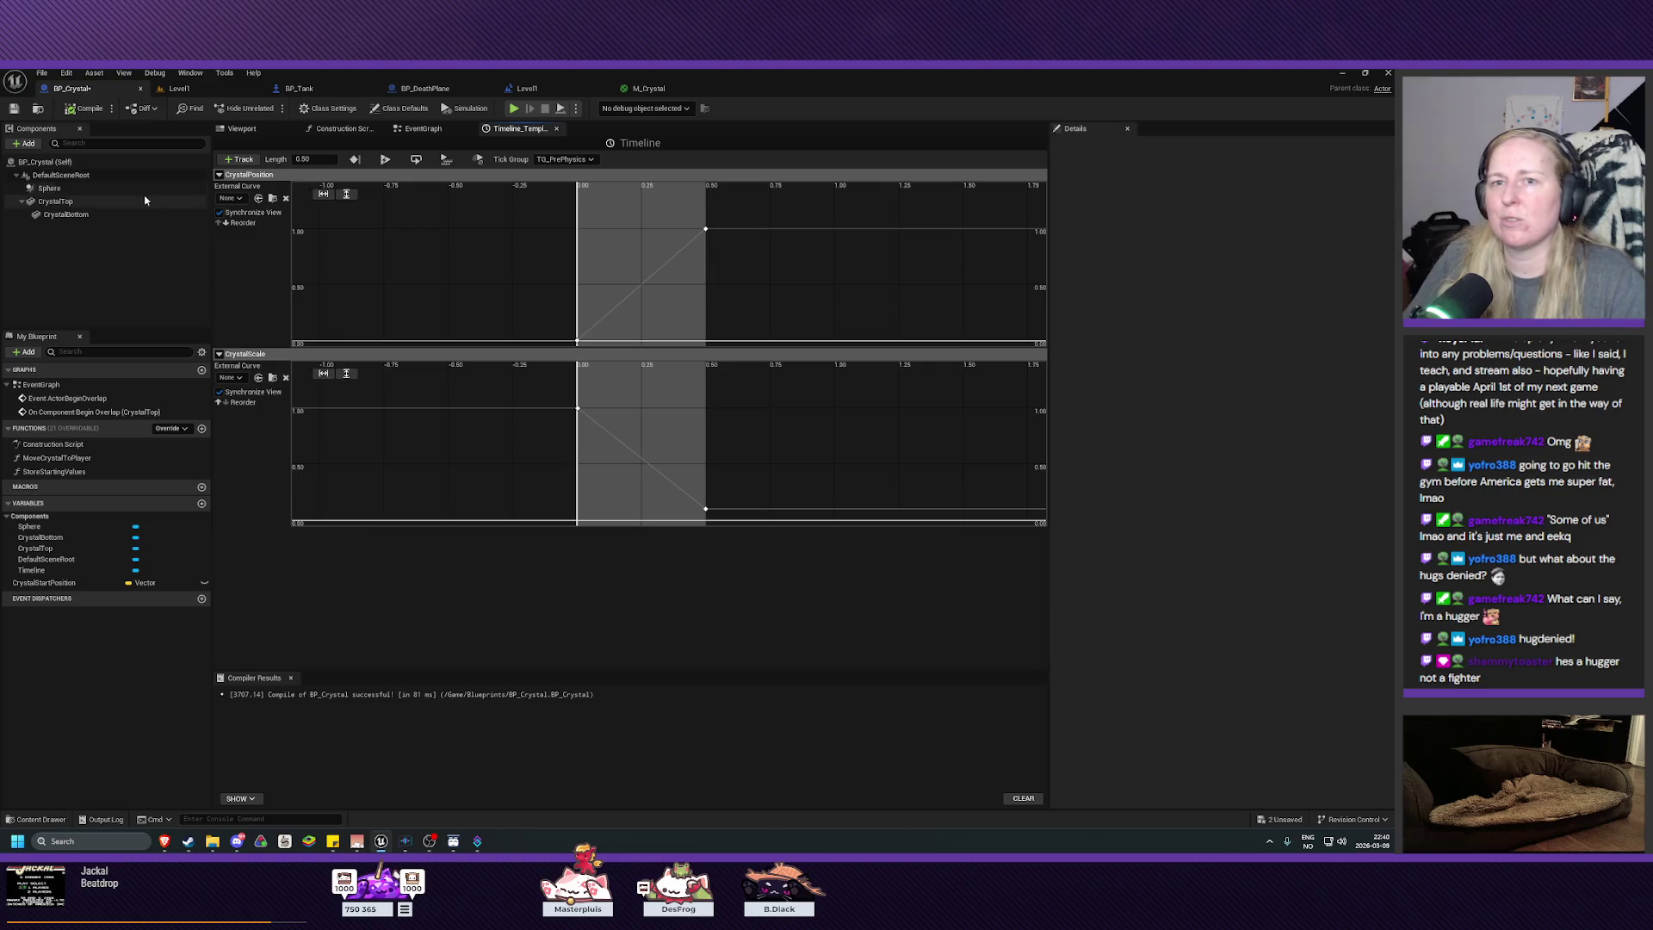
{"action": "left_click", "coordinate": [15, 110]}
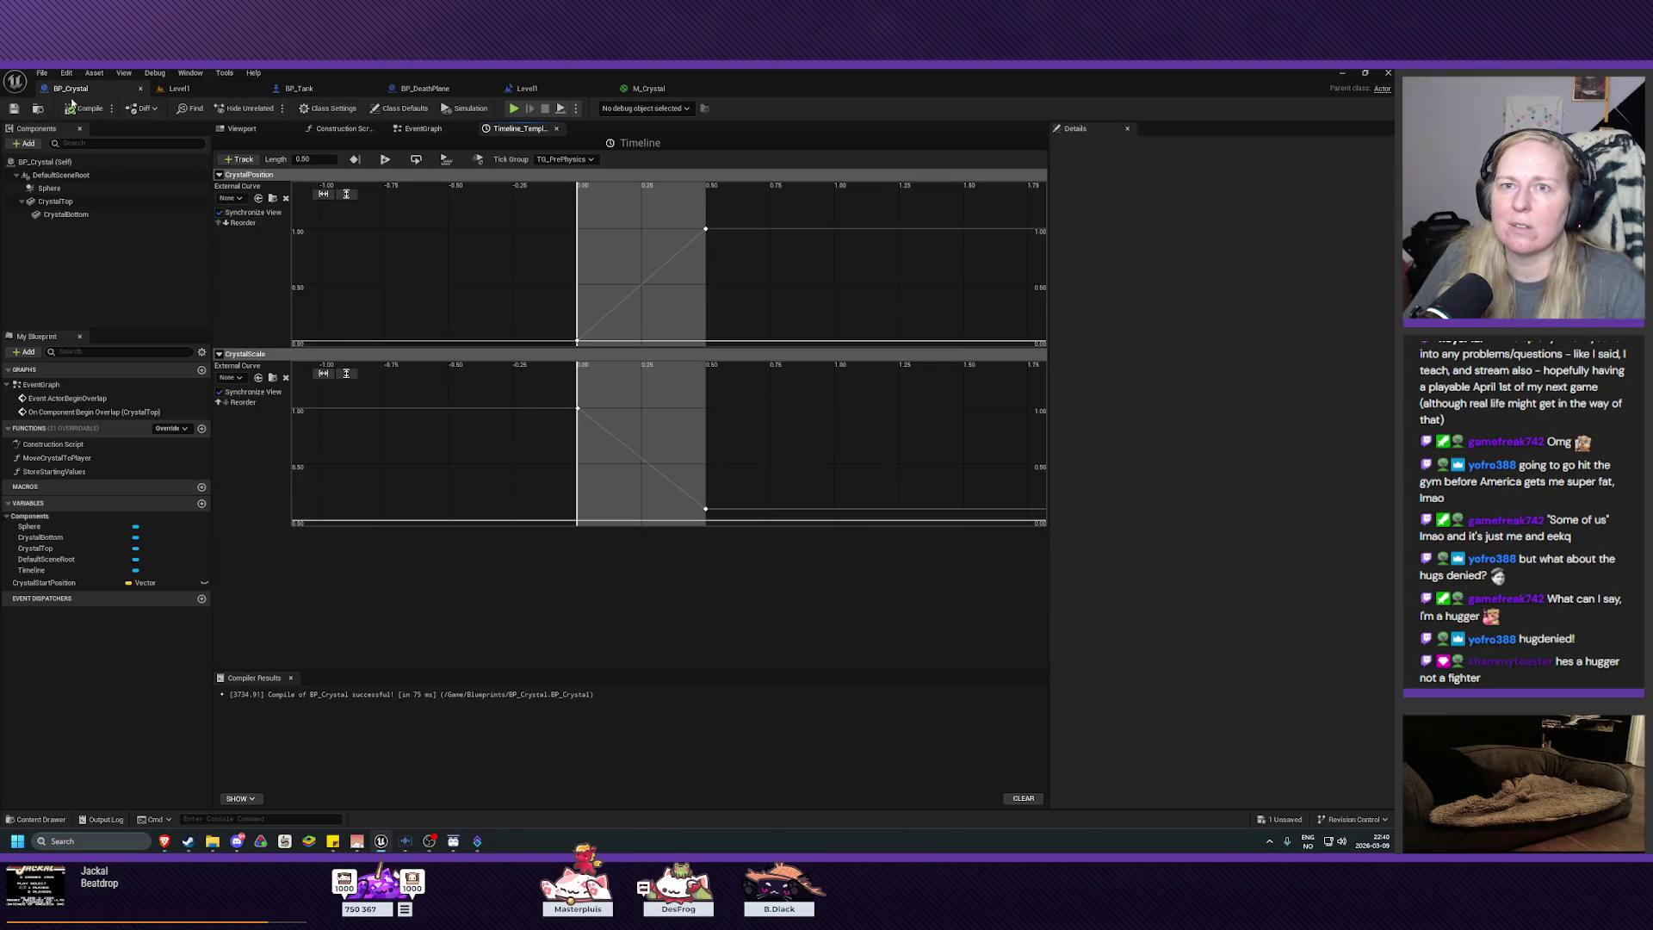
{"action": "left_click", "coordinate": [192, 90]}
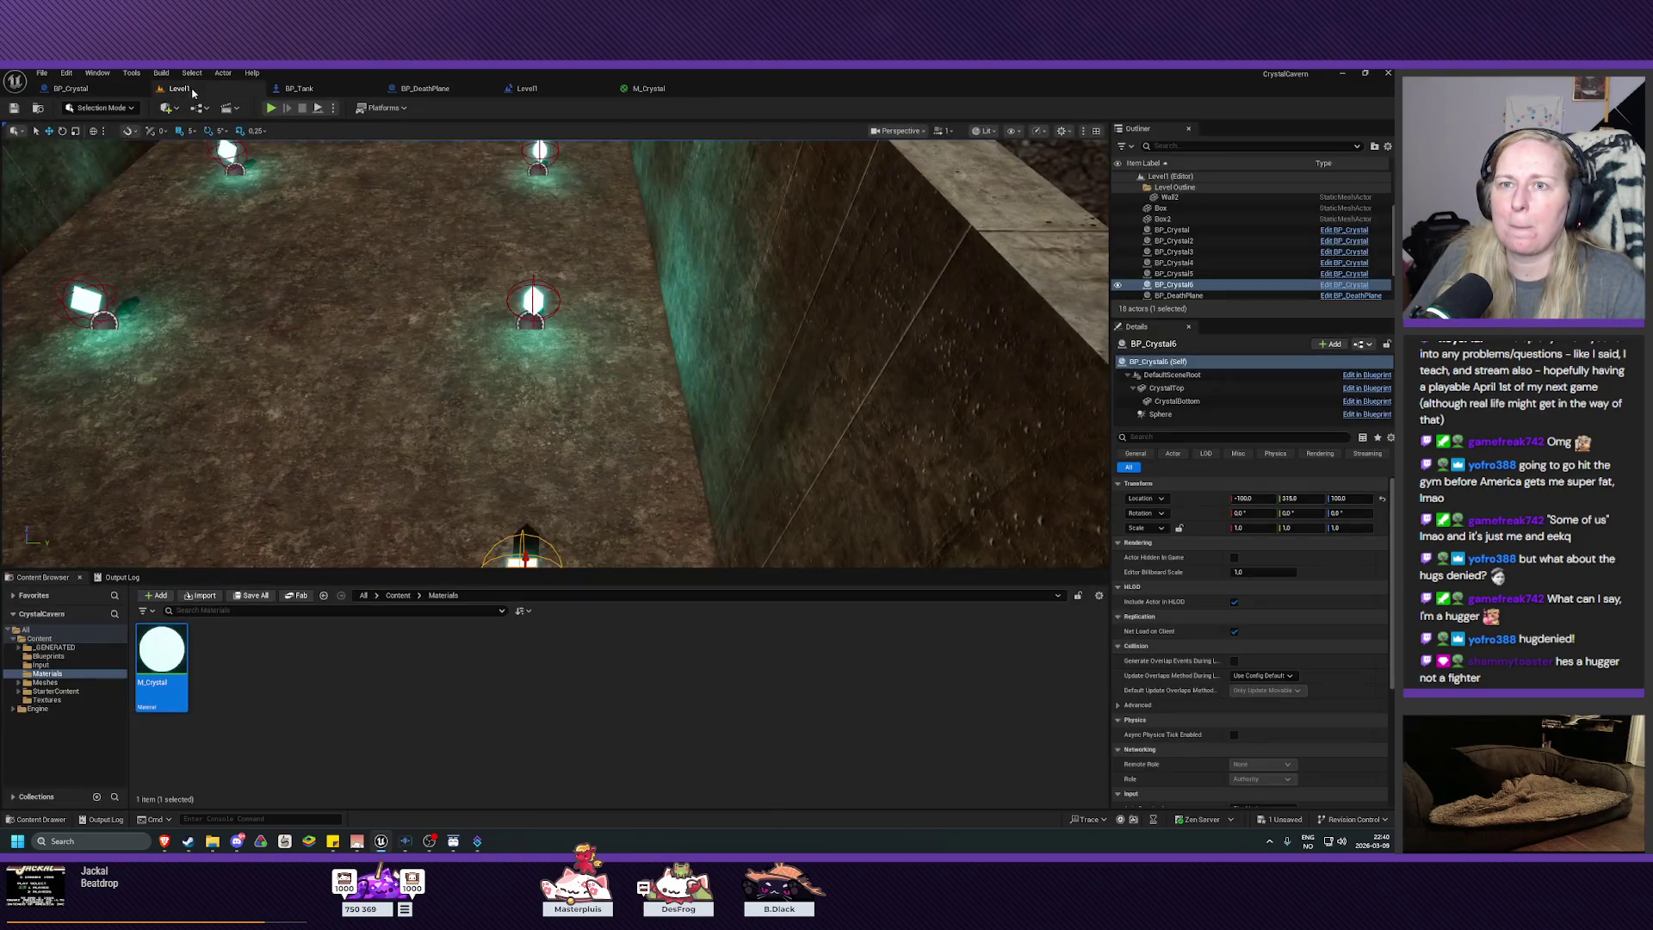
Step: Play Level1 again, driving the tank through the corridor's crystals, then stop and move the camera
{"action": "left_click", "coordinate": [272, 109]}
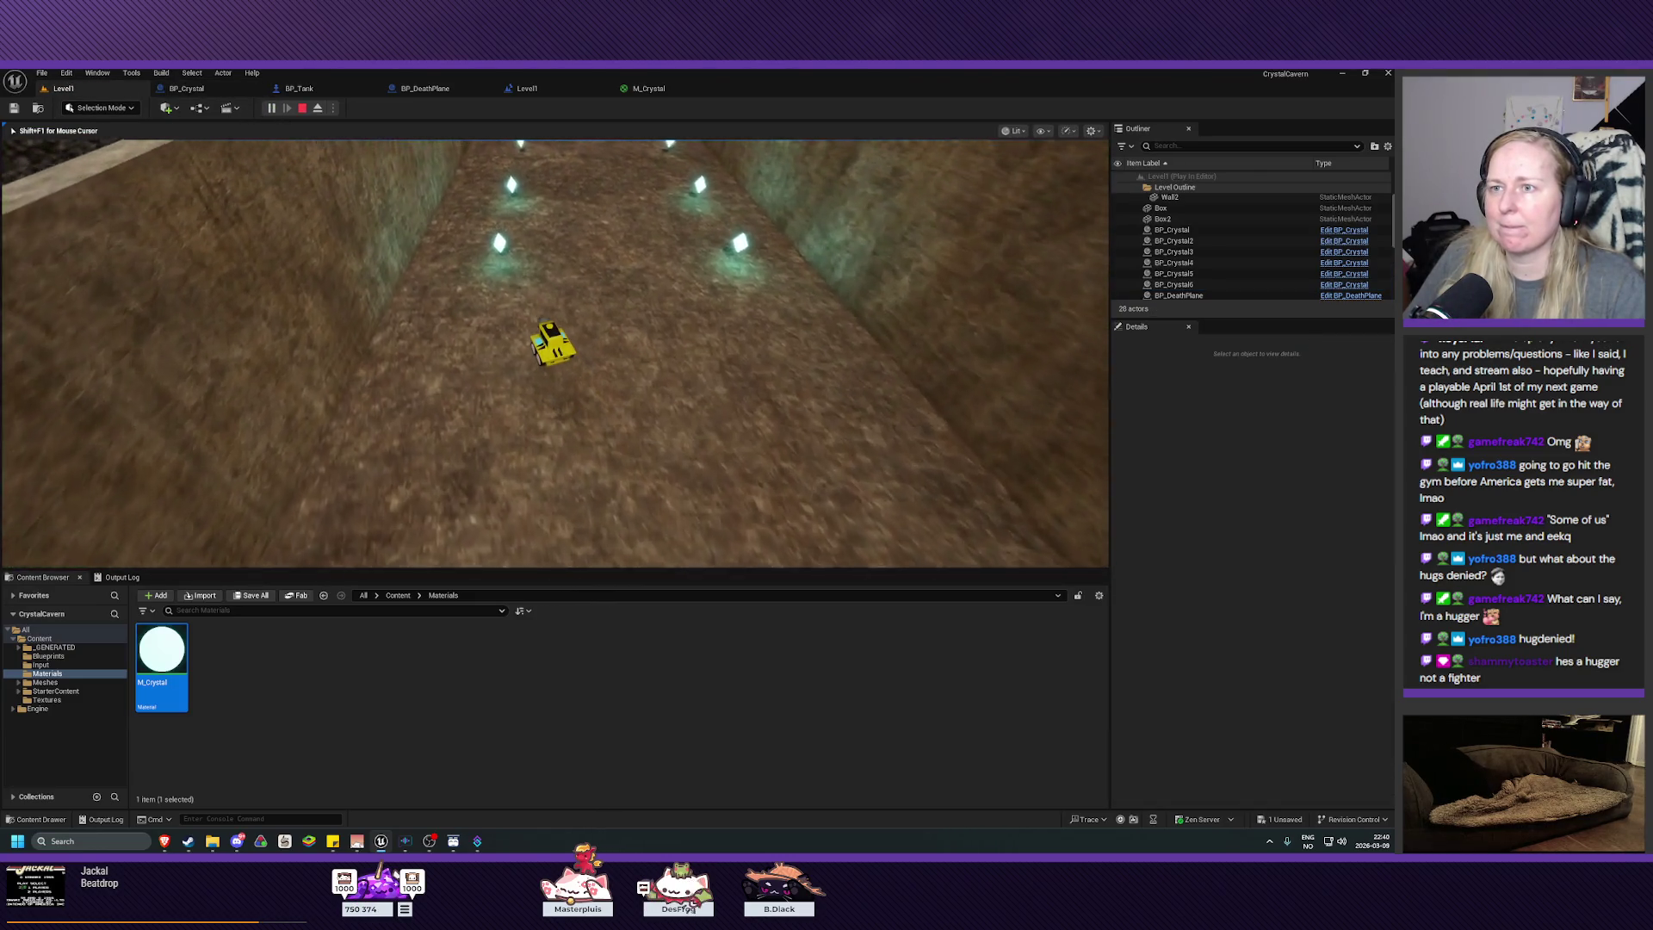
{"action": "key", "text": "w"}
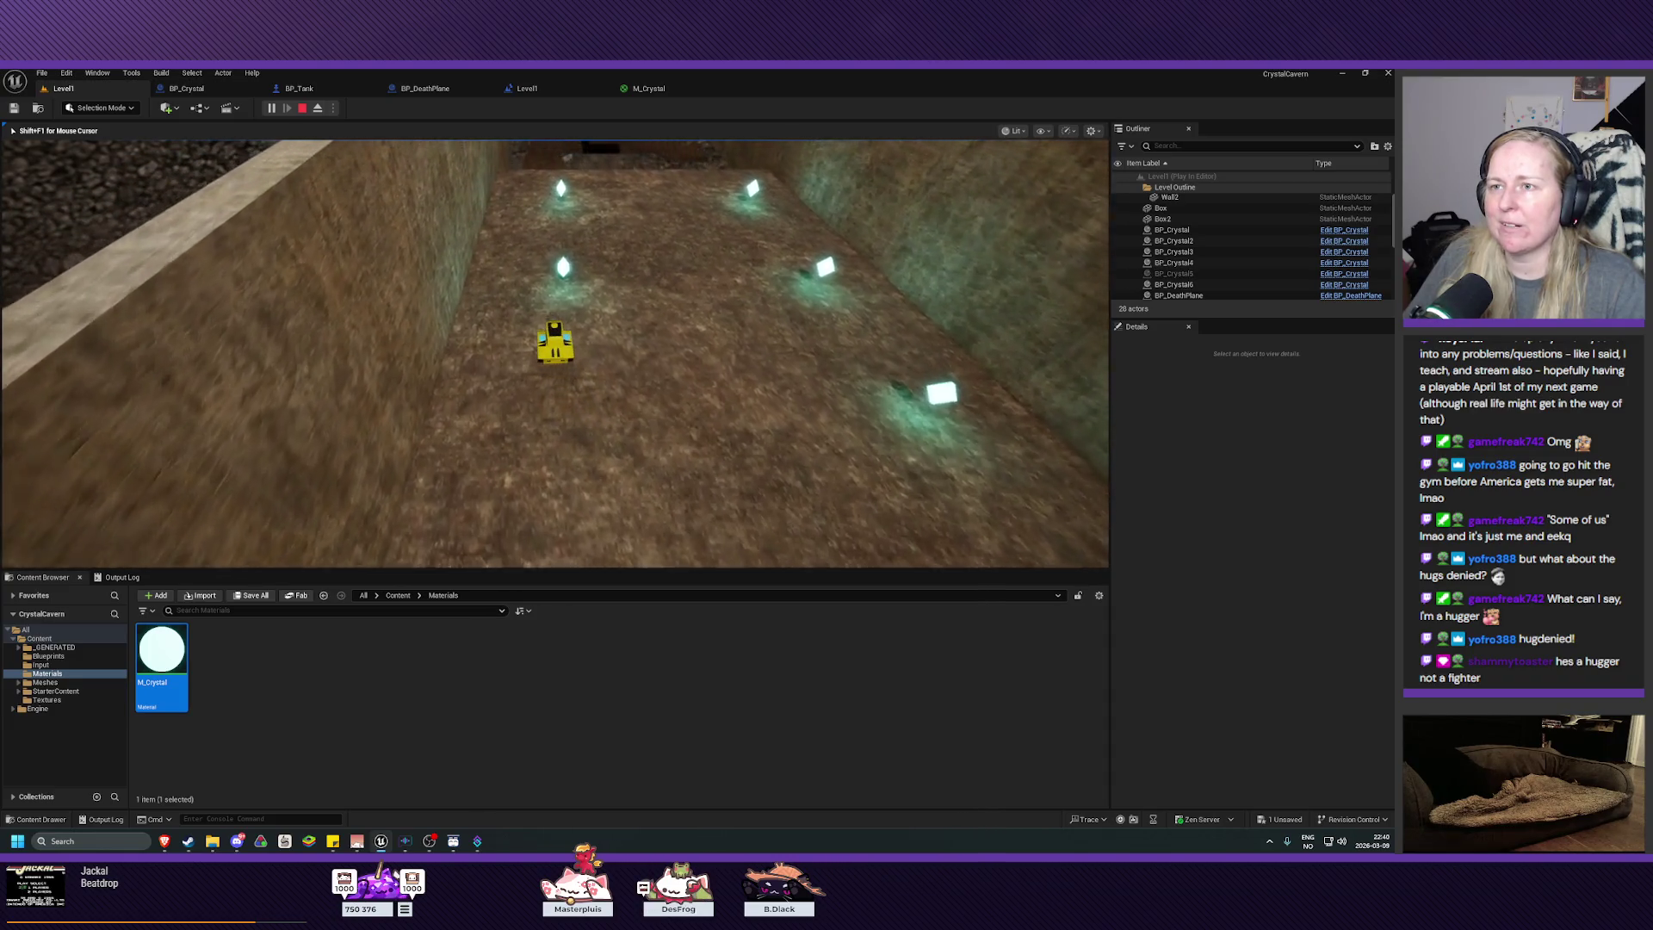
{"action": "key", "text": "w"}
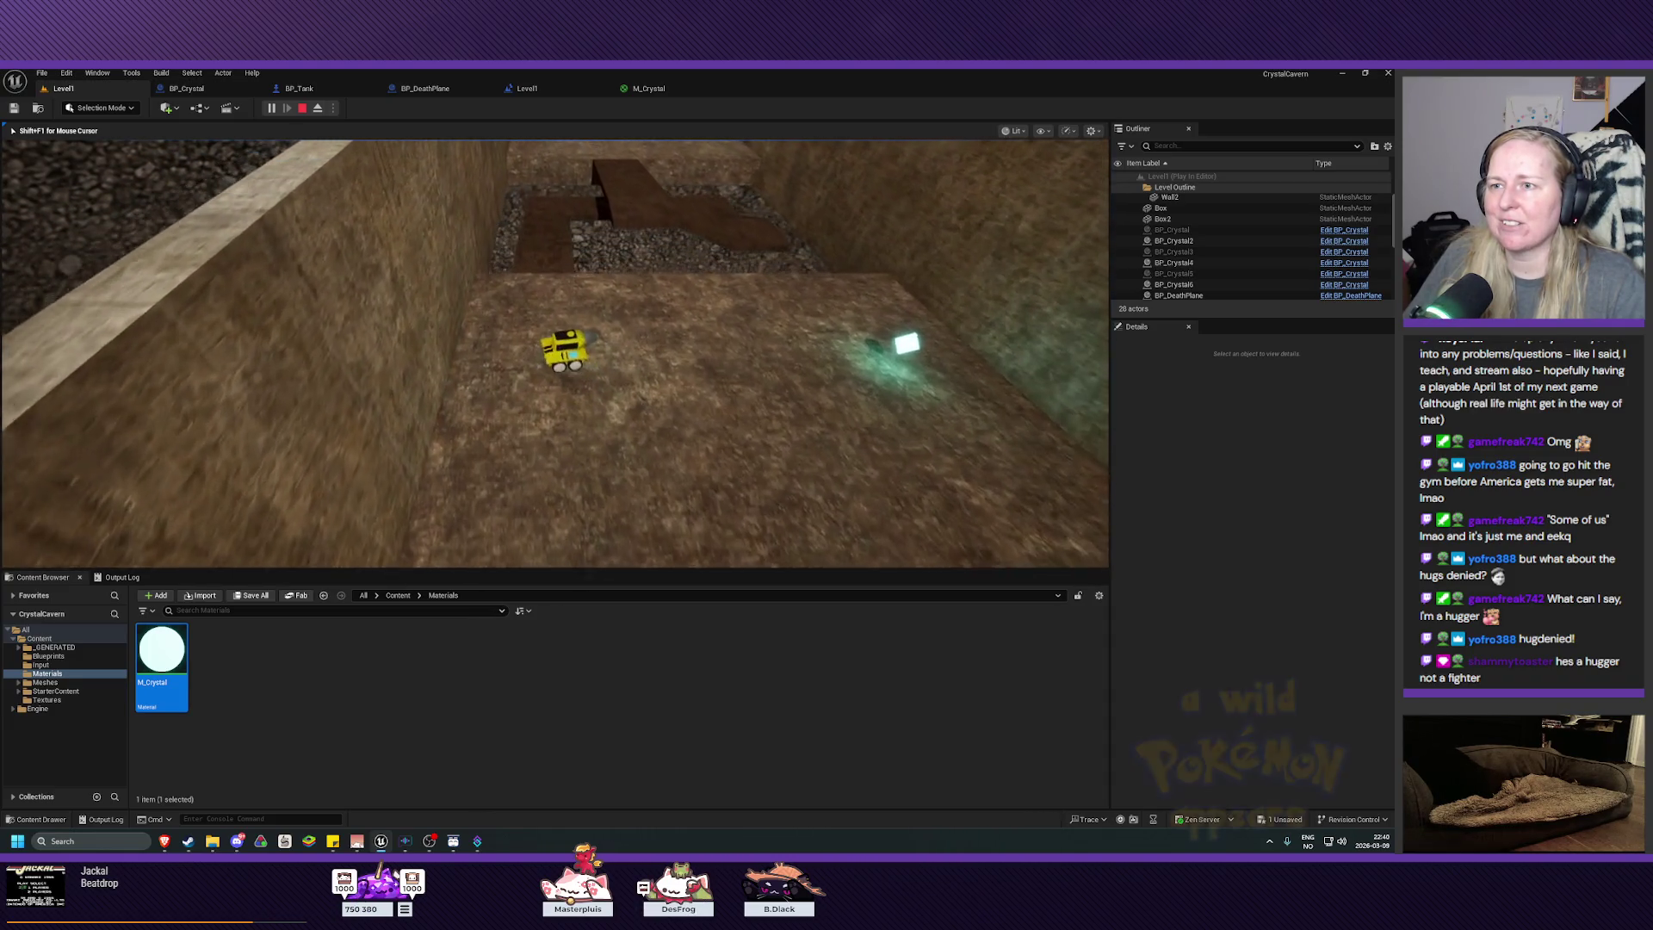
{"action": "key", "text": "d"}
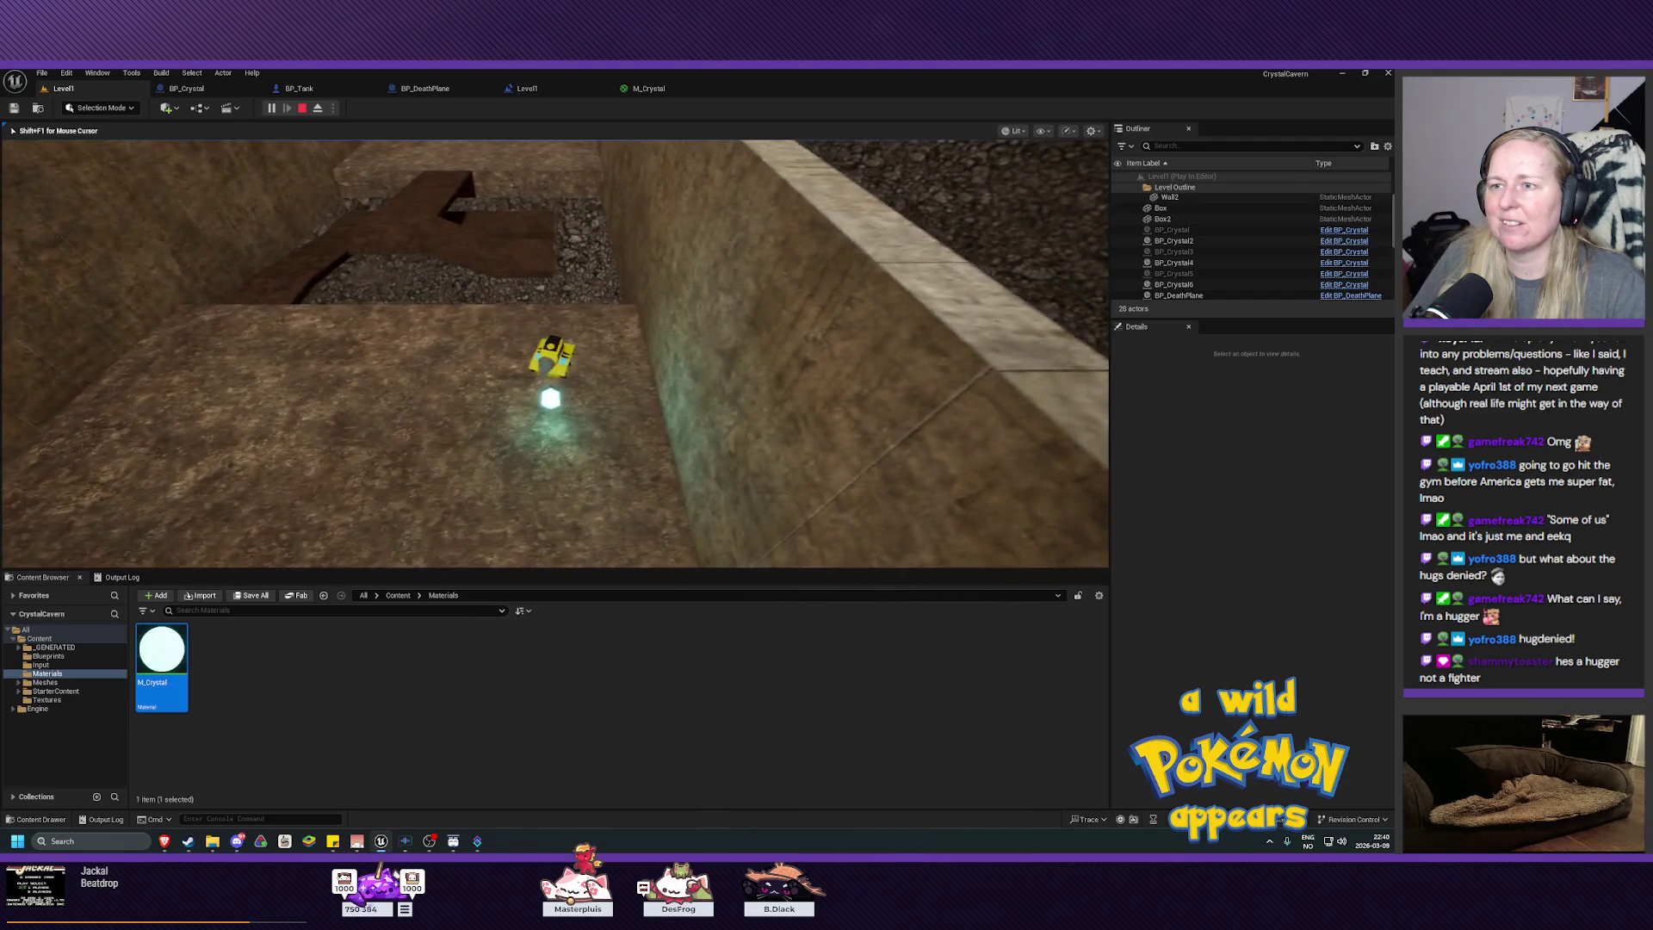
{"action": "key", "text": "w"}
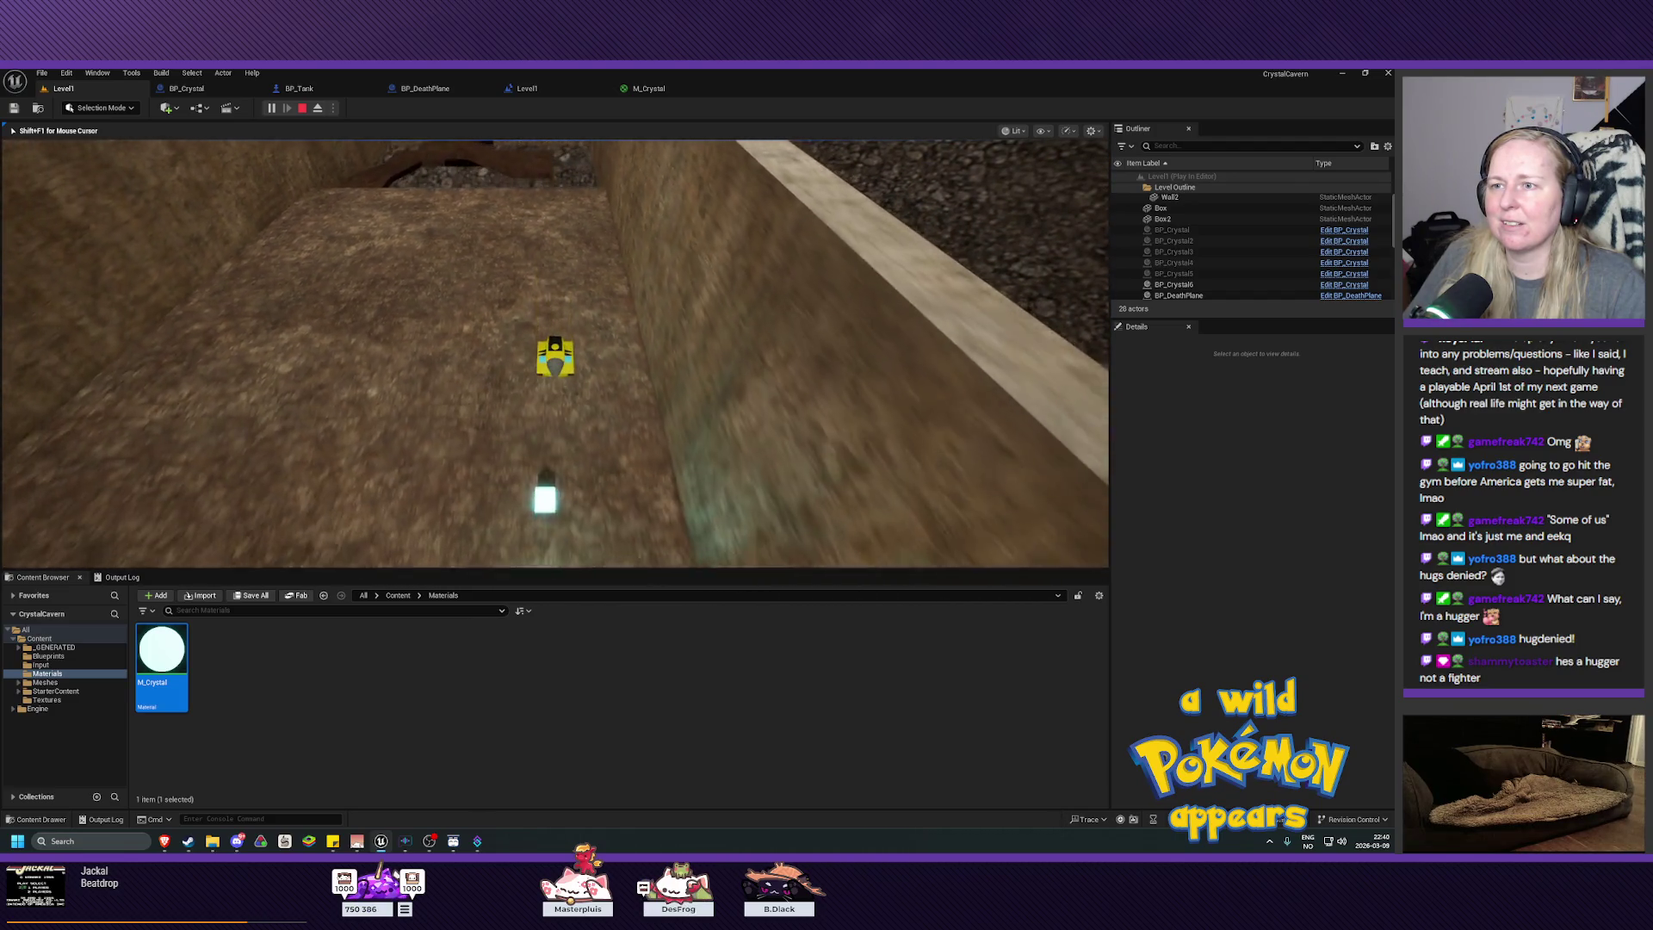
{"action": "key", "text": "w"}
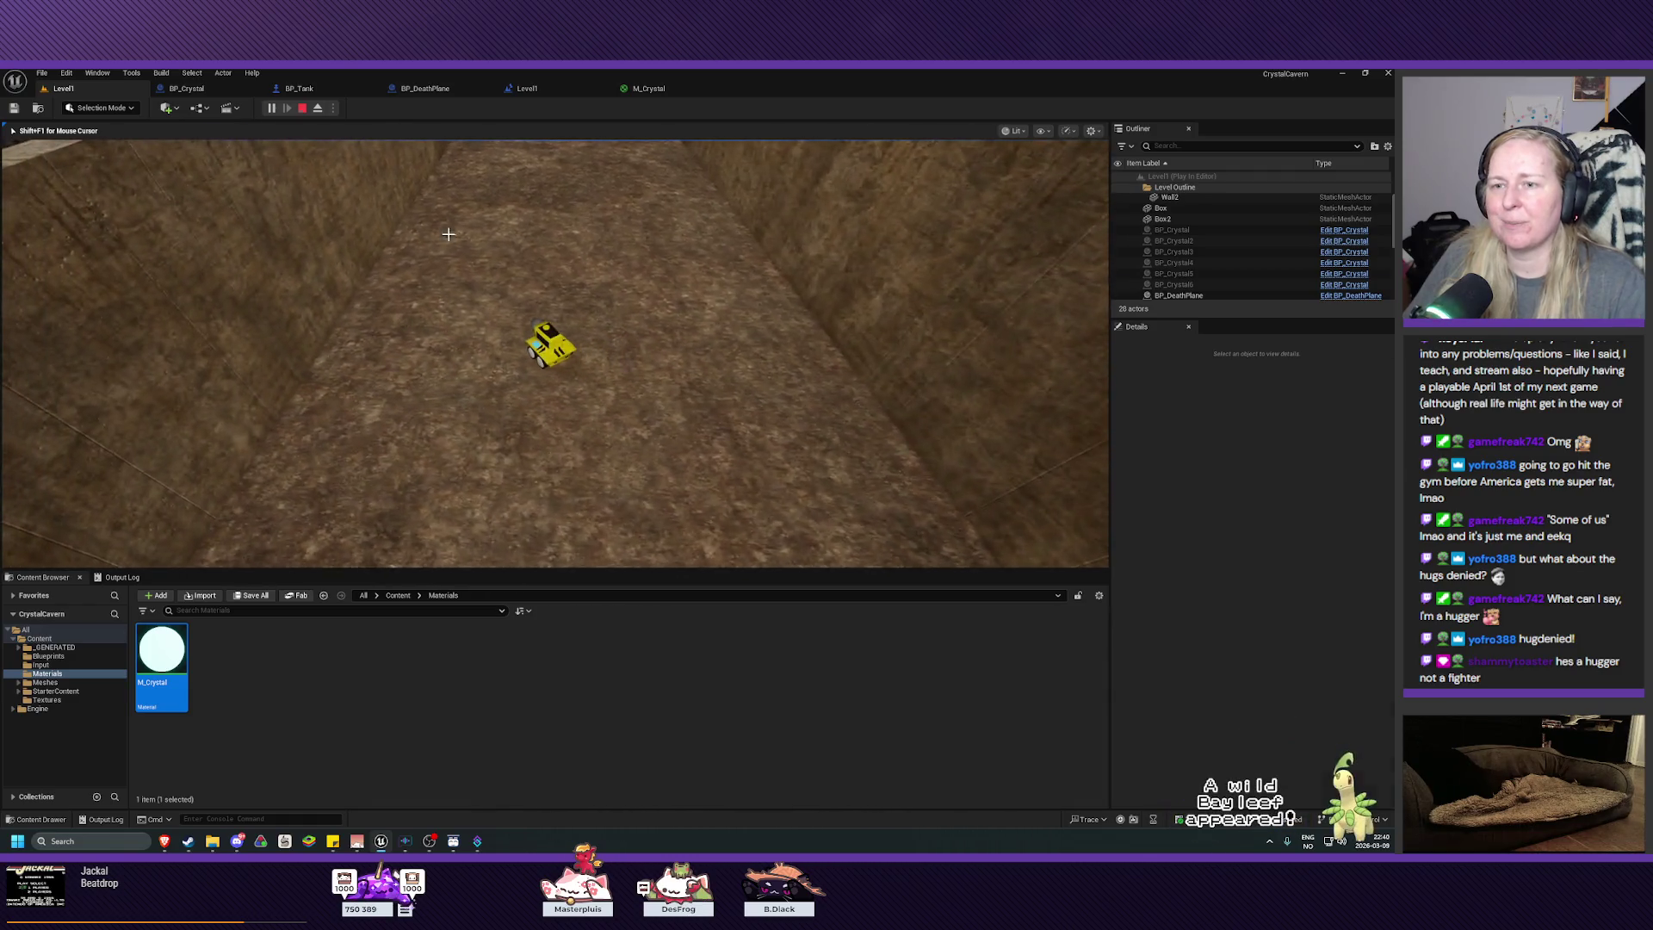
{"action": "key", "text": "Escape"}
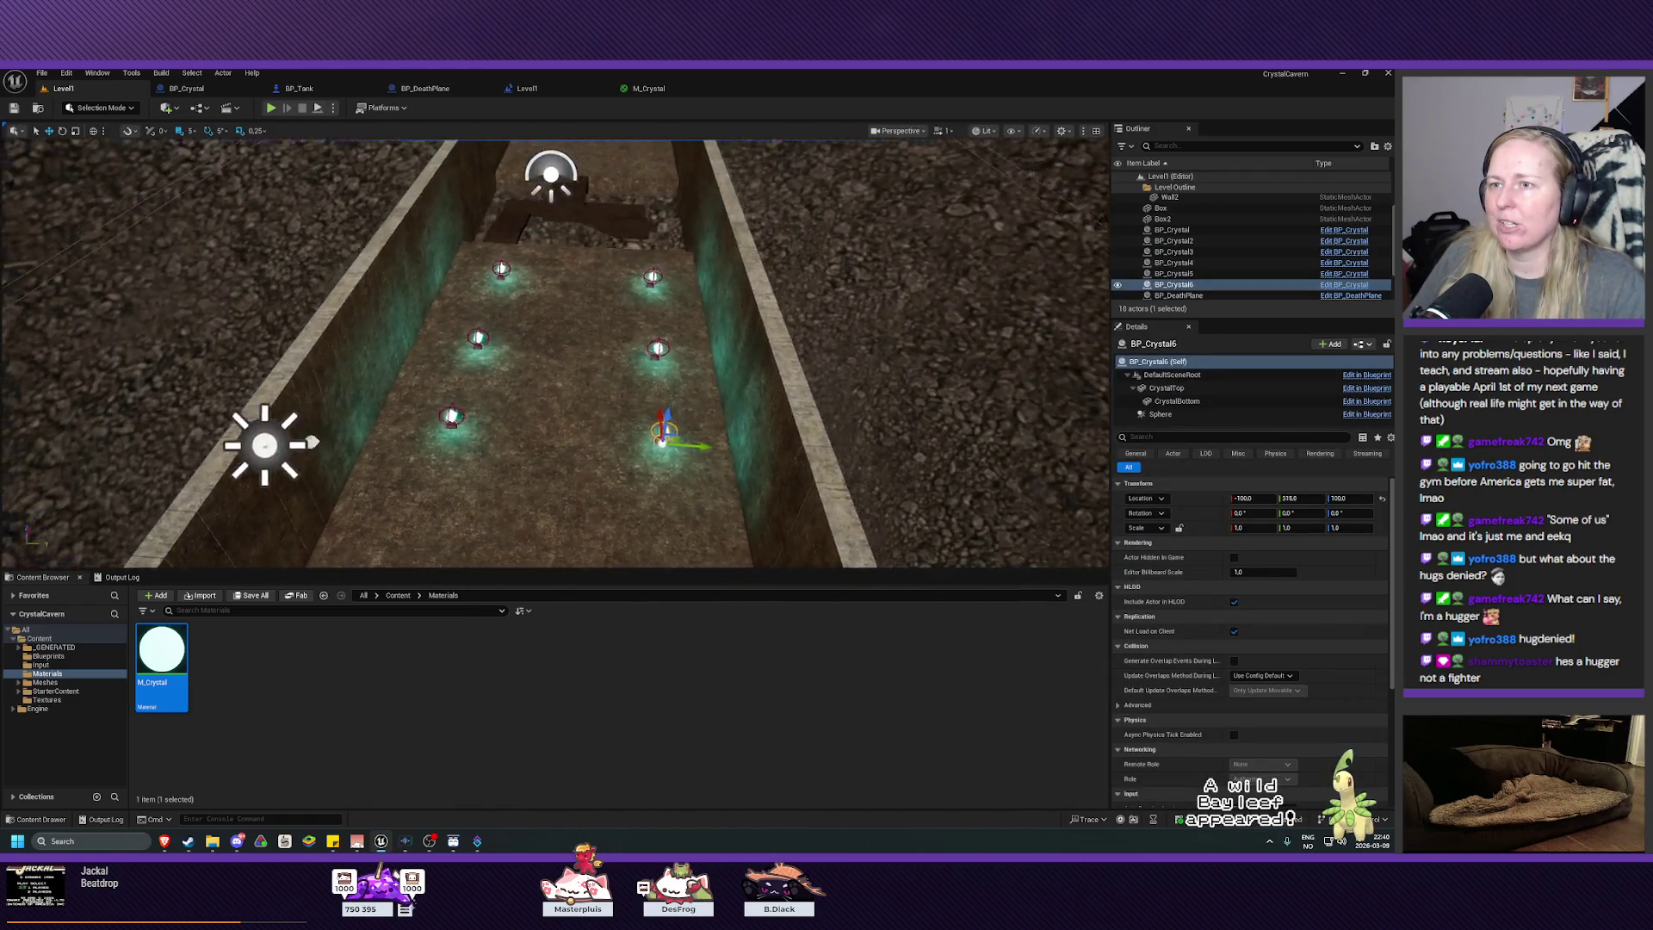
{"action": "key", "text": "Up"}
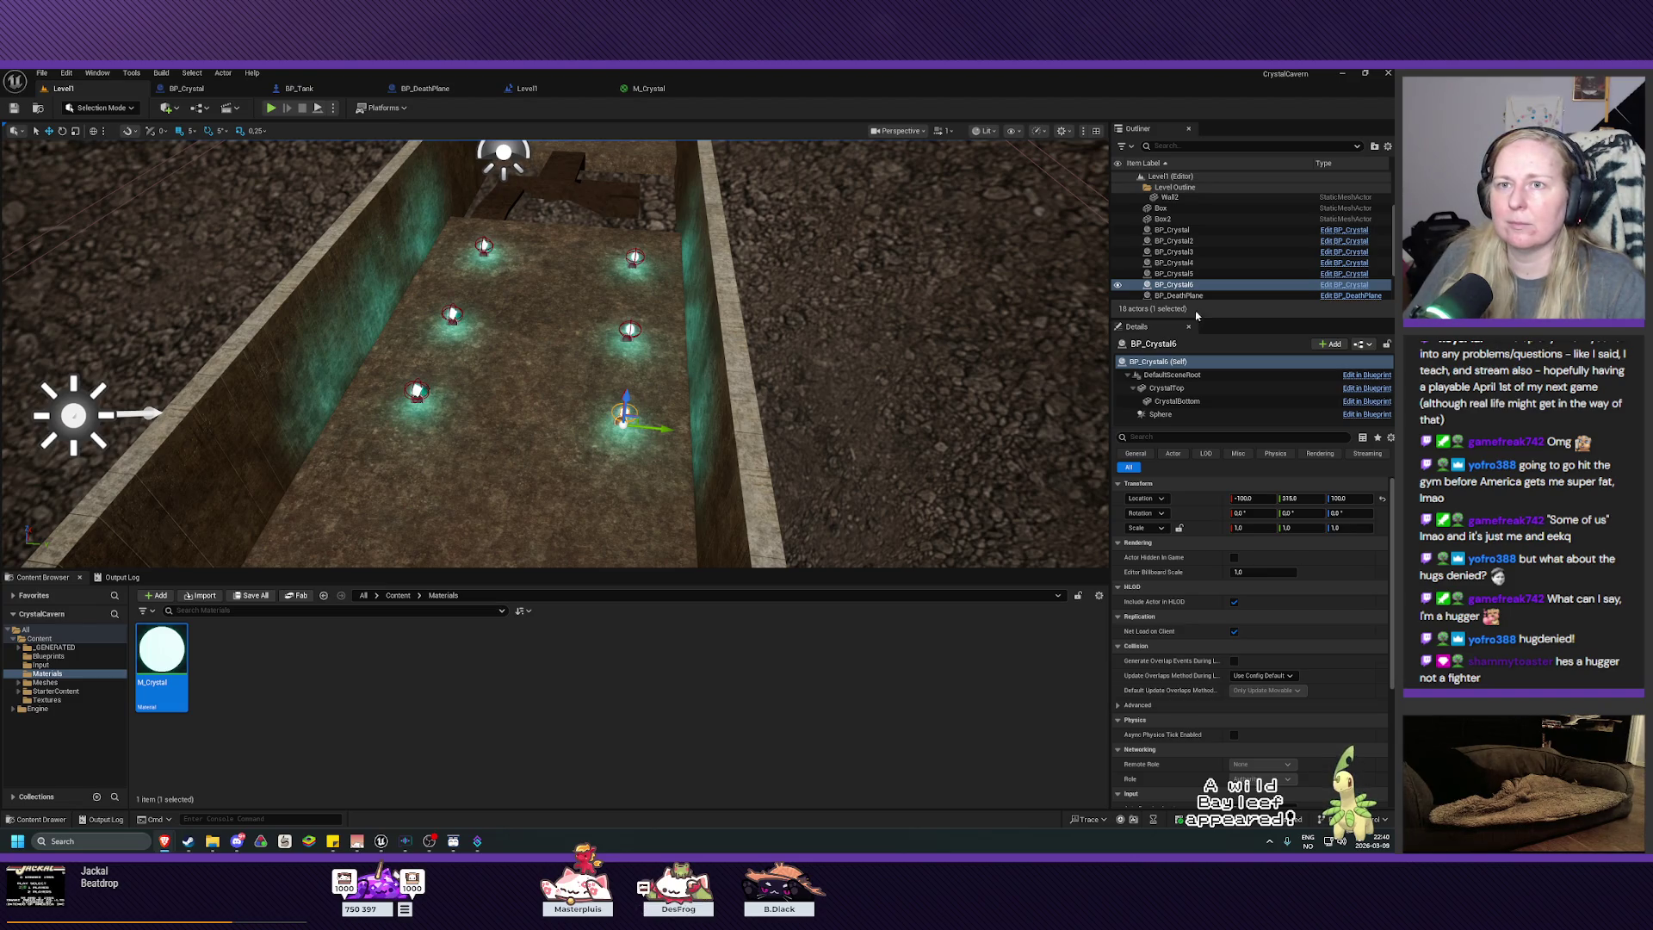
Step: Collapse the scale conversion and Set Actor Scale 3D nodes into a new function
{"action": "left_click", "coordinate": [187, 87]}
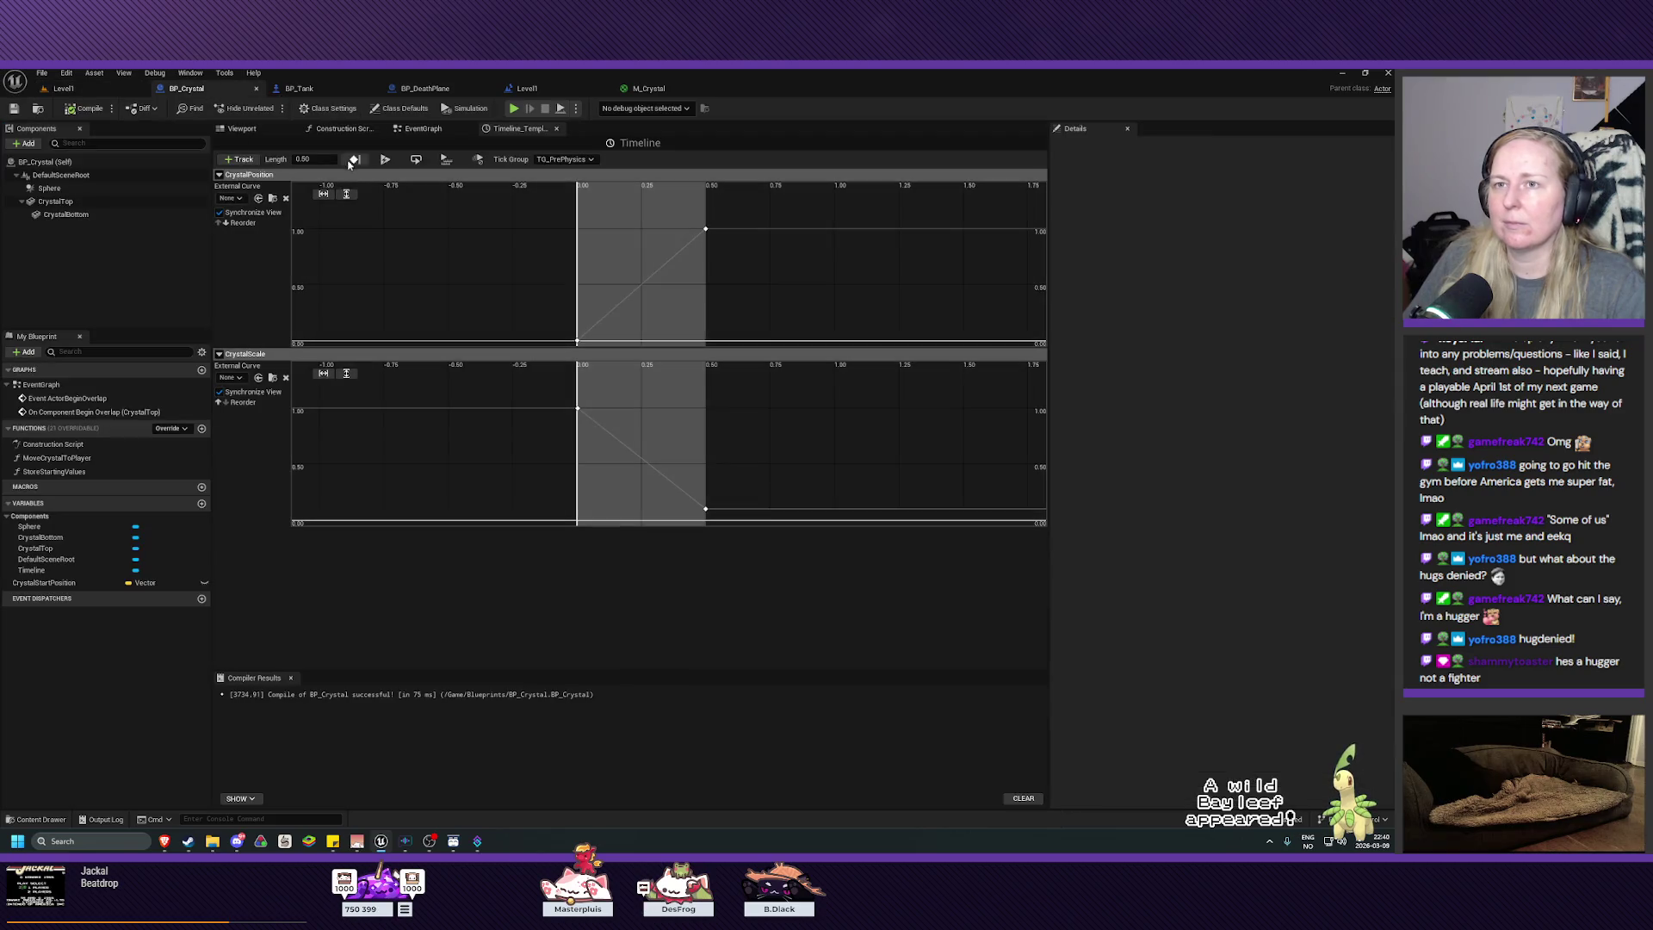
{"action": "left_click", "coordinate": [423, 128]}
{"action": "left_click", "coordinate": [701, 405]}
{"action": "left_click", "coordinate": [787, 336], "text": "ctrl"}
{"action": "right_click", "coordinate": [790, 338]}
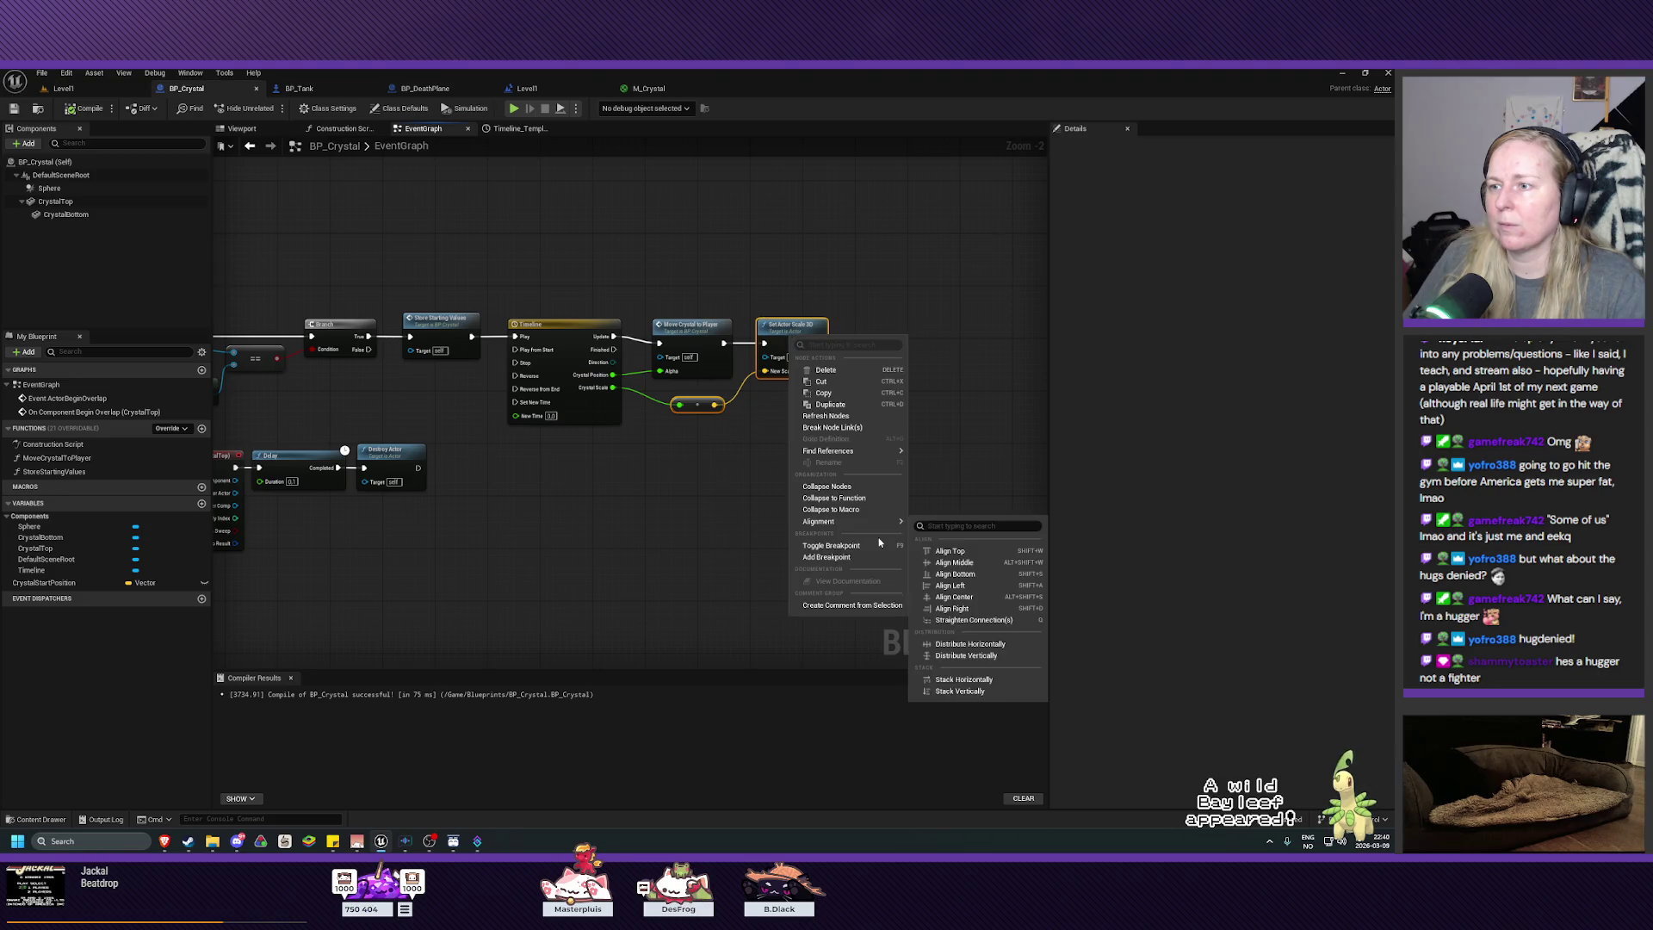
{"action": "left_click", "coordinate": [833, 498]}
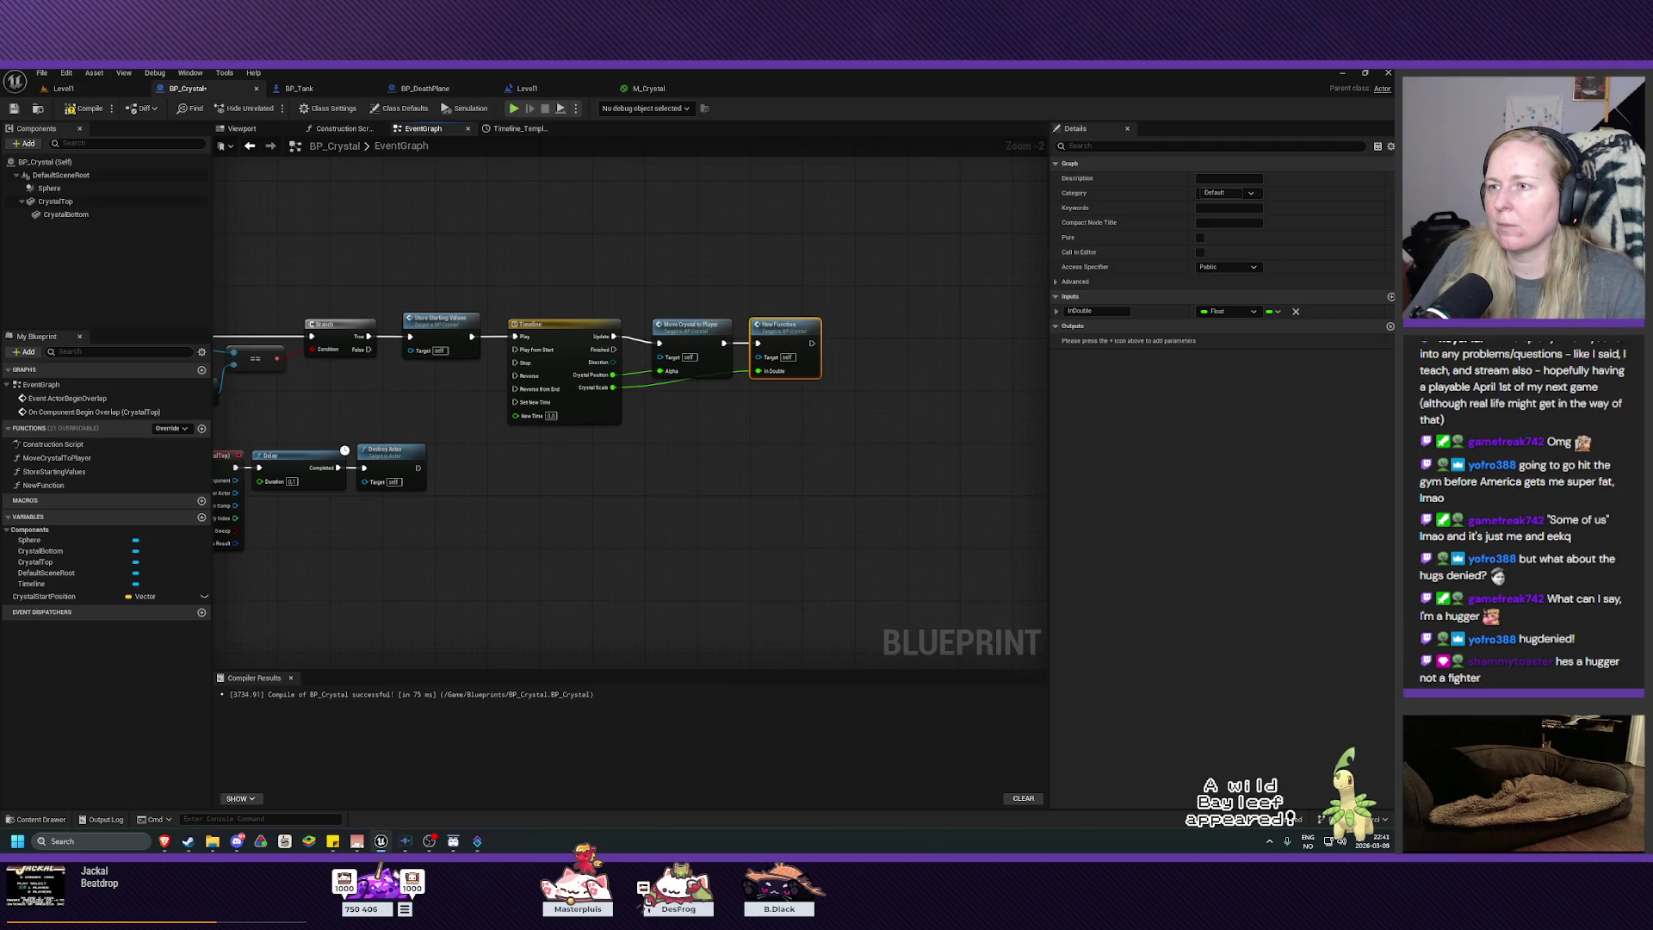
{"action": "left_click_drag", "start_coordinate": [823, 451], "coordinate": [745, 473]}
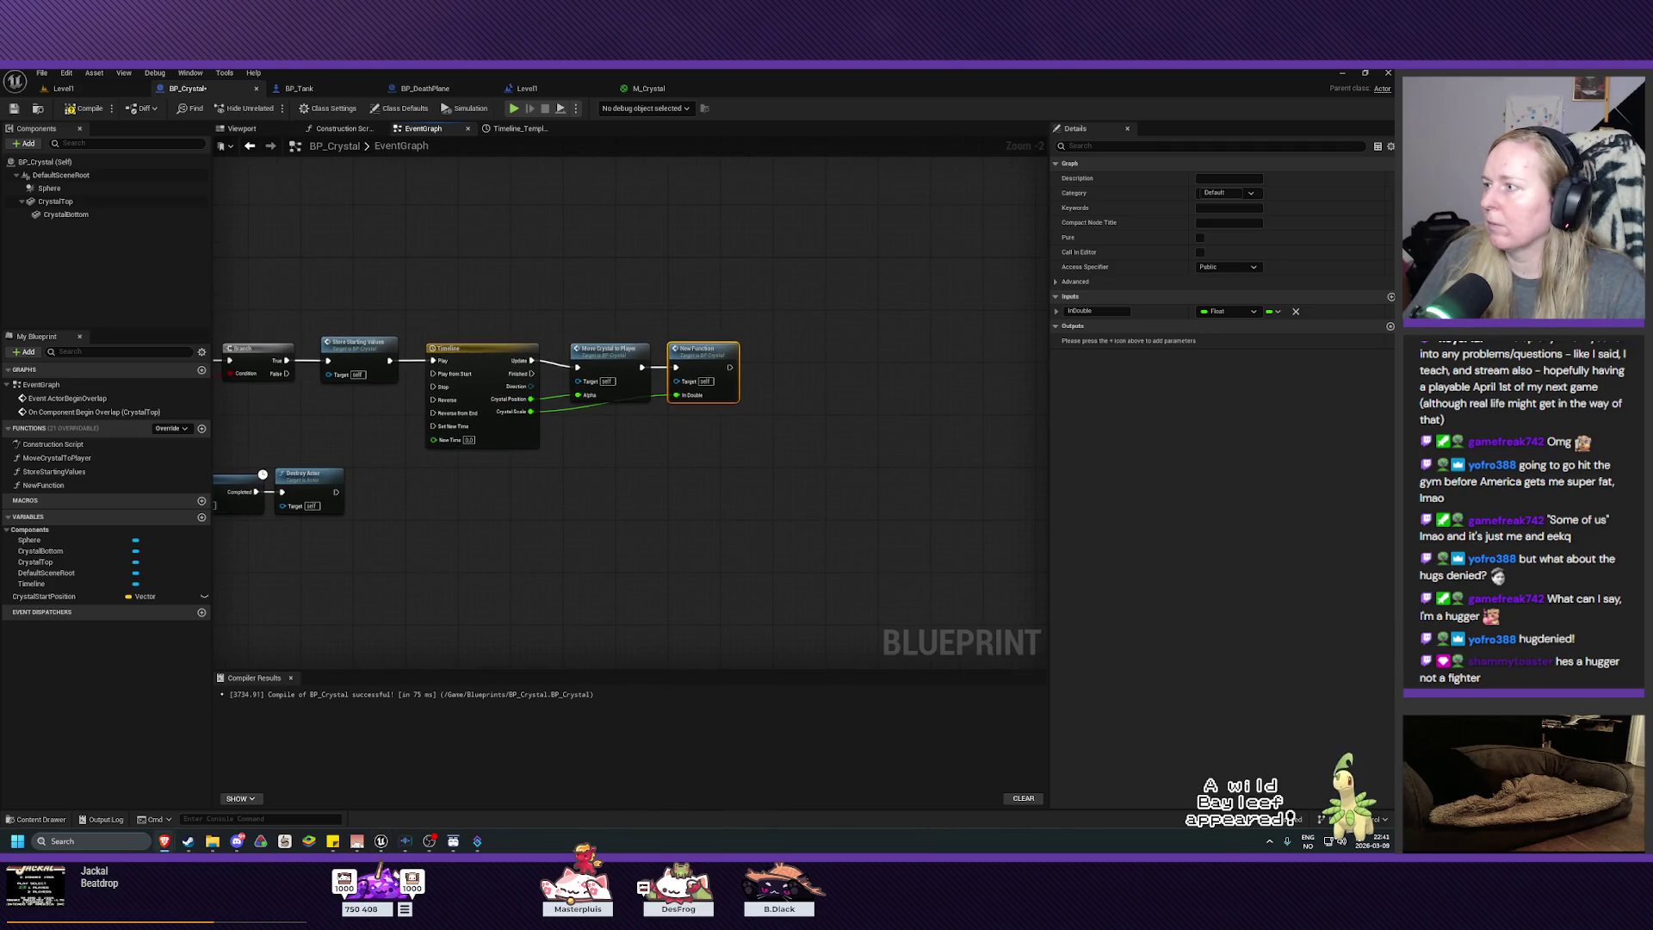
Step: Name the function ScaleCrystal with an input called Input, save BP_Crystal, and return to Level1
{"action": "left_click", "coordinate": [41, 486]}
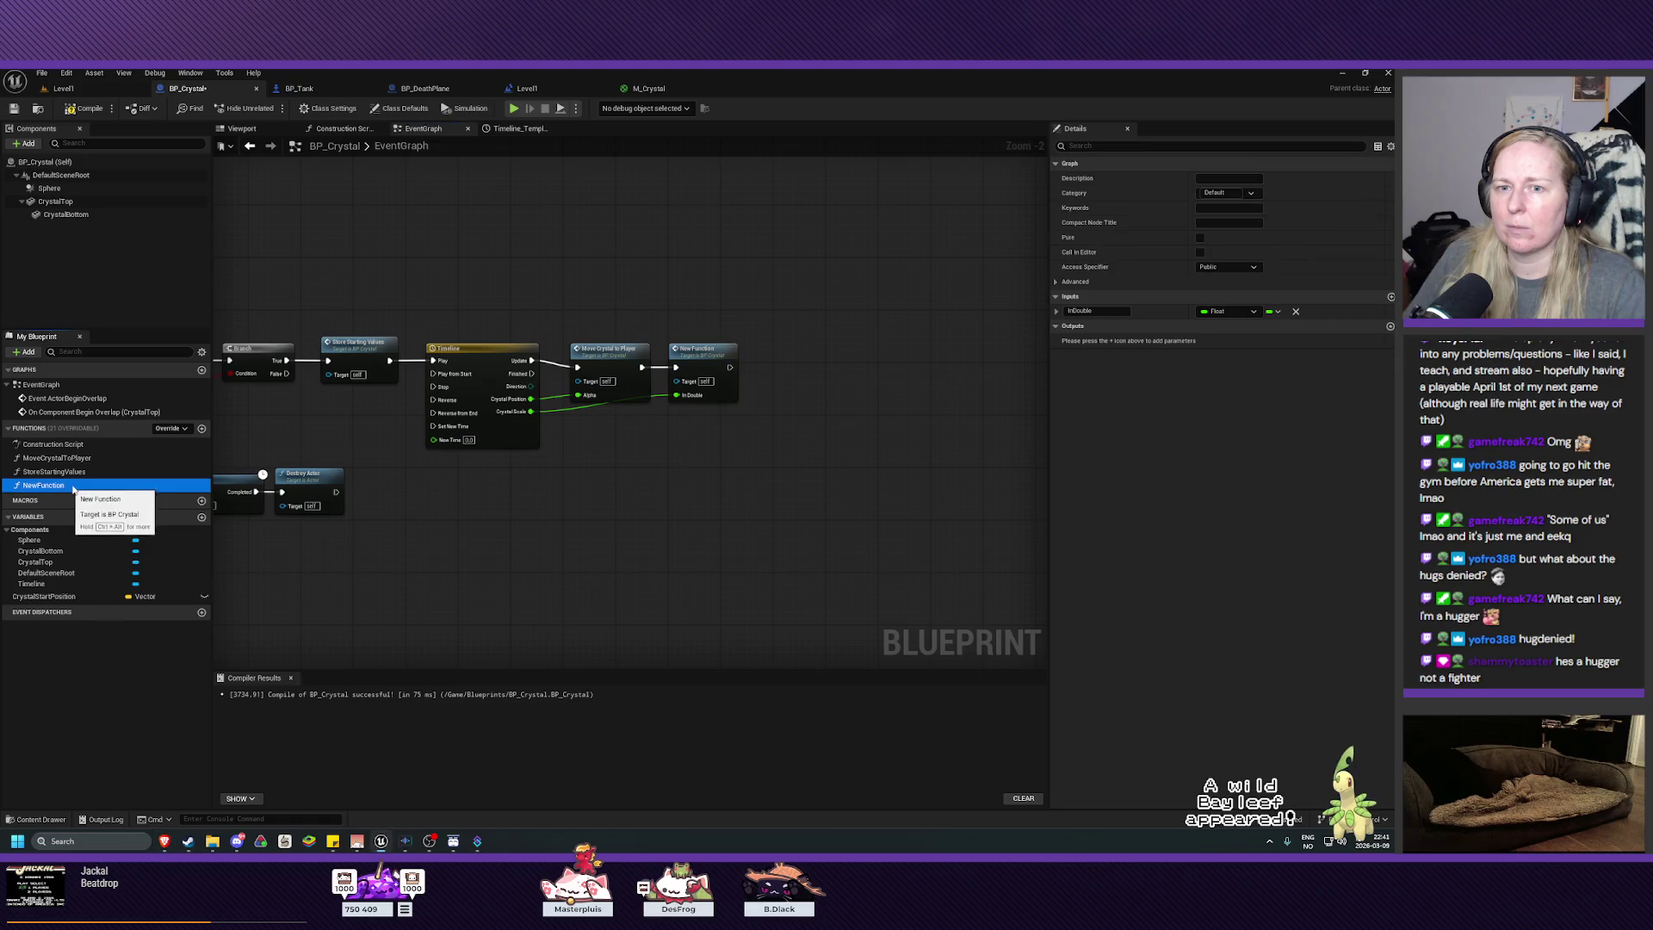
{"action": "key", "text": "F2"}
{"action": "type", "text": "Sc"}
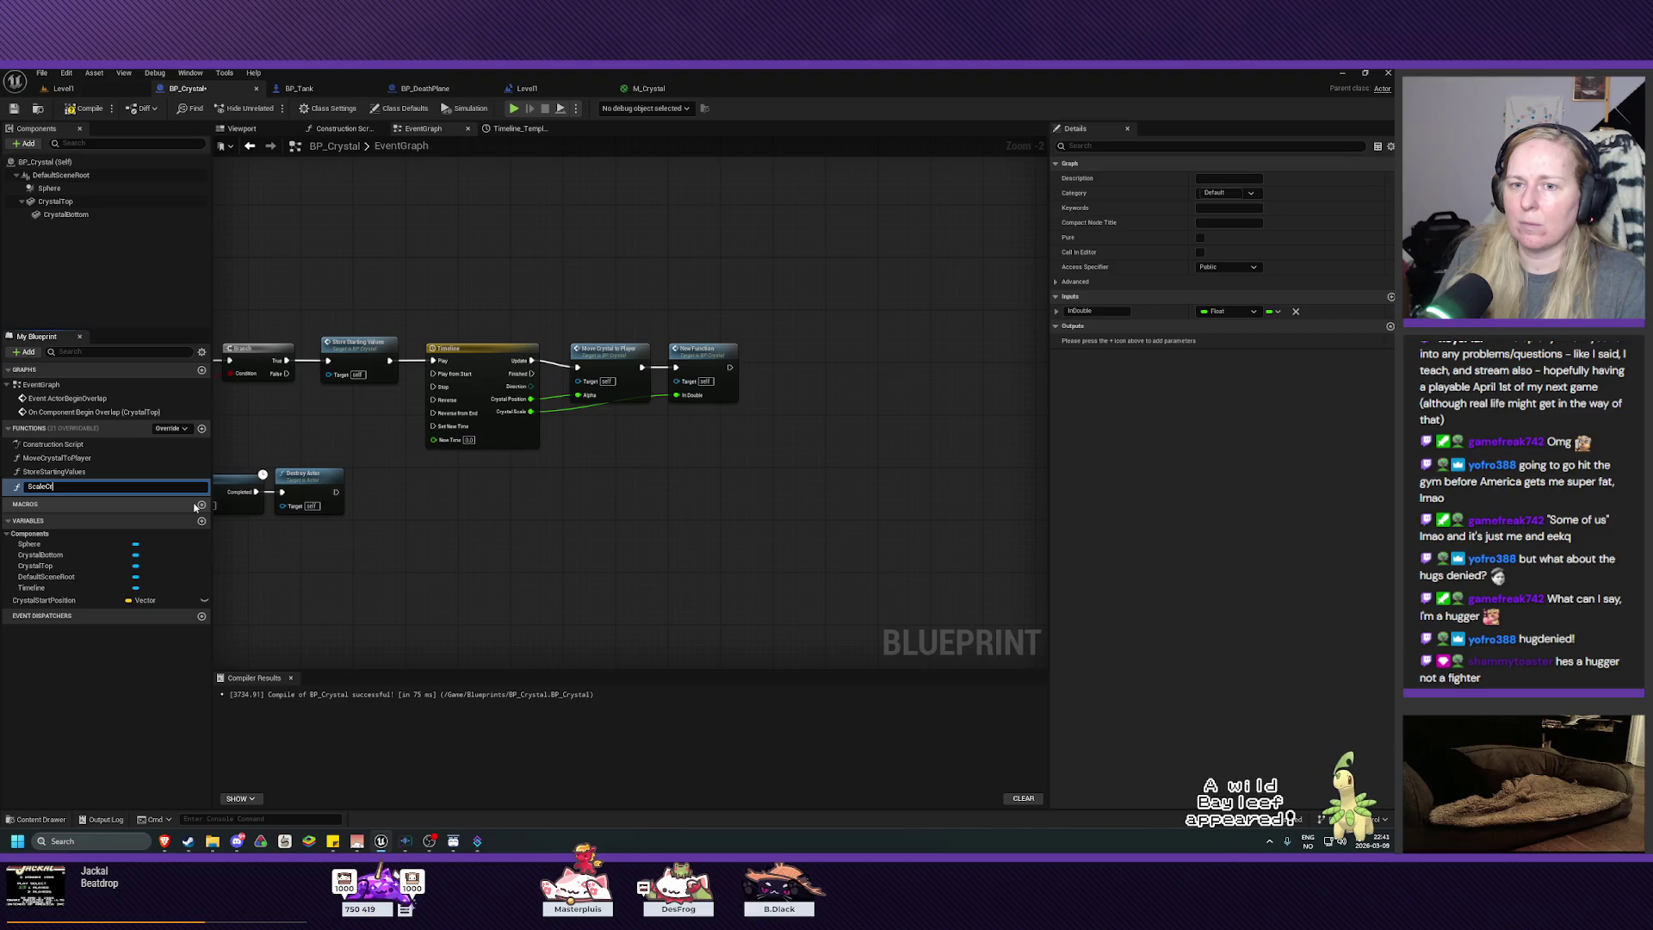
{"action": "type", "text": "al"}
{"action": "key", "text": "Return"}
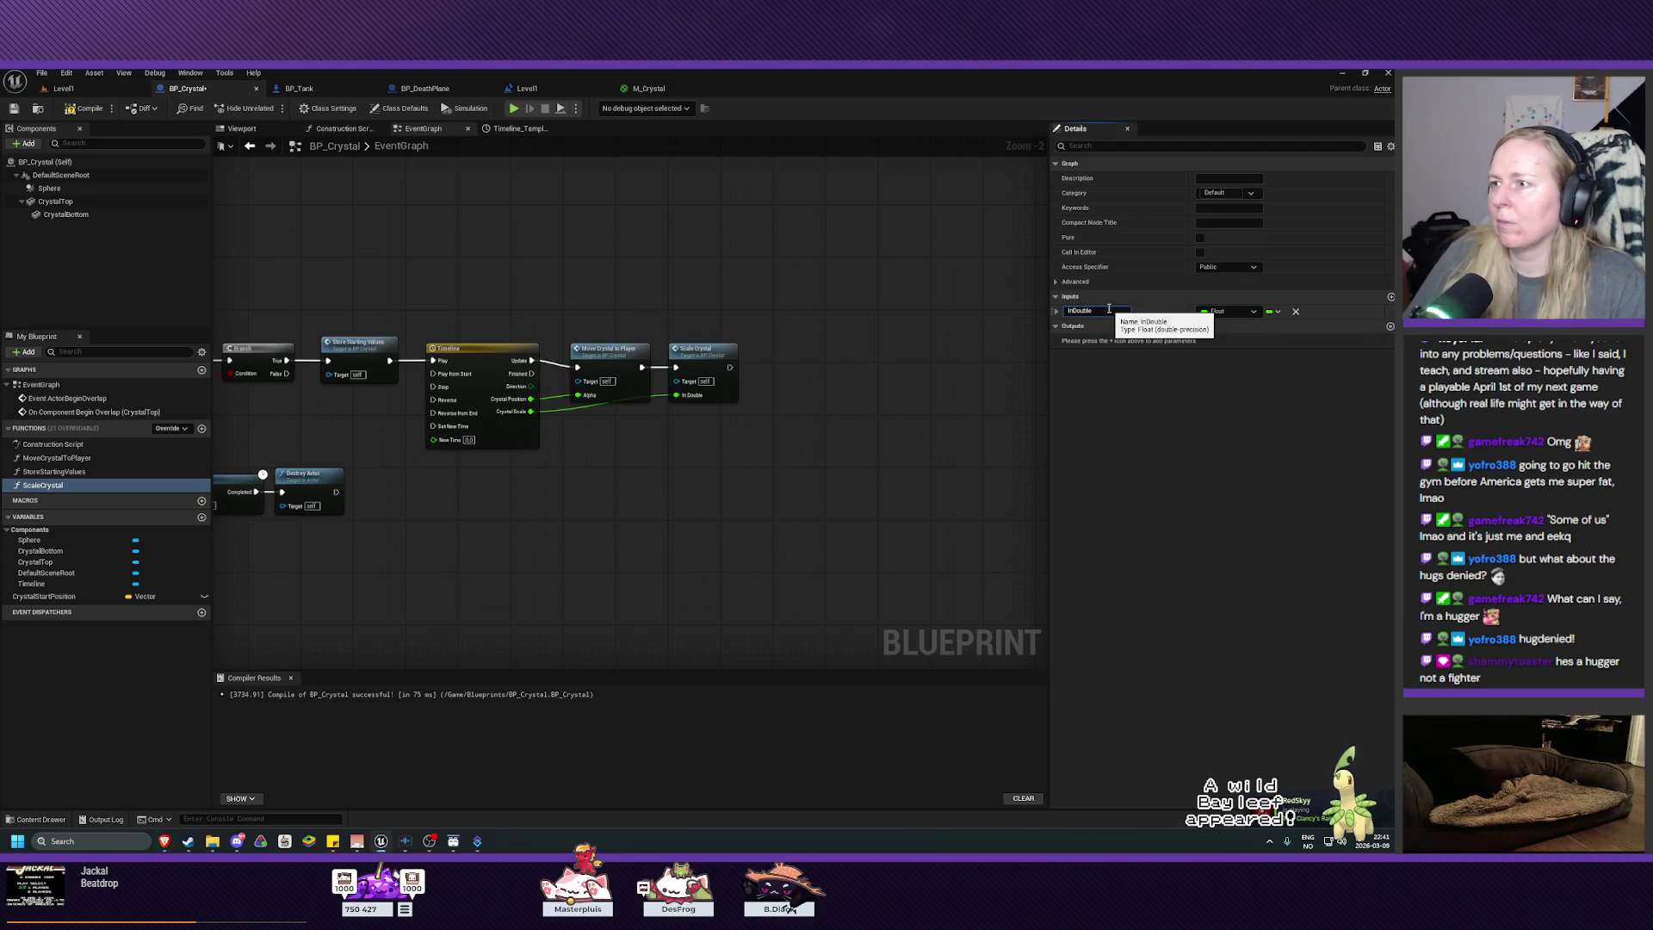
{"action": "type", "text": "Input"}
{"action": "key", "text": "Return"}
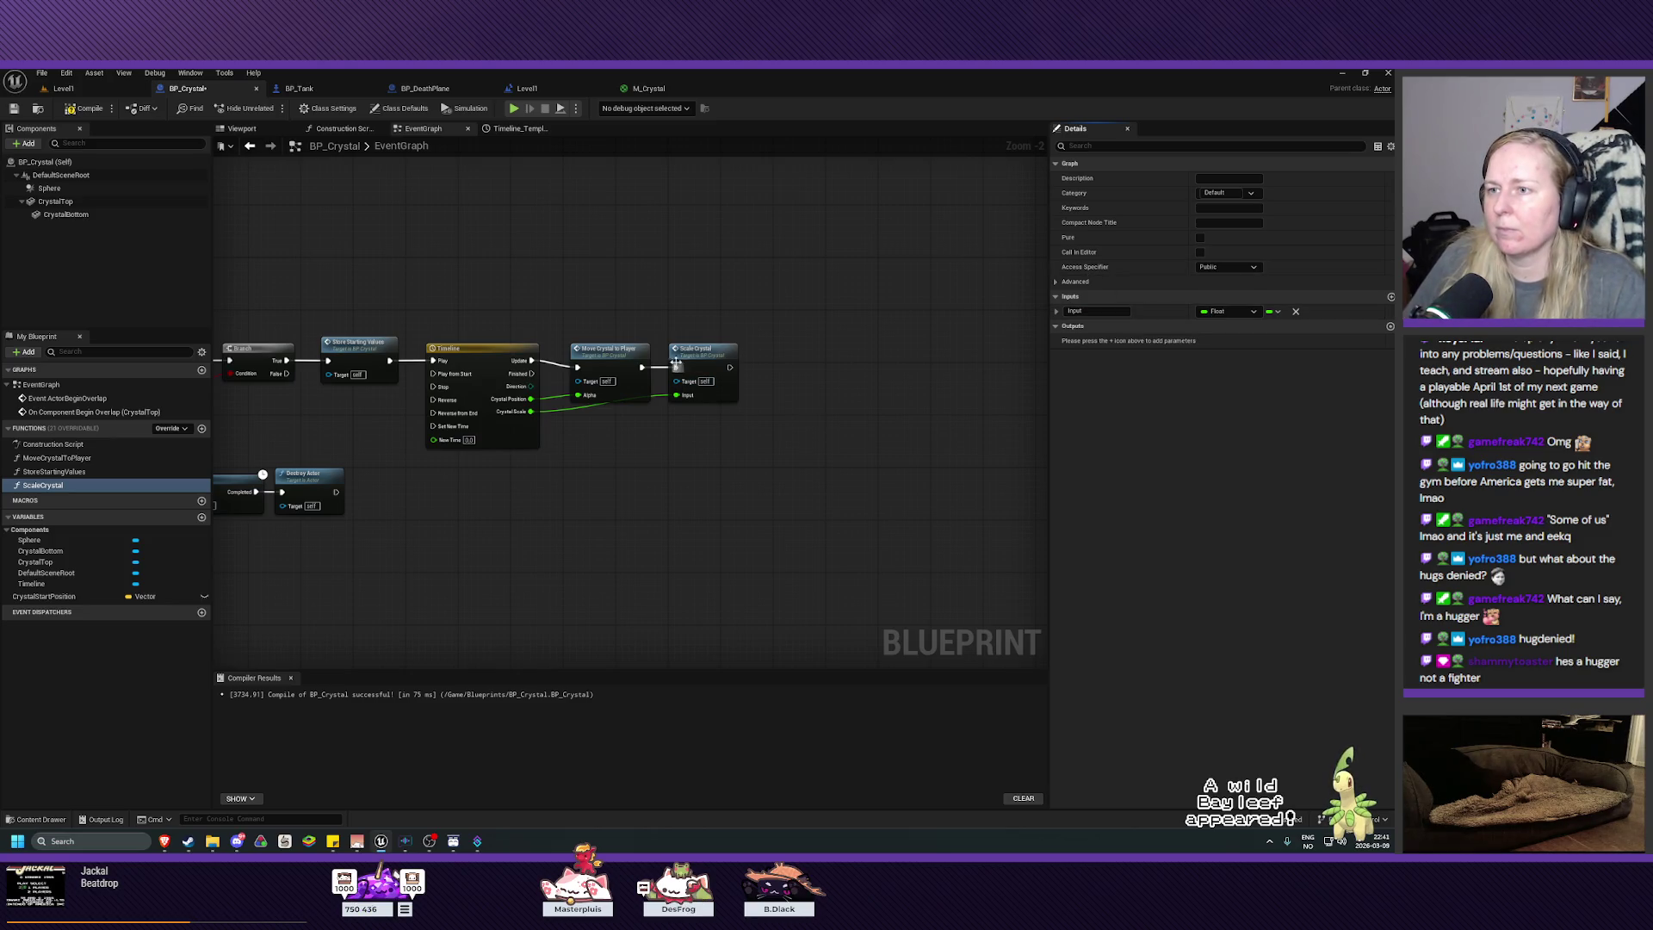
{"action": "left_click", "coordinate": [695, 355]}
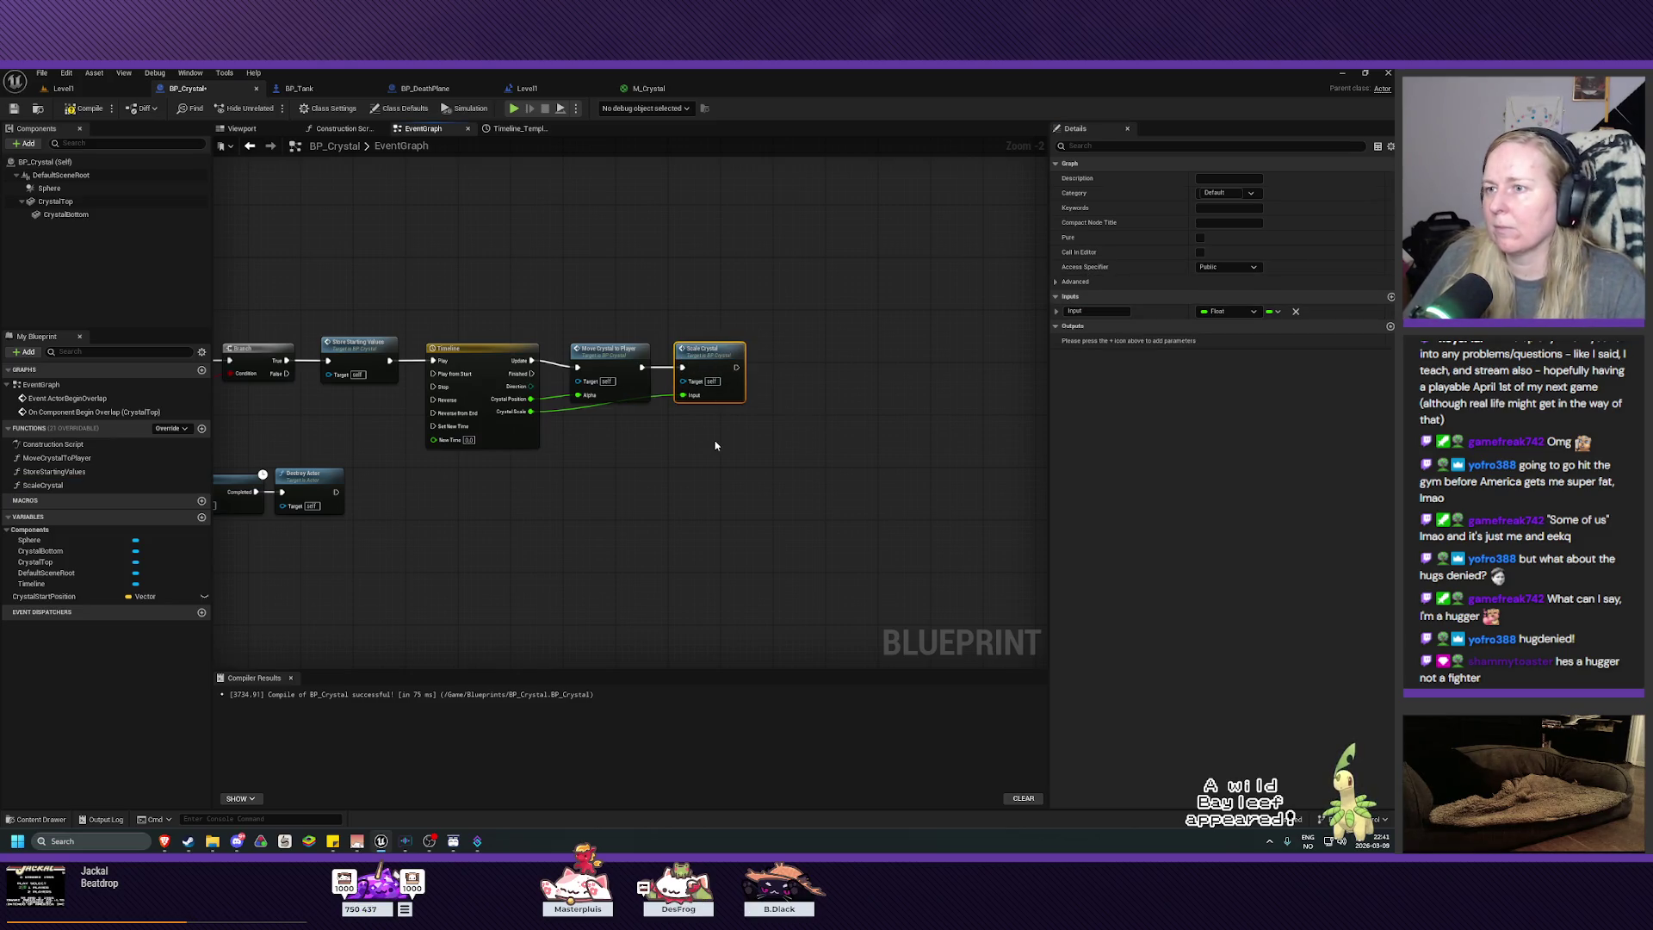
{"action": "left_click", "coordinate": [15, 108]}
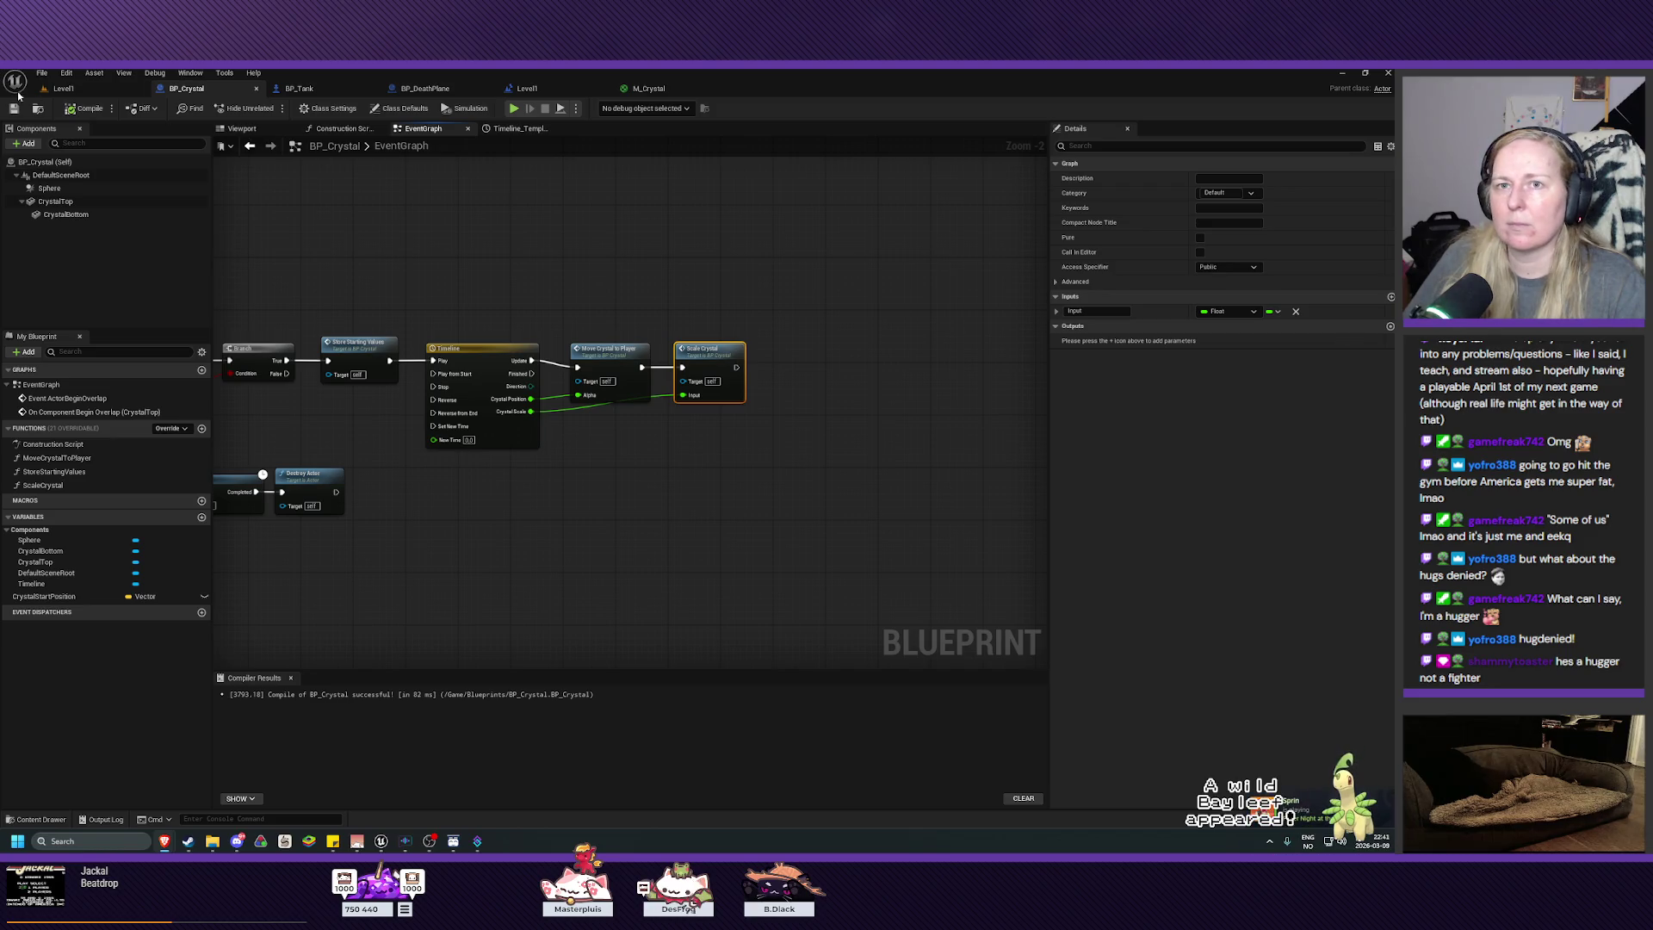
{"action": "left_click", "coordinate": [73, 90]}
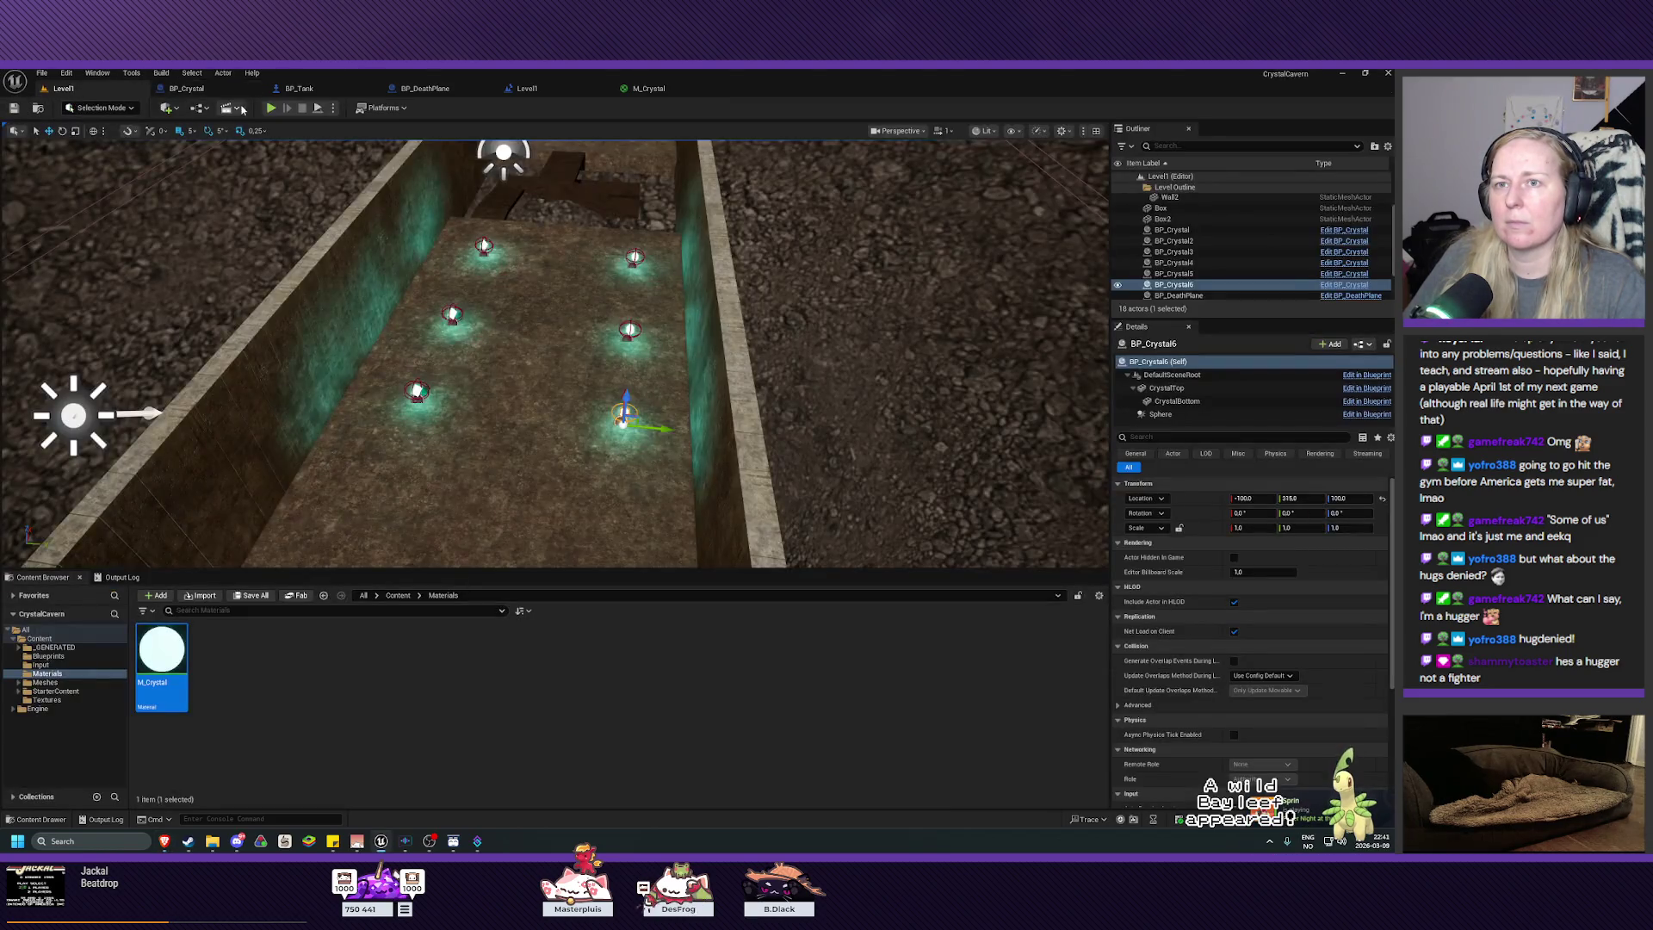
Step: Drive the tank up the corridor collecting crystals, stop the session, and orbit the editor view
{"action": "key", "text": "d"}
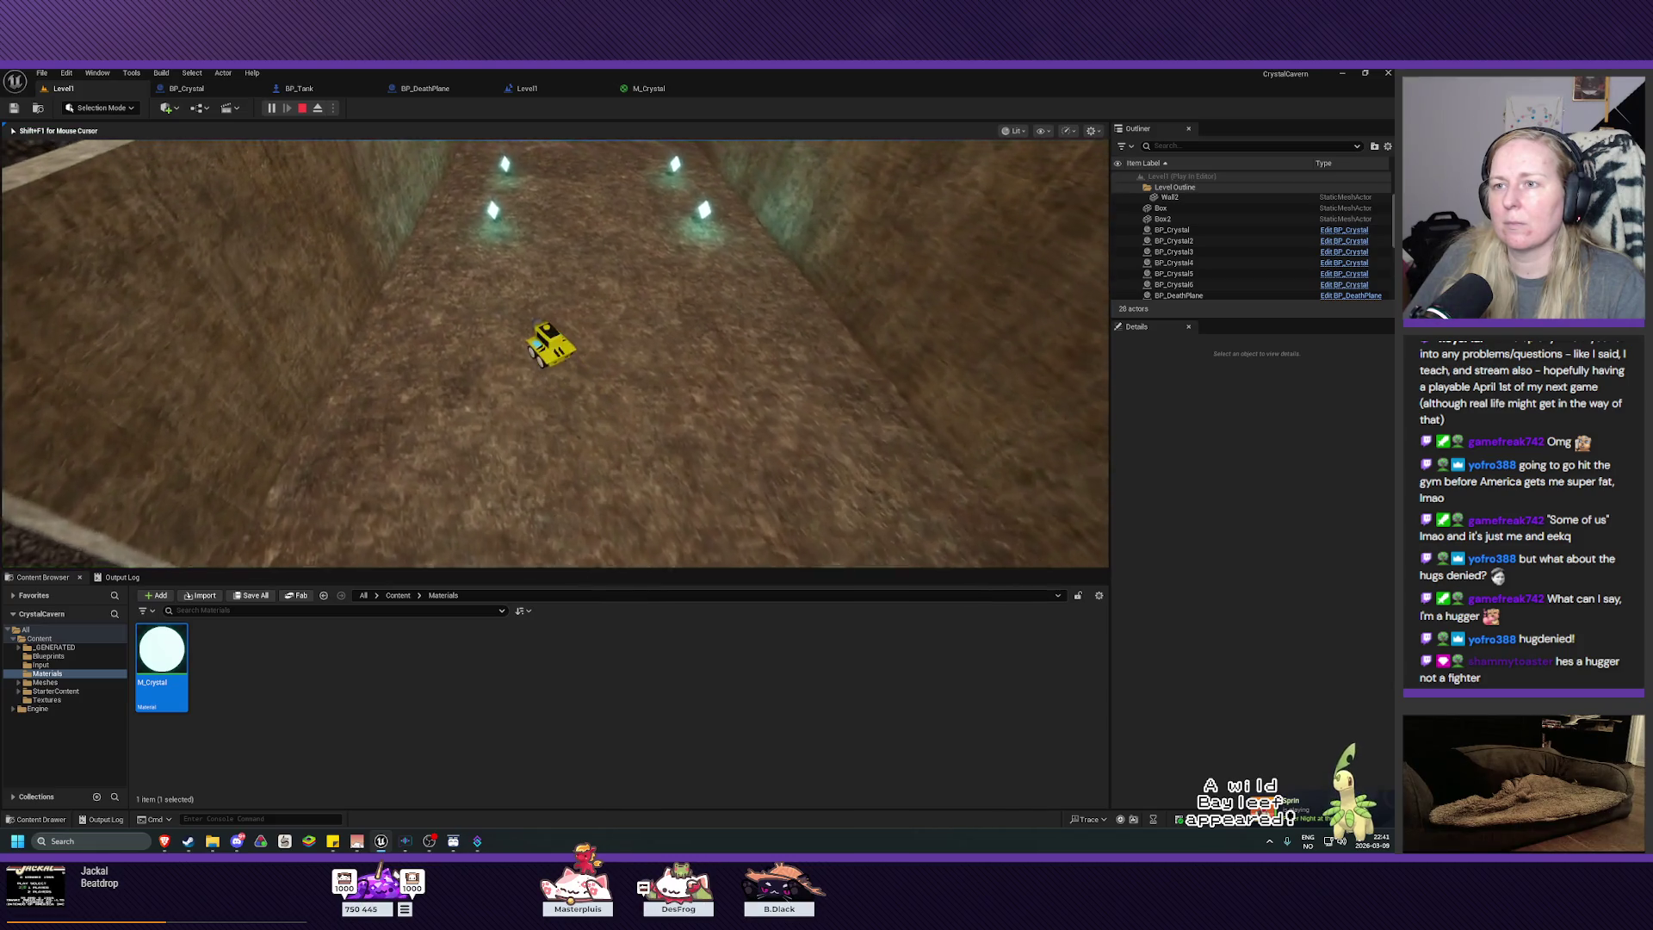
{"action": "key", "text": "w"}
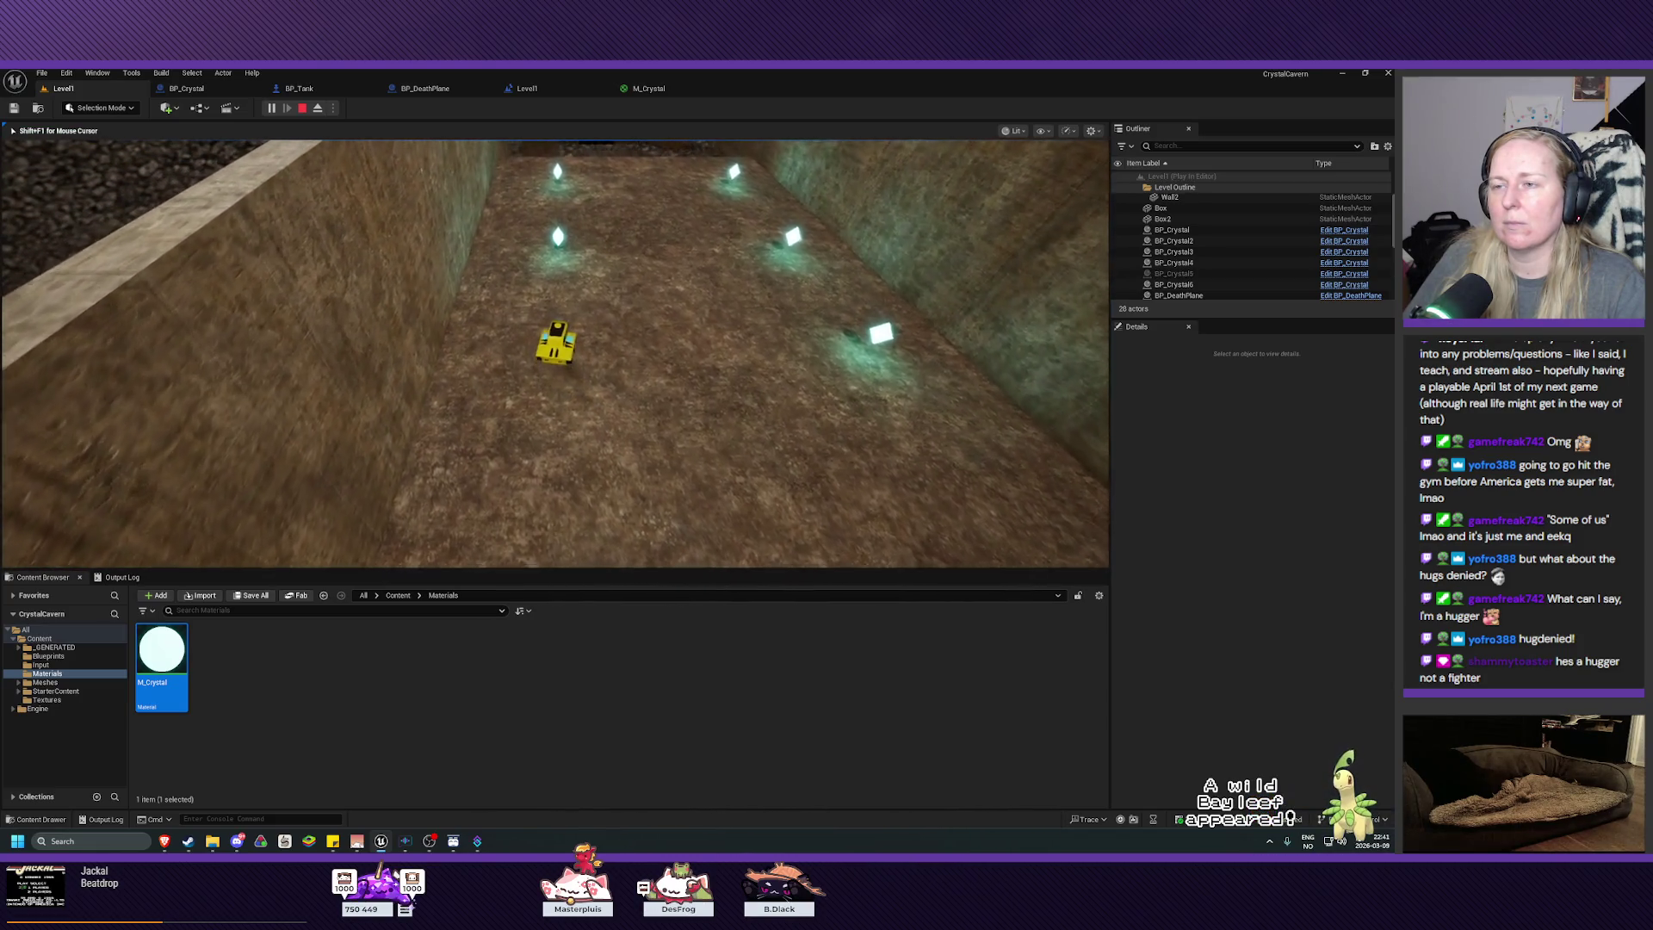
{"action": "key", "text": "d"}
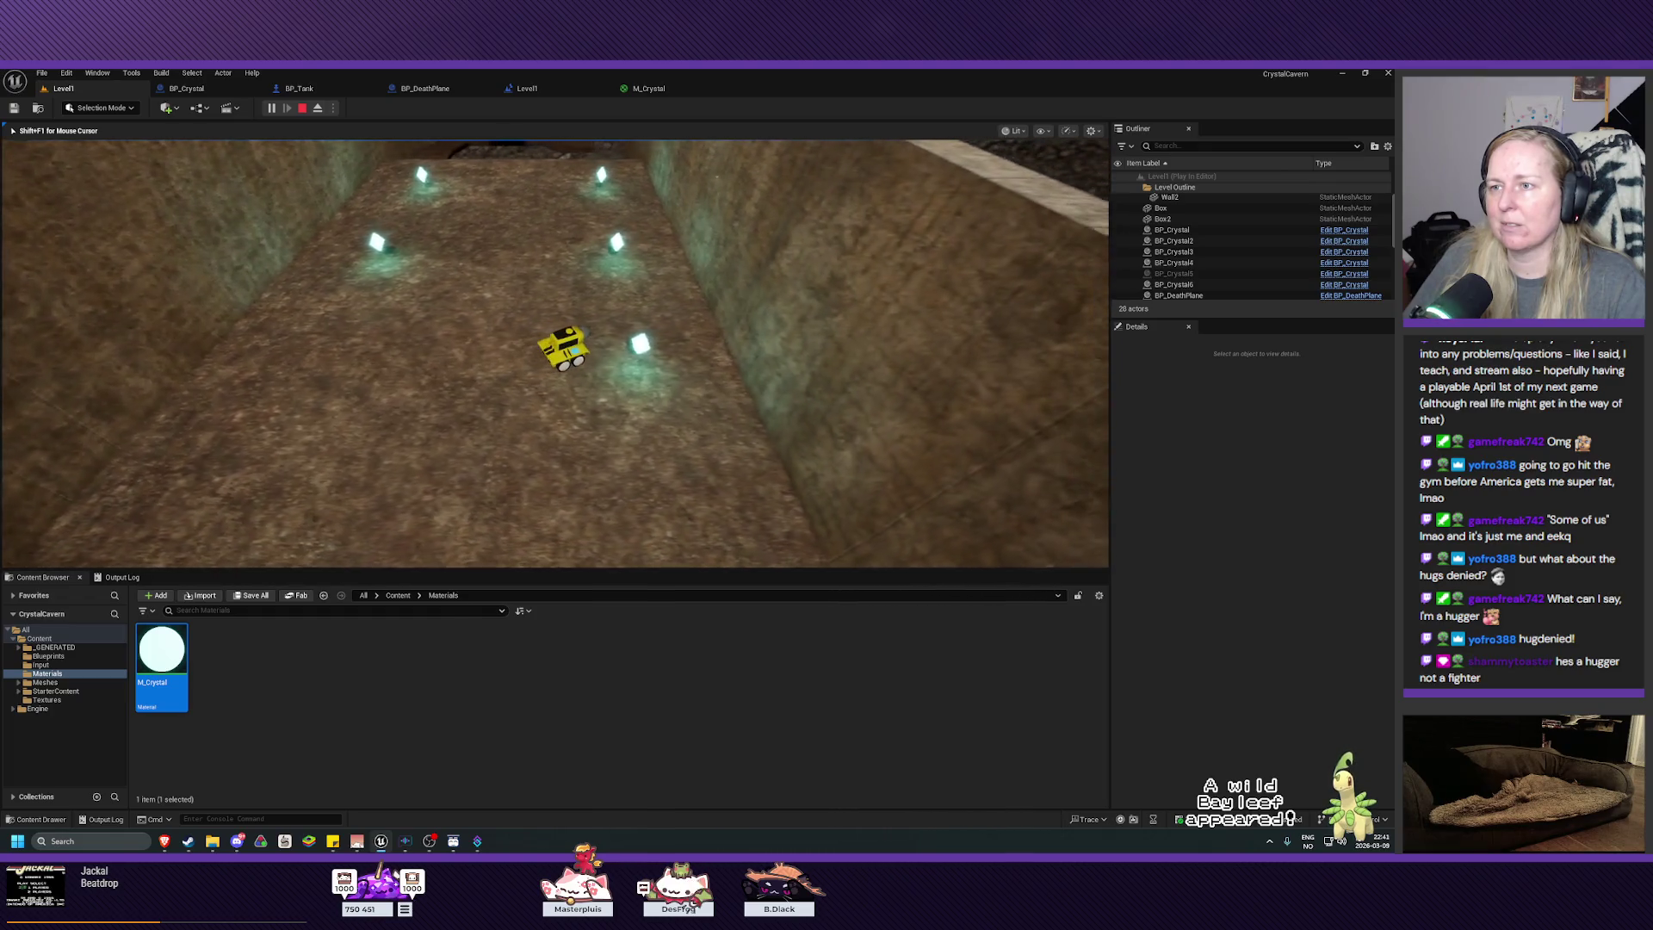
{"action": "key", "text": "a"}
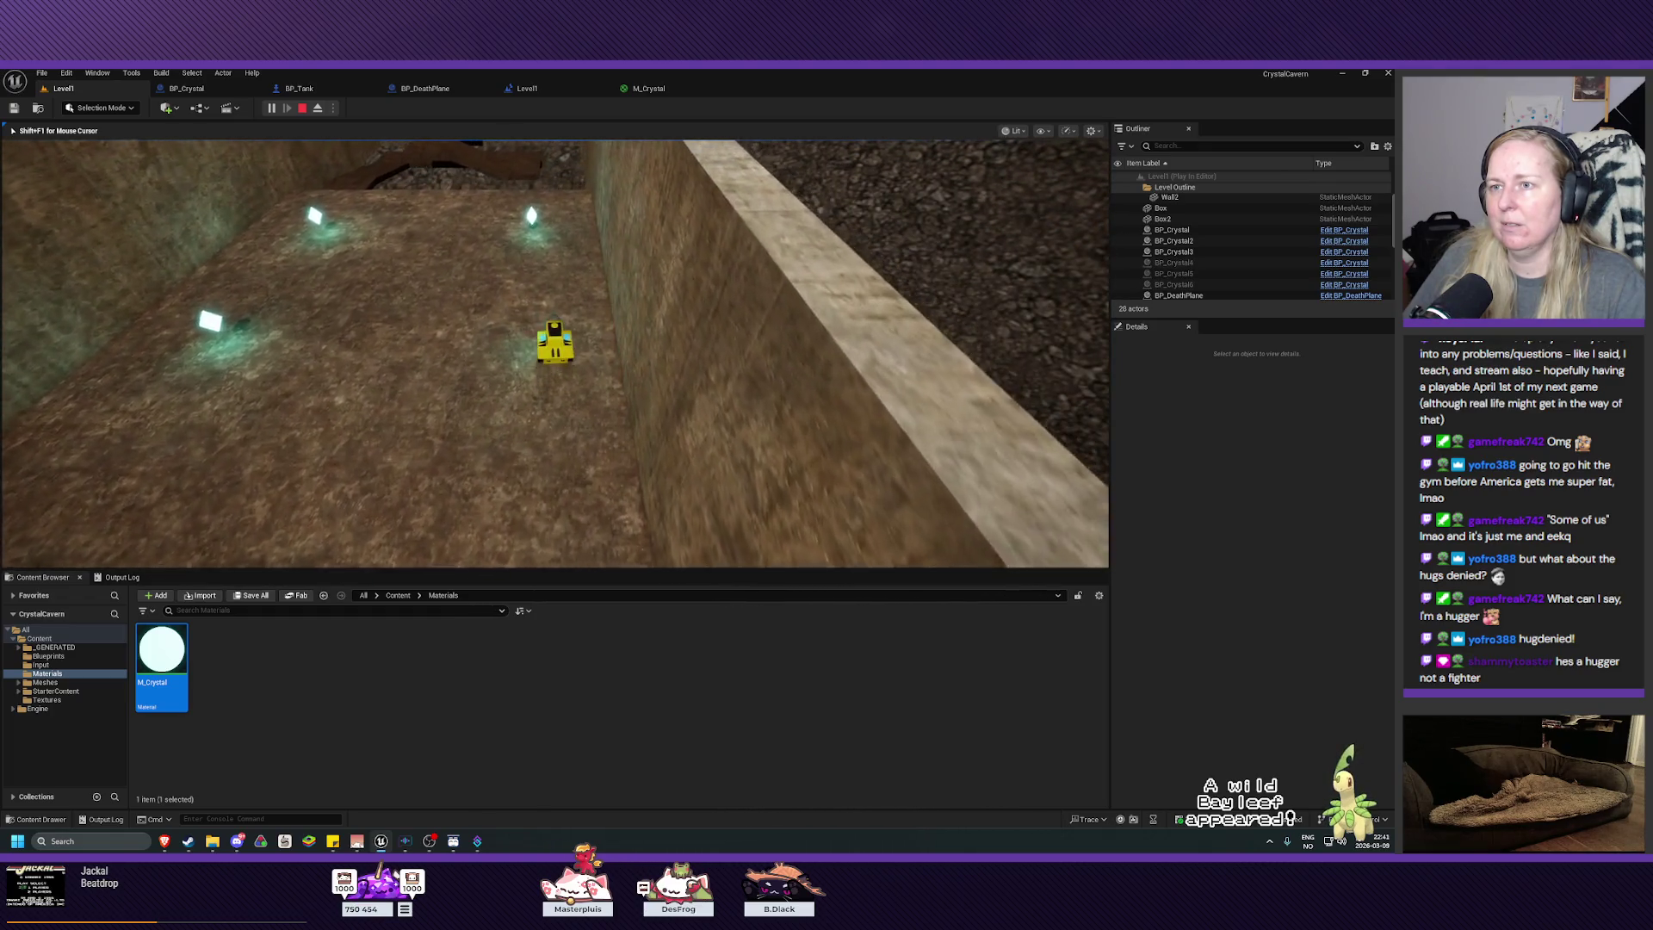
{"action": "key", "text": "a"}
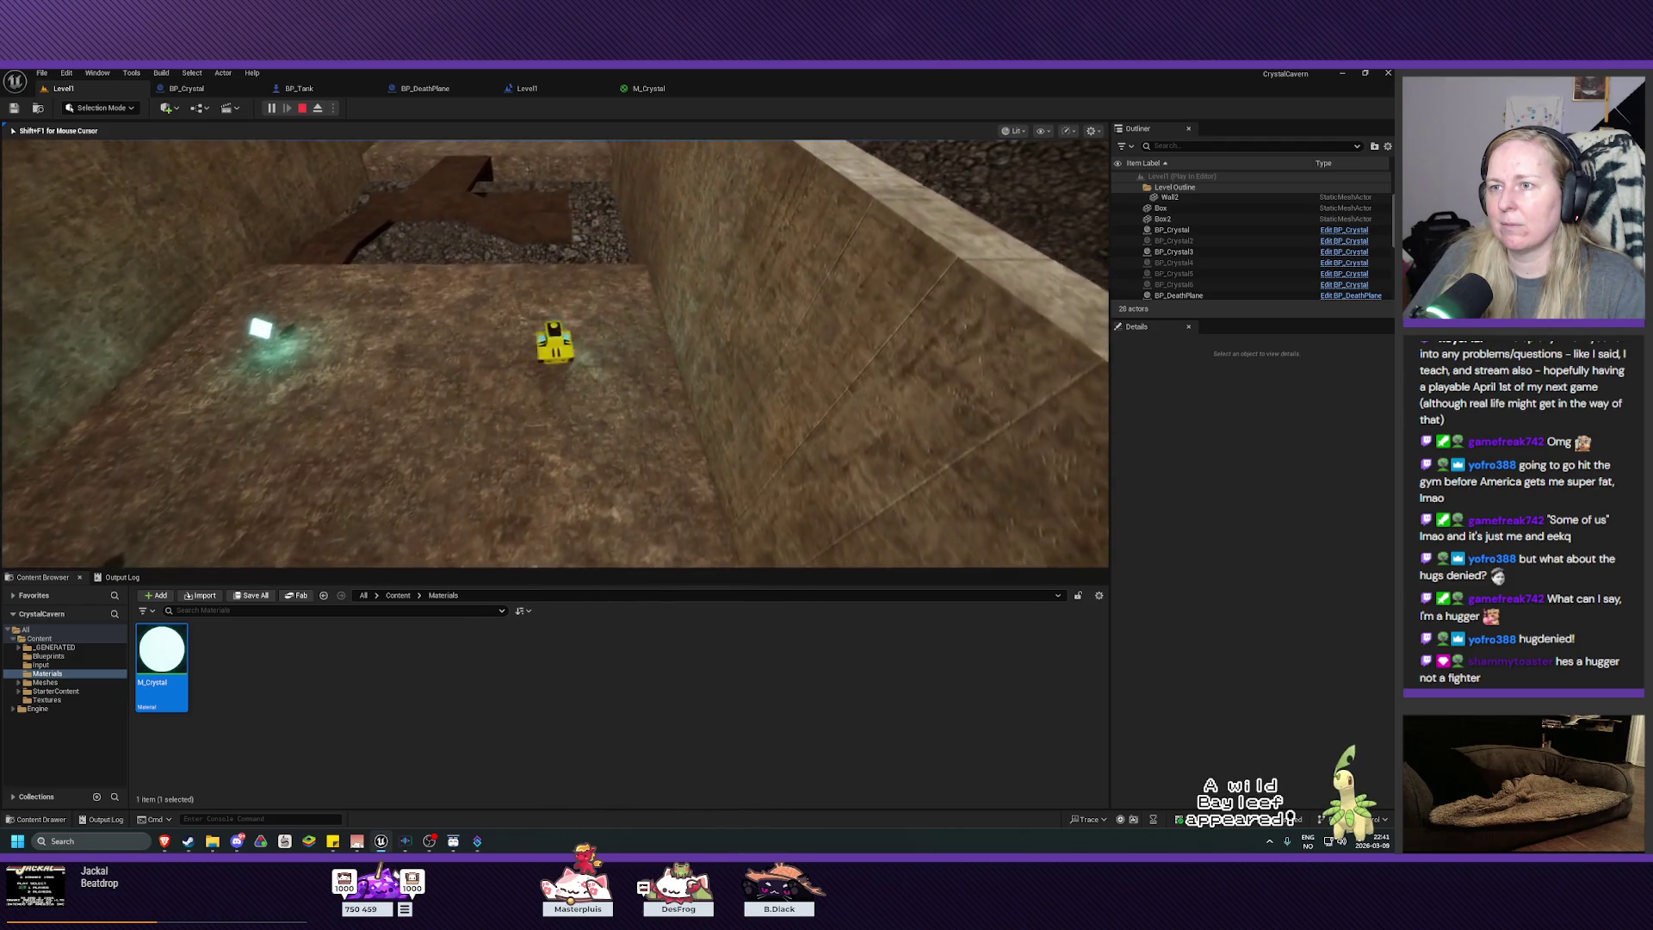
{"action": "key", "text": "a"}
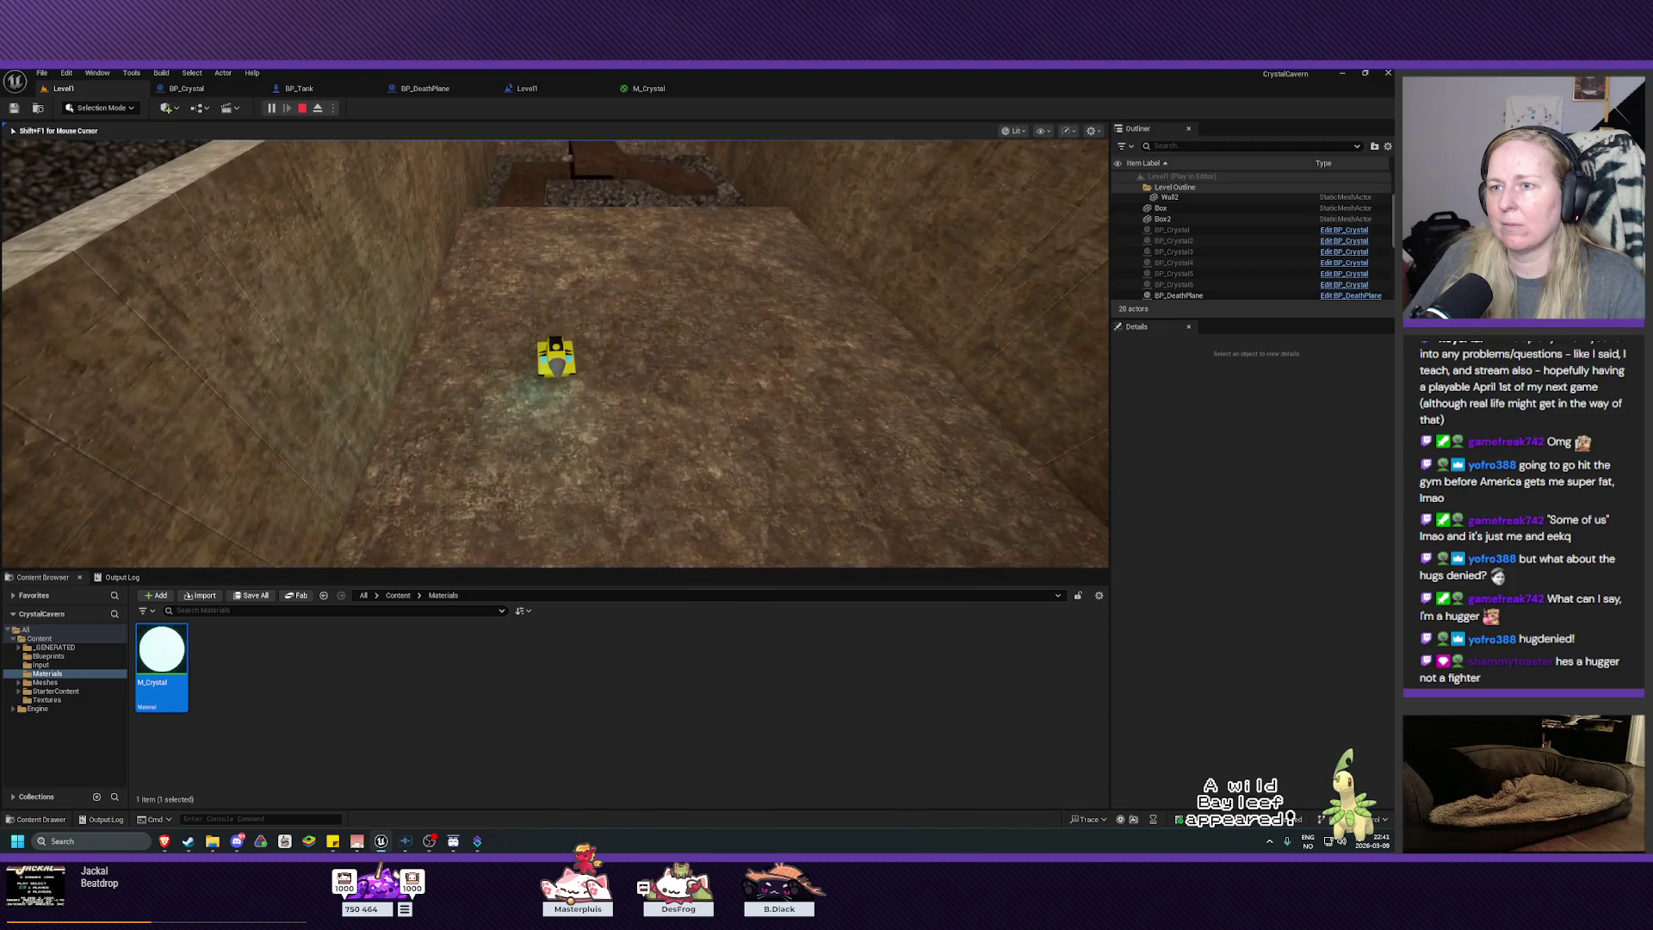
{"action": "key", "text": "Escape"}
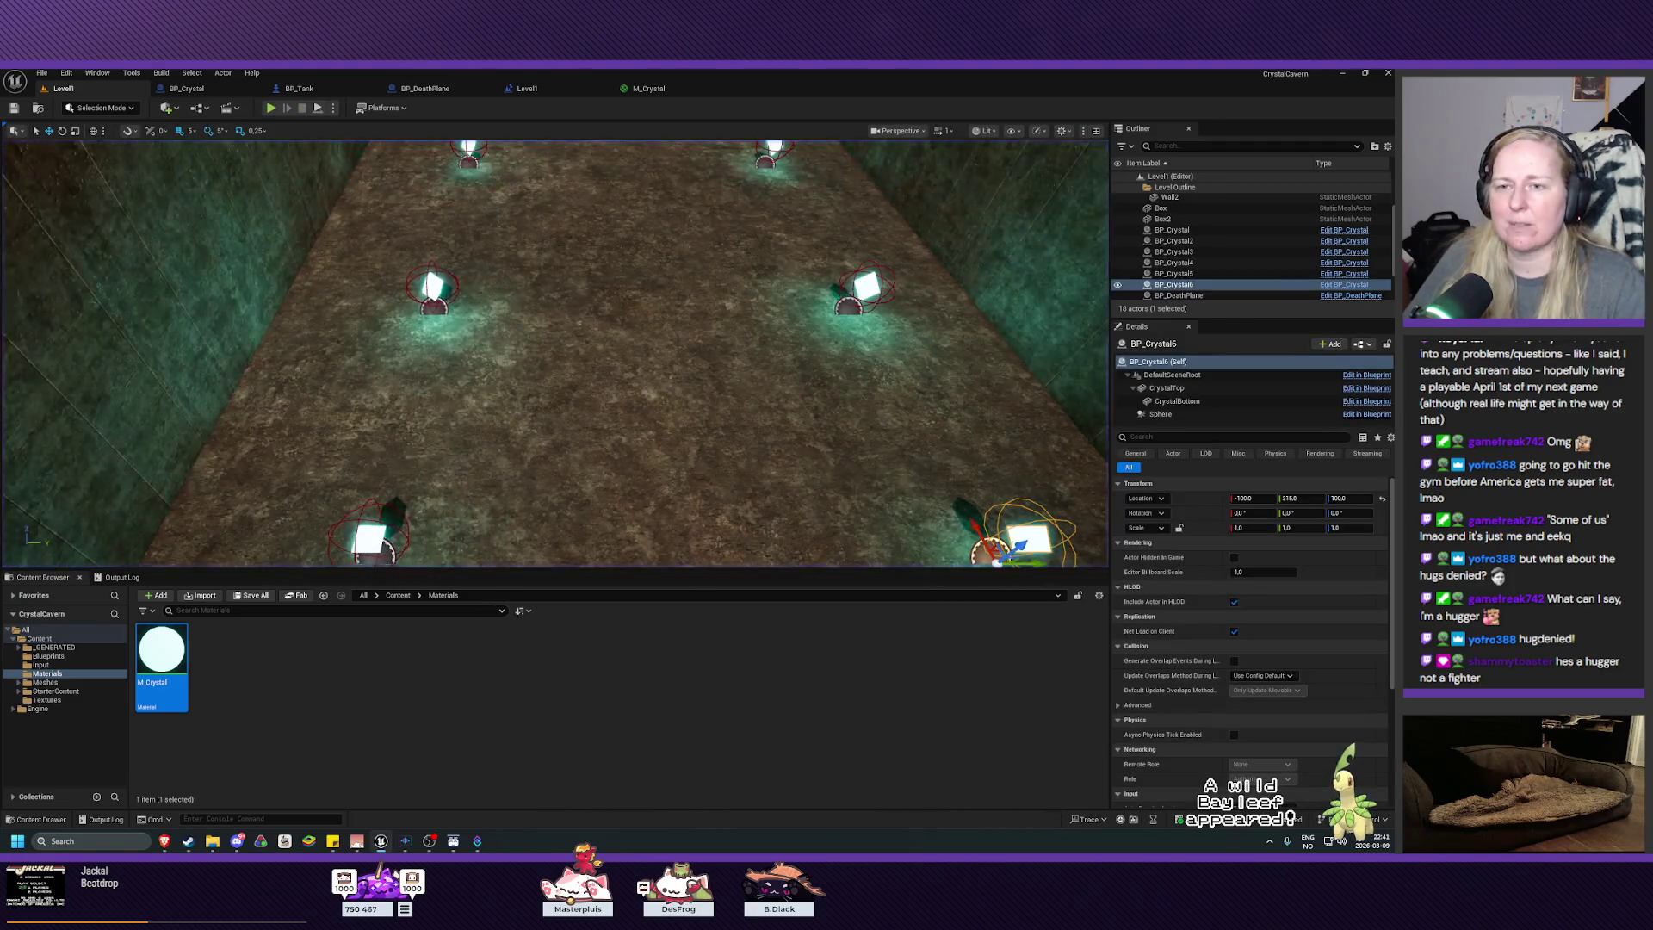
{"action": "mouse_move", "coordinate": [551, 353]}
{"action": "left_mouse_down"}
{"action": "mouse_move", "coordinate": [491, 366]}
{"action": "mouse_move", "coordinate": [500, 344]}
{"action": "left_mouse_up"}
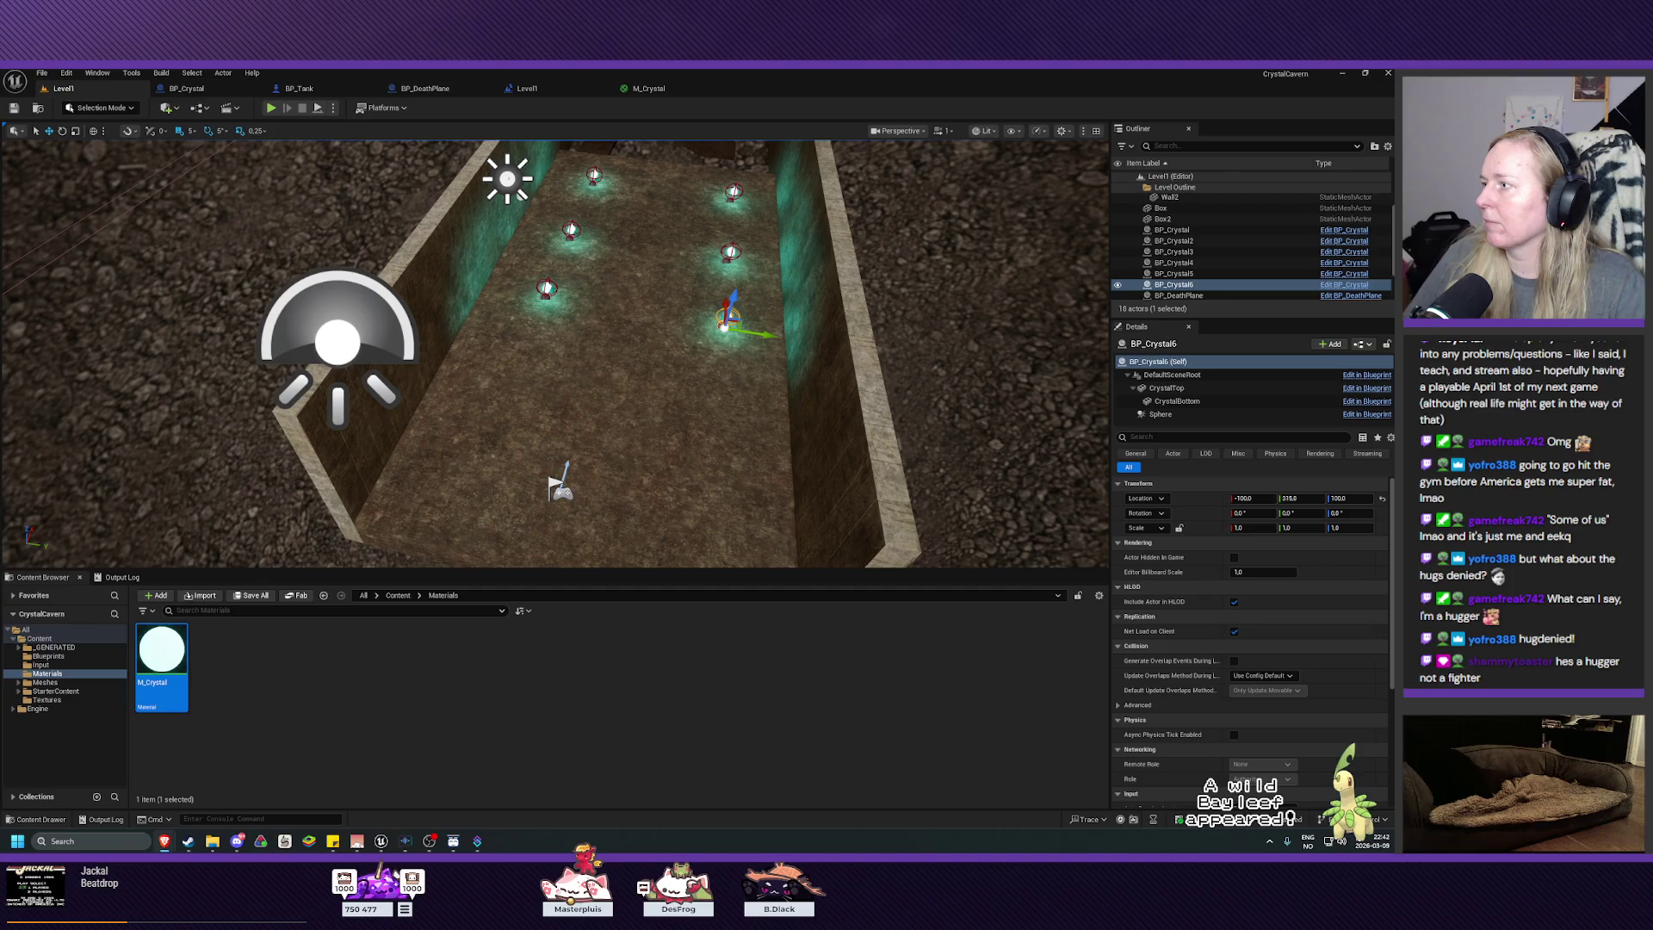
Step: In BP_Crystal's EventGraph, shift the Move Crystal to Player and Scale Crystal nodes so their exec wires run straight
{"action": "left_click", "coordinate": [187, 88]}
{"action": "mouse_move", "coordinate": [556, 323]}
{"action": "left_mouse_down"}
{"action": "mouse_move", "coordinate": [767, 273]}
{"action": "mouse_move", "coordinate": [771, 293]}
{"action": "mouse_move", "coordinate": [720, 291]}
{"action": "mouse_move", "coordinate": [731, 301]}
{"action": "left_mouse_up"}
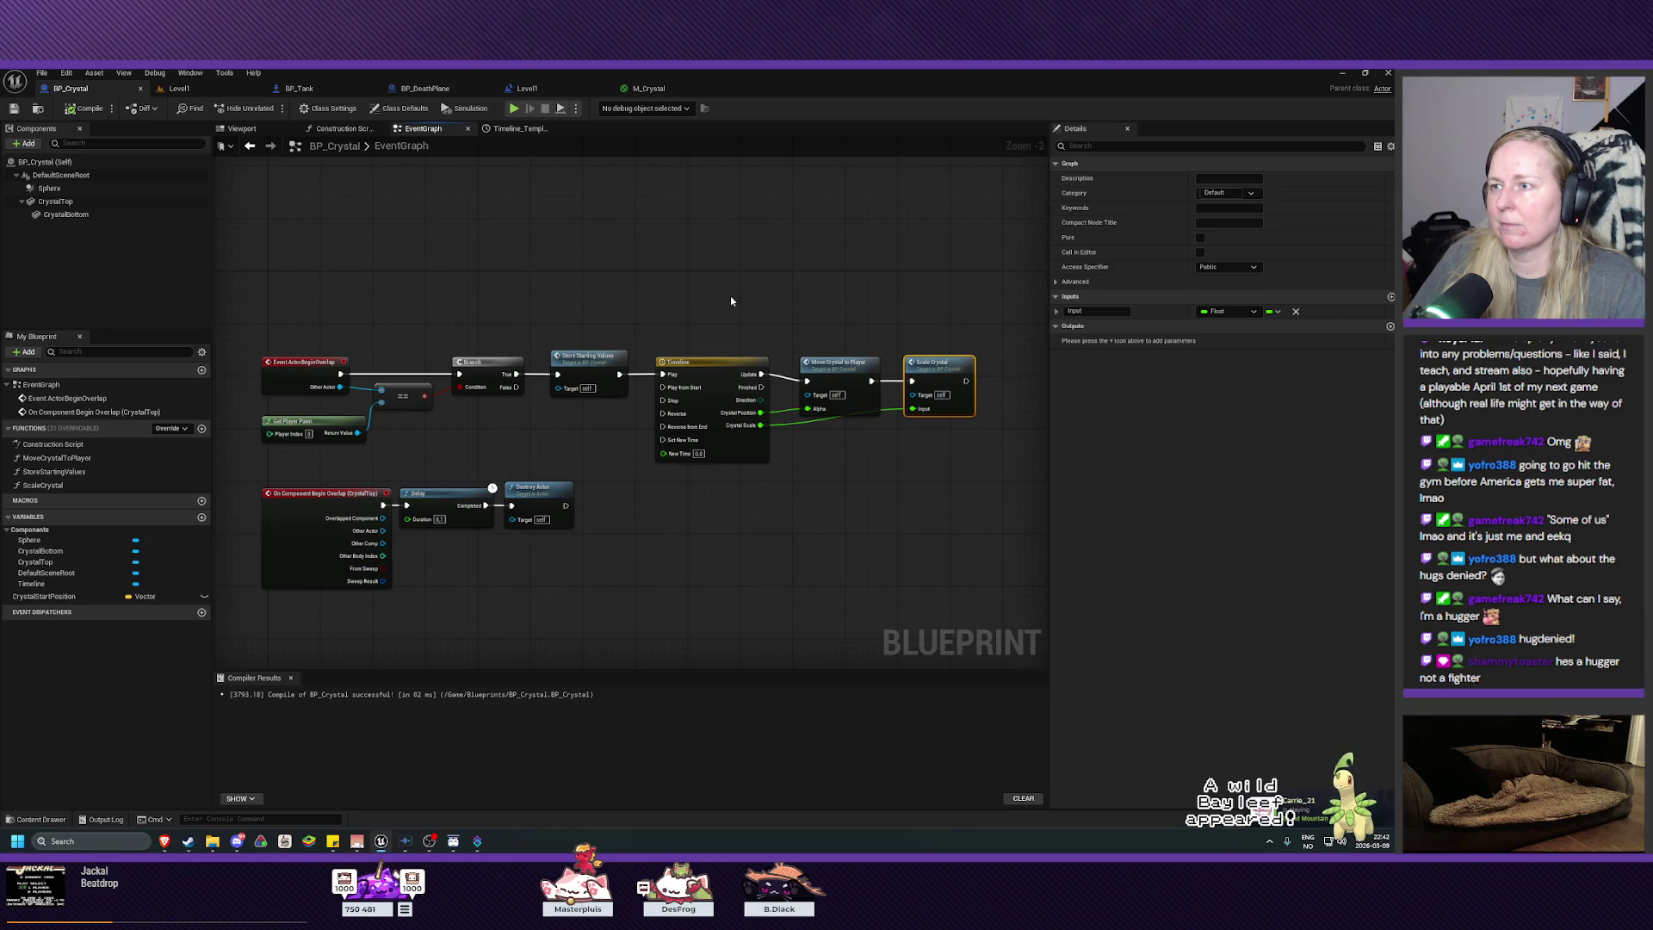
{"action": "left_click_drag", "start_coordinate": [840, 373], "coordinate": [938, 363]}
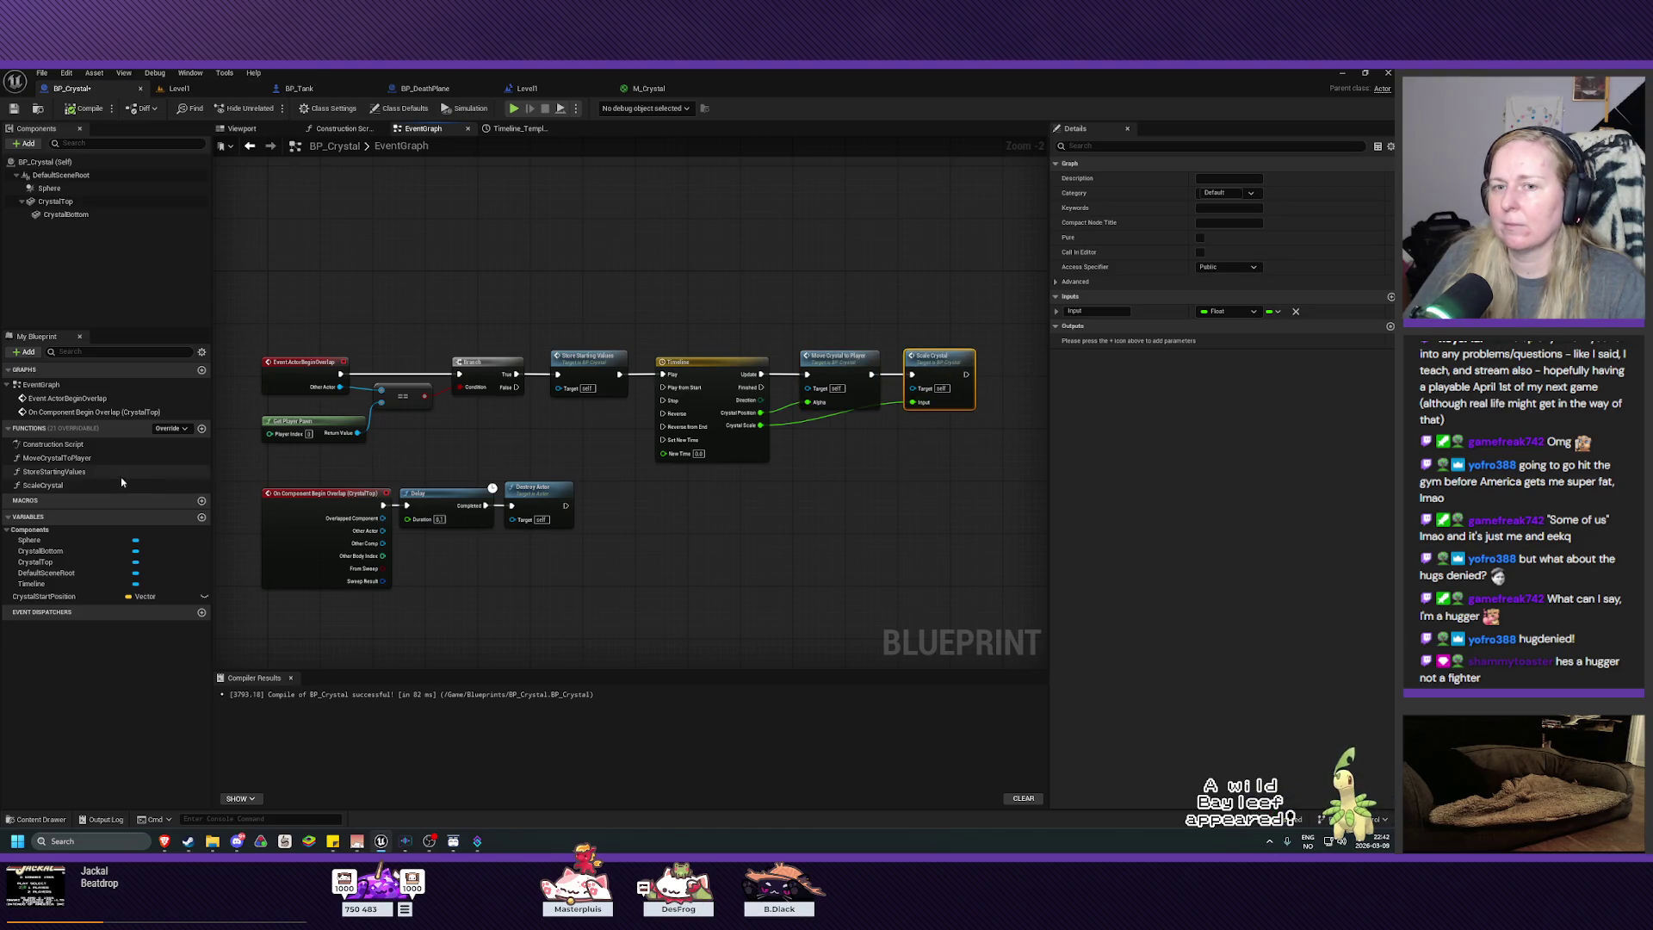
Step: Rename the ScaleCrystal function in My Blueprint to DownscaleCrystal
{"action": "left_click", "coordinate": [76, 487]}
{"action": "key", "text": "F2"}
{"action": "type", "text": "DownscaleCrystal"}
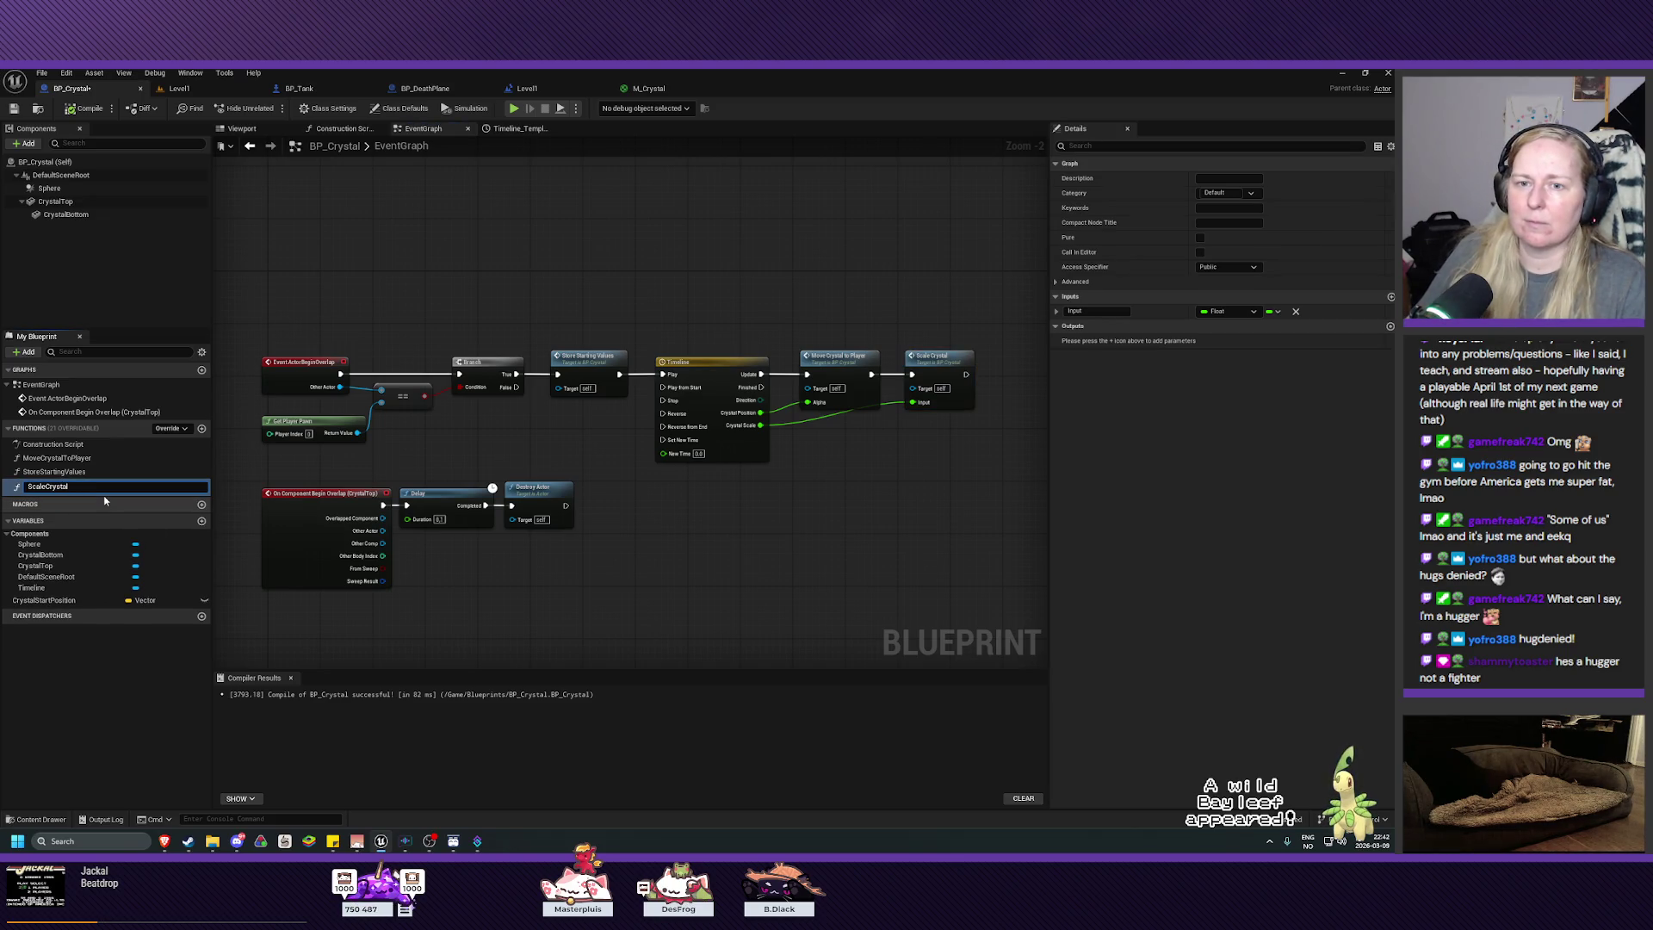
{"action": "key", "text": "Return"}
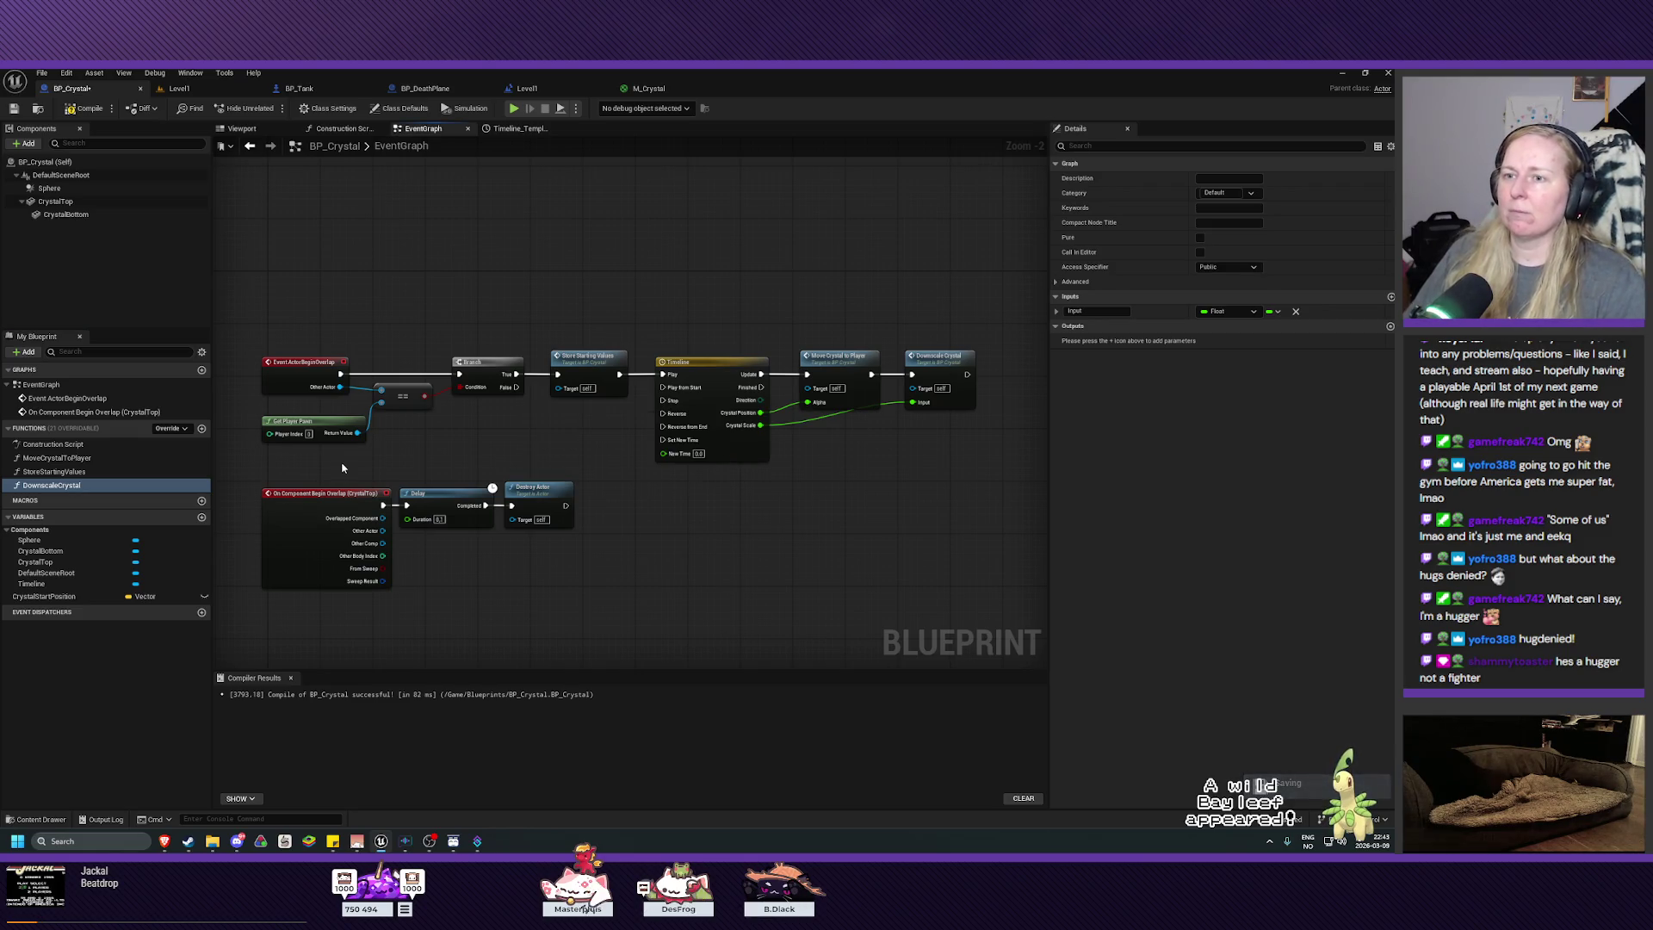
{"action": "mouse_move", "coordinate": [530, 418]}
{"action": "left_mouse_down"}
{"action": "mouse_move", "coordinate": [517, 436]}
{"action": "mouse_move", "coordinate": [568, 440]}
{"action": "left_mouse_up"}
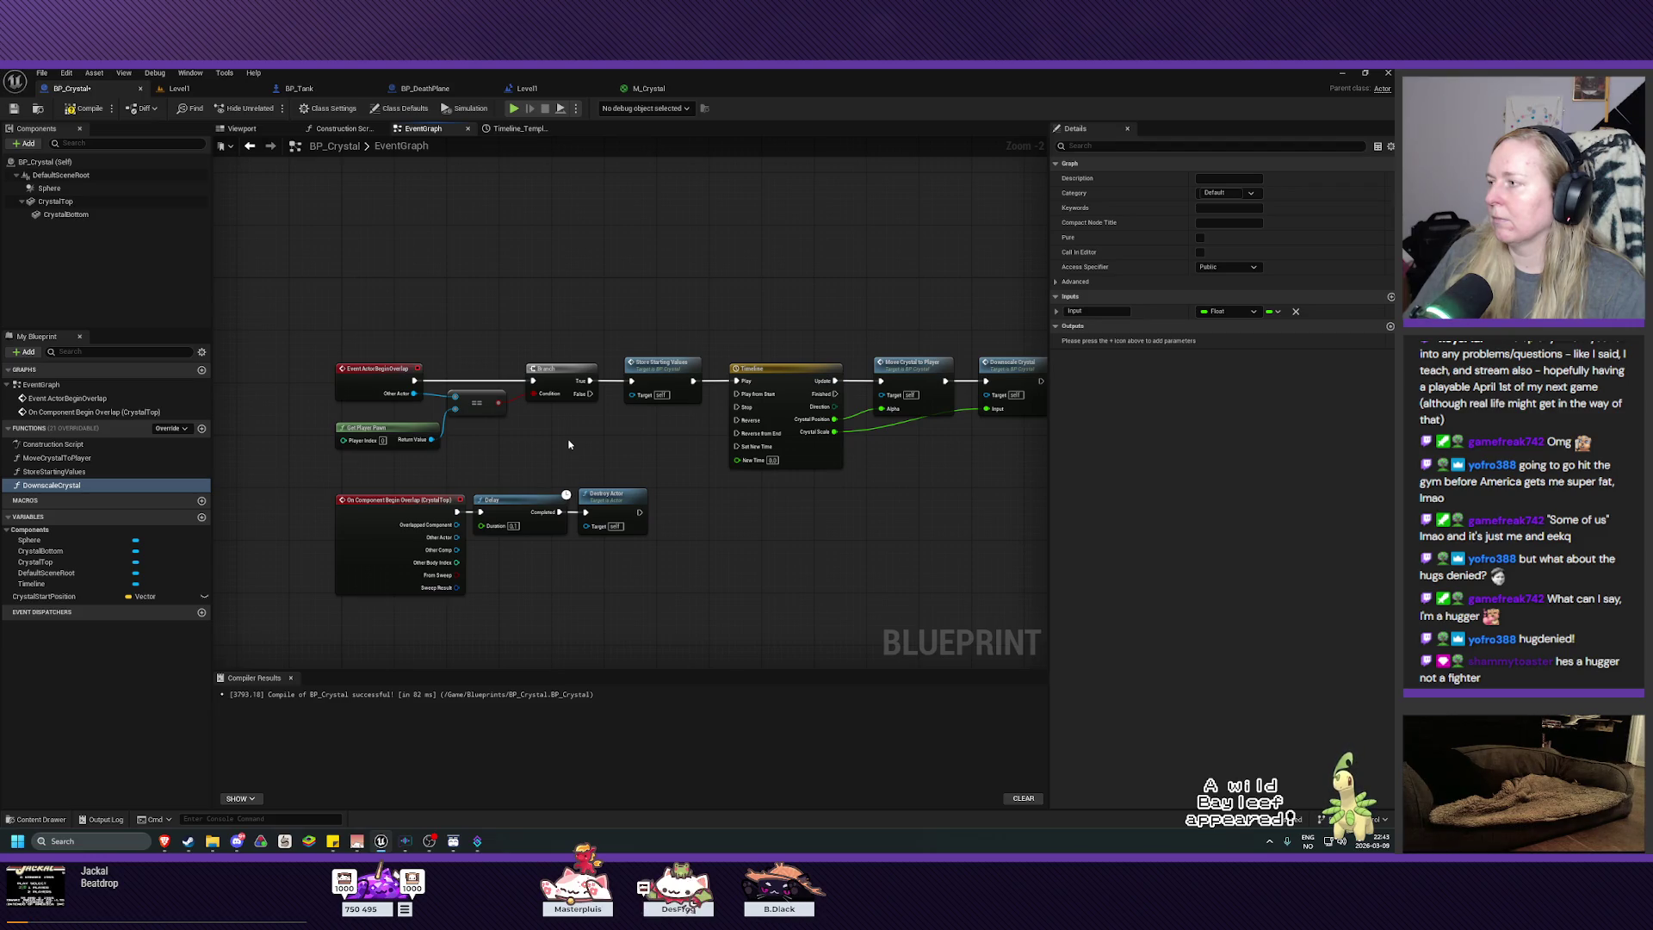
Step: Collapse the Get Player Pawn, == and Branch nodes into a macro
{"action": "left_click", "coordinate": [425, 430]}
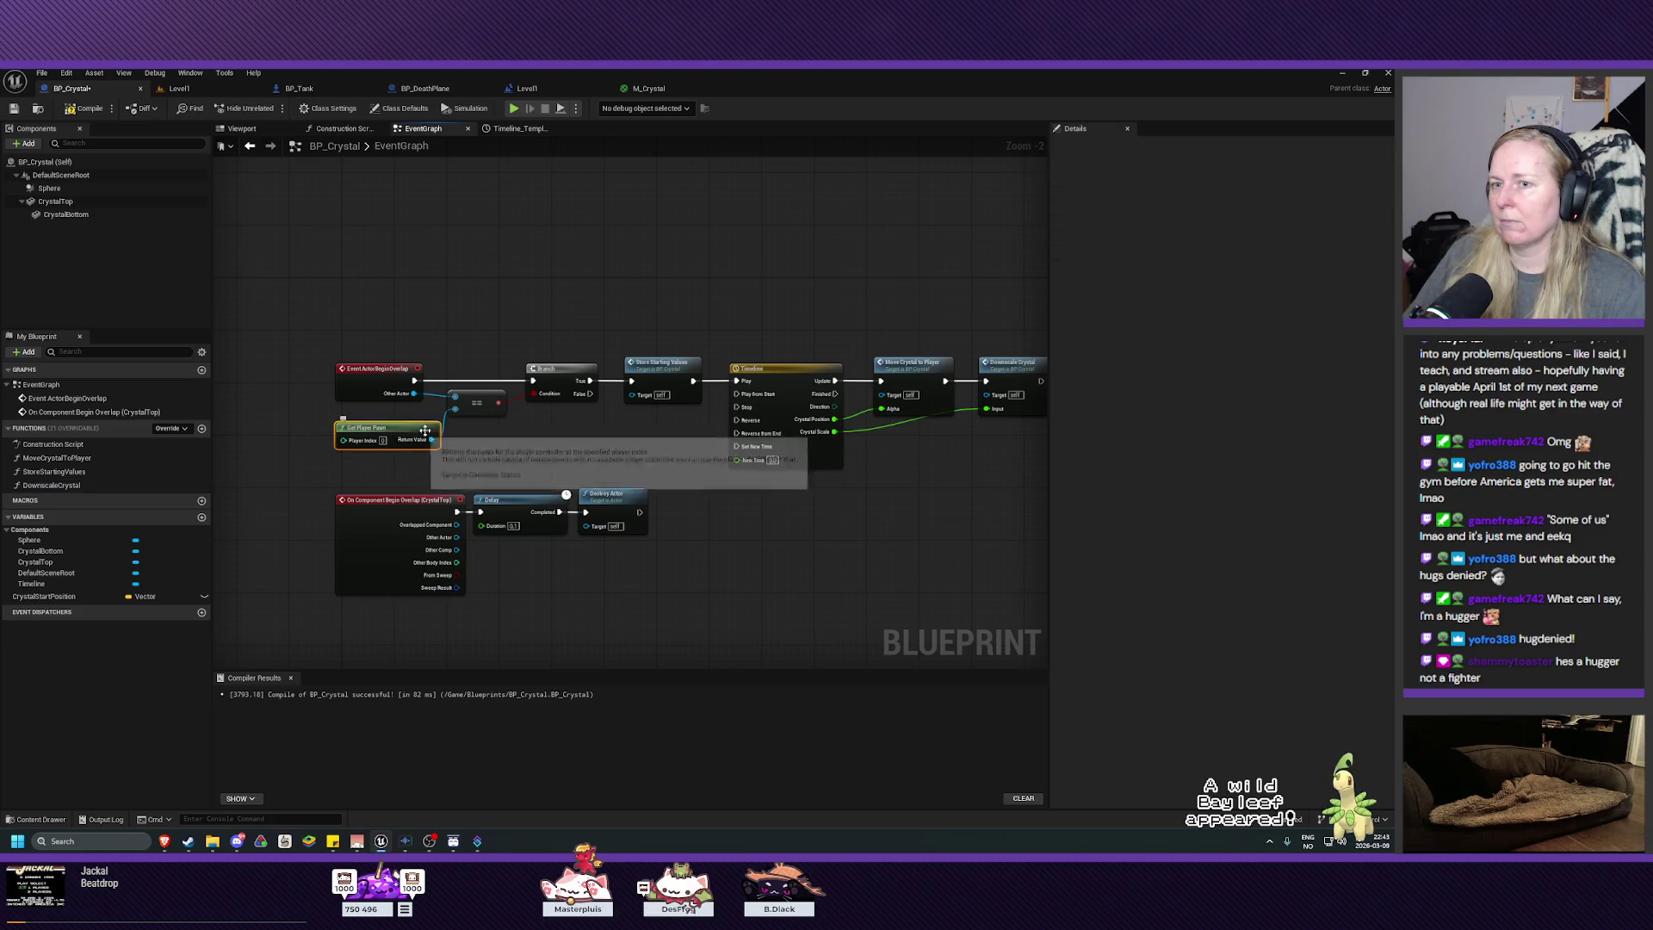
{"action": "left_click", "coordinate": [476, 403], "text": "ctrl"}
{"action": "left_click", "coordinate": [557, 377], "text": "ctrl"}
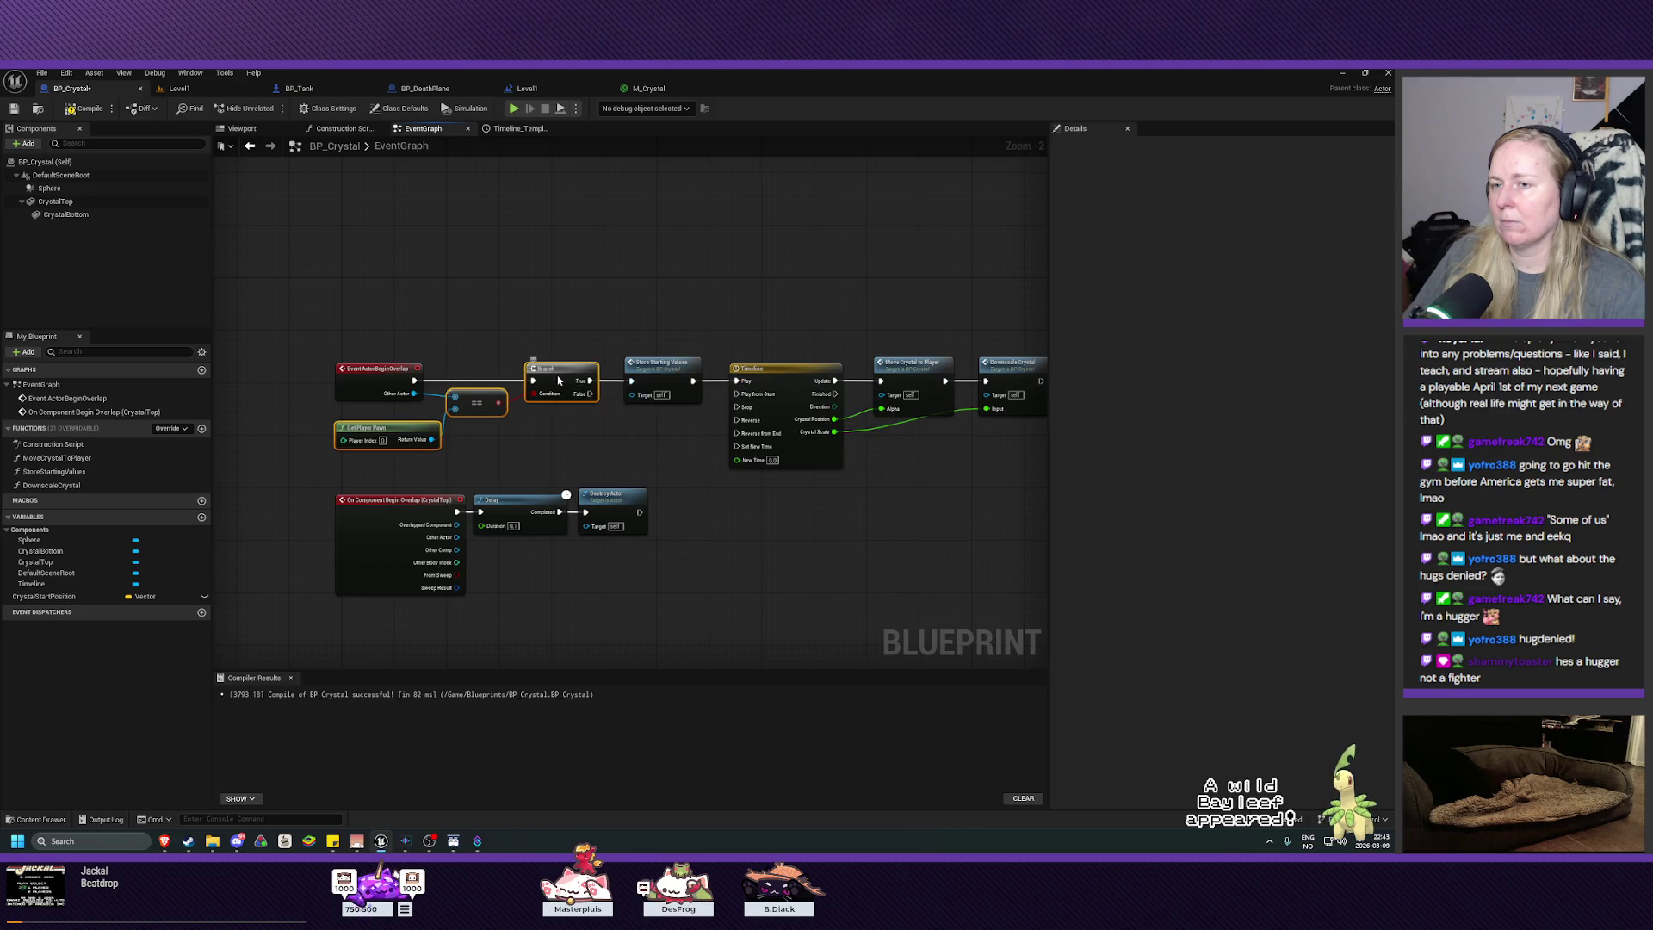
{"action": "right_click", "coordinate": [559, 380]}
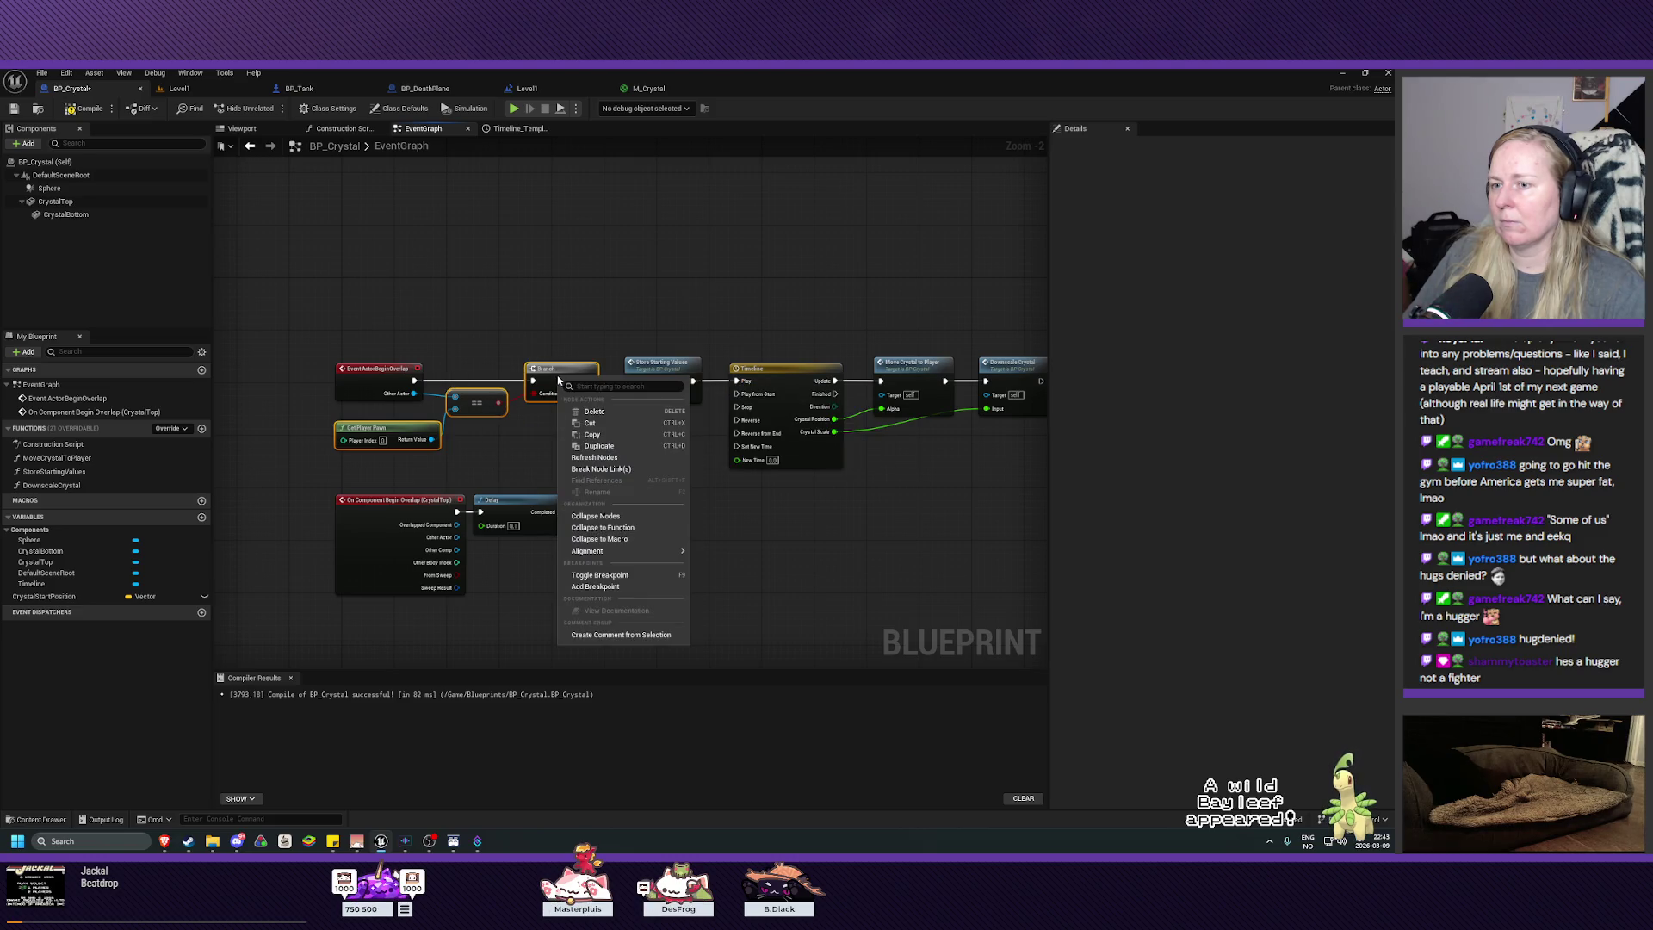
{"action": "left_click", "coordinate": [612, 541]}
Step: Undo the collapse to restore the original nodes, and create a new empty macro instead
{"action": "left_click_drag", "start_coordinate": [460, 404], "coordinate": [499, 379]}
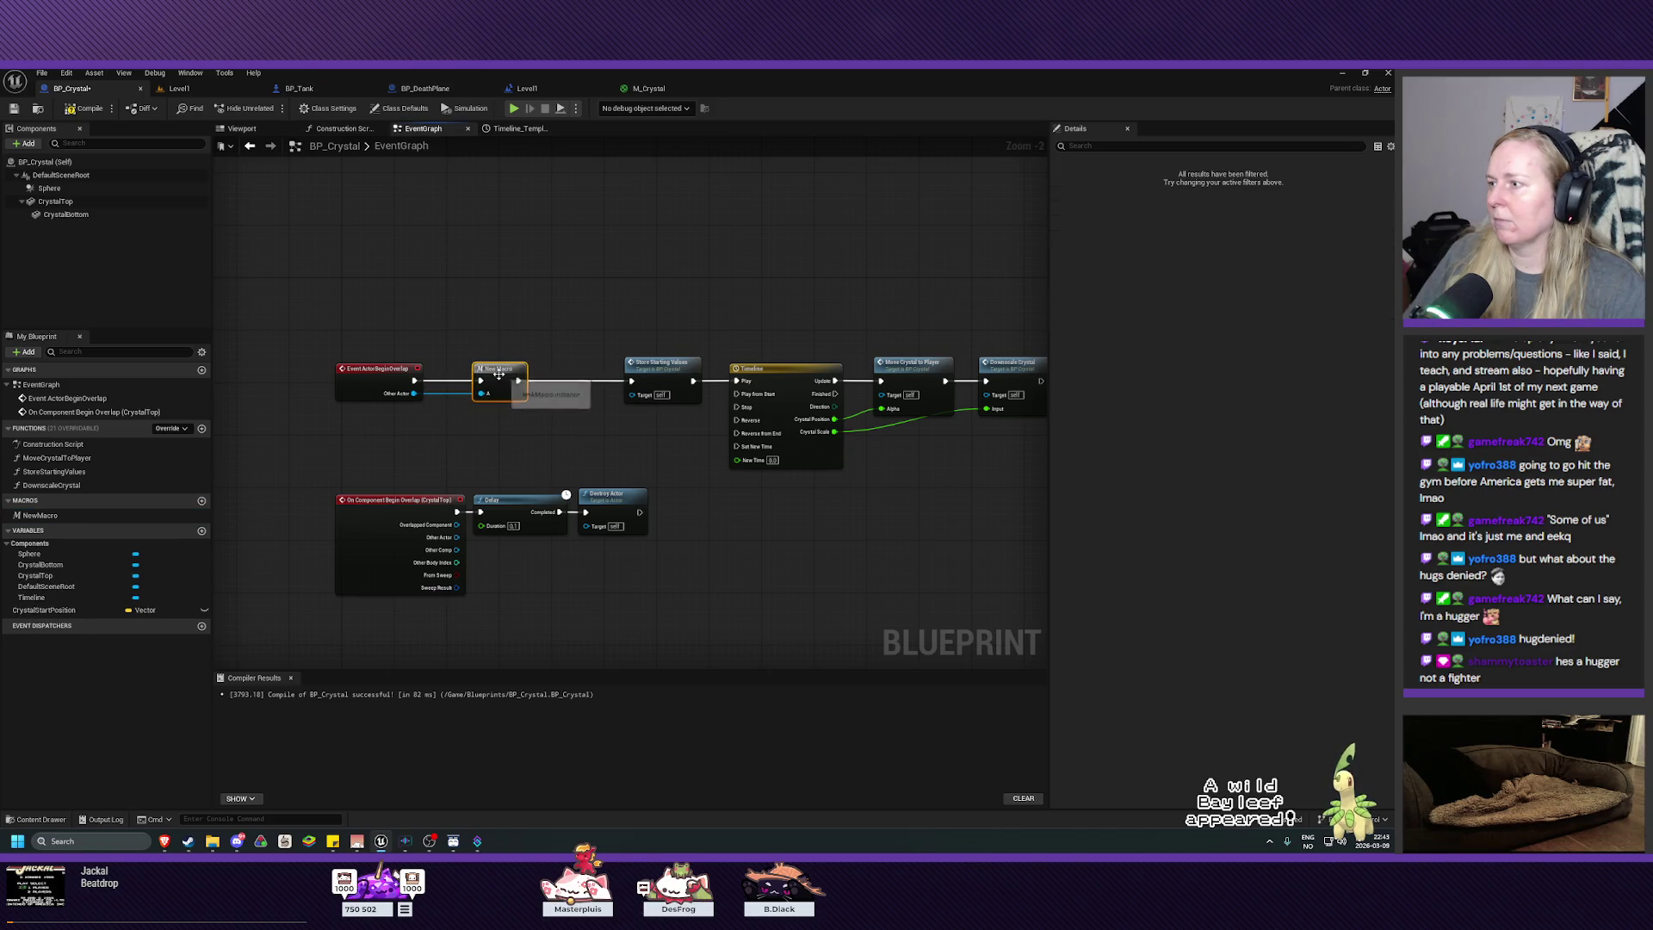
{"action": "key", "text": "ctrl+z"}
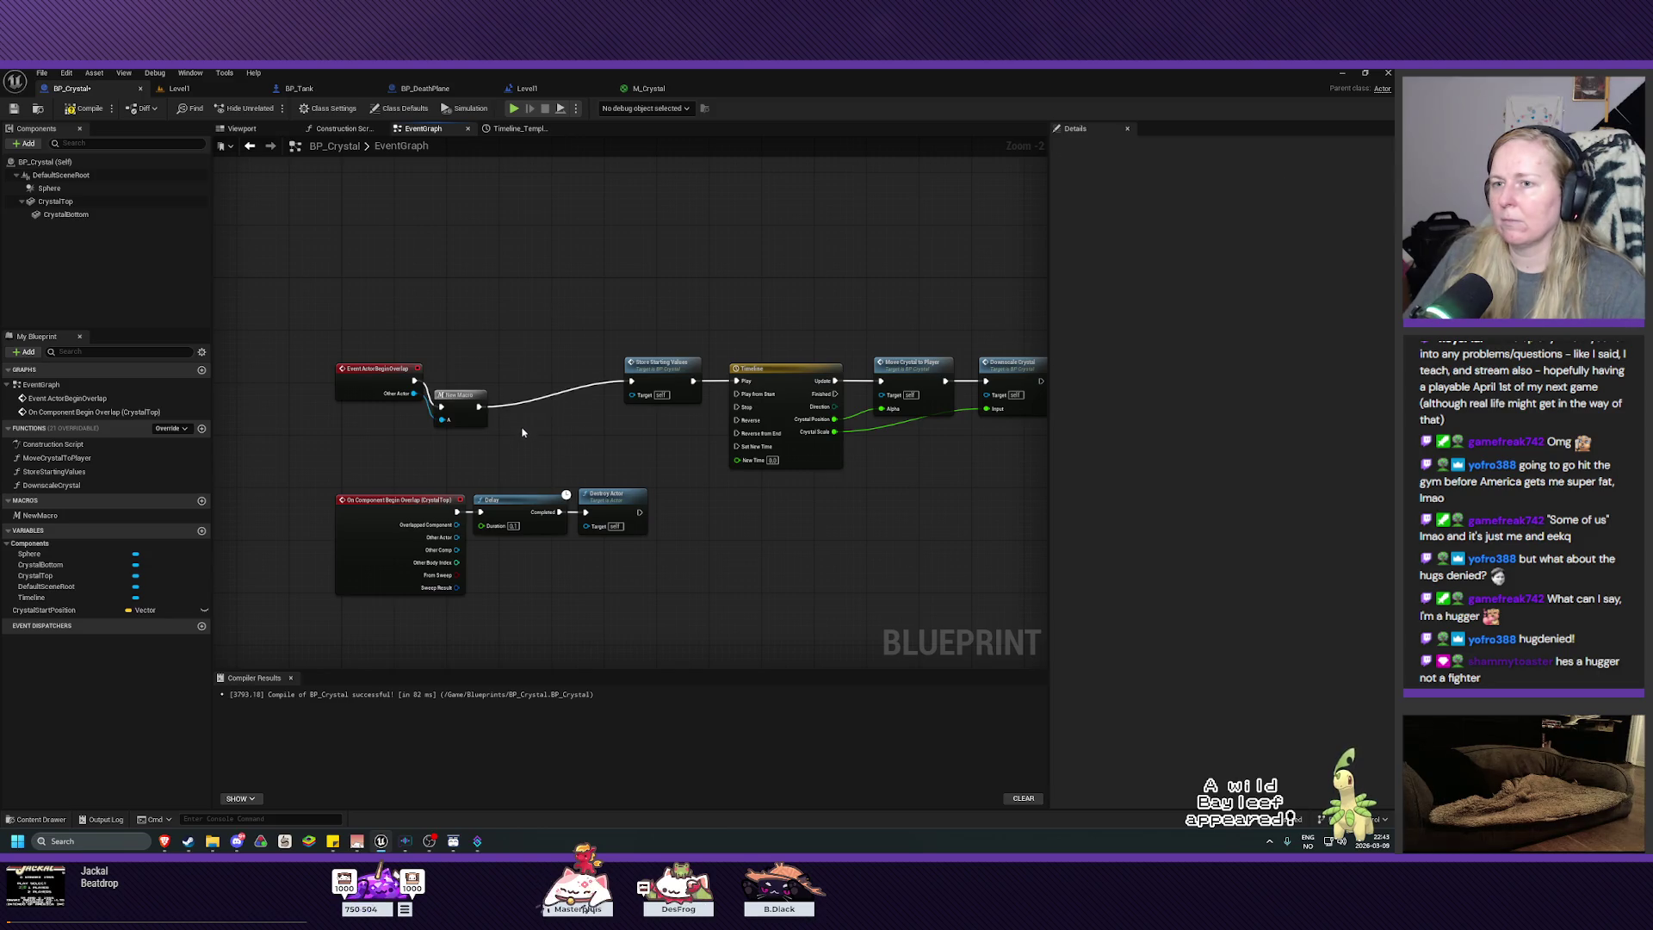
{"action": "key", "text": "ctrl+z"}
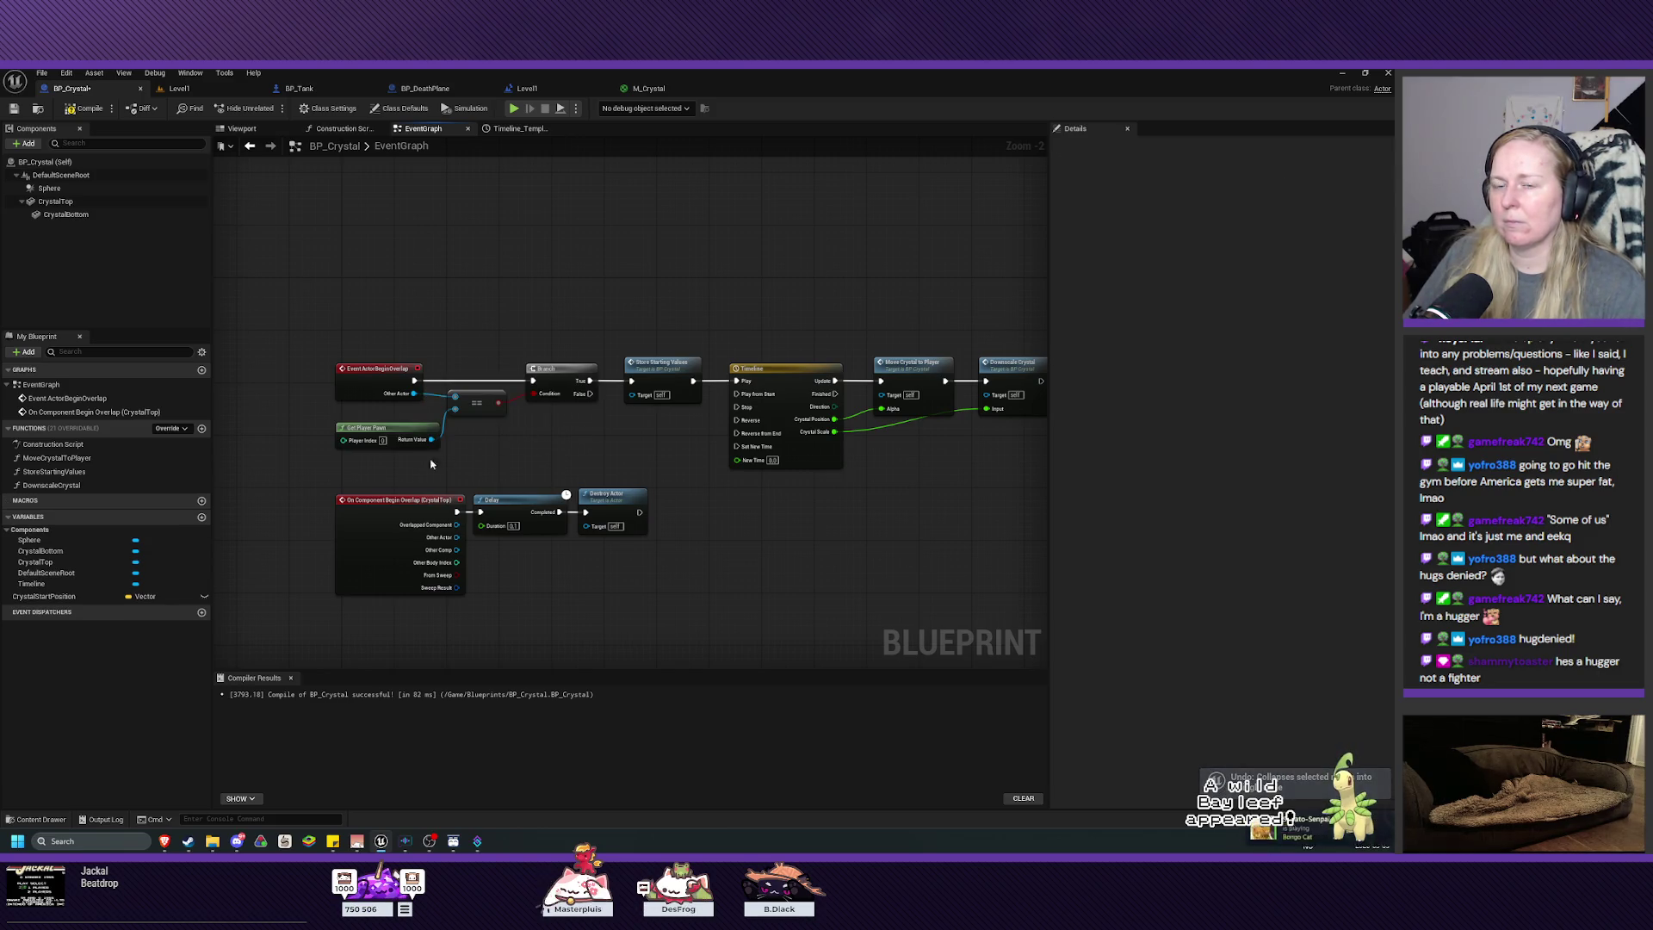
{"action": "left_click", "coordinate": [202, 501]}
Step: Name the new macro IsPlayer and select its Inputs node in the macro graph
{"action": "type", "text": "IsPlayer"}
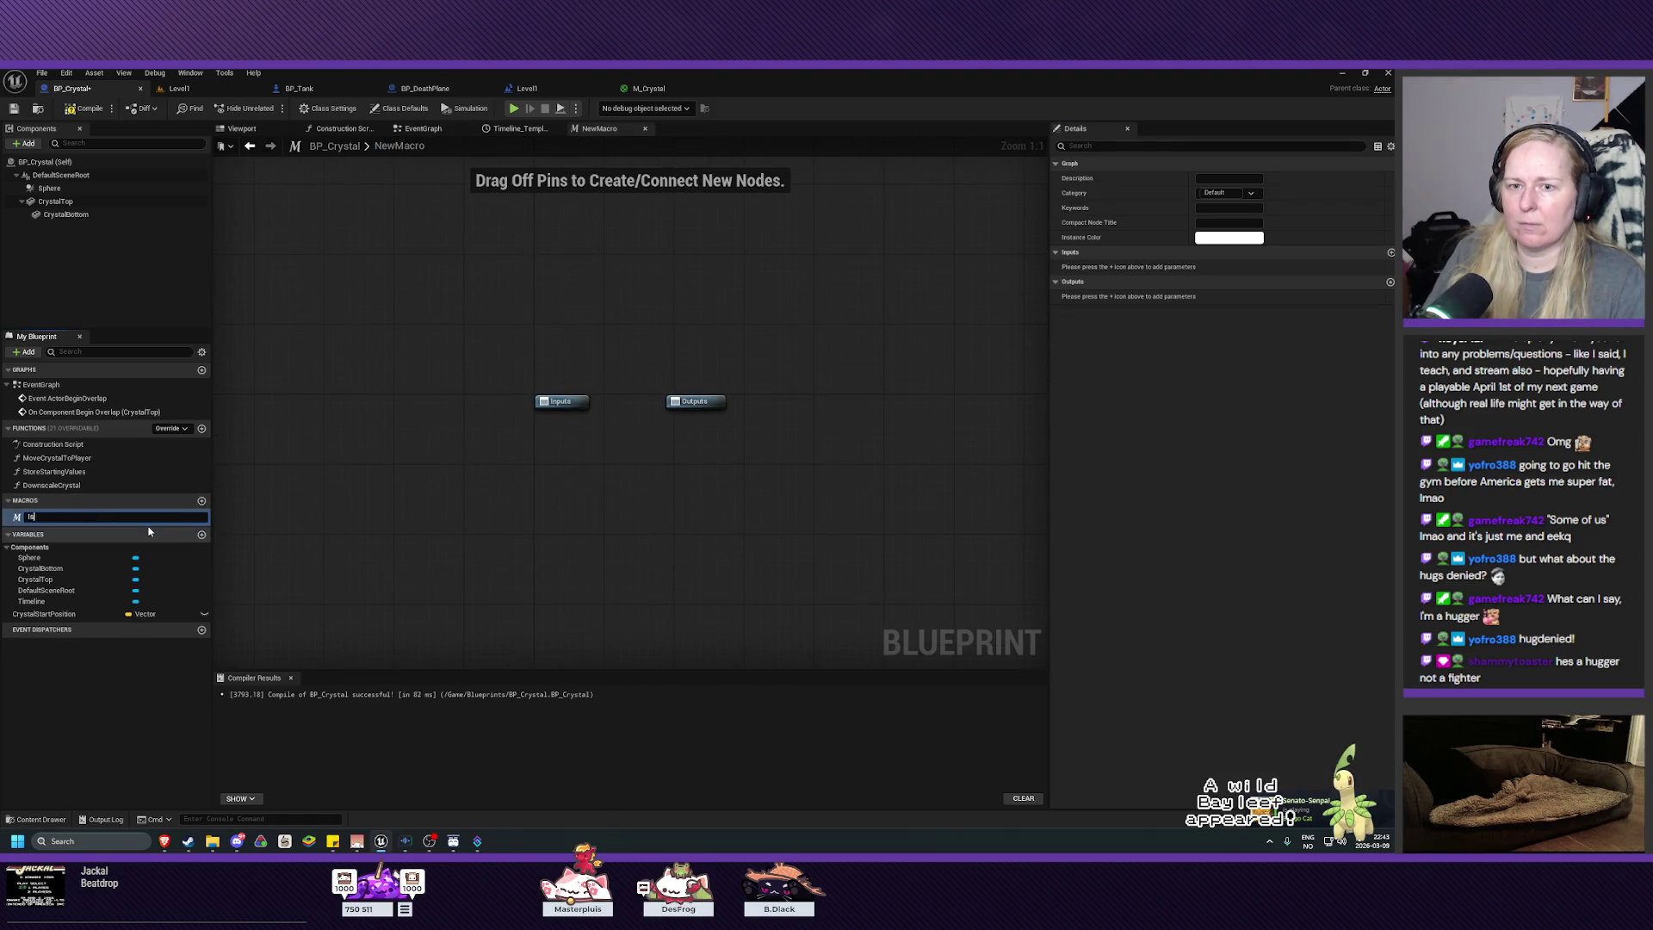
{"action": "key", "text": "Return"}
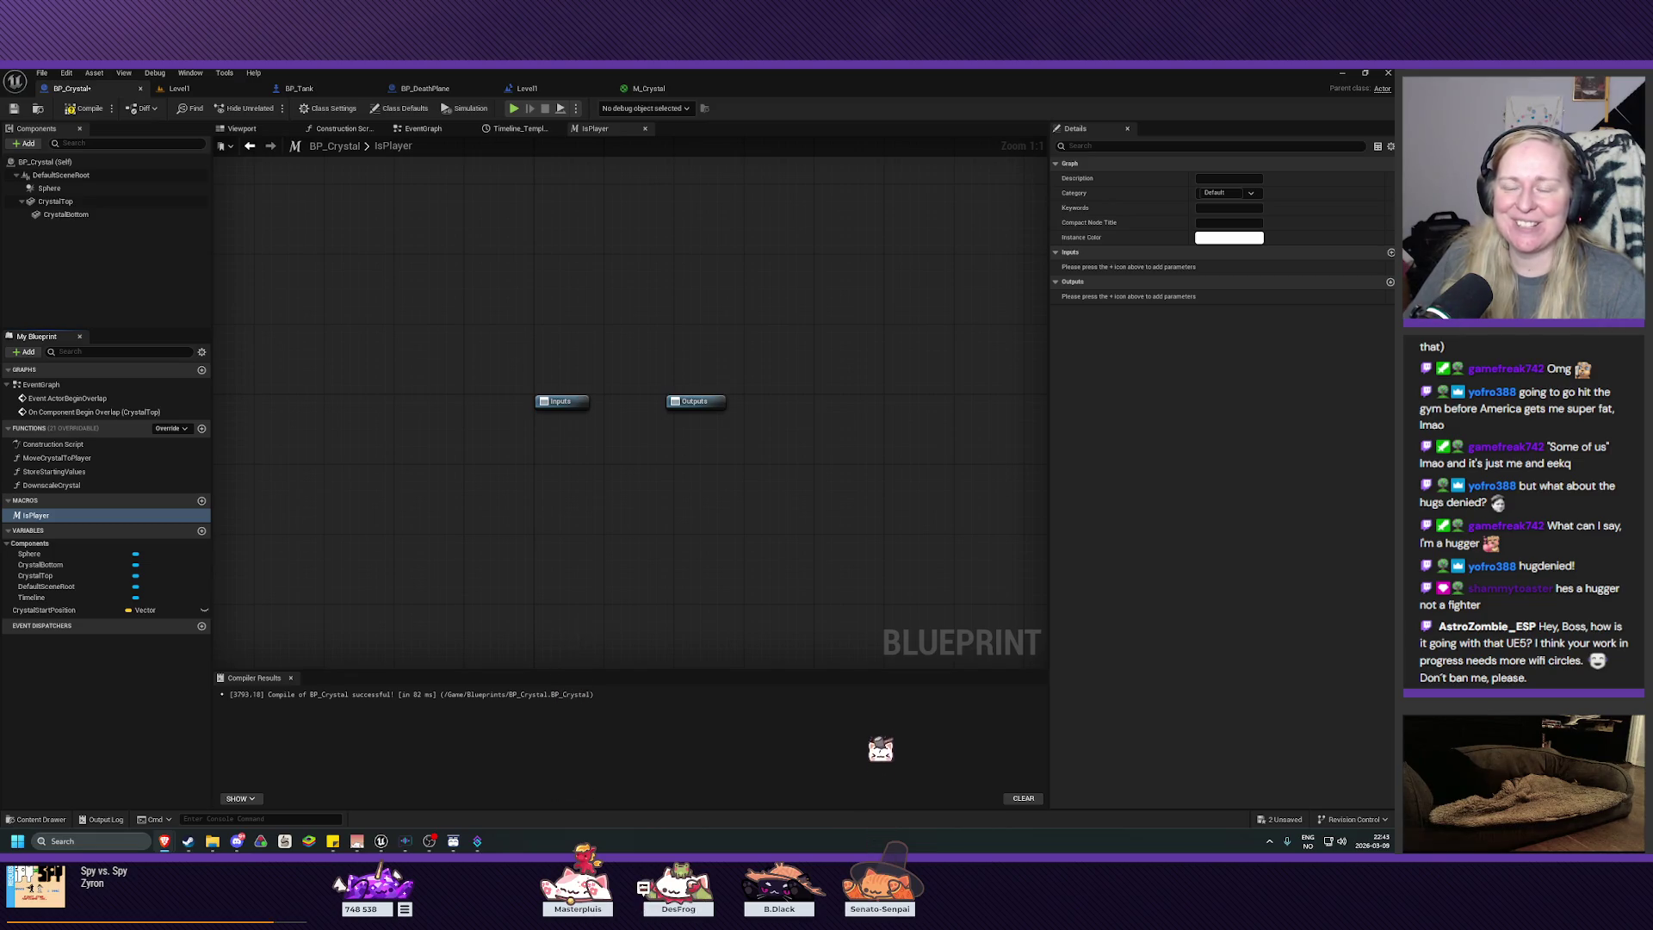
{"action": "mouse_move", "coordinate": [734, 490]}
{"action": "left_mouse_down"}
{"action": "mouse_move", "coordinate": [751, 539]}
{"action": "mouse_move", "coordinate": [740, 510]}
{"action": "left_mouse_up"}
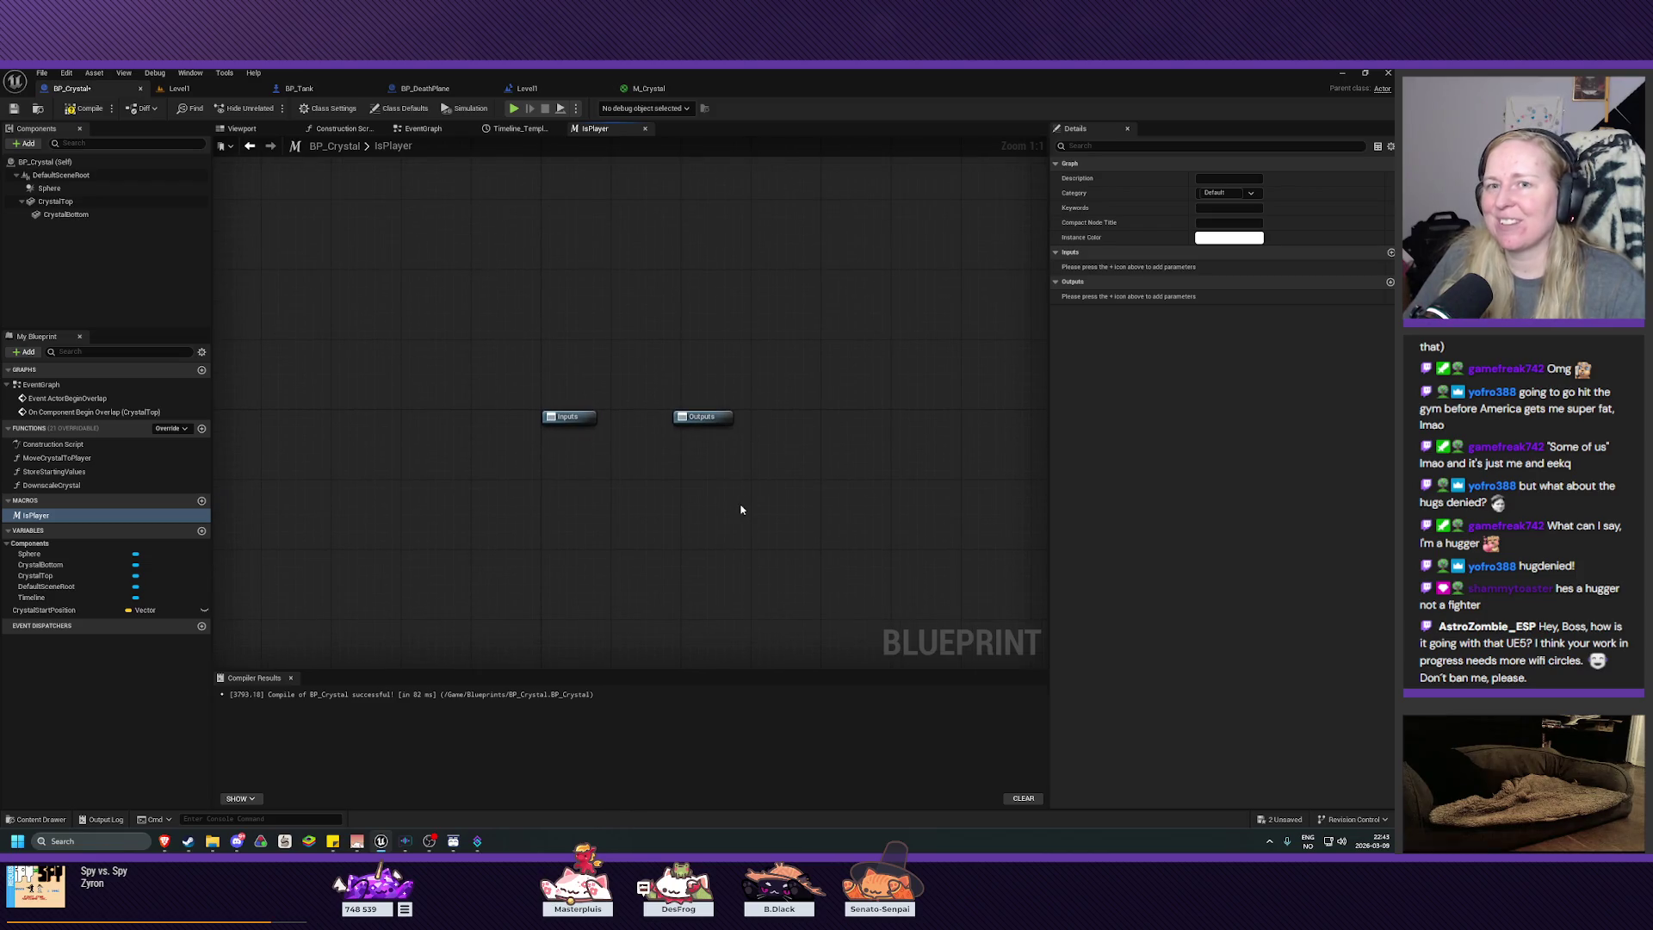
{"action": "mouse_move", "coordinate": [737, 484]}
{"action": "left_mouse_down"}
{"action": "mouse_move", "coordinate": [756, 487]}
{"action": "mouse_move", "coordinate": [736, 487]}
{"action": "left_mouse_up"}
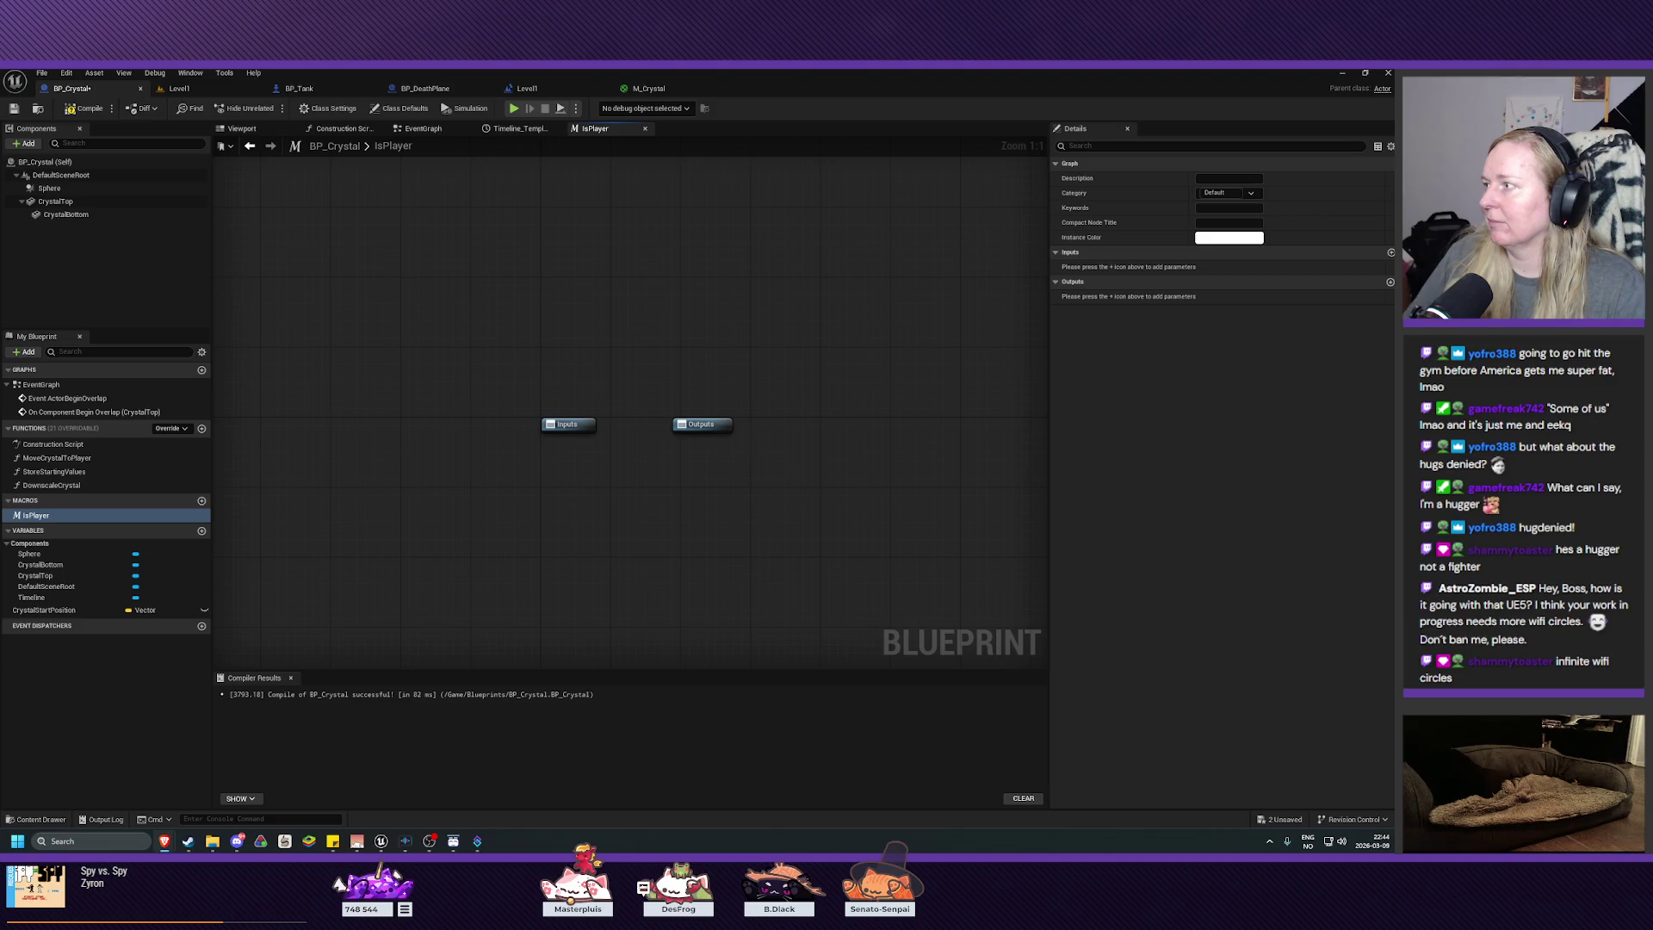
{"action": "left_click", "coordinate": [574, 422]}
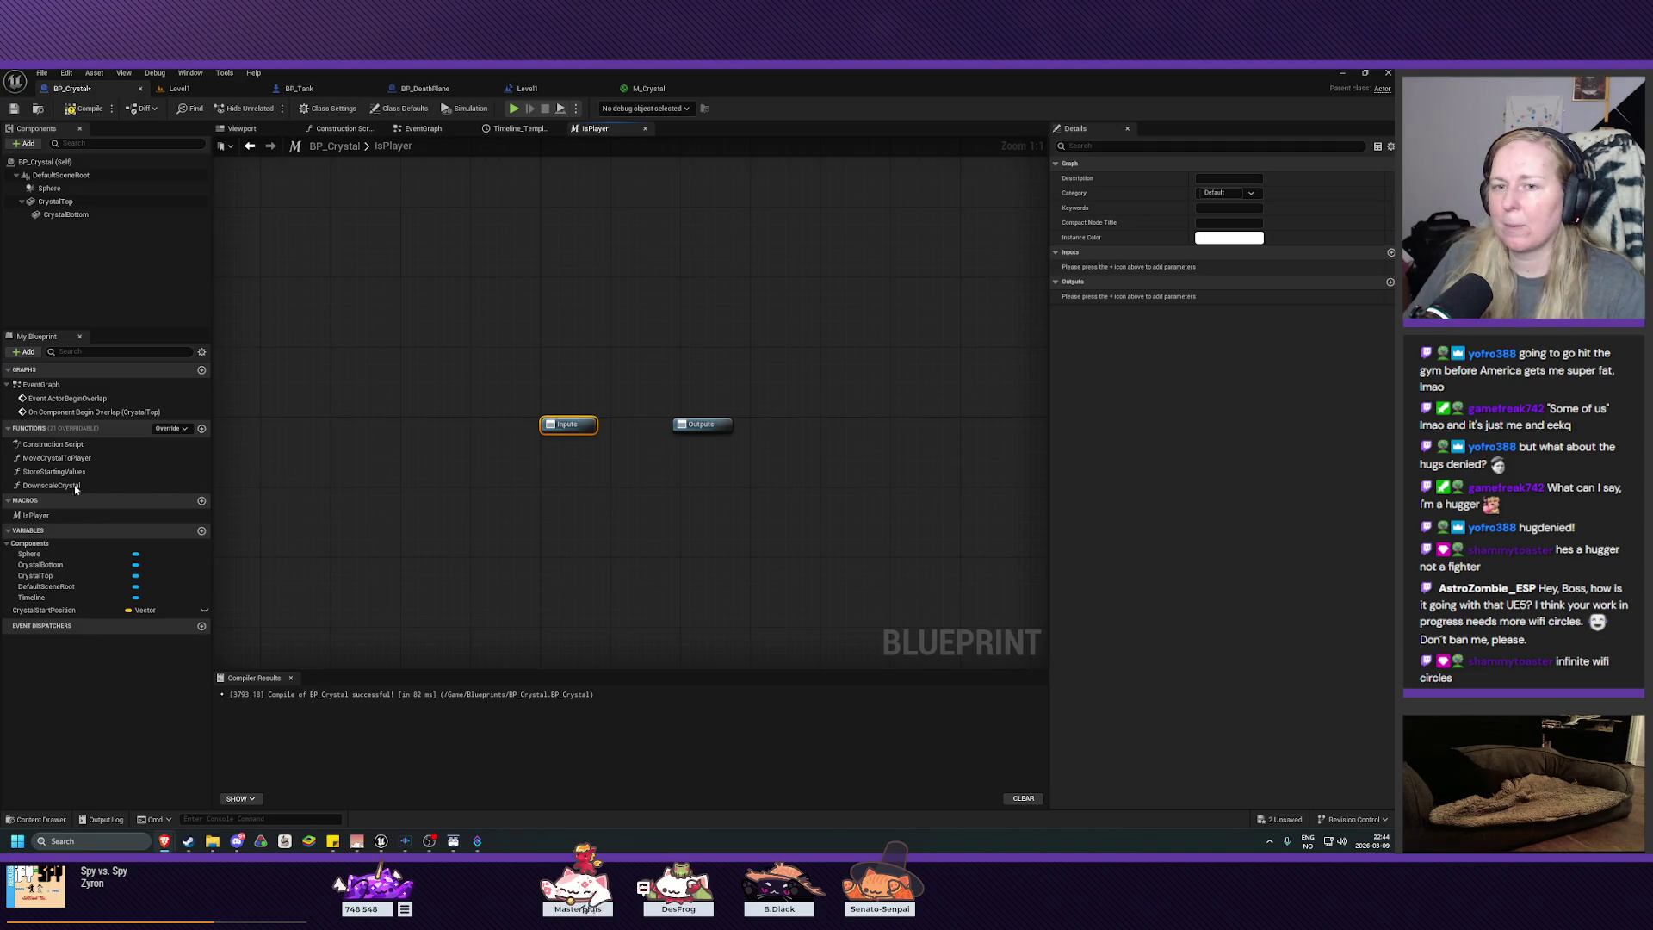
Step: Add an execution-type input named Execute to the IsPlayer macro
{"action": "left_click", "coordinate": [37, 515]}
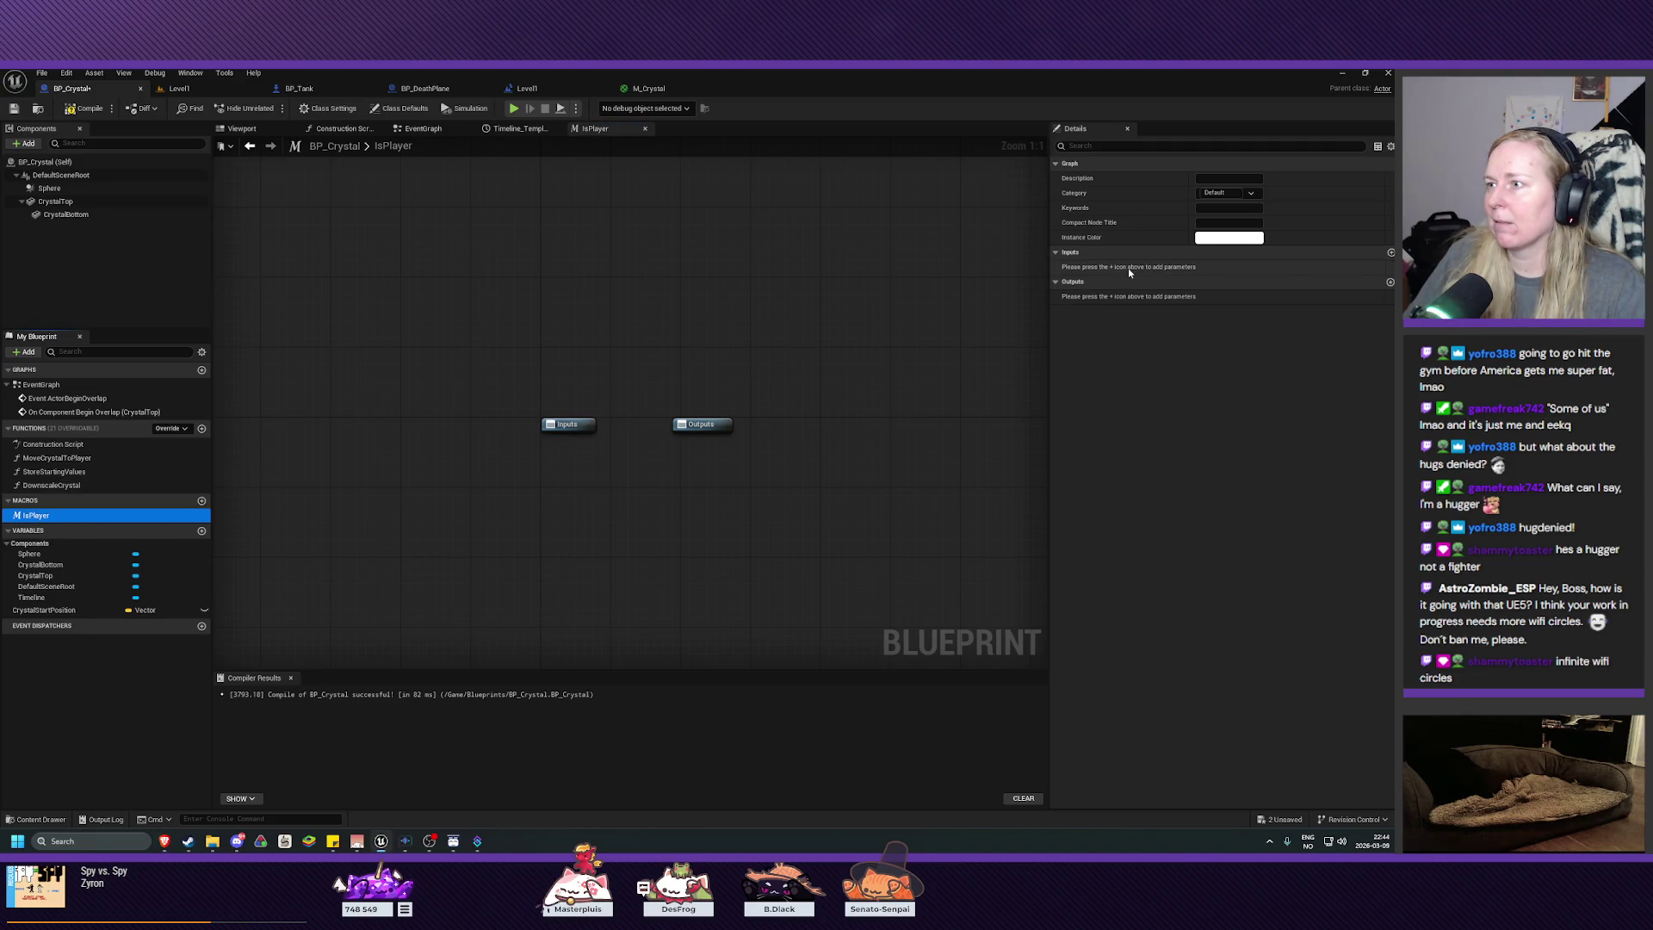
{"action": "left_click", "coordinate": [1390, 252]}
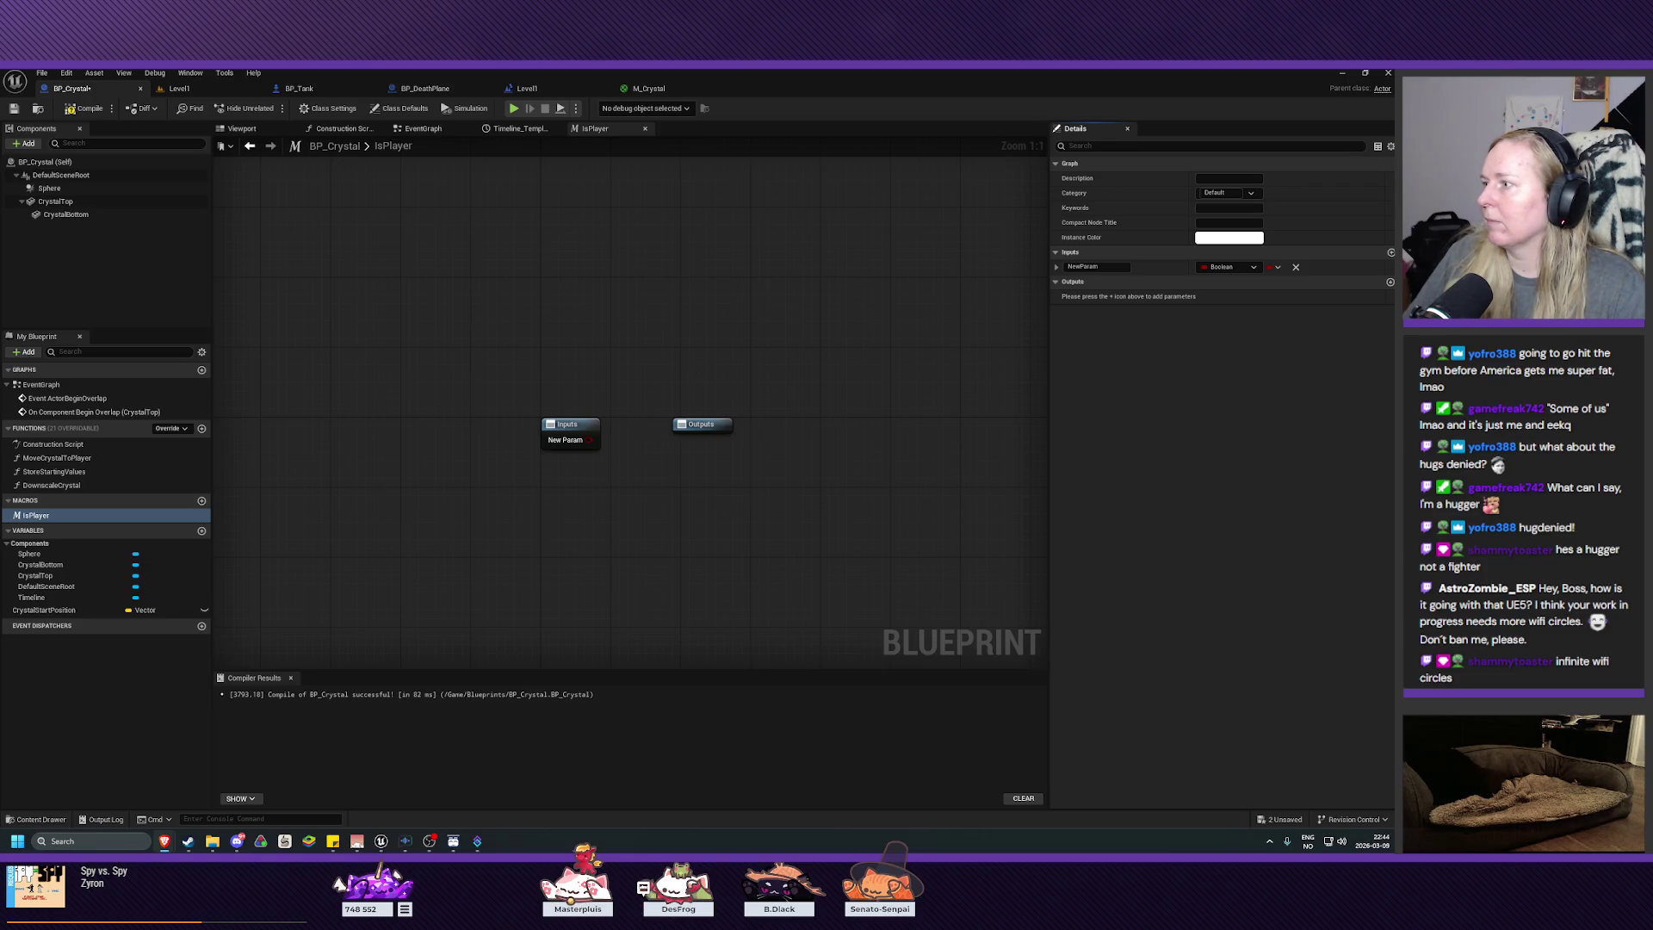
{"action": "left_click", "coordinate": [1227, 267]}
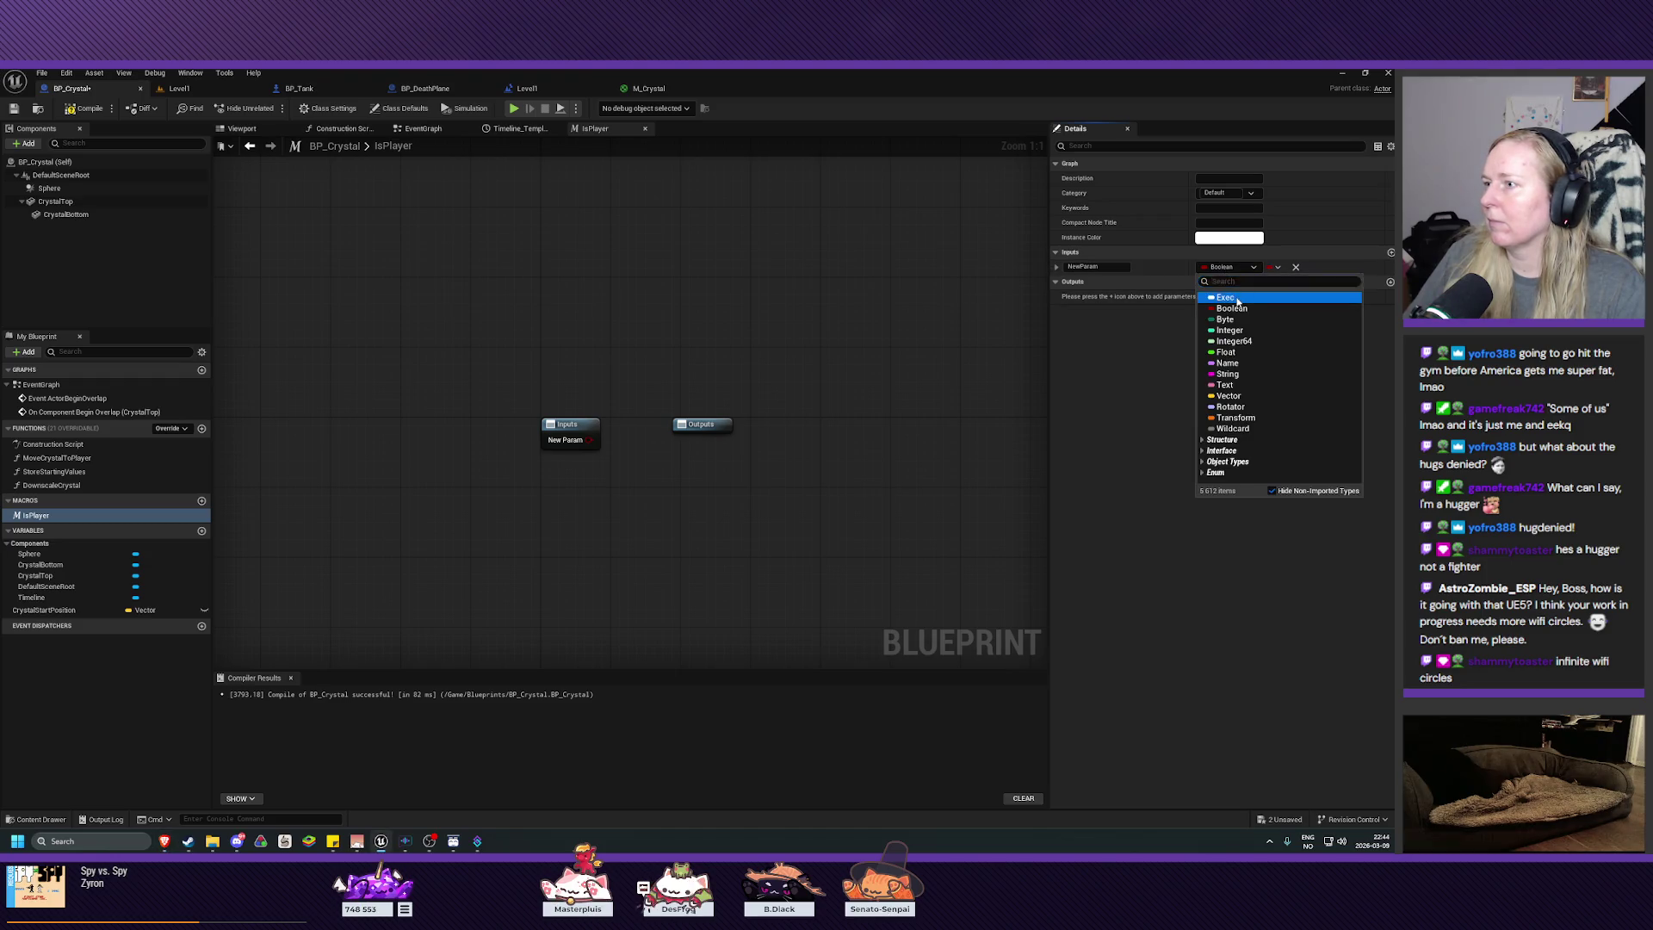
{"action": "left_click", "coordinate": [1237, 298]}
{"action": "left_click", "coordinate": [1112, 267]}
{"action": "type", "text": "Execute"}
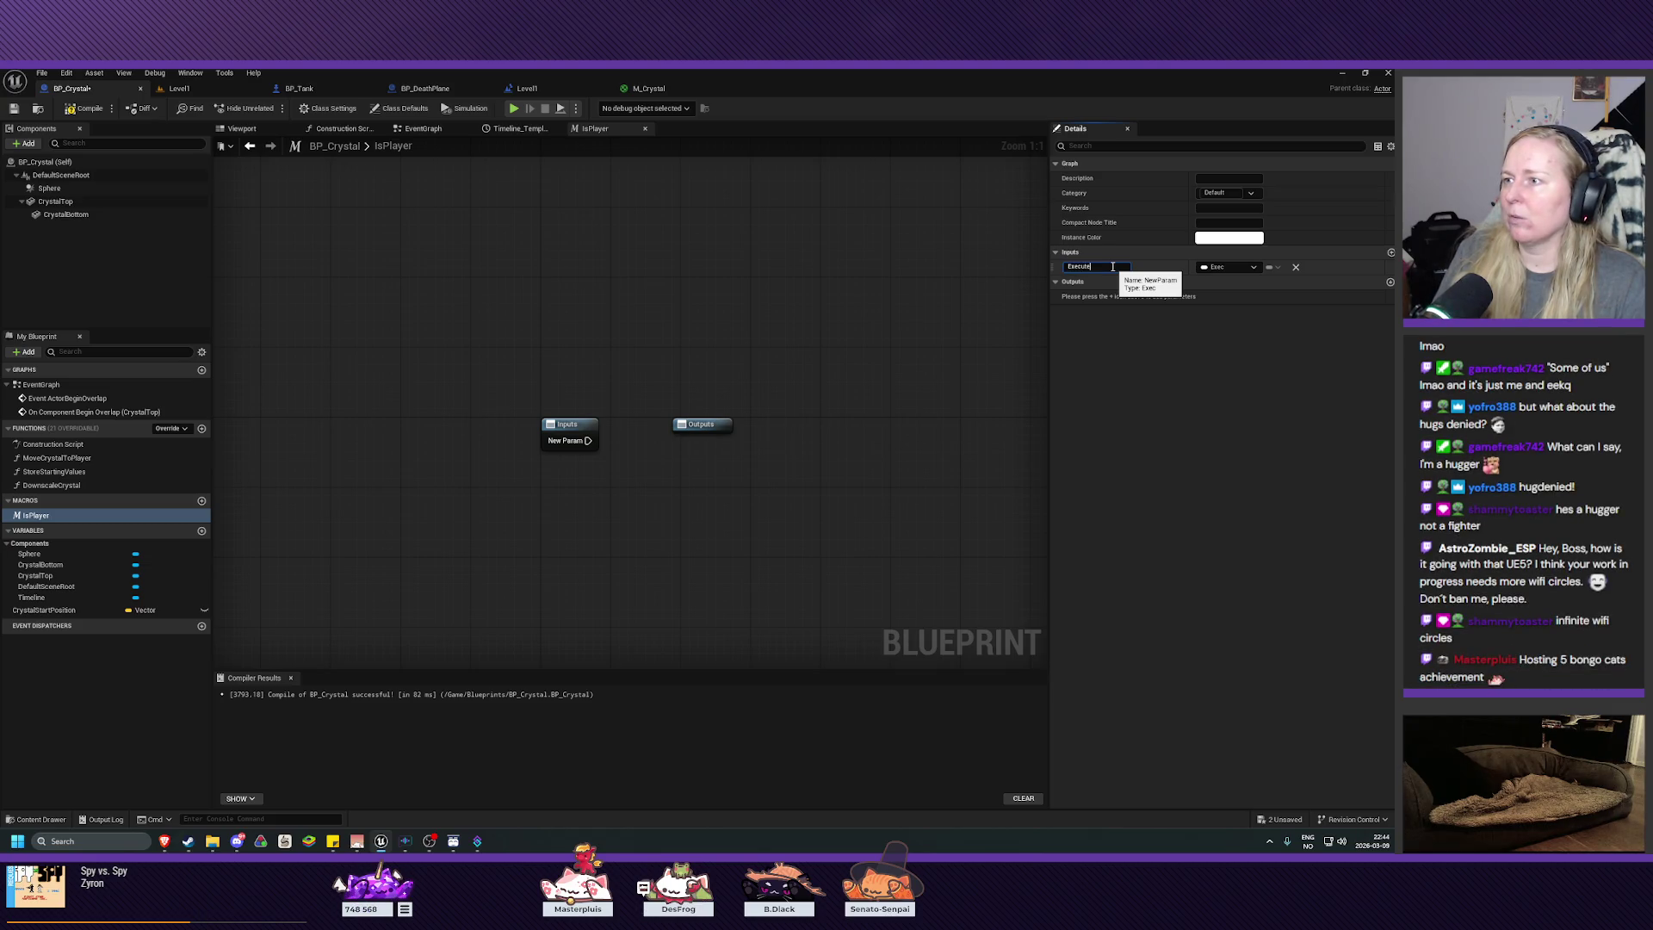
{"action": "key", "text": "Return"}
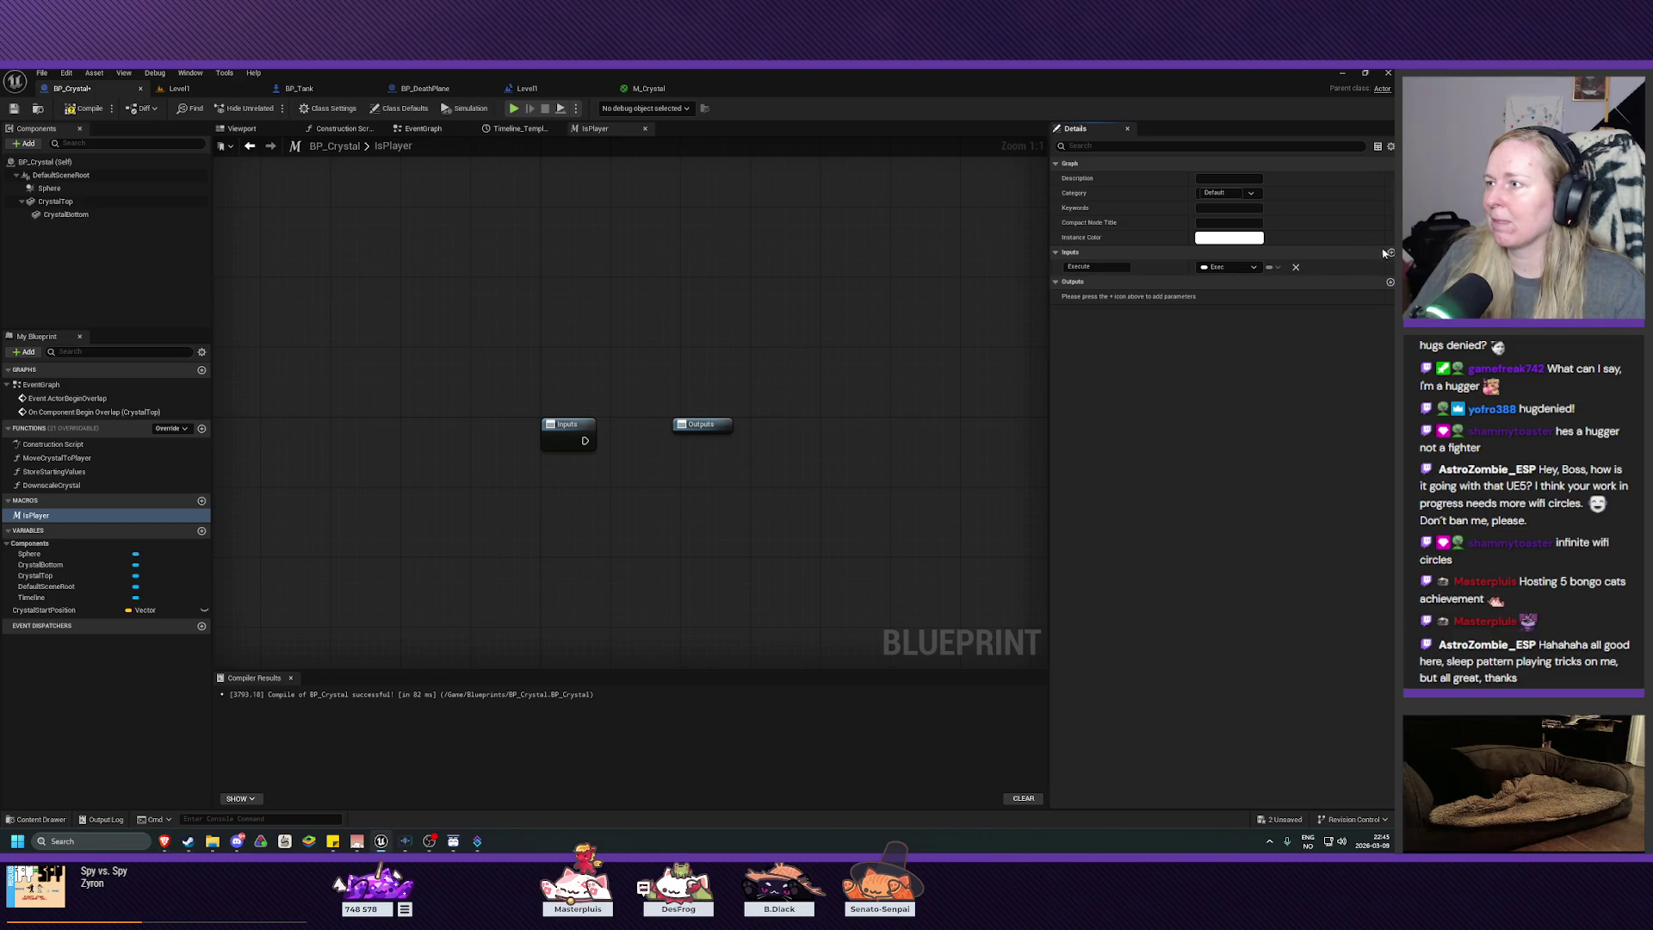
Step: Add a second macro input and set its type to Actor
{"action": "left_click", "coordinate": [1391, 255]}
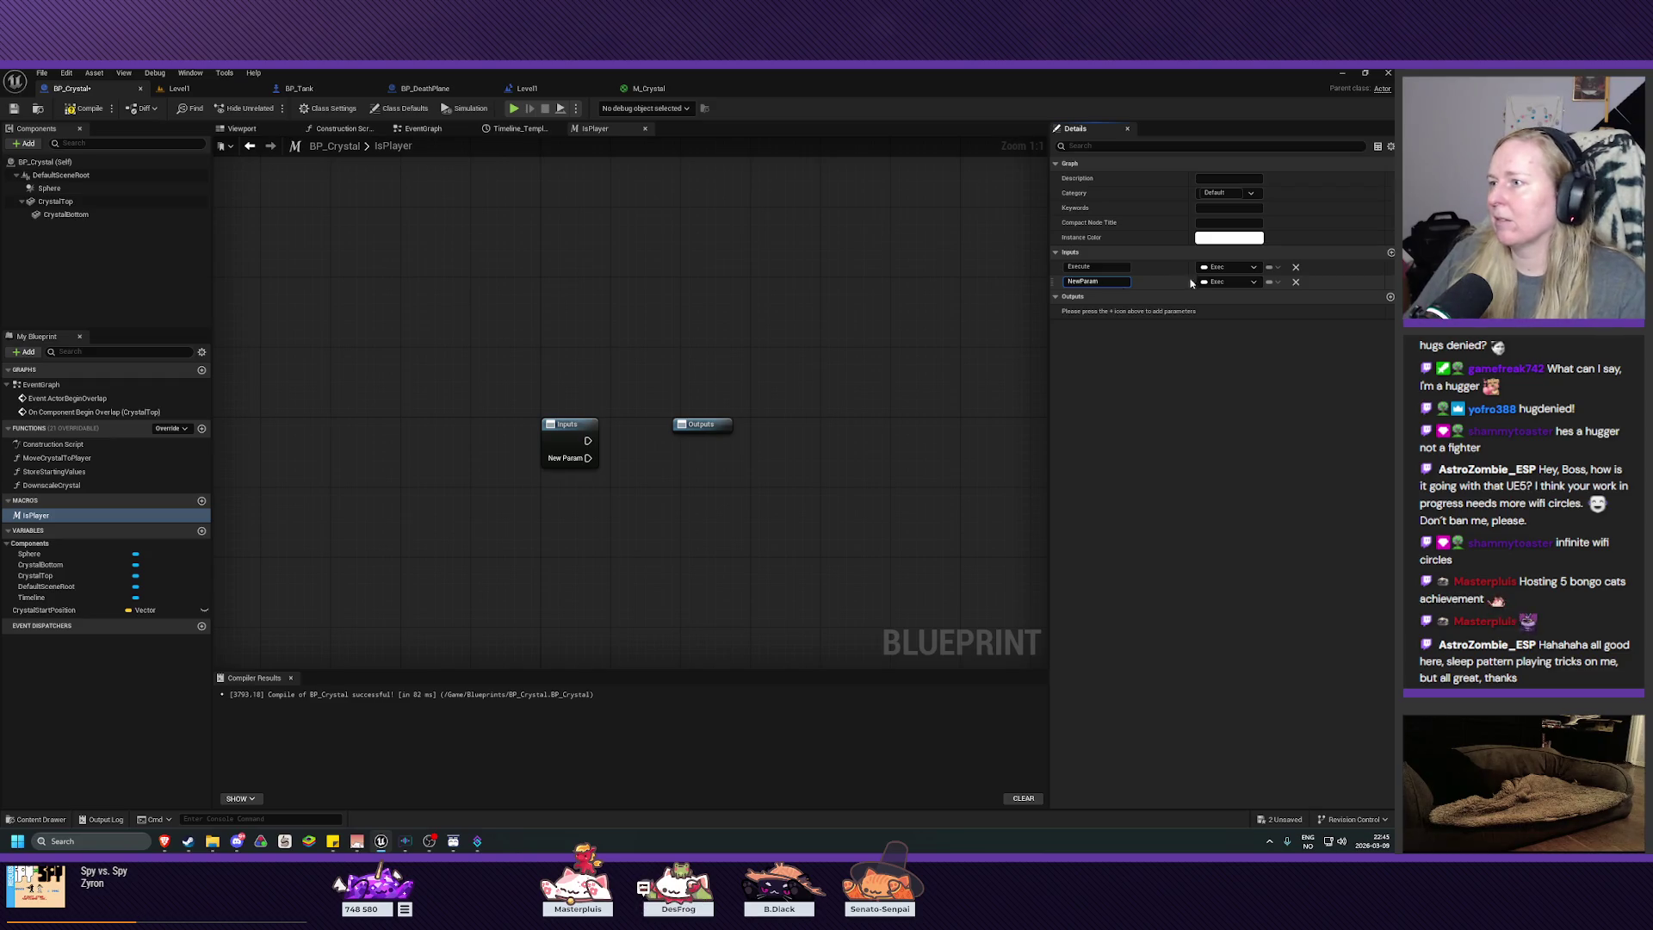
{"action": "left_click", "coordinate": [1227, 281]}
{"action": "type", "text": "act"}
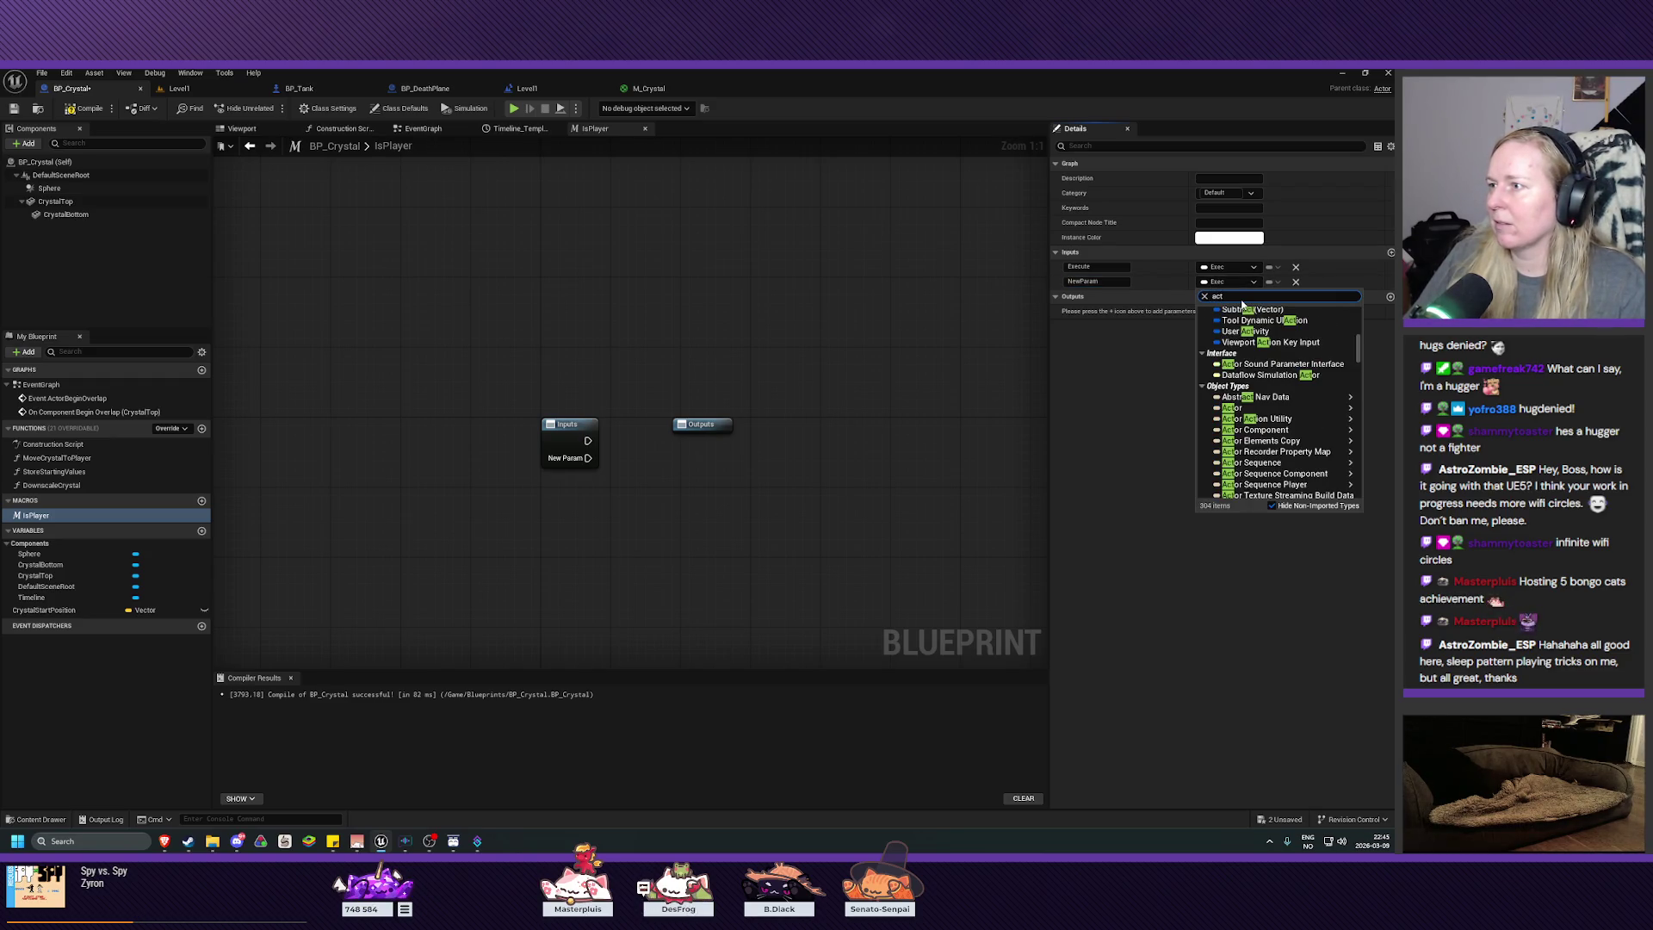
{"action": "key", "text": "Escape"}
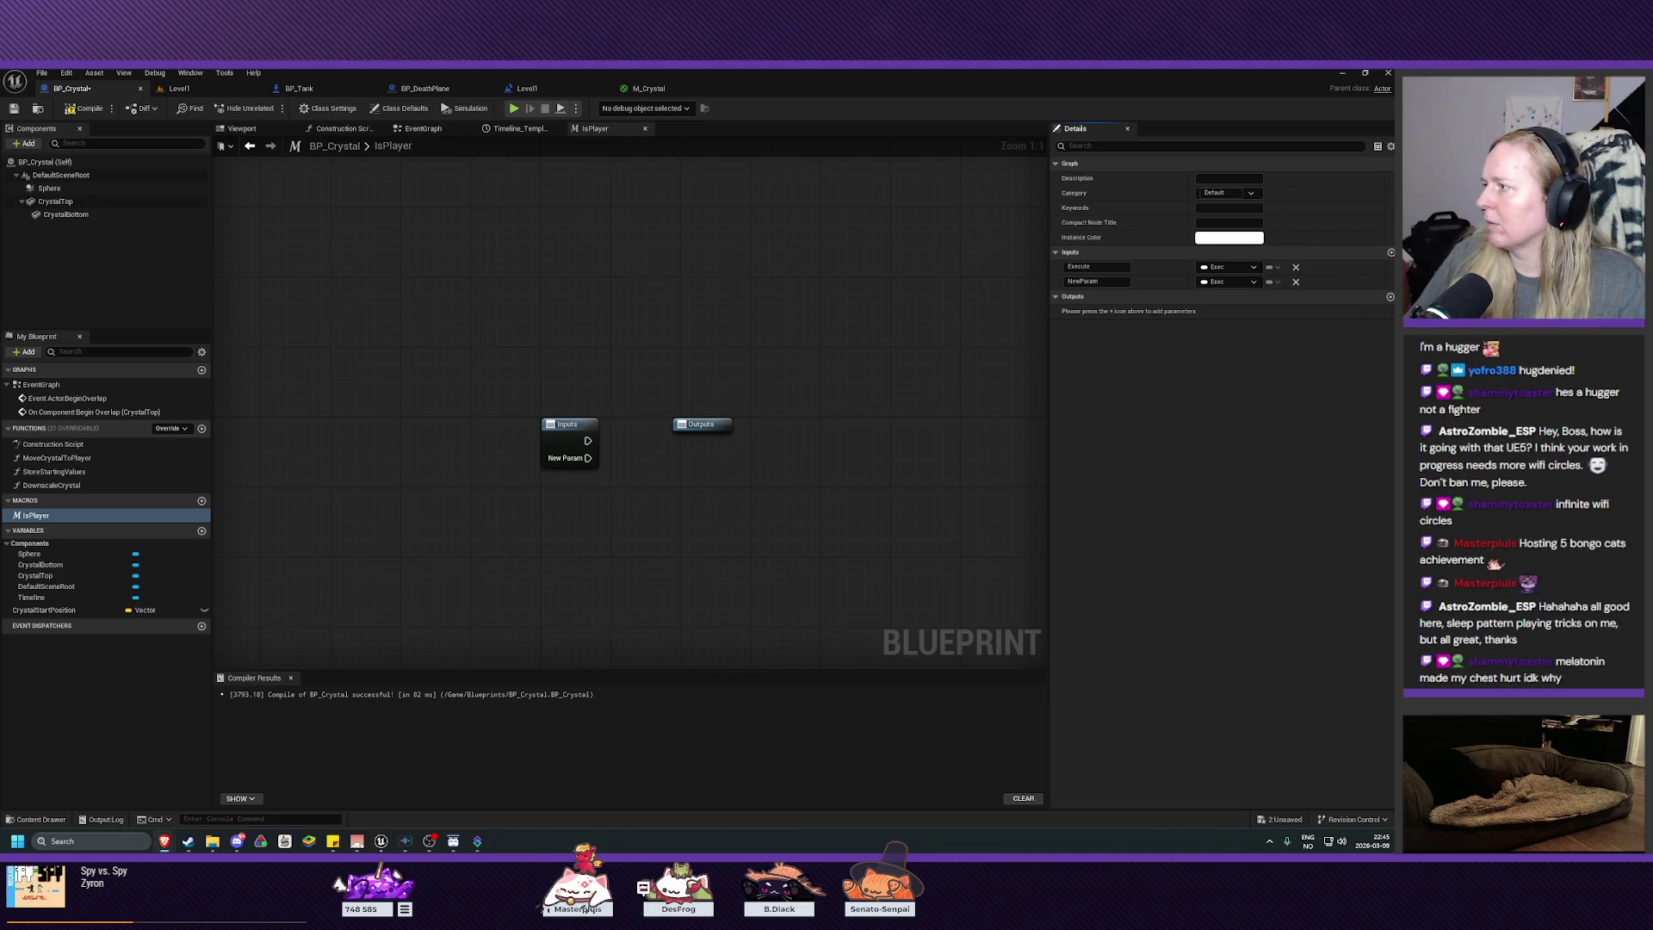
{"action": "left_click", "coordinate": [1233, 284]}
{"action": "type", "text": "actor"}
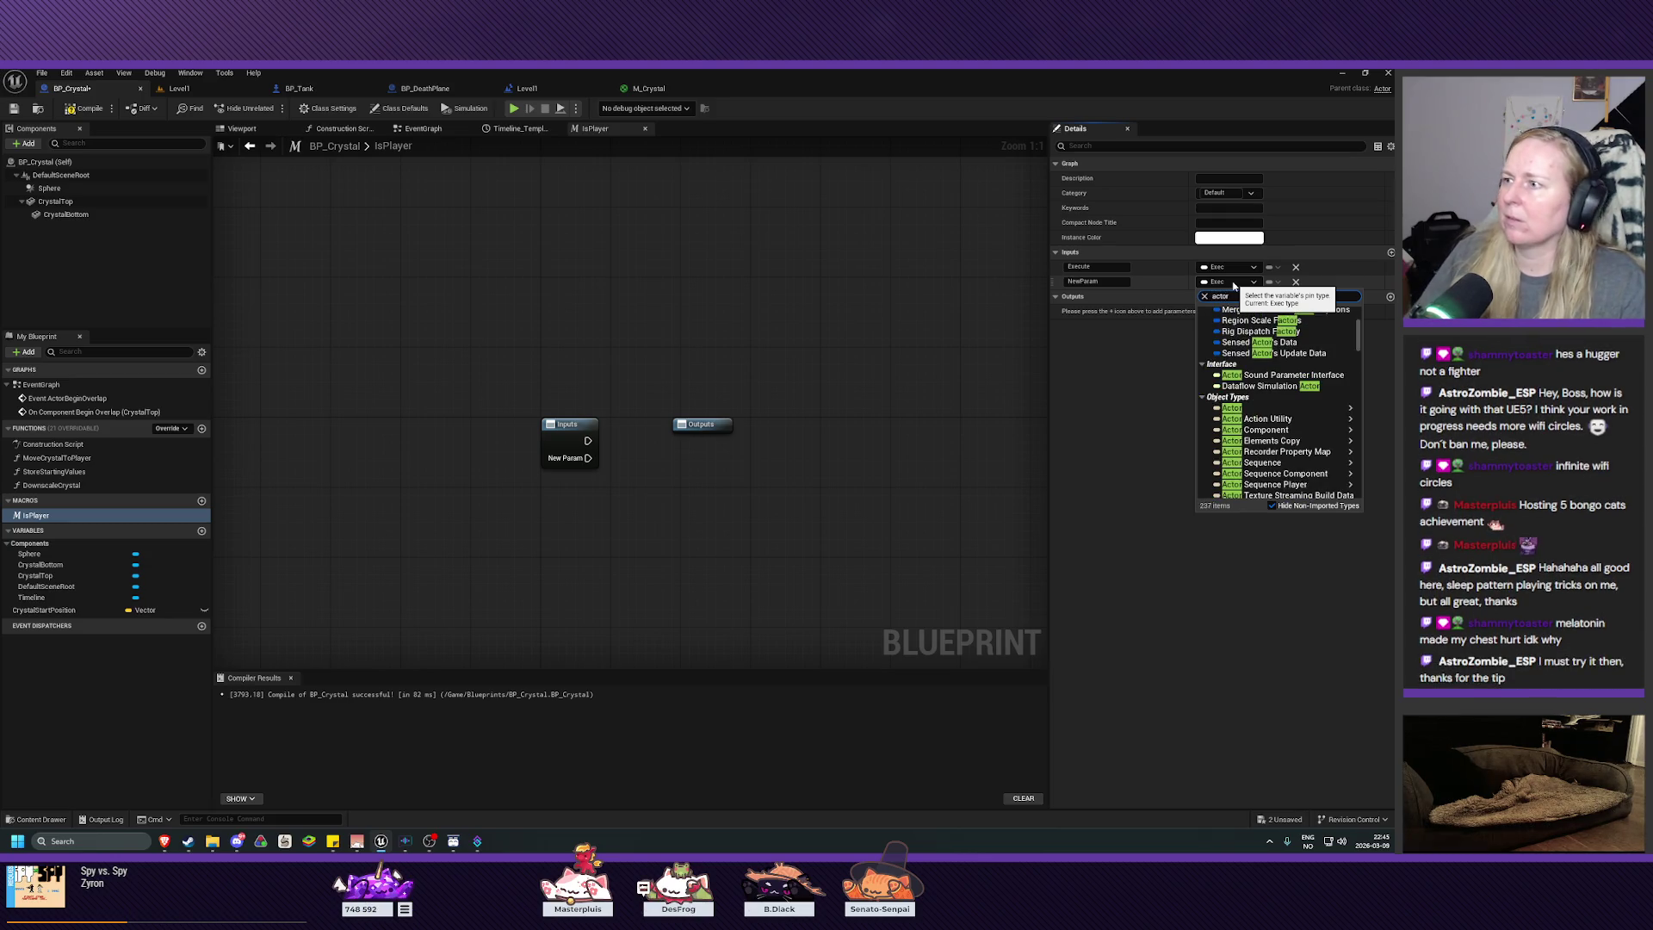
{"action": "mouse_move", "coordinate": [1283, 412]}
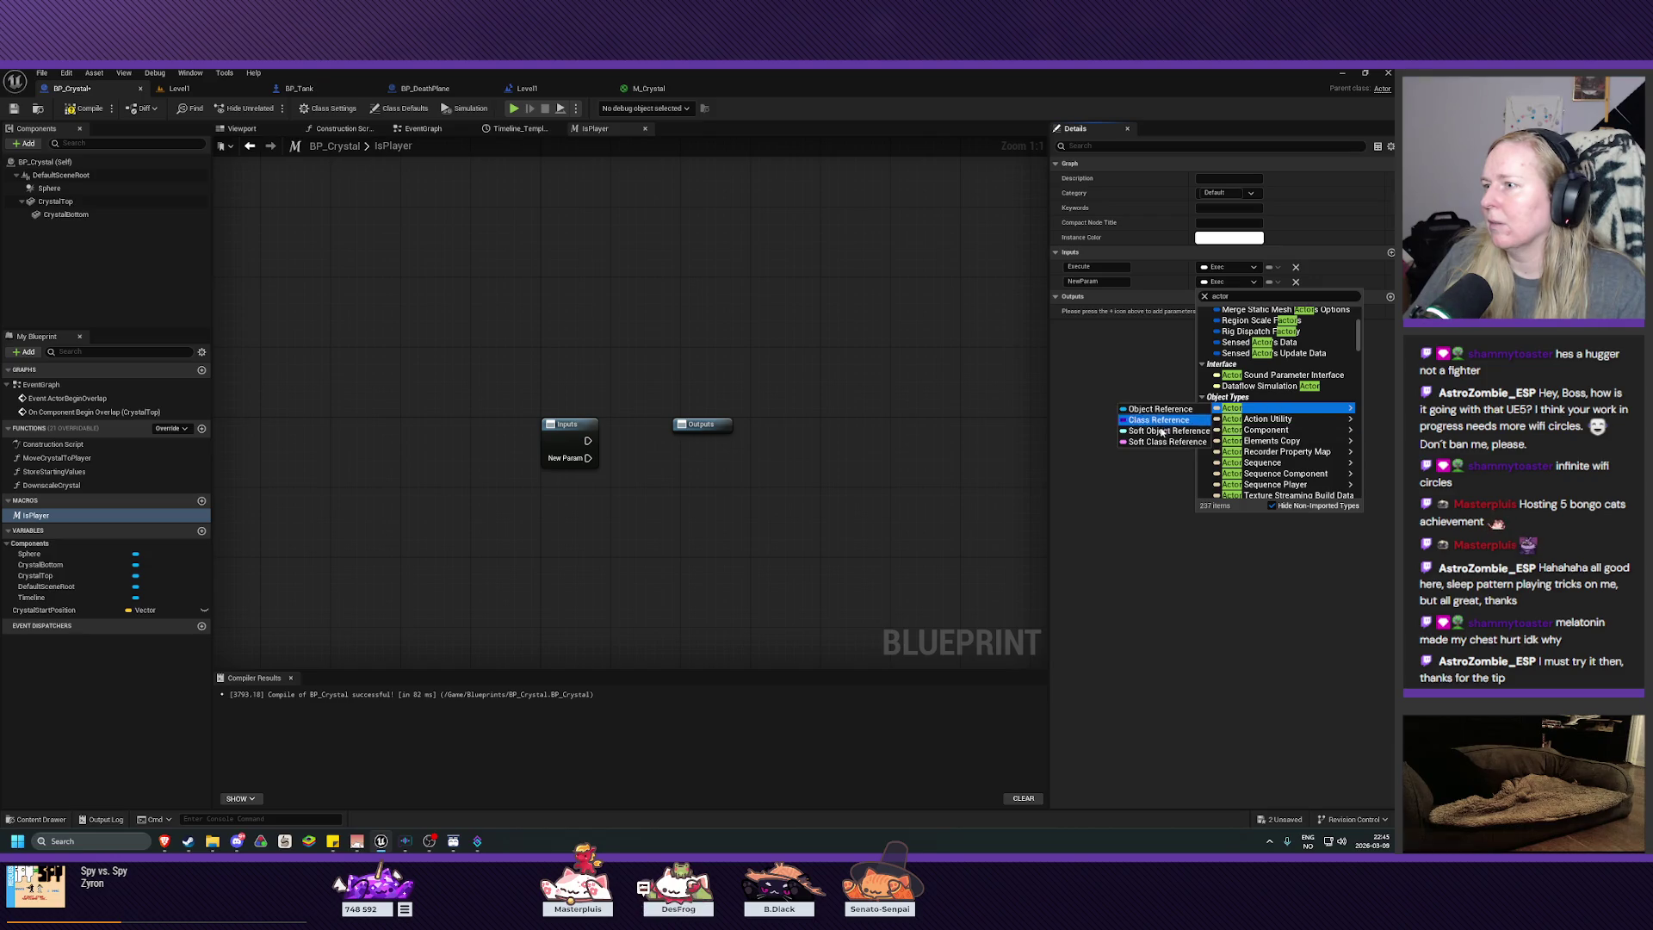
{"action": "key", "text": "Escape"}
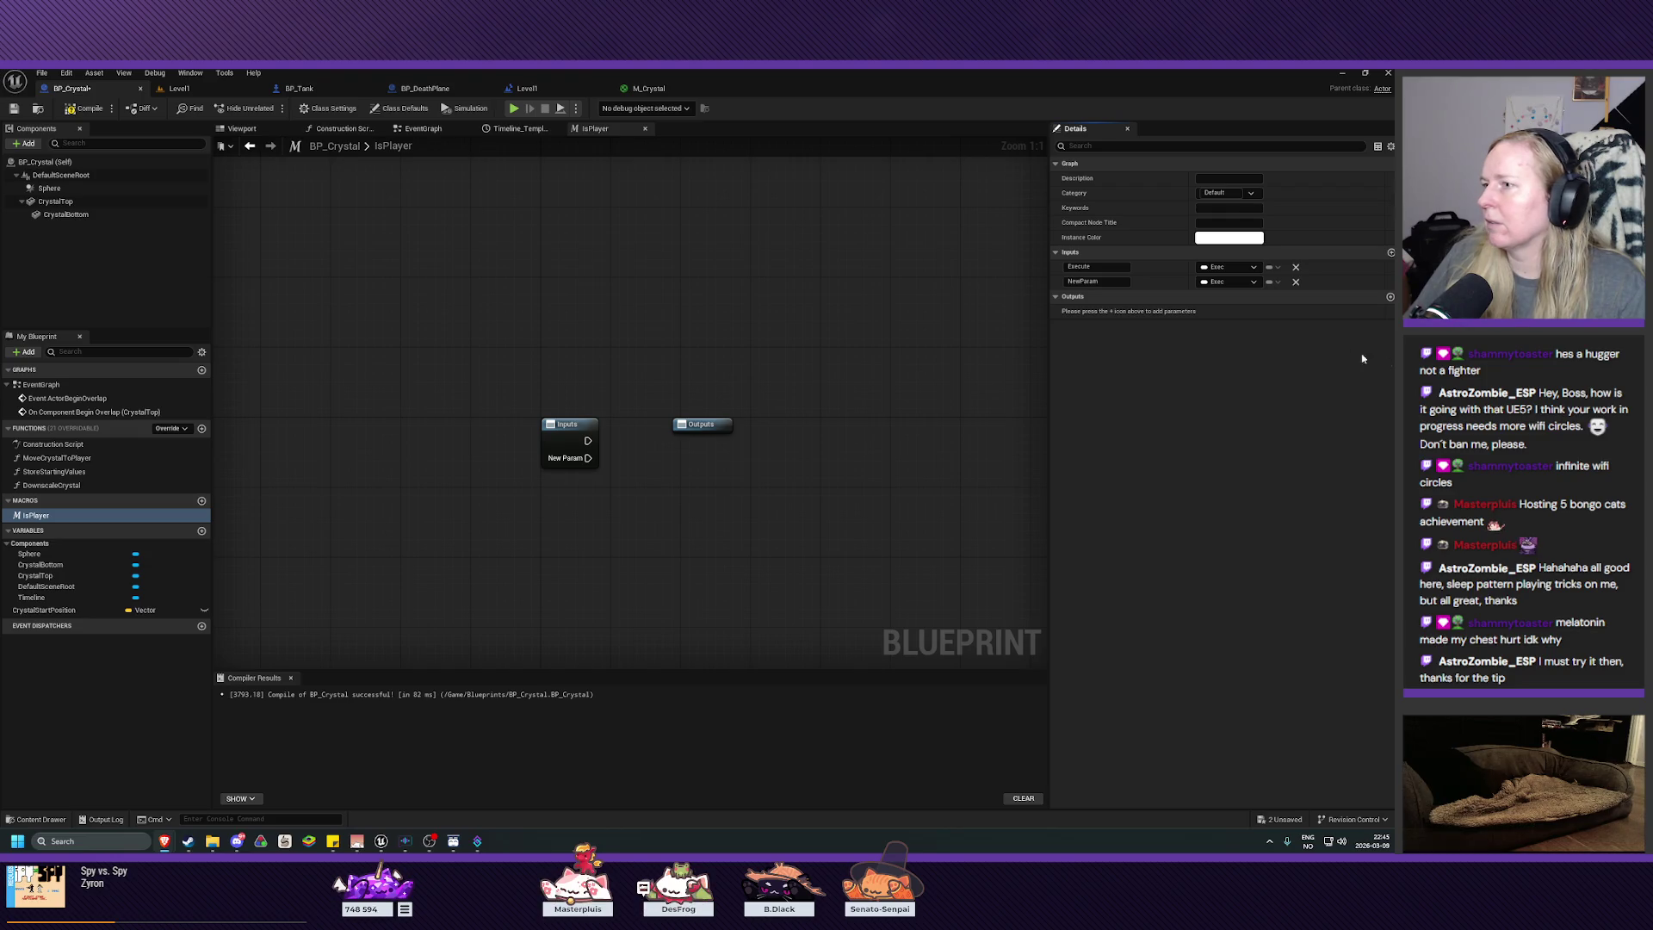
{"action": "left_click", "coordinate": [1223, 282]}
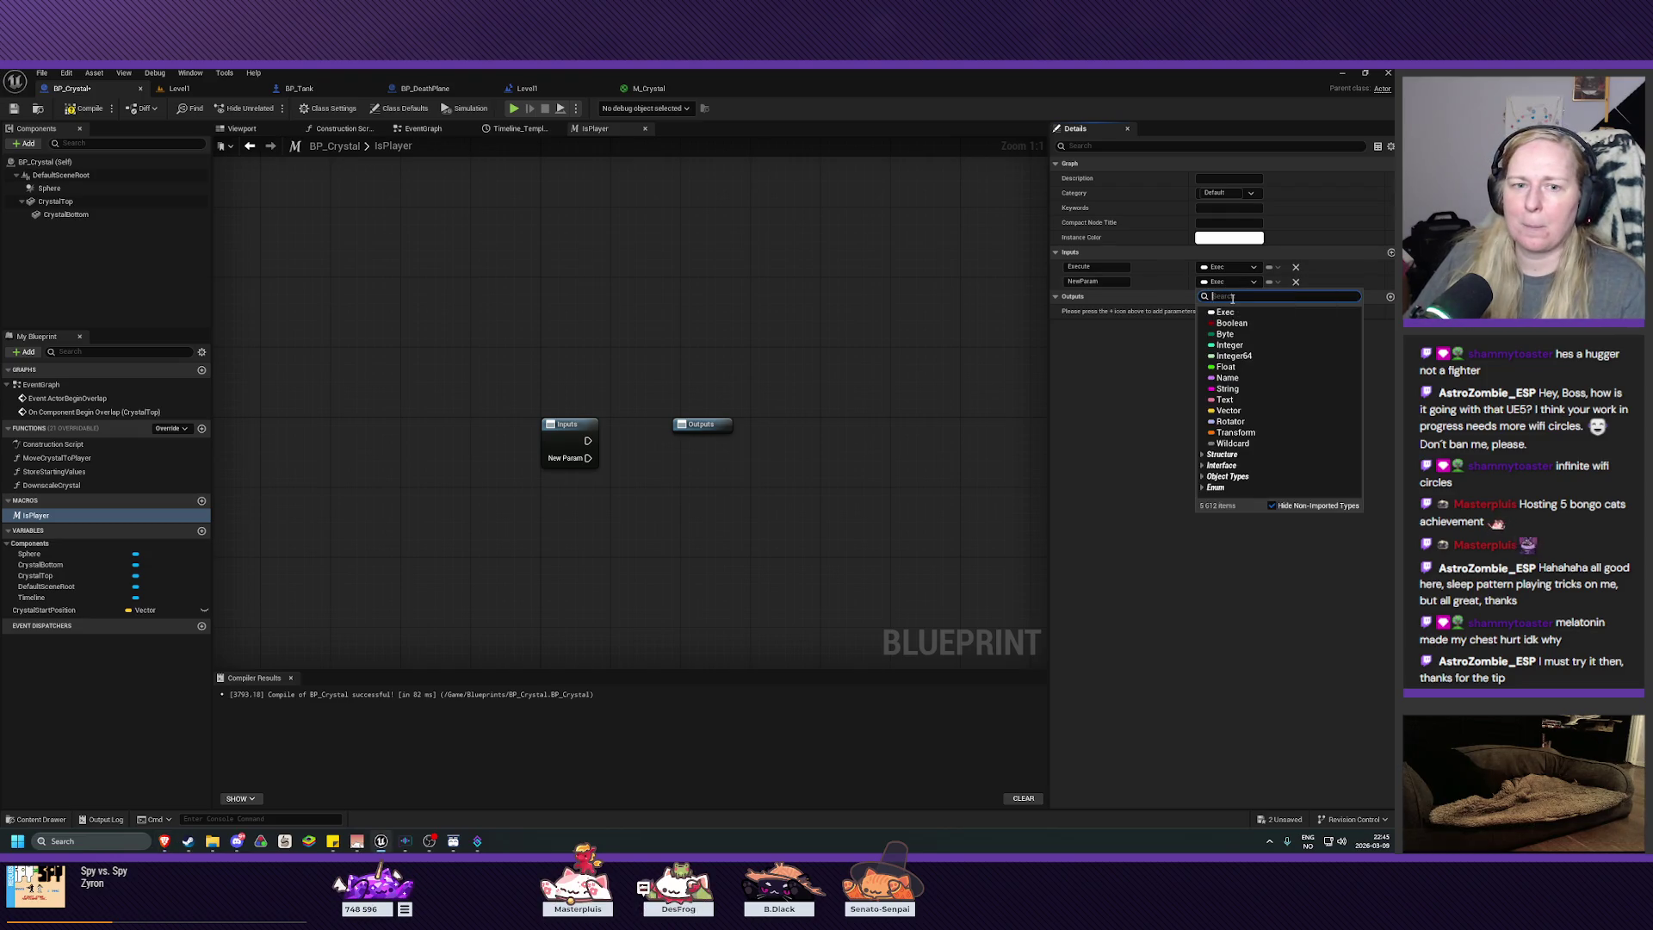
{"action": "type", "text": "actor"}
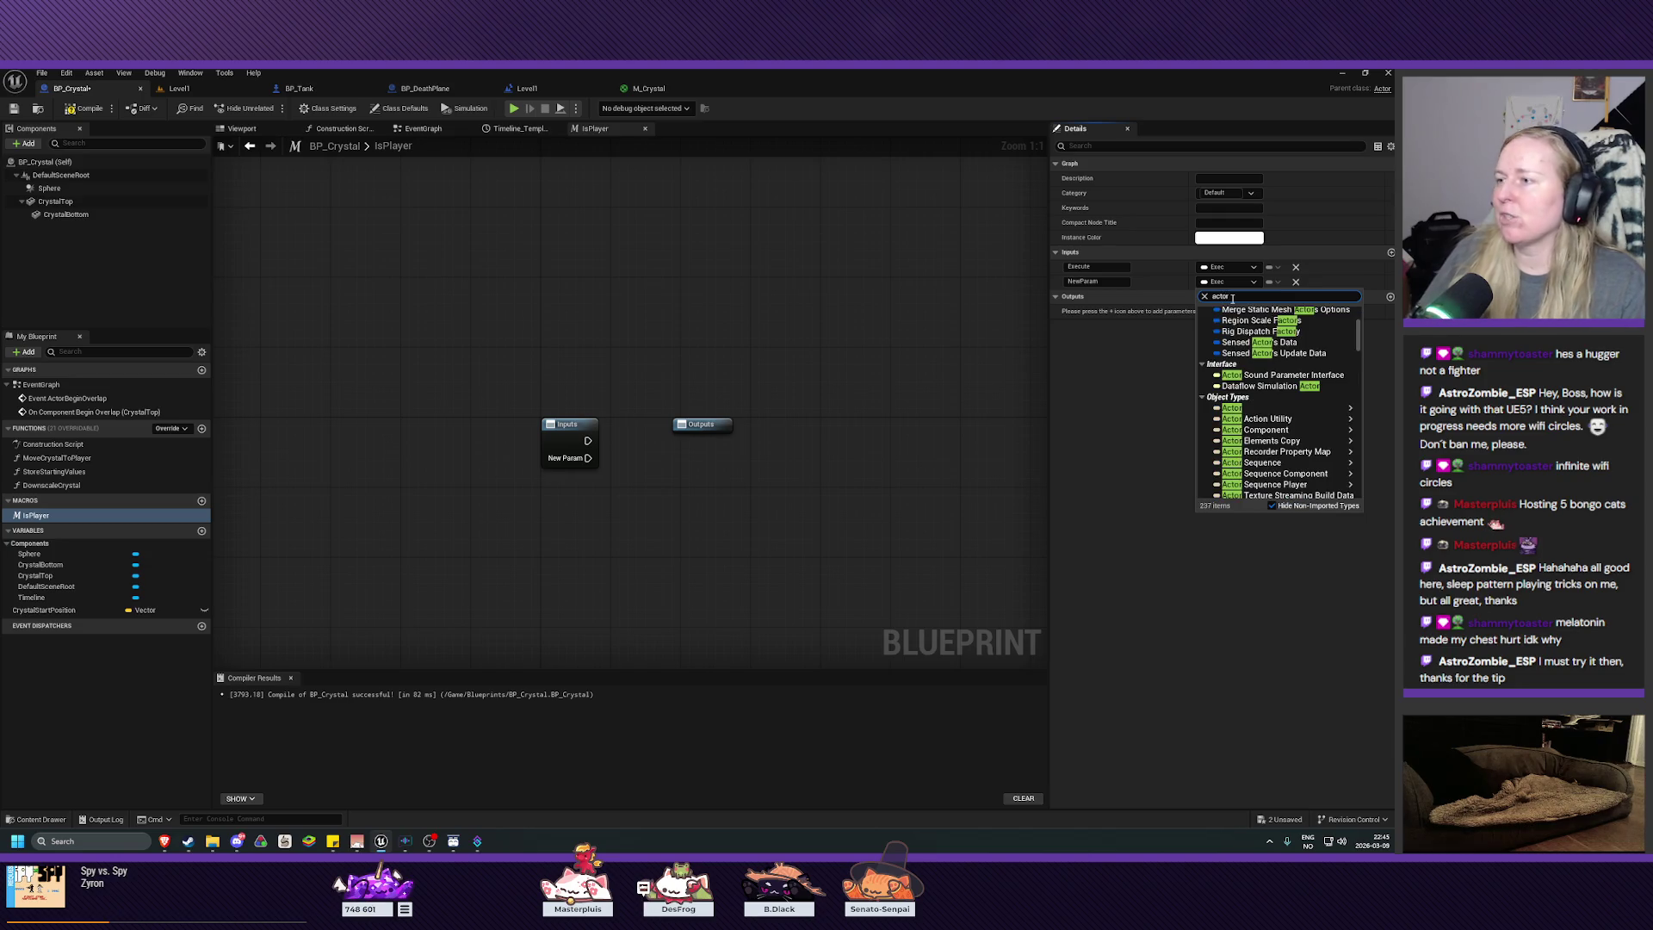
{"action": "left_click", "coordinate": [1242, 406]}
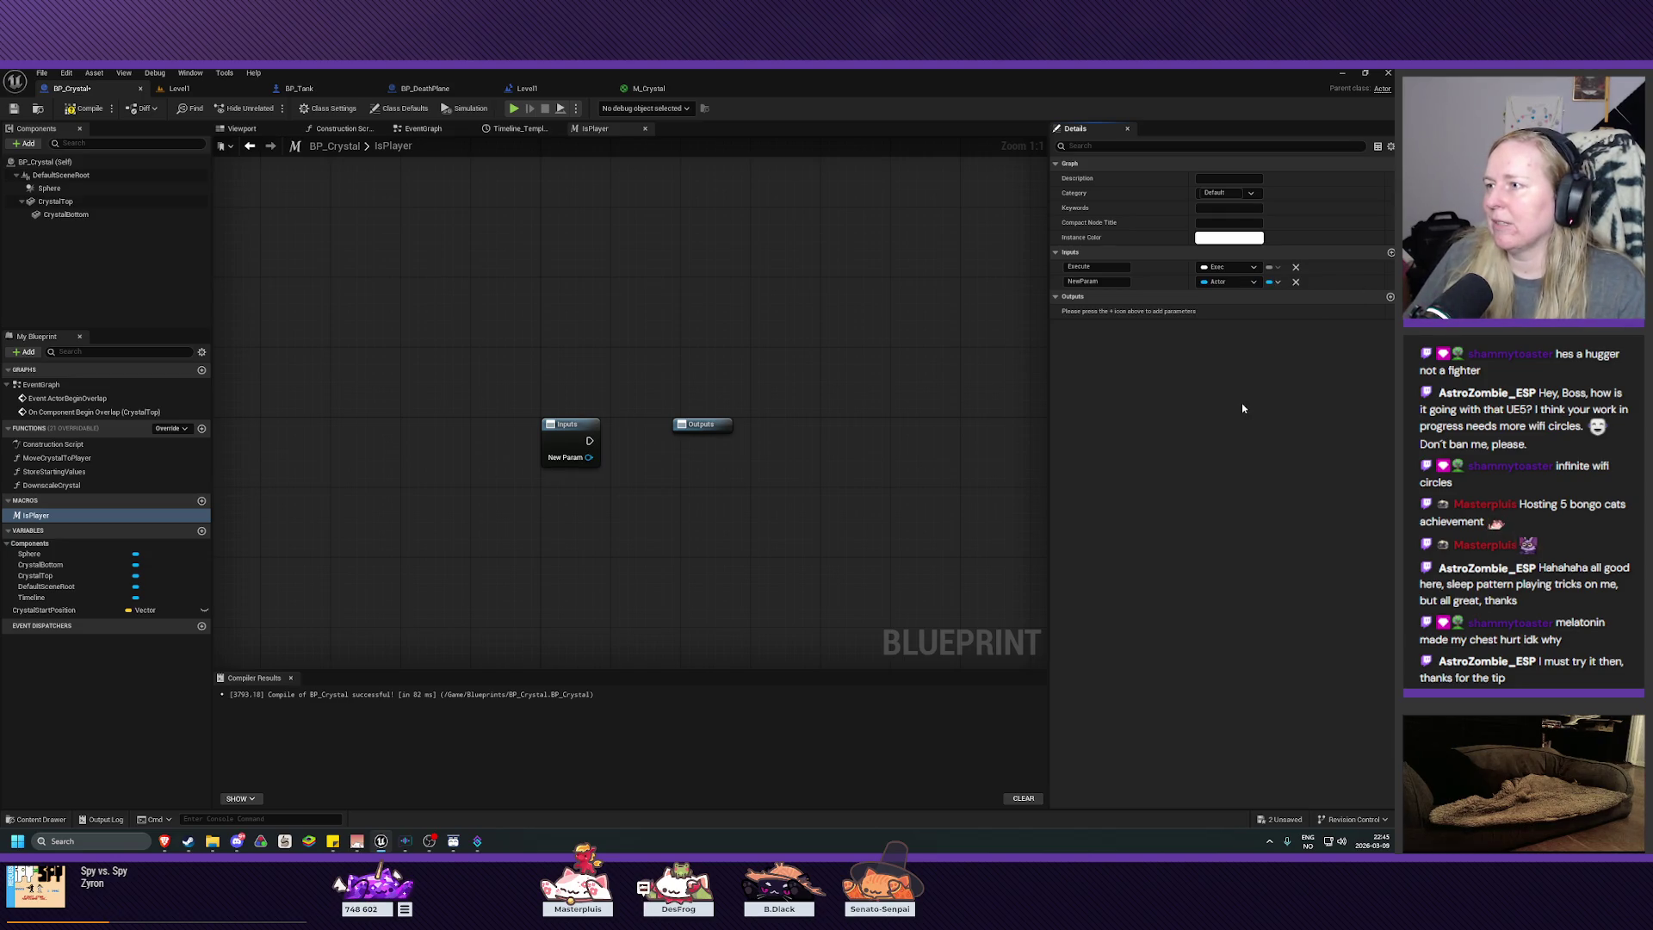
Step: Keep the second input as an Actor object reference and rename it Actor
{"action": "left_click", "coordinate": [1229, 284]}
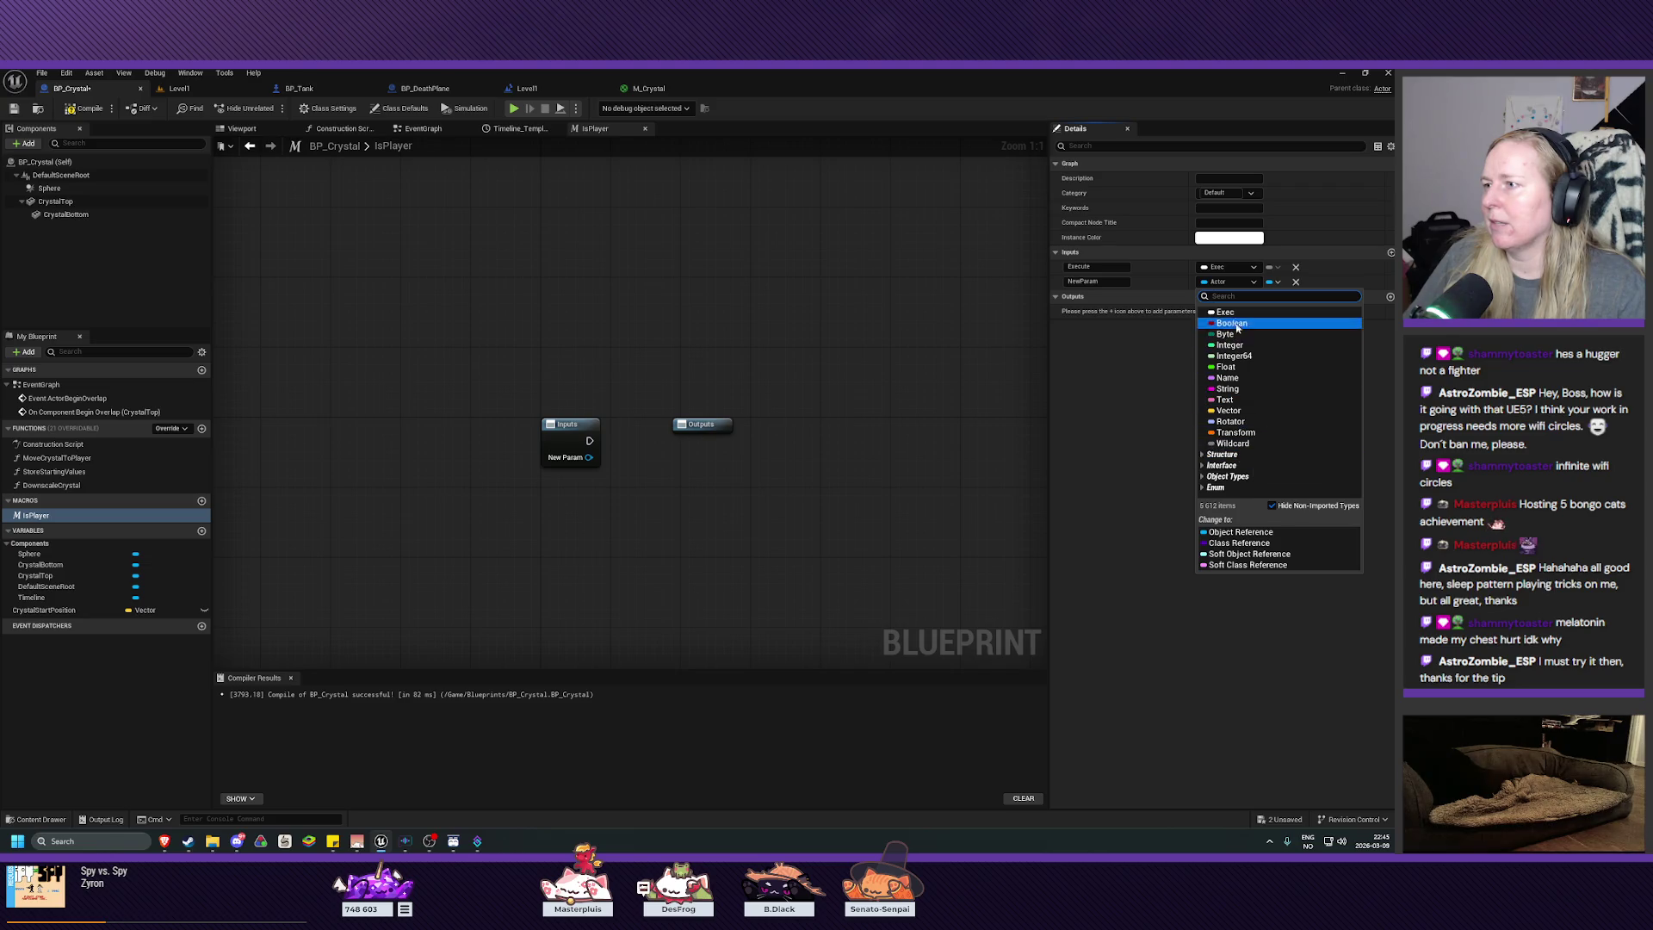
{"action": "type", "text": "actor"}
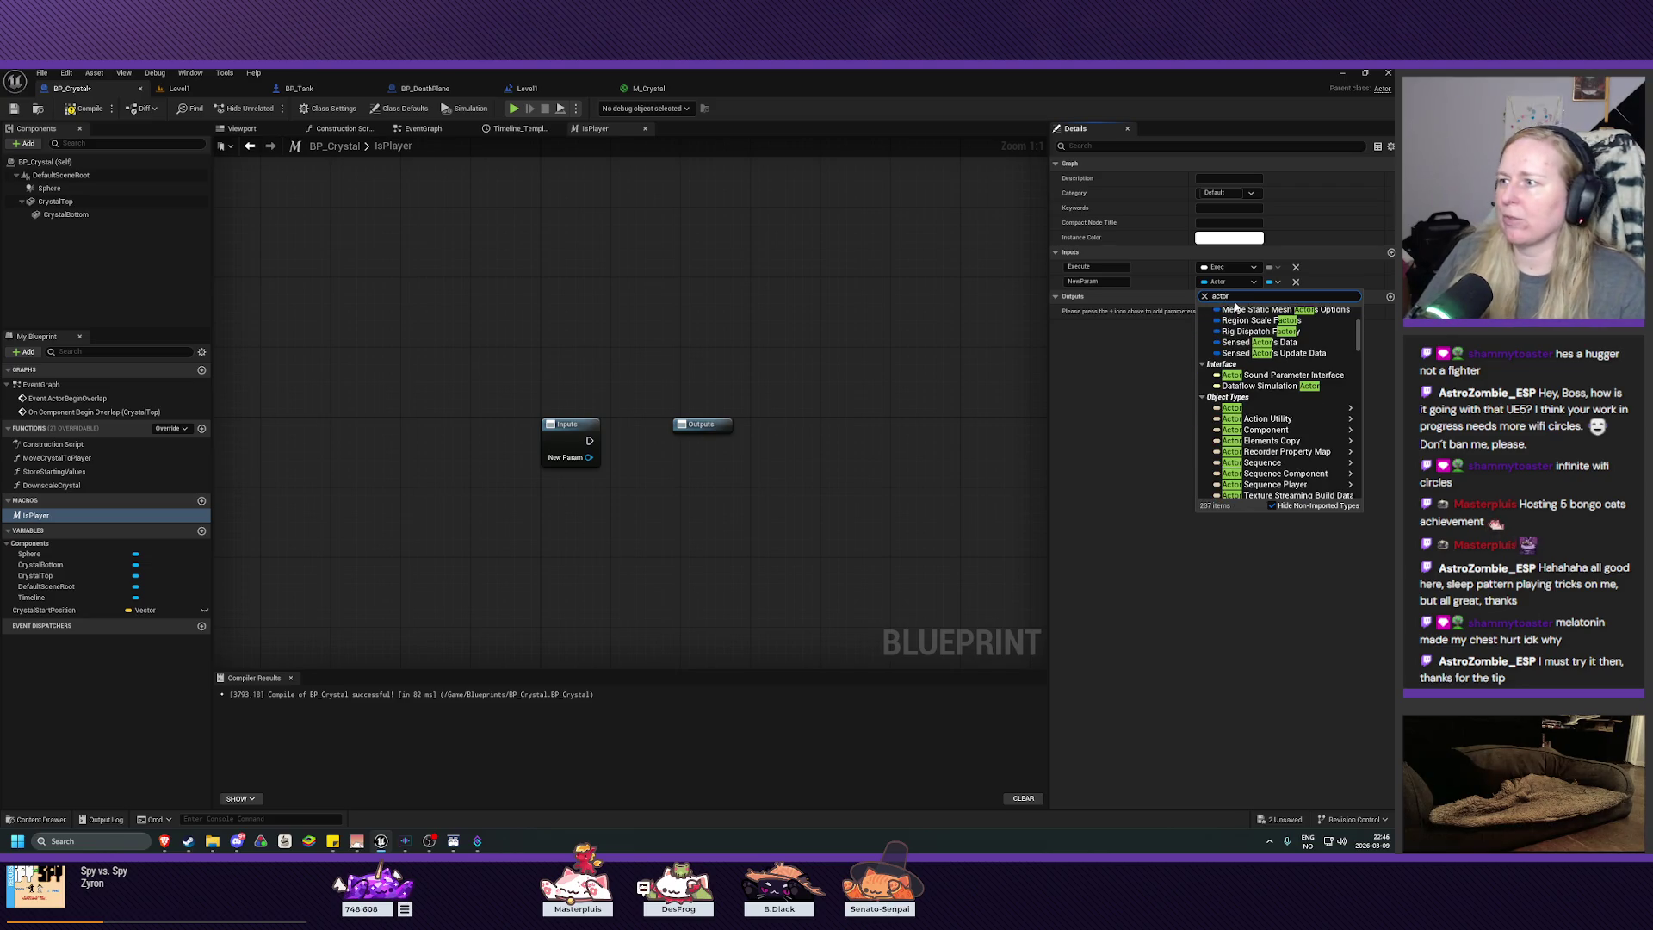
{"action": "mouse_move", "coordinate": [1231, 408]}
{"action": "left_click", "coordinate": [1154, 408]}
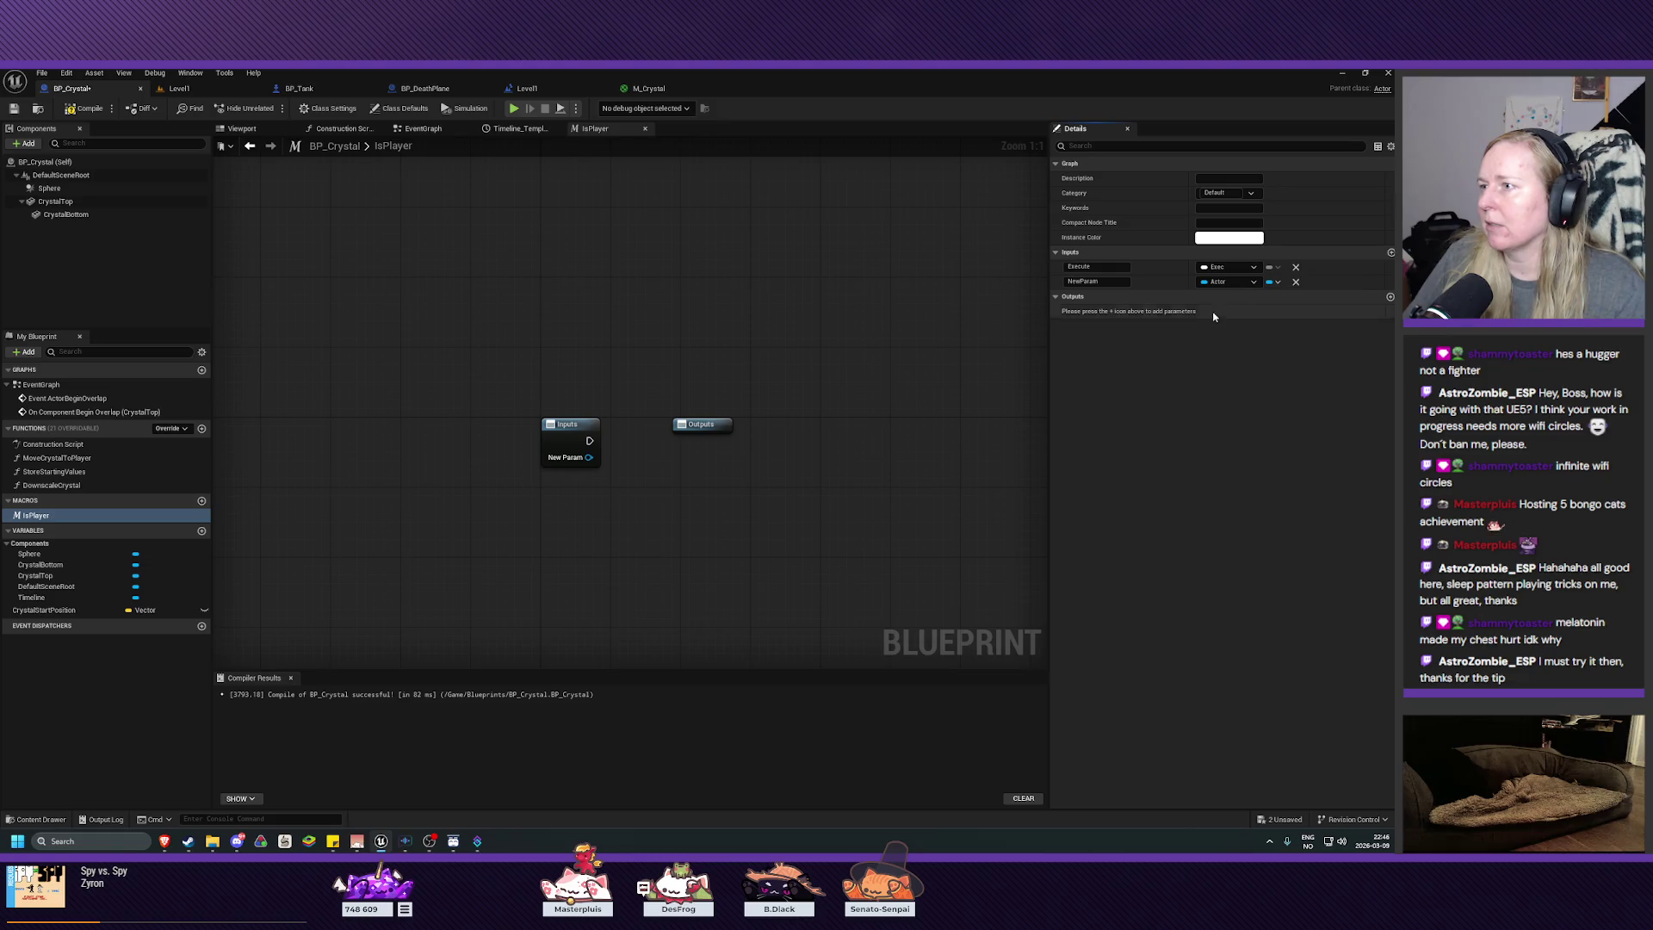
{"action": "double_click", "coordinate": [1096, 282]}
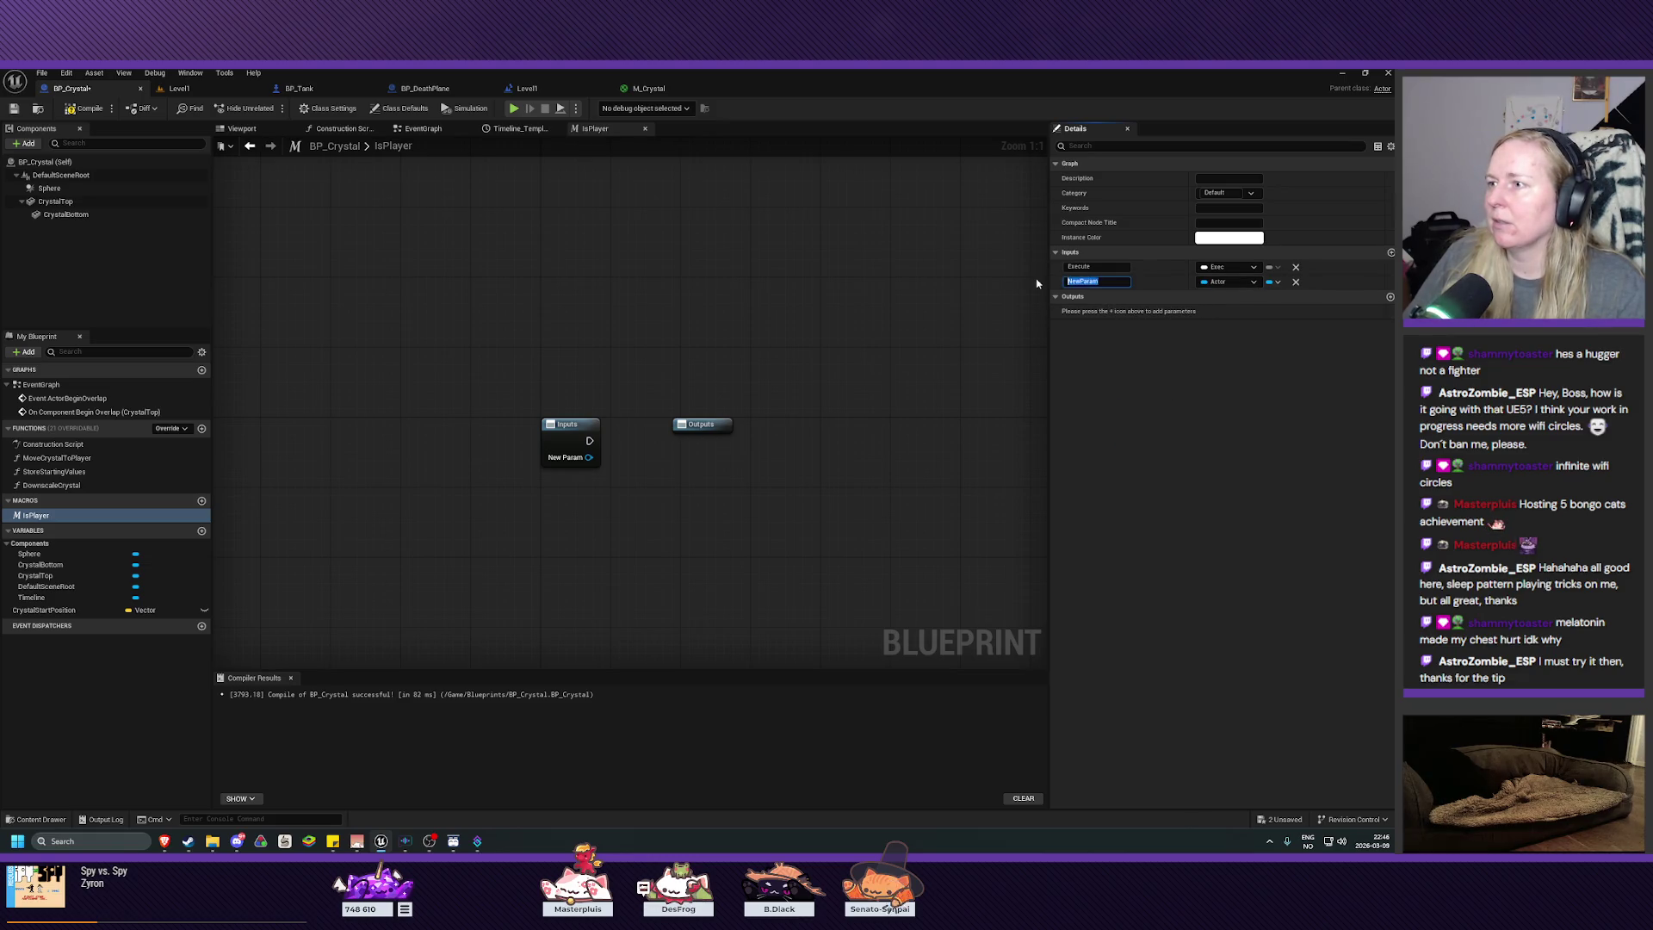
{"action": "type", "text": "Actor"}
{"action": "key", "text": "Return"}
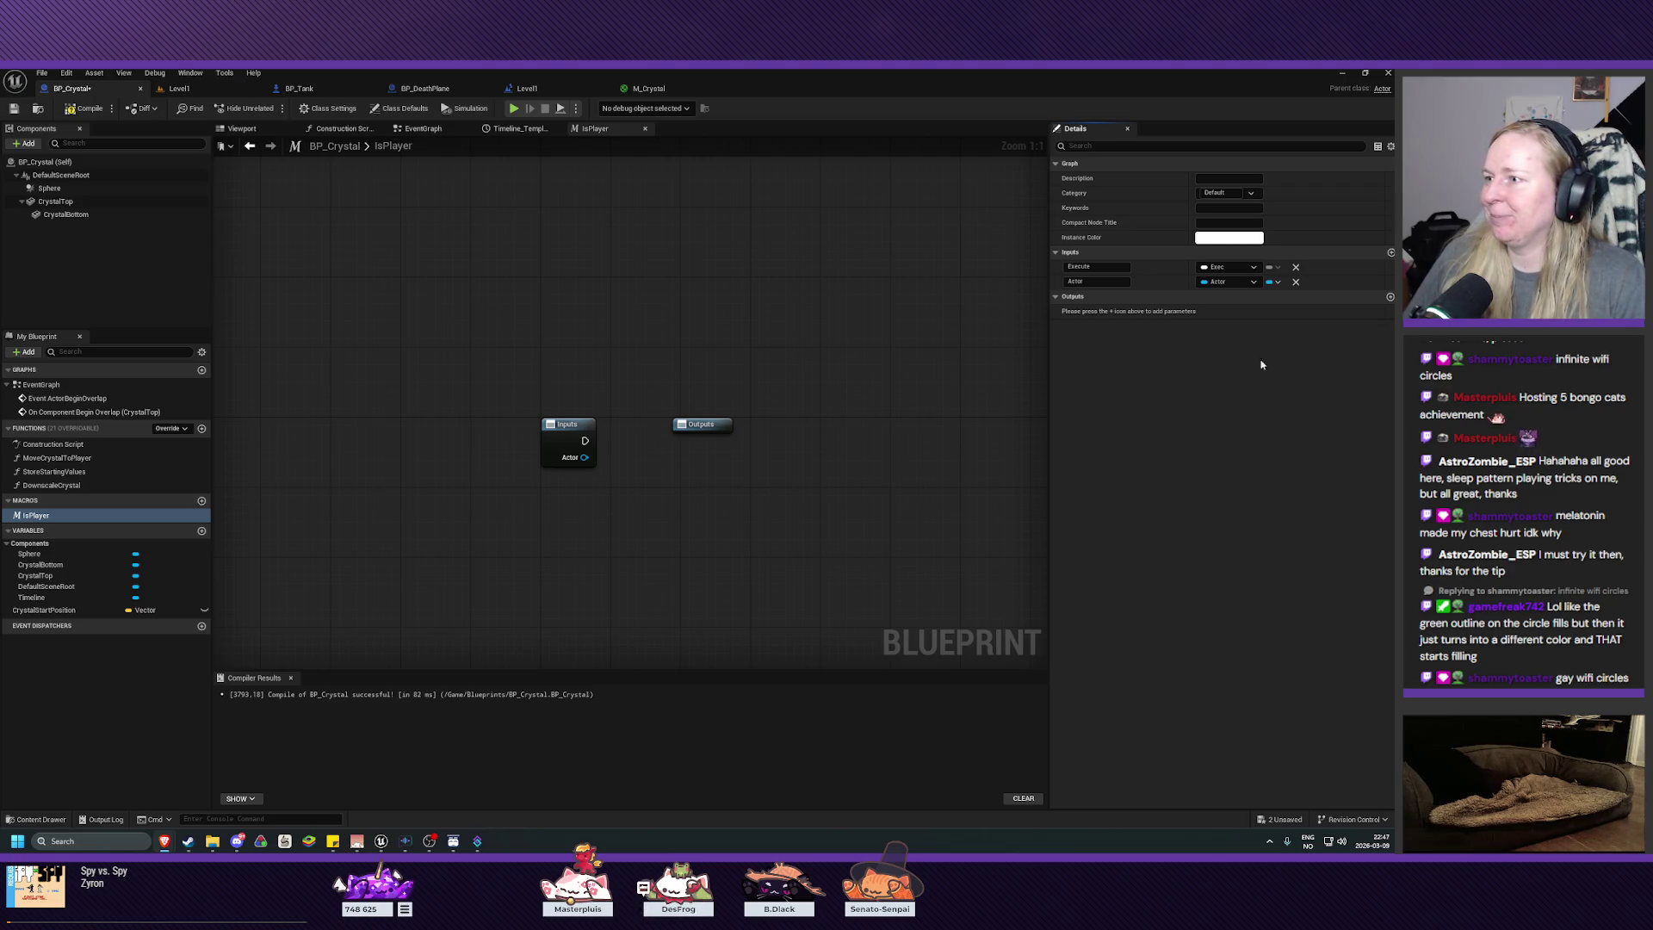
{"action": "left_click", "coordinate": [1390, 297]}
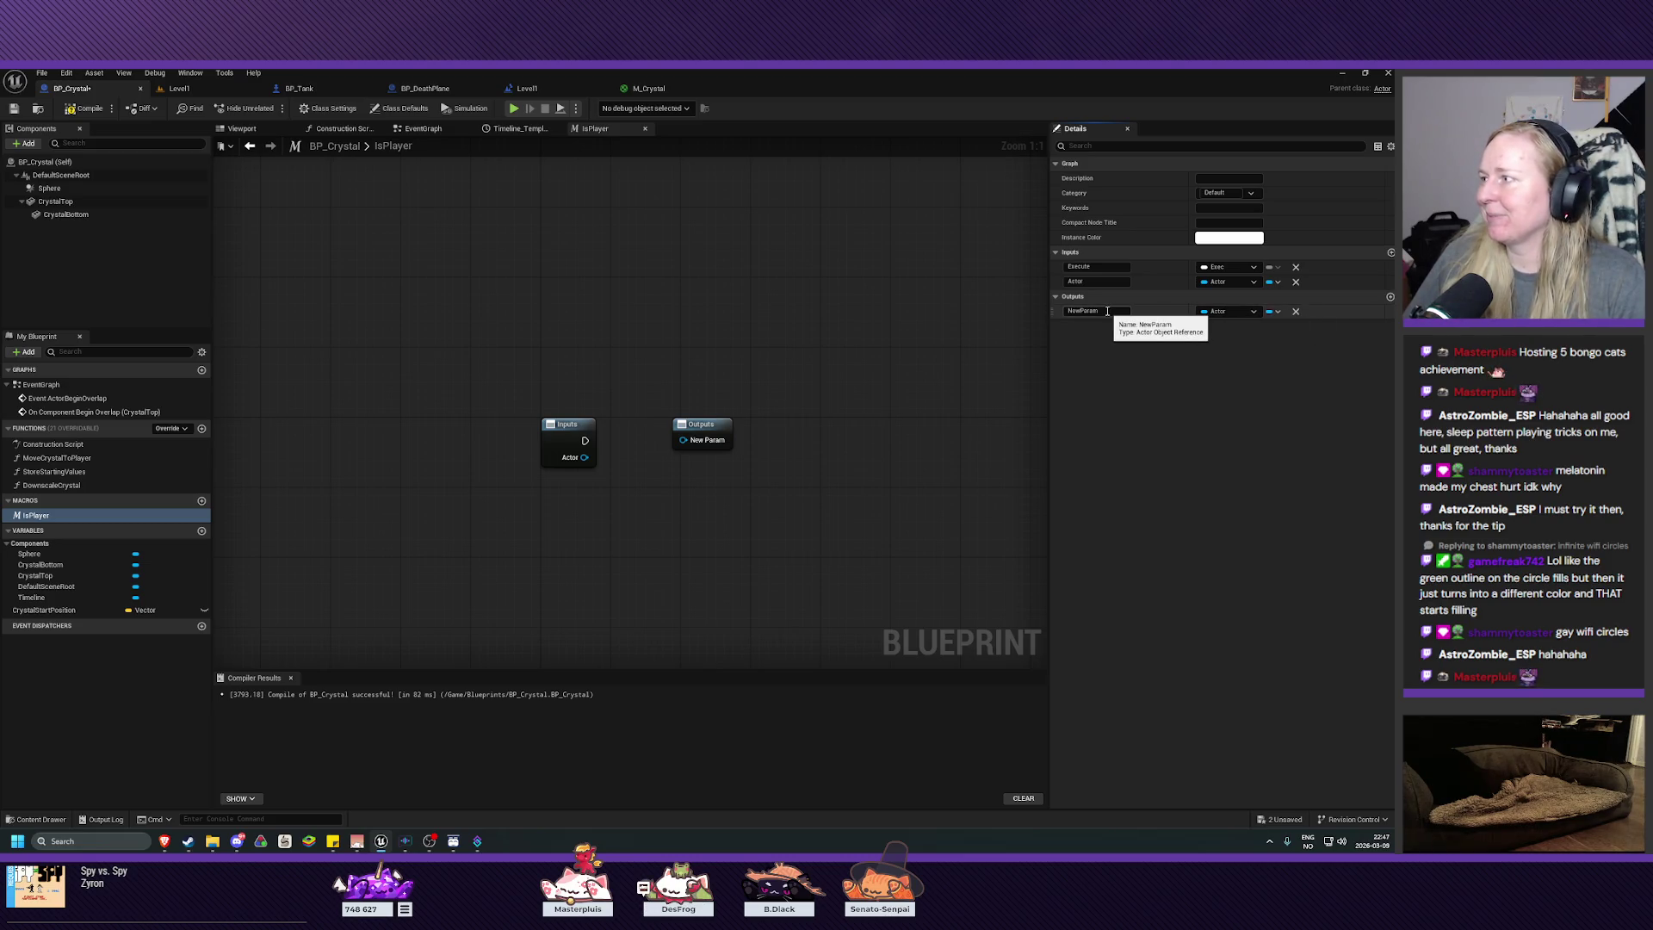
Step: Make the first output an Exec pin named Is Player
{"action": "left_click", "coordinate": [1231, 311]}
{"action": "left_click", "coordinate": [1224, 342]}
{"action": "left_click", "coordinate": [1072, 312]}
{"action": "key", "text": "BackSpace"}
{"action": "type", "text": "Is Player"}
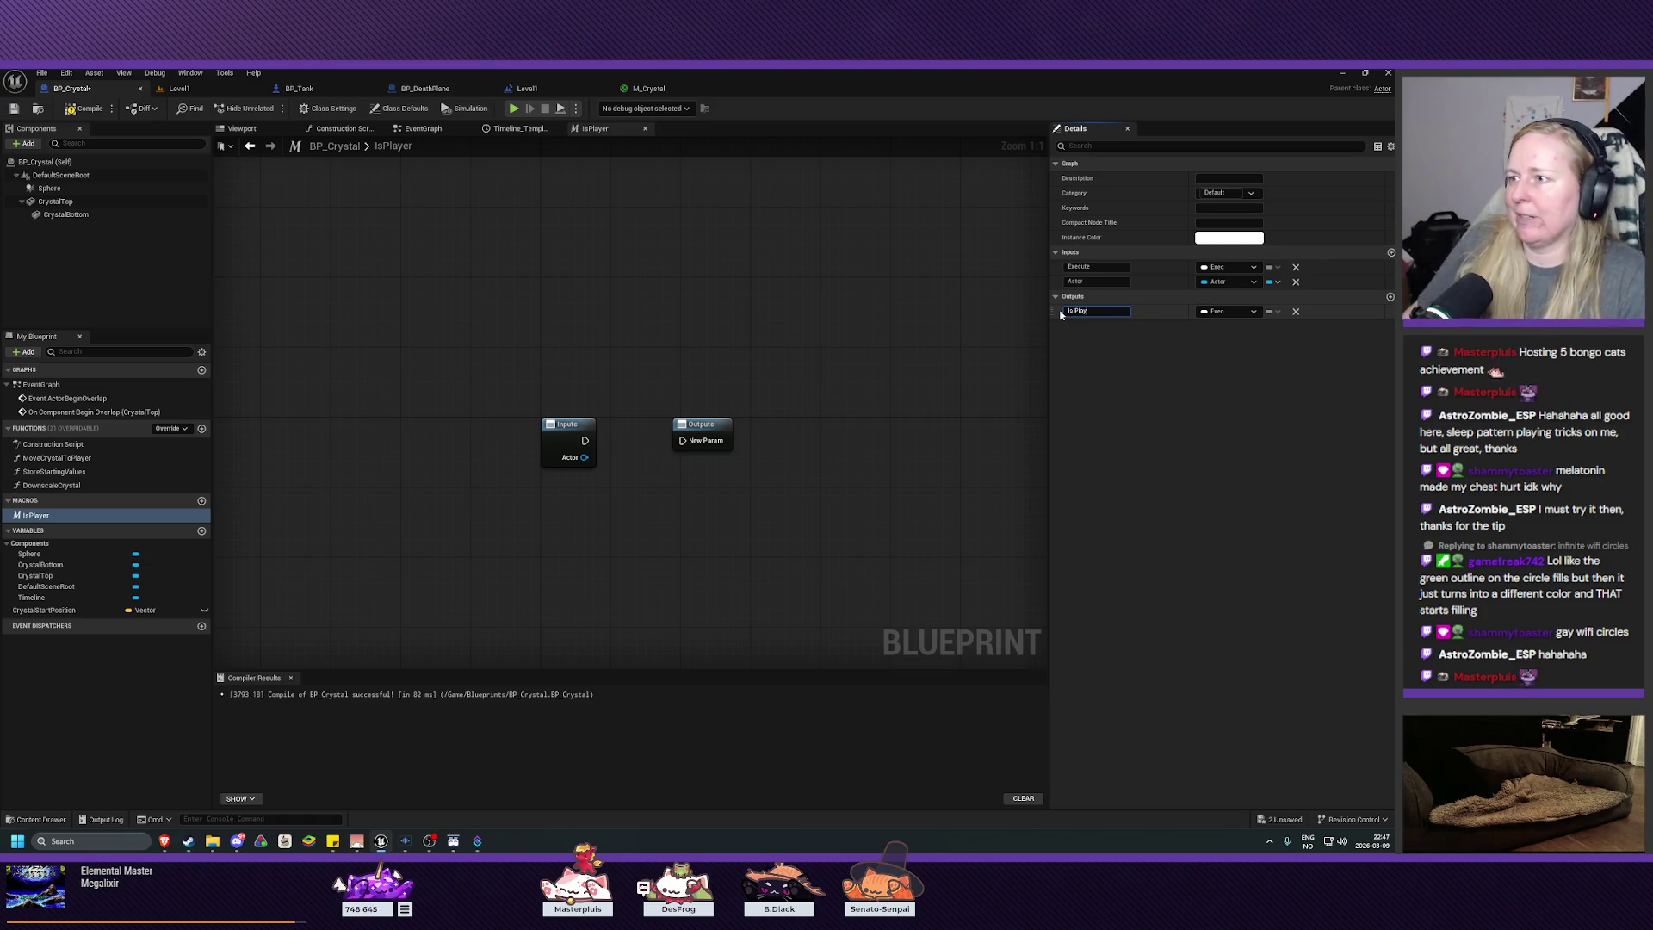
{"action": "left_click", "coordinate": [1391, 296]}
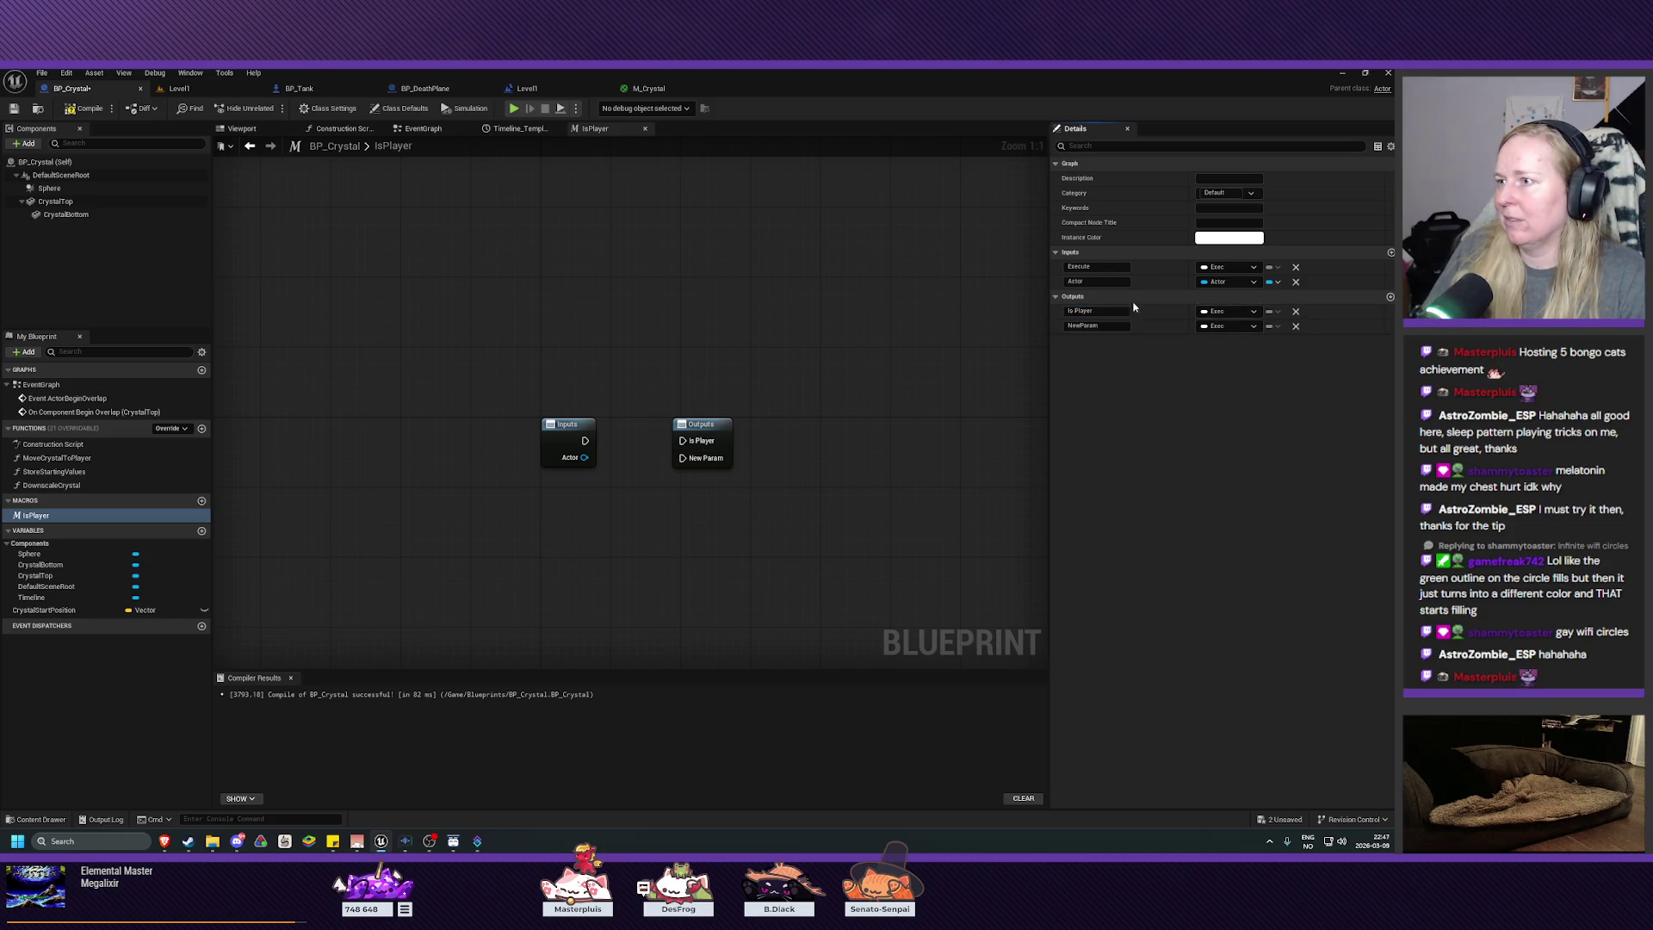
Step: Name the second output Is Not Player, then return to the IsPlayer macro graph from the EventGraph
{"action": "left_click", "coordinate": [1100, 325]}
{"action": "type", "text": "Is"}
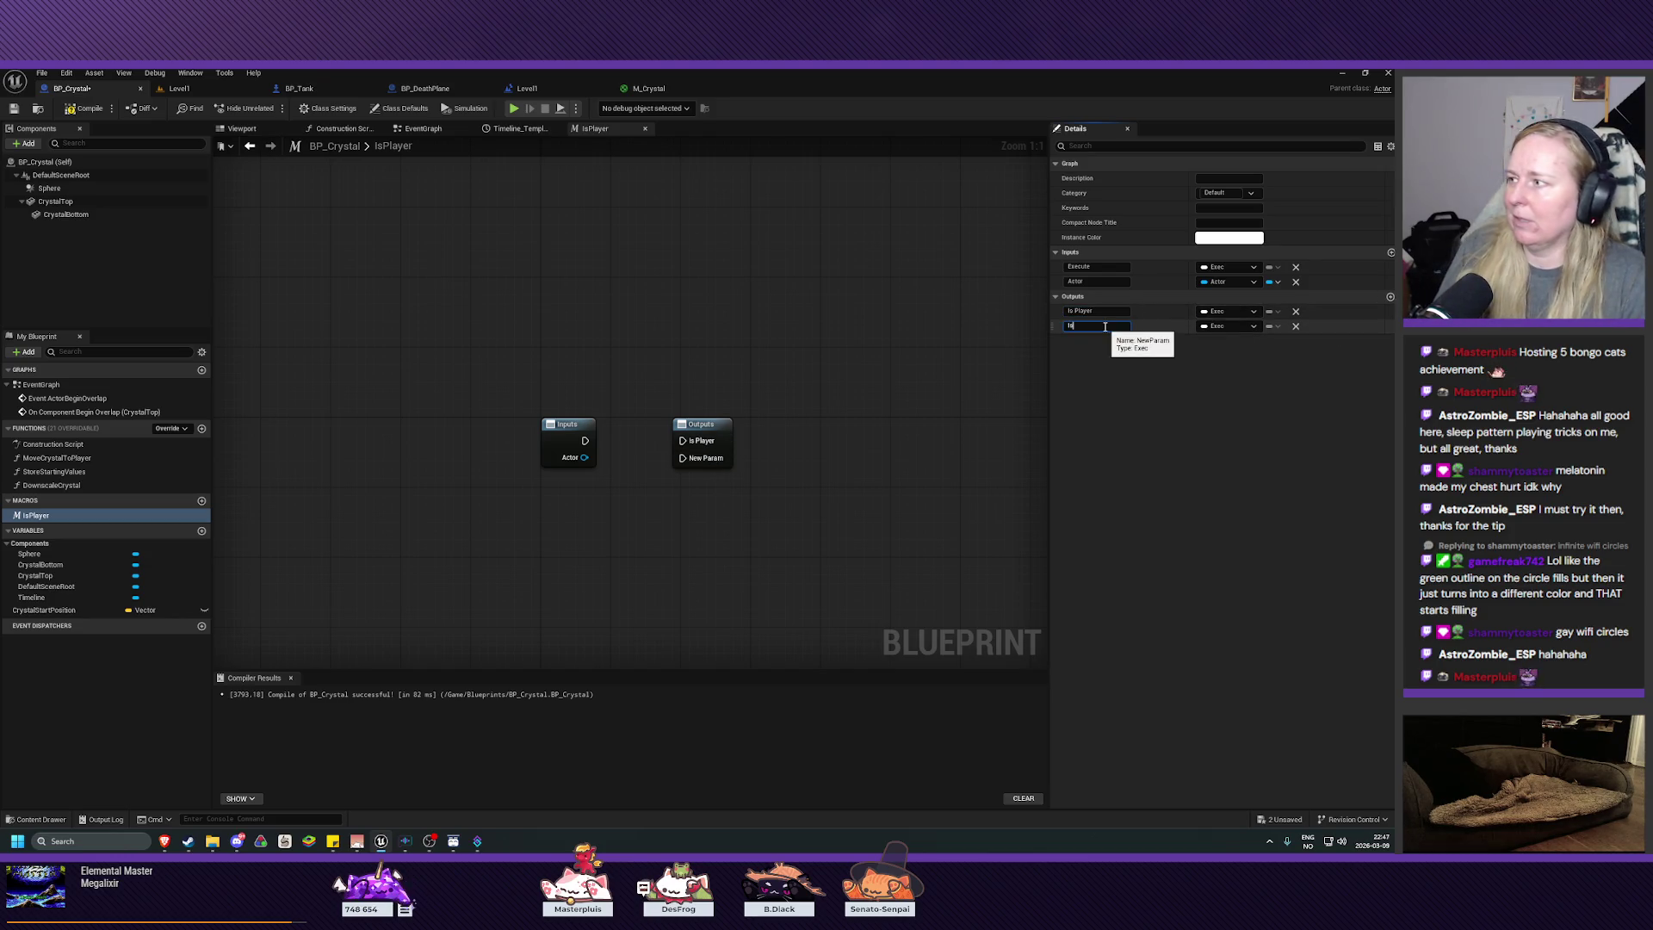
{"action": "type", "text": " Not Player"}
{"action": "key", "text": "Return"}
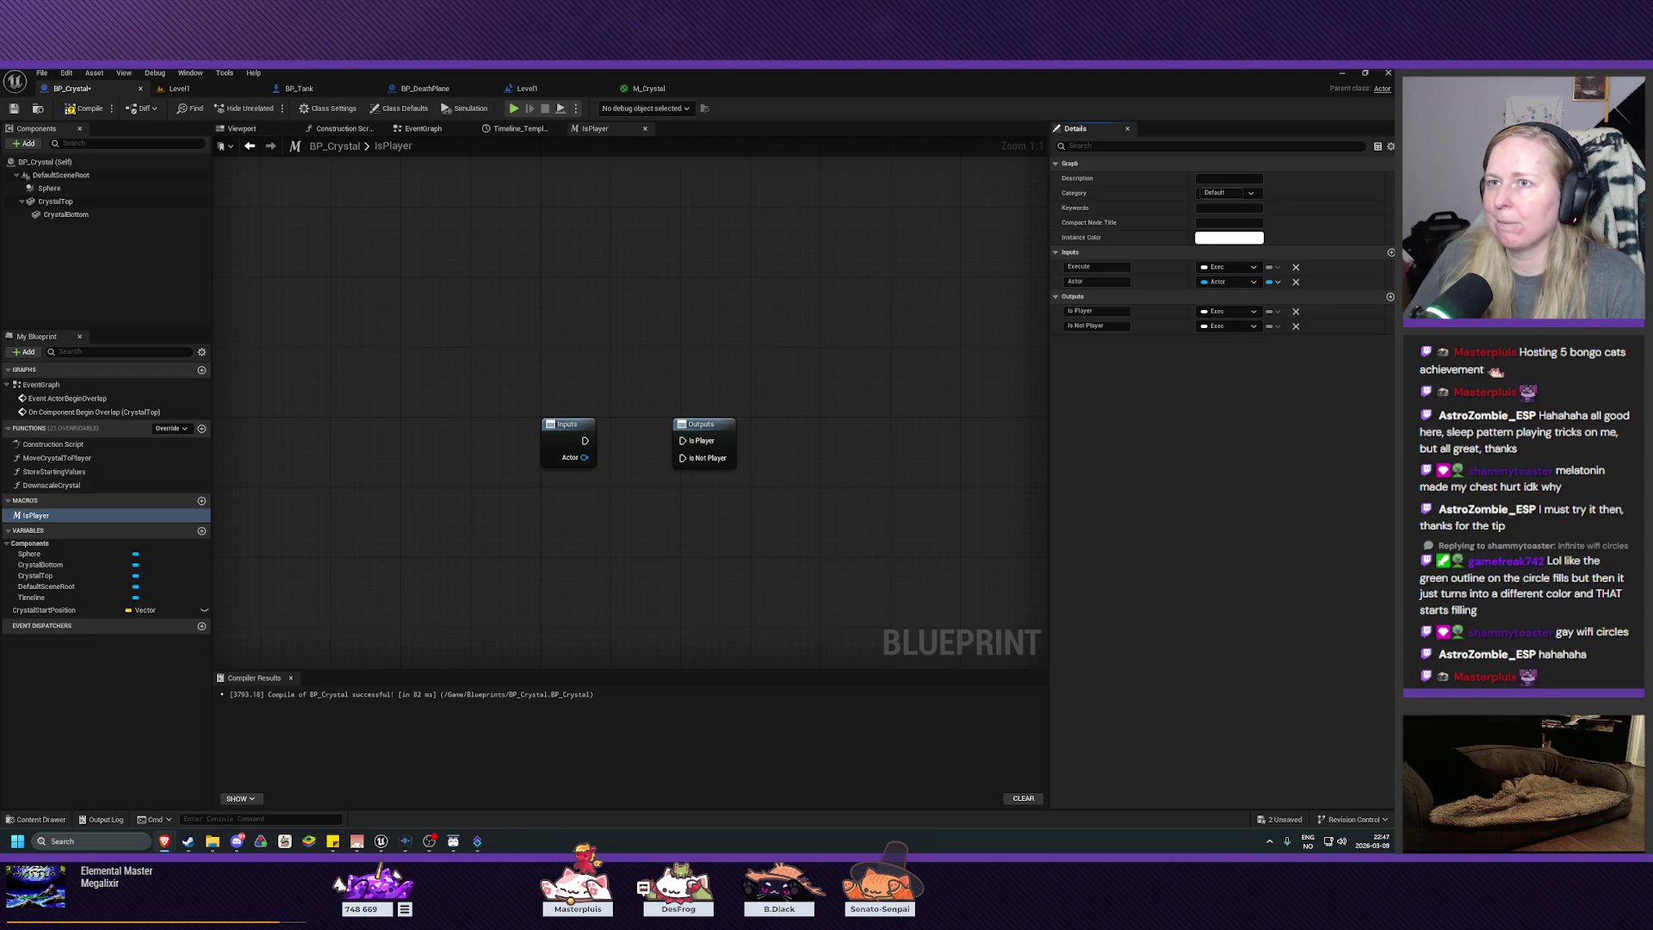
{"action": "left_click", "coordinate": [448, 131]}
{"action": "double_click", "coordinate": [387, 430]}
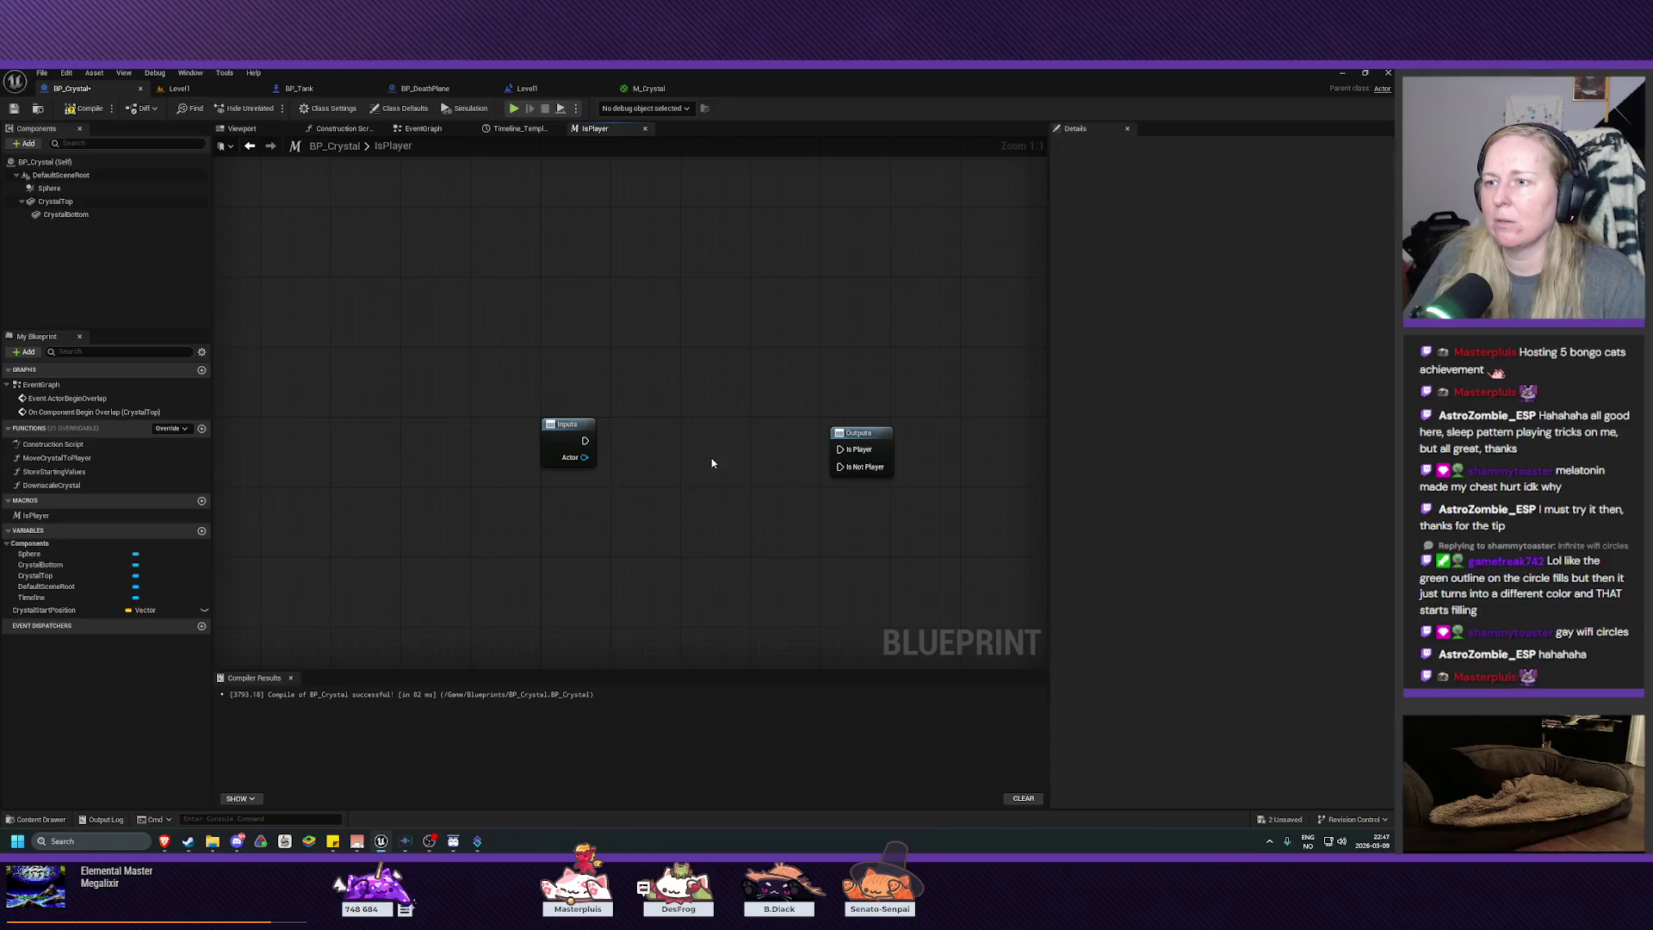
Step: Paste the Get Player Pawn, == and Branch nodes into the macro and arrange them
{"action": "key", "text": "ctrl+v"}
{"action": "left_click_drag", "start_coordinate": [618, 508], "coordinate": [495, 531]}
{"action": "mouse_move", "coordinate": [740, 459]}
{"action": "left_mouse_down"}
{"action": "mouse_move", "coordinate": [739, 434]}
{"action": "mouse_move", "coordinate": [736, 484]}
{"action": "mouse_move", "coordinate": [715, 494]}
{"action": "mouse_move", "coordinate": [697, 425]}
{"action": "left_mouse_up"}
{"action": "left_click", "coordinate": [714, 457]}
{"action": "left_click_drag", "start_coordinate": [673, 533], "coordinate": [656, 524]}
{"action": "left_click_drag", "start_coordinate": [486, 574], "coordinate": [451, 548]}
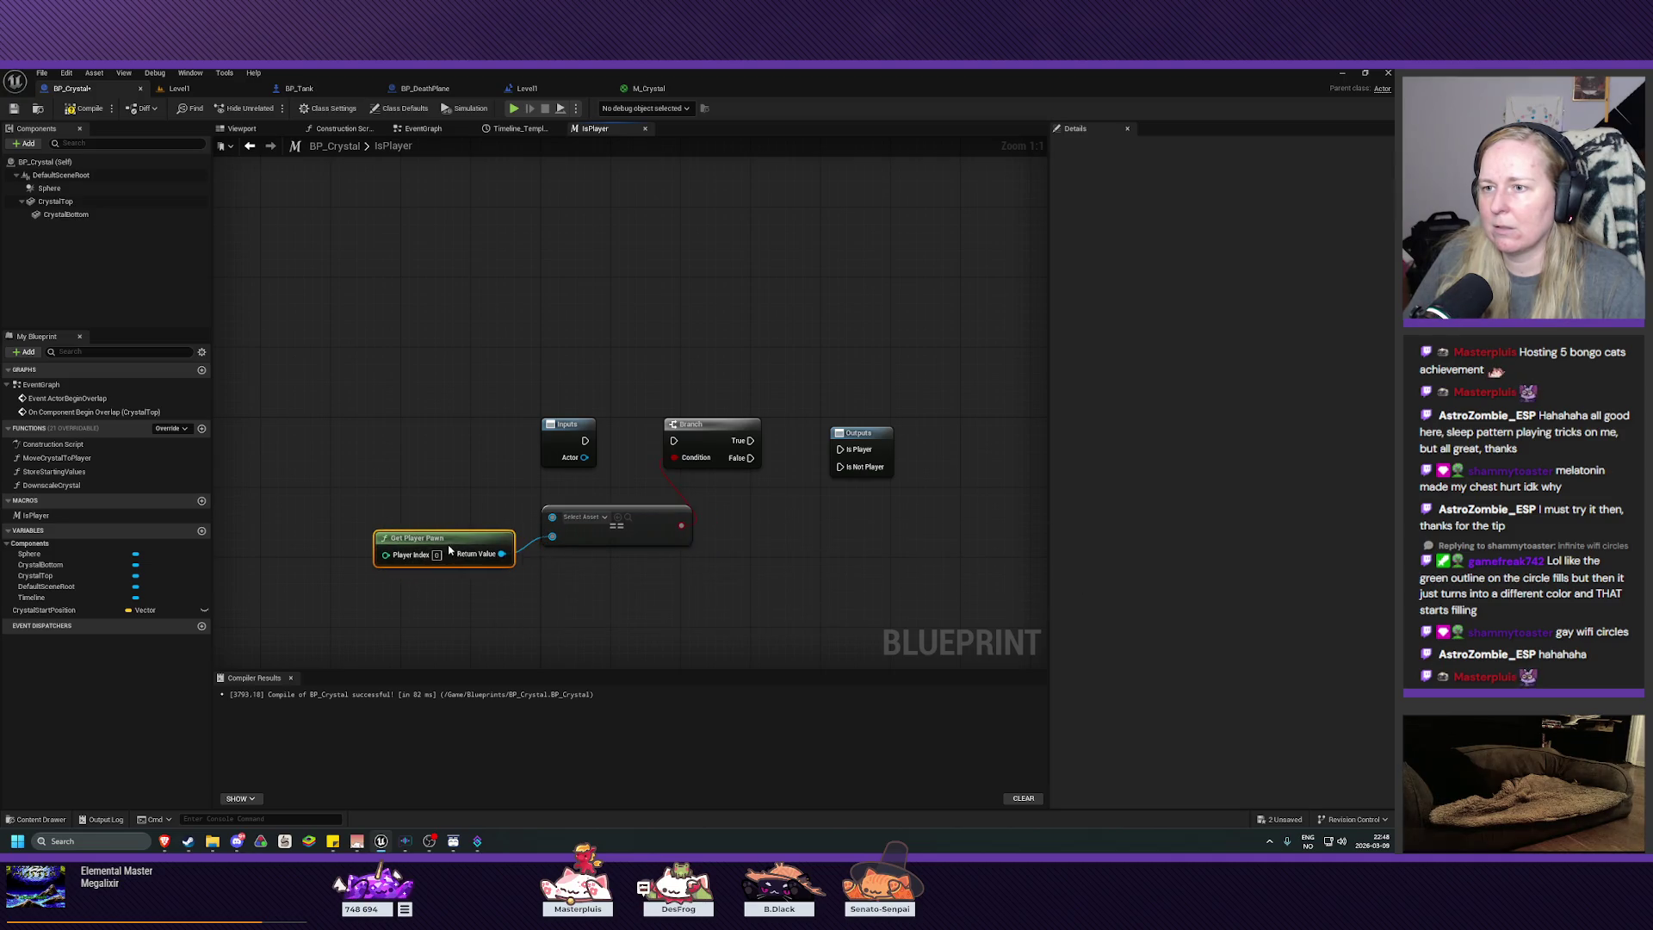
{"action": "mouse_move", "coordinate": [717, 444]}
{"action": "left_mouse_down"}
{"action": "mouse_move", "coordinate": [840, 448]}
{"action": "mouse_move", "coordinate": [801, 467]}
{"action": "mouse_move", "coordinate": [835, 469]}
{"action": "left_mouse_up"}
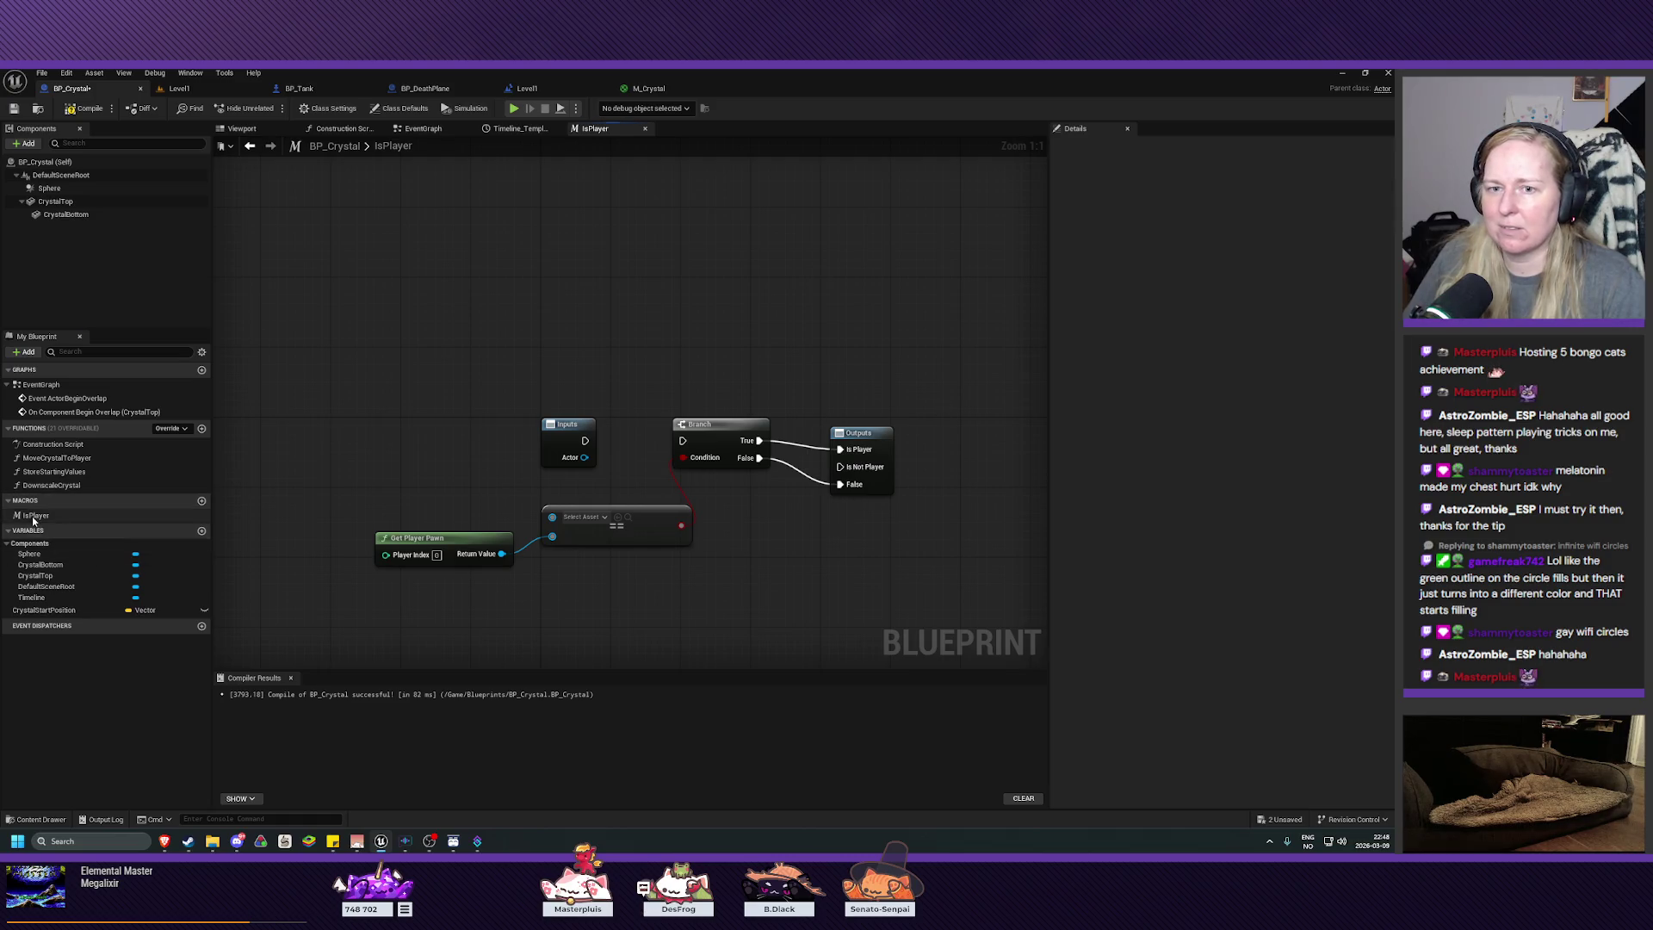
Step: Remove the stray False output, wire False to Is Not Player, and feed the Execute and Actor inputs in
{"action": "left_click", "coordinate": [78, 515]}
{"action": "left_click", "coordinate": [1296, 341]}
{"action": "mouse_move", "coordinate": [759, 457]}
{"action": "left_mouse_down"}
{"action": "mouse_move", "coordinate": [878, 466]}
{"action": "mouse_move", "coordinate": [824, 422]}
{"action": "left_mouse_up"}
{"action": "left_click", "coordinate": [857, 426]}
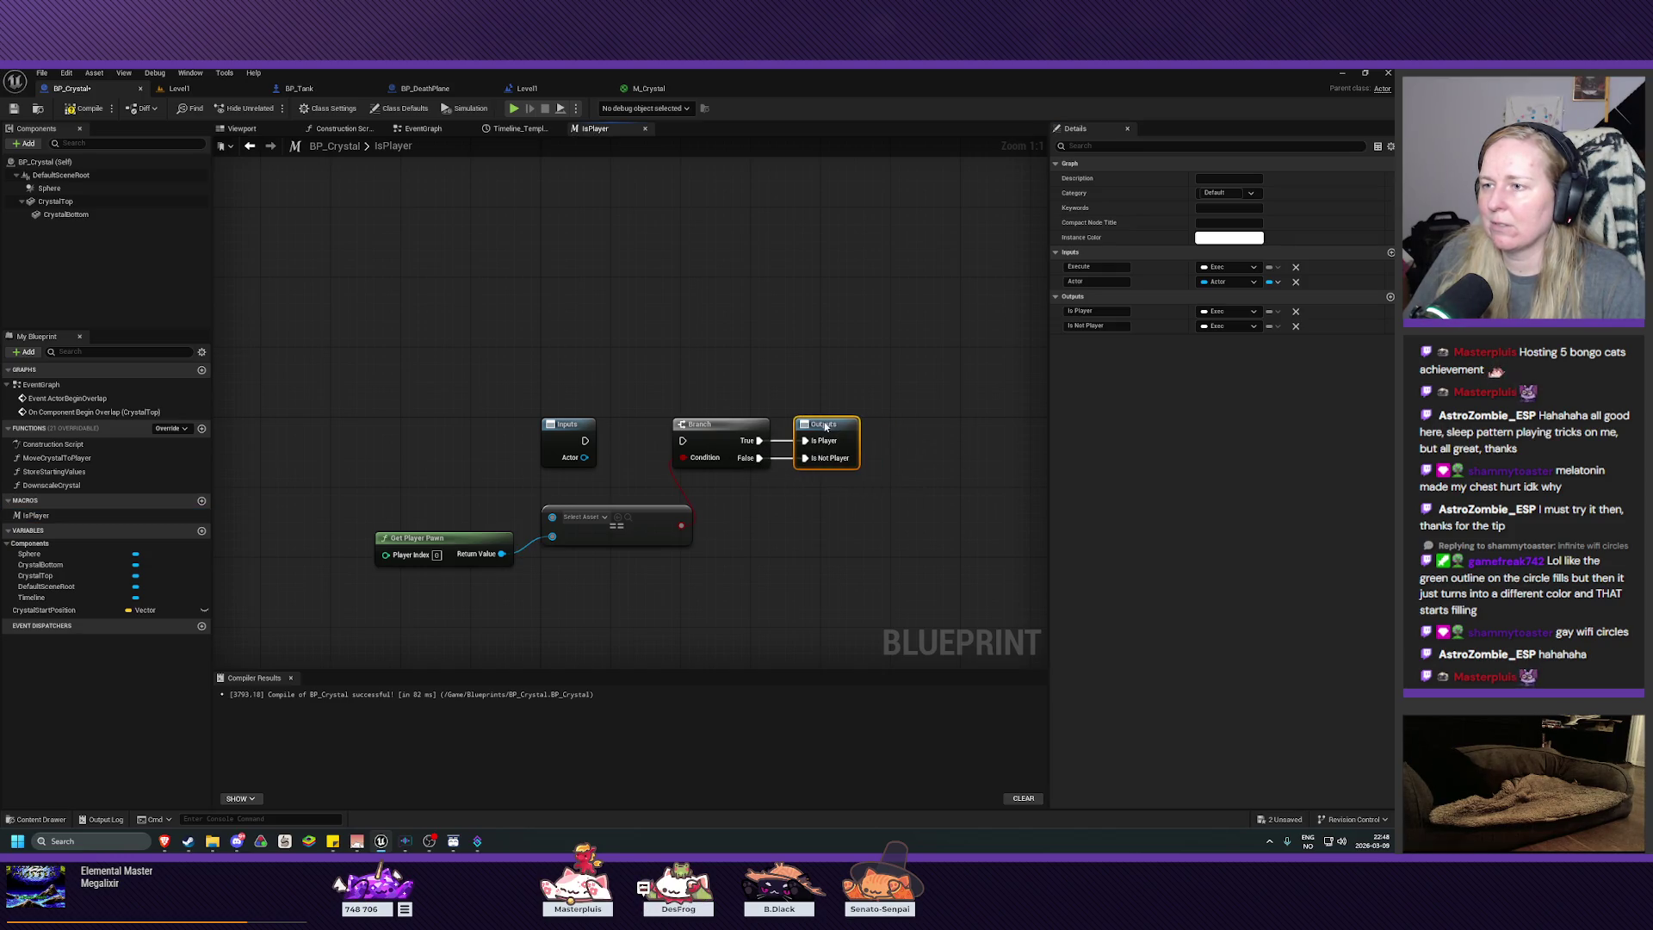
{"action": "left_click_drag", "start_coordinate": [585, 440], "coordinate": [683, 440]}
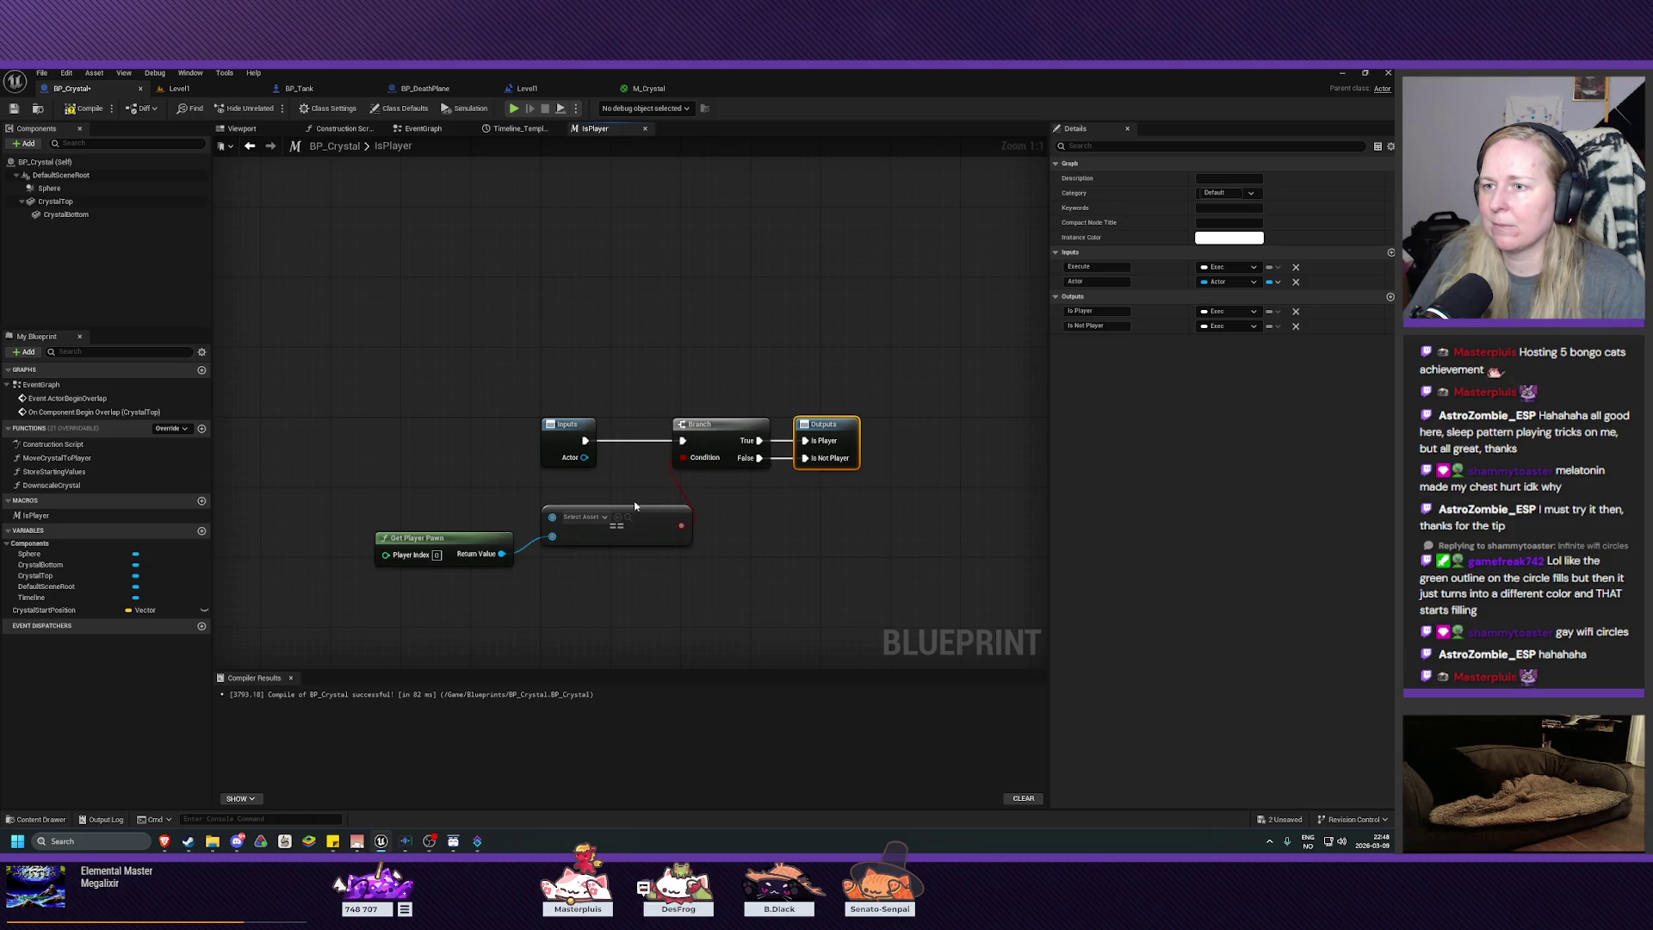
{"action": "left_click_drag", "start_coordinate": [552, 517], "coordinate": [584, 457]}
{"action": "left_click_drag", "start_coordinate": [585, 517], "coordinate": [637, 491]}
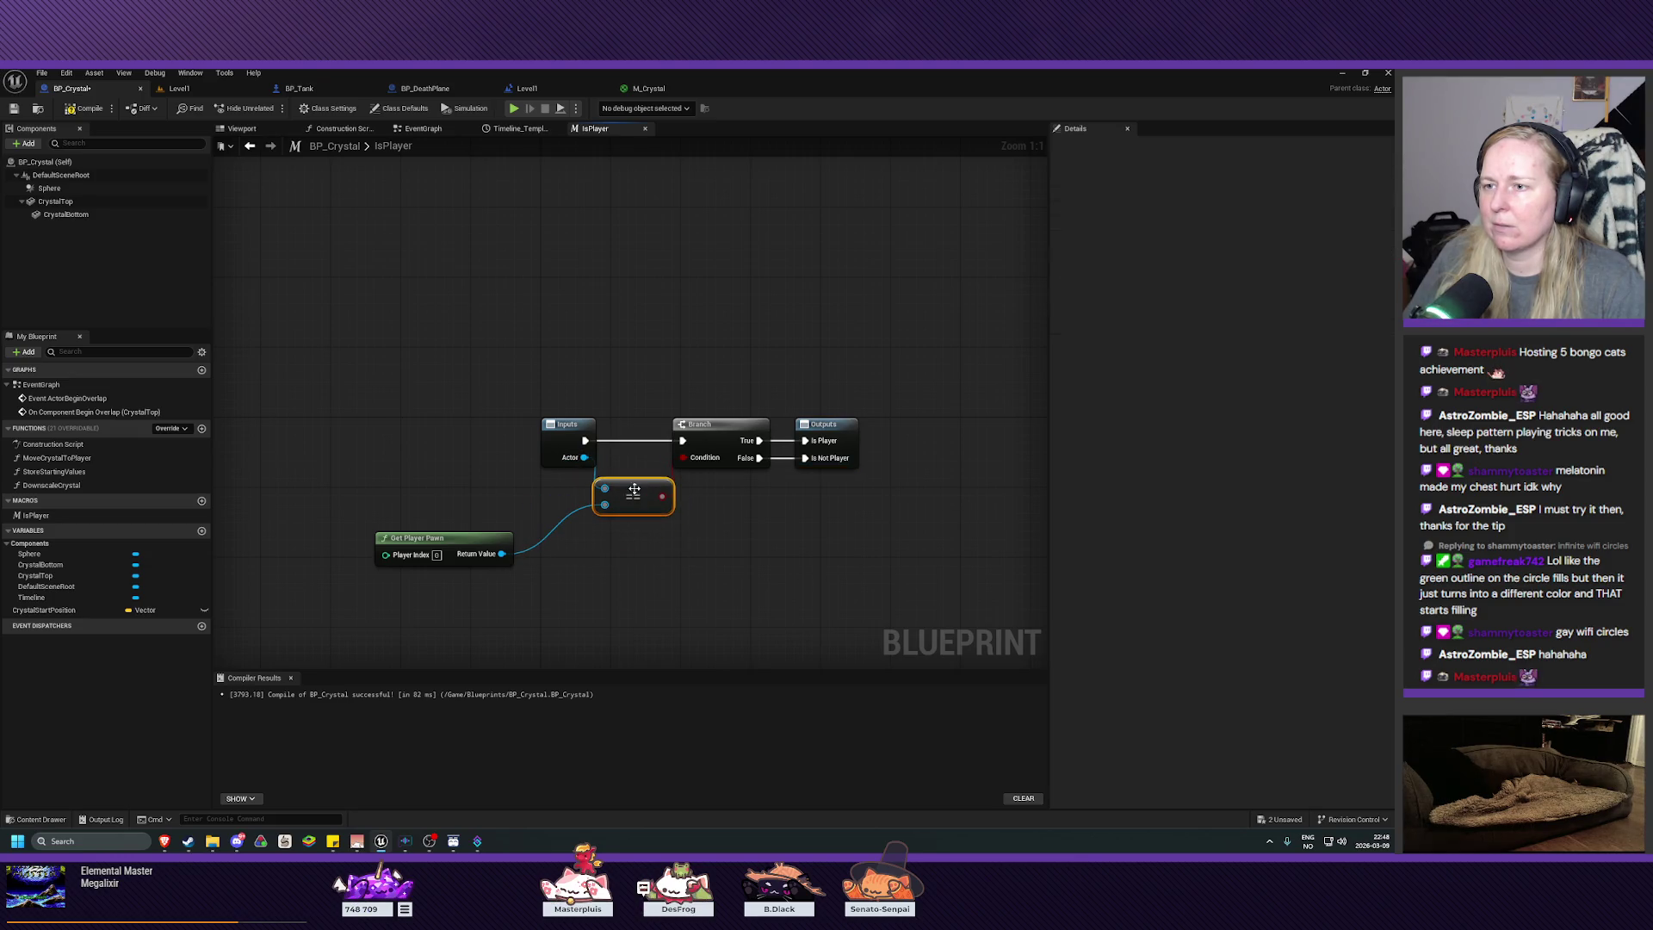
{"action": "left_click_drag", "start_coordinate": [472, 540], "coordinate": [532, 506]}
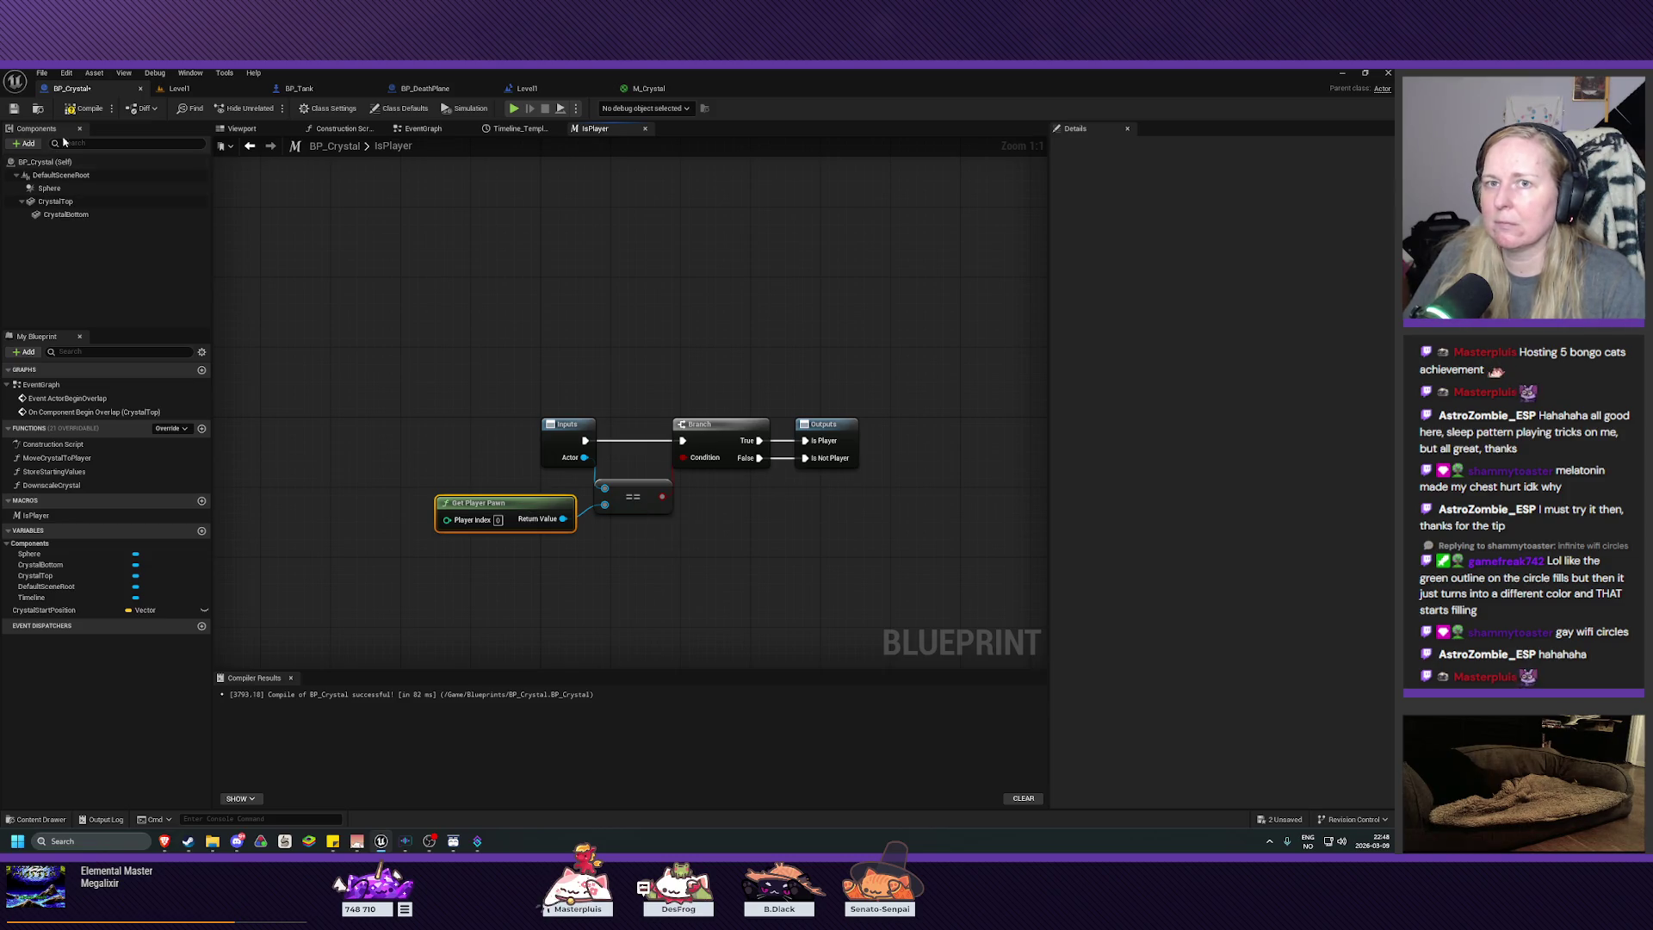
Step: Save and compile BP_Crystal, then recentre the IsPlayer macro graph
{"action": "left_click", "coordinate": [10, 110]}
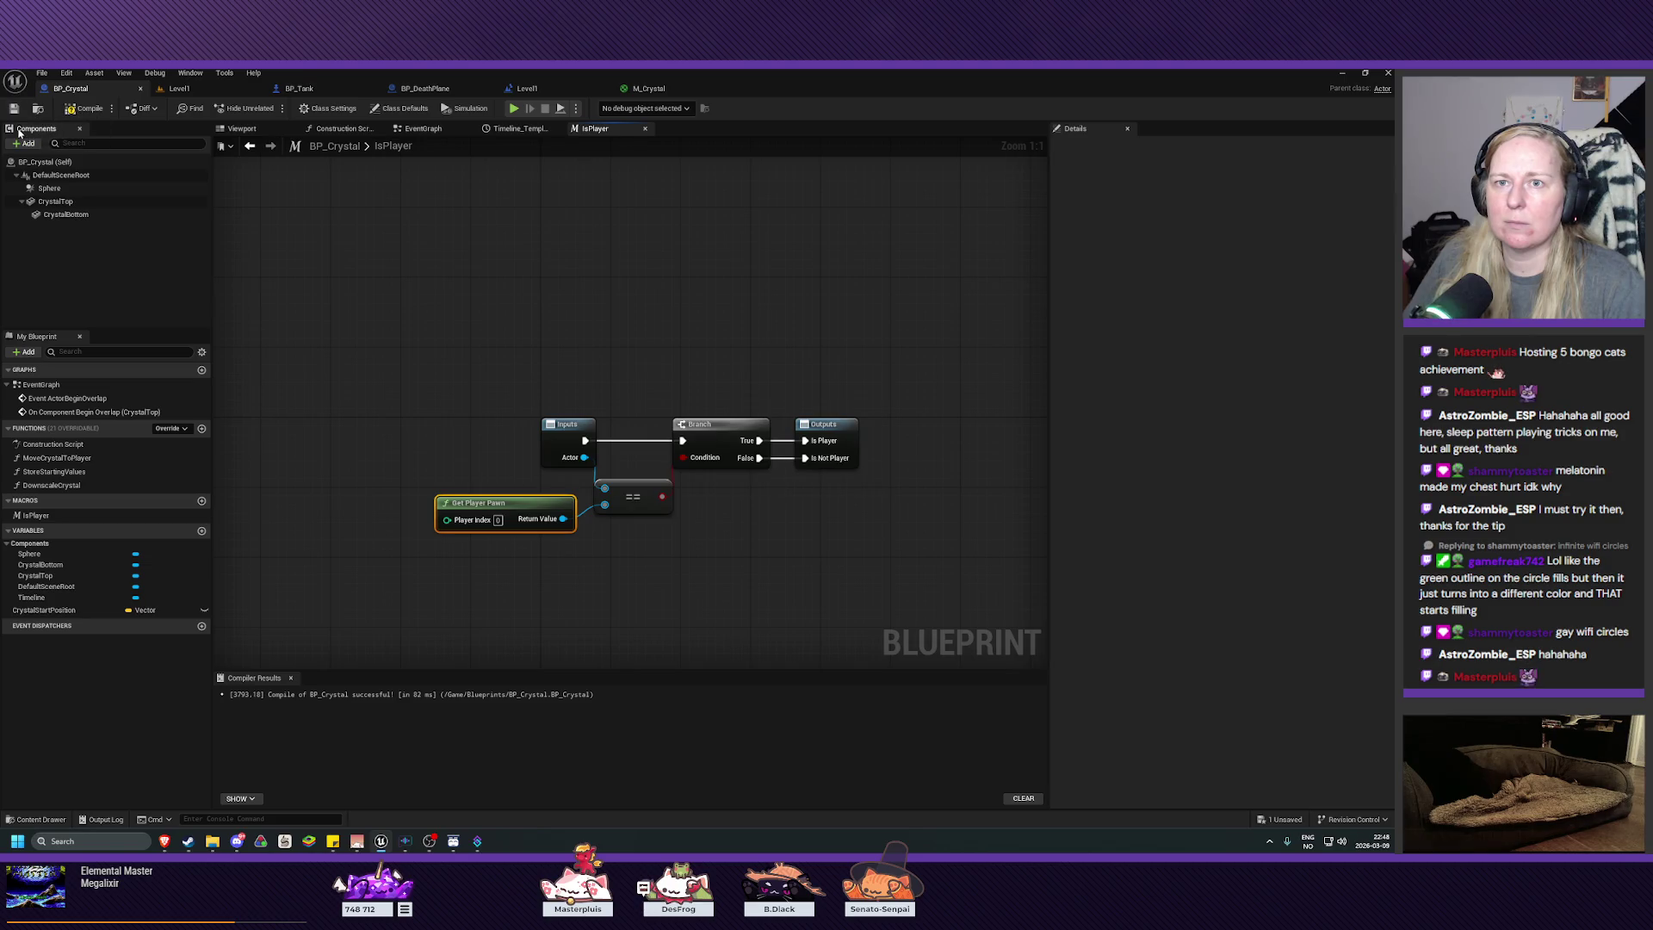
{"action": "left_click", "coordinate": [84, 108]}
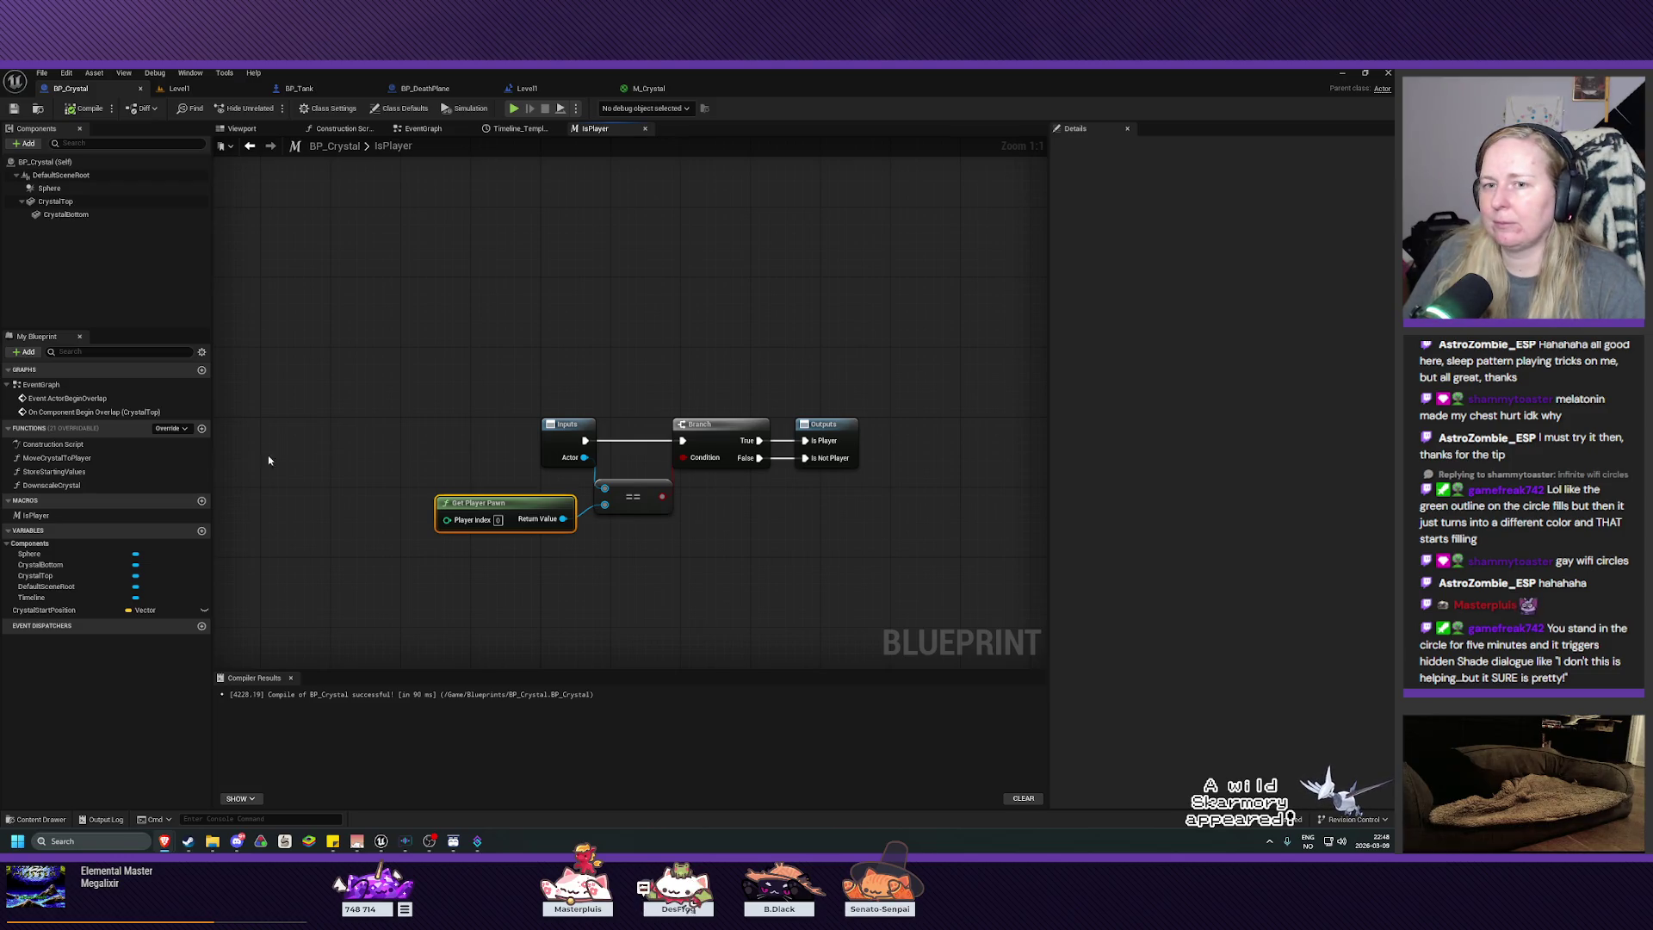
{"action": "left_click", "coordinate": [129, 515]}
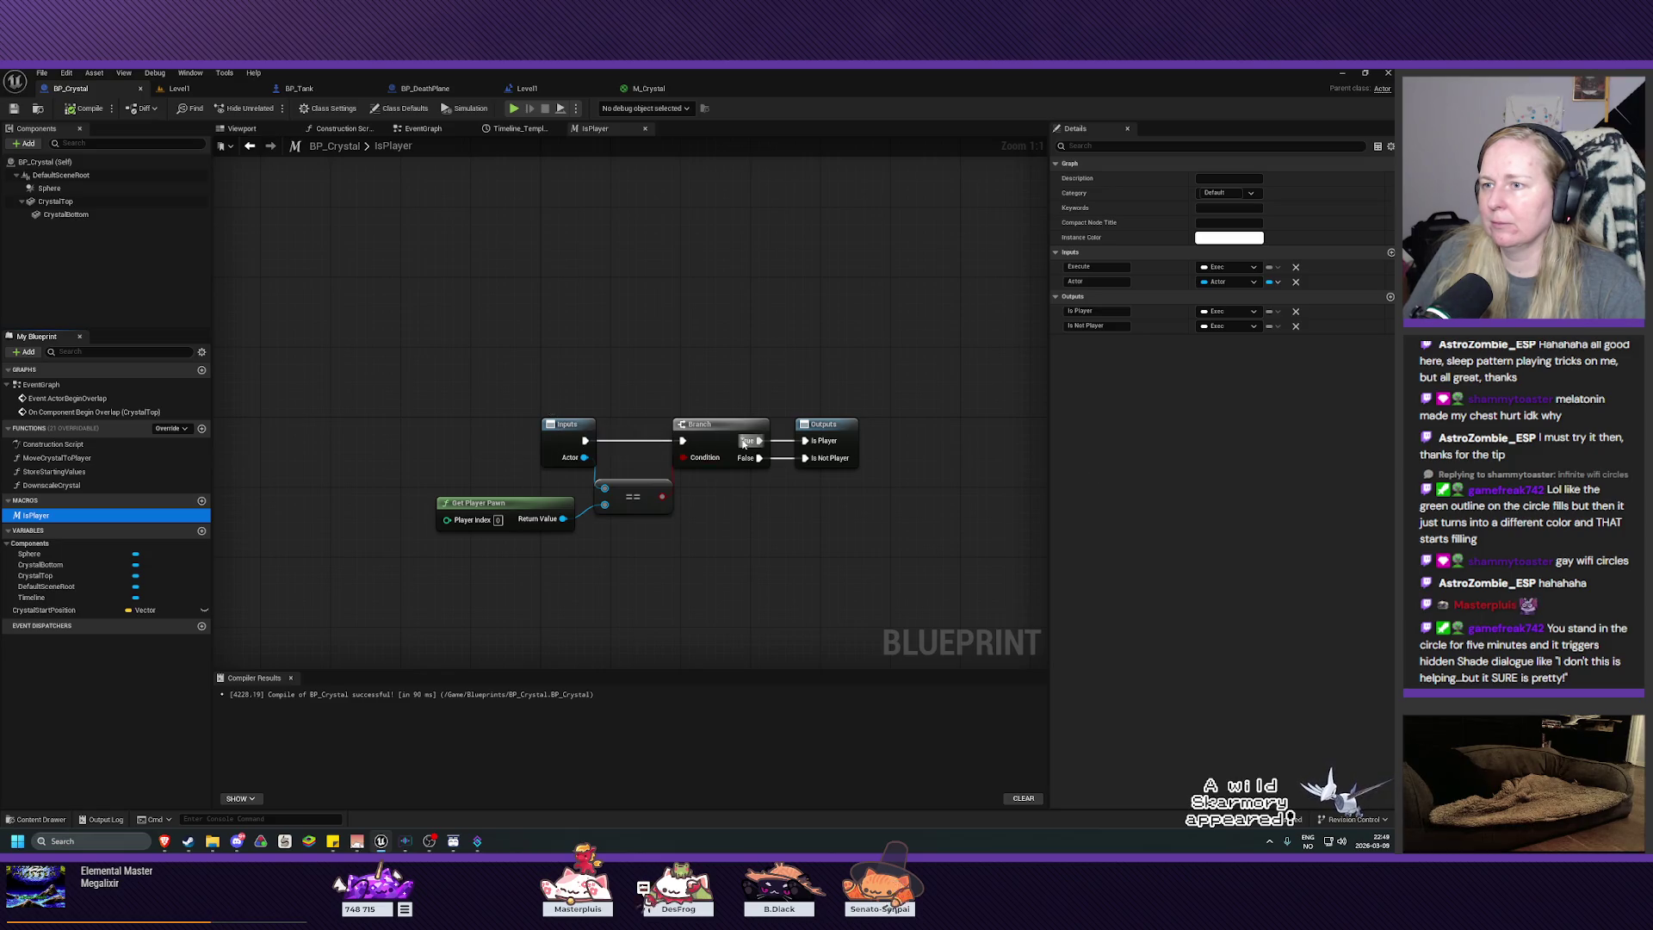
{"action": "left_click_drag", "start_coordinate": [786, 549], "coordinate": [732, 542]}
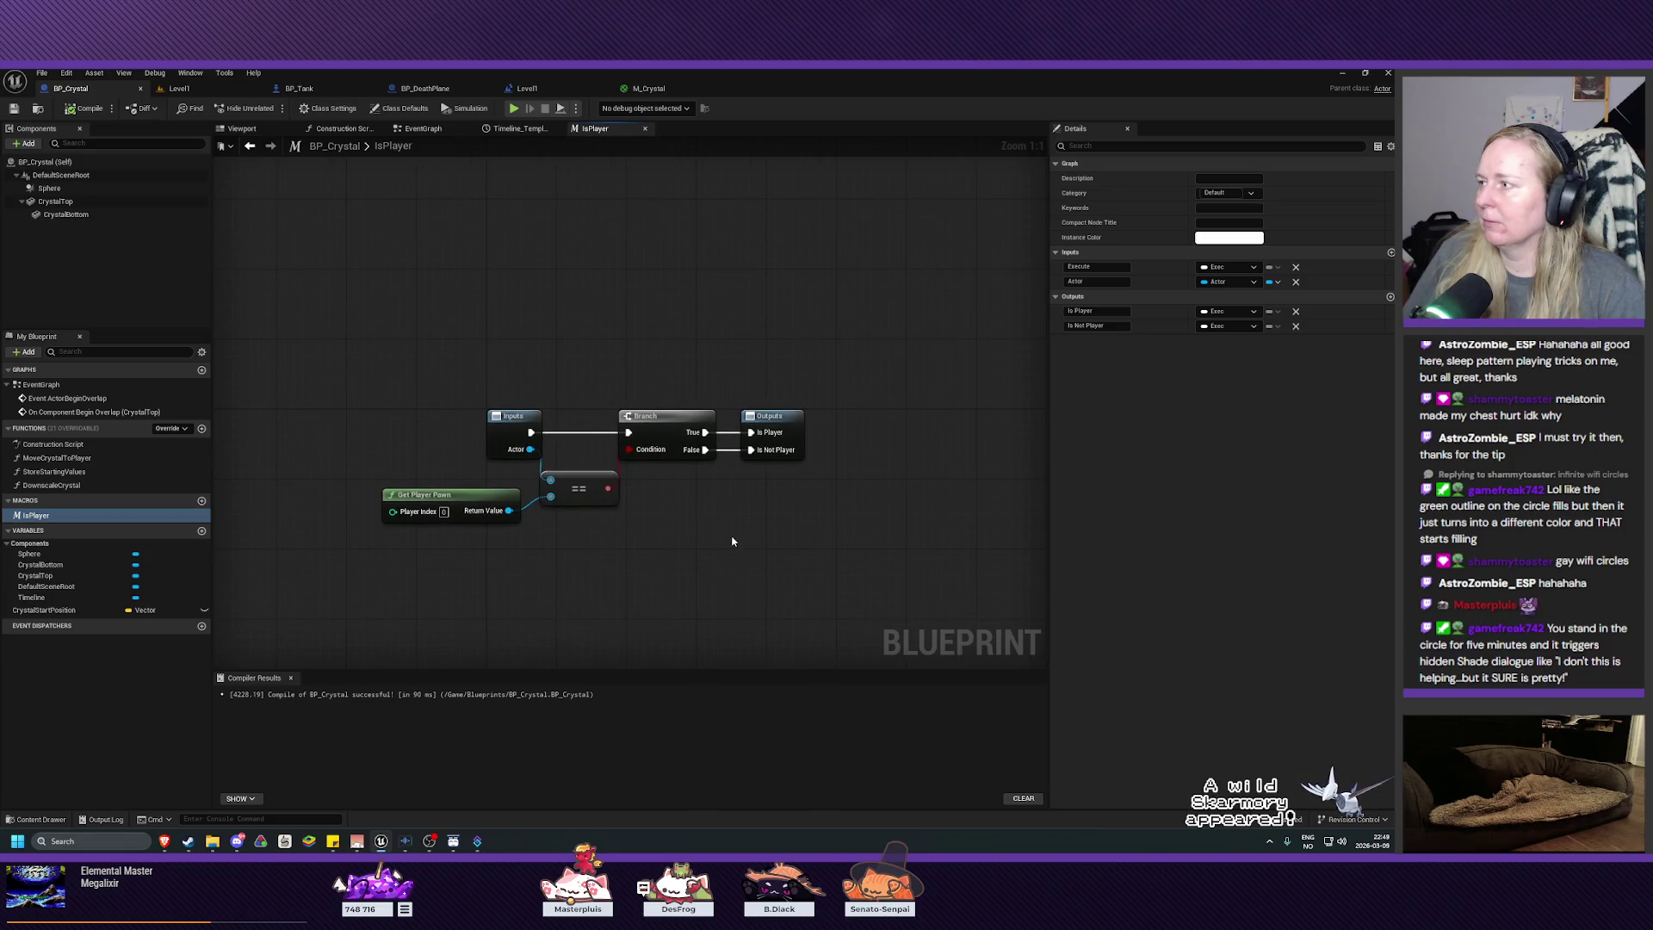
Step: Delete the old Branch, == and Get Player Pawn nodes from the EventGraph's overlap logic
{"action": "left_click", "coordinate": [423, 128]}
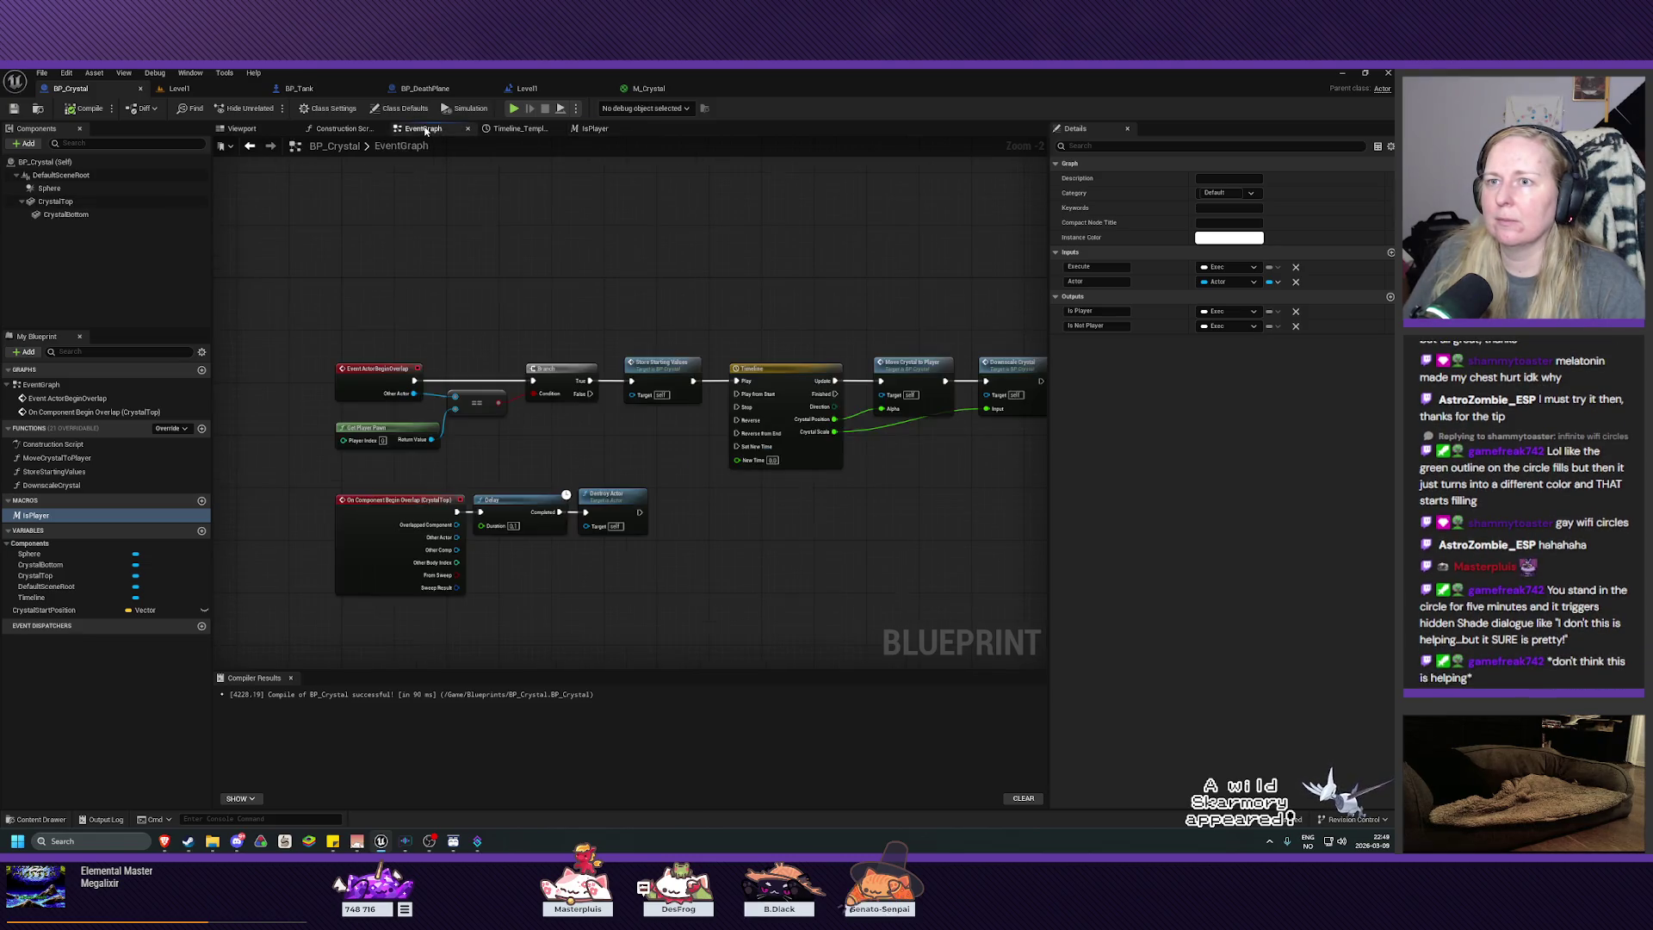
{"action": "left_click", "coordinate": [560, 377]}
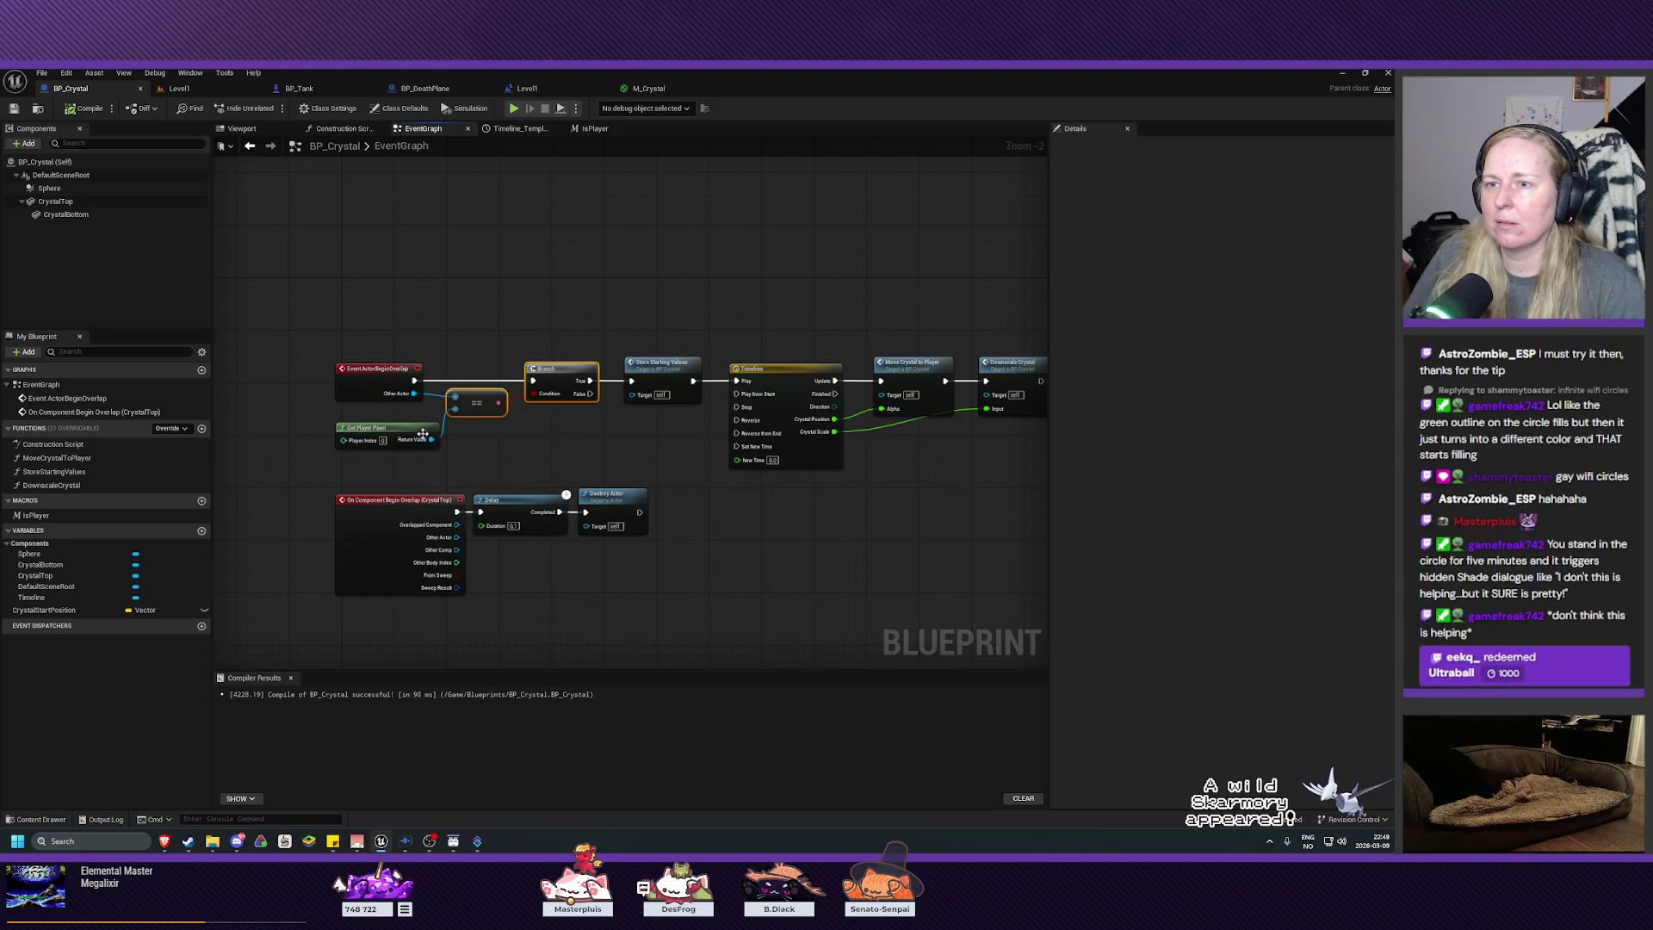
{"action": "left_click", "coordinate": [536, 452]}
{"action": "left_click_drag", "start_coordinate": [574, 344], "coordinate": [439, 455]}
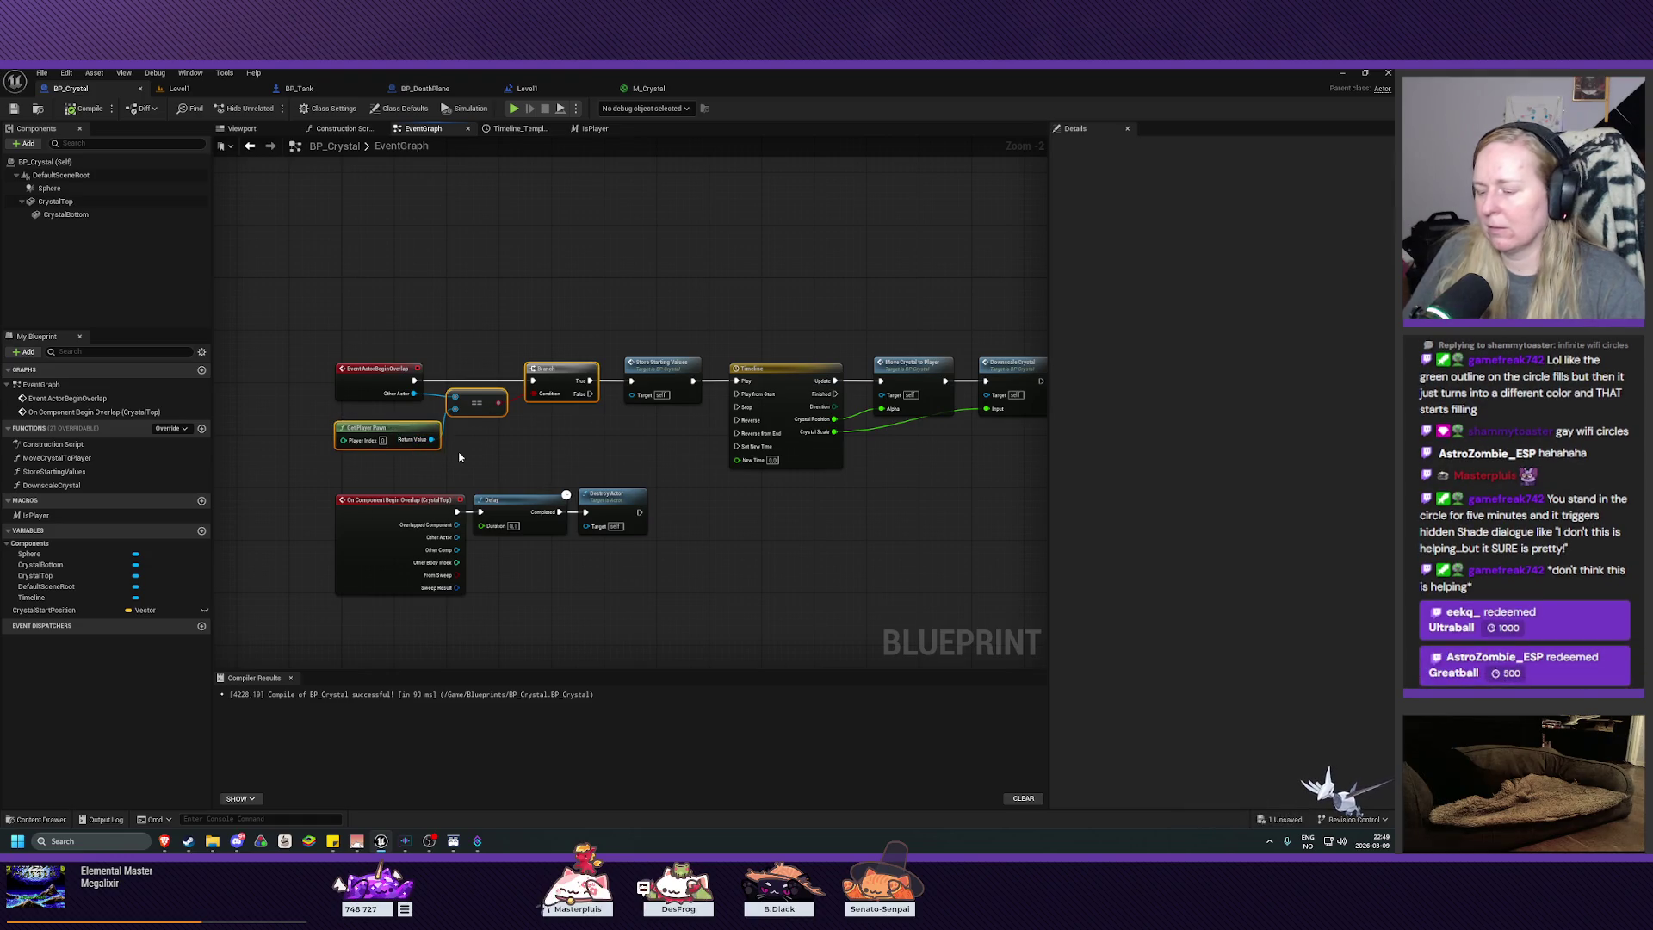
{"action": "key", "text": "Delete"}
Step: Place an IsPlayer macro node, wire Other Actor to its Actor pin, and compile
{"action": "mouse_move", "coordinate": [86, 516]}
{"action": "left_mouse_down"}
{"action": "mouse_move", "coordinate": [296, 468]}
{"action": "mouse_move", "coordinate": [544, 372]}
{"action": "mouse_move", "coordinate": [465, 391]}
{"action": "mouse_move", "coordinate": [512, 372]}
{"action": "mouse_move", "coordinate": [632, 382]}
{"action": "left_mouse_up"}
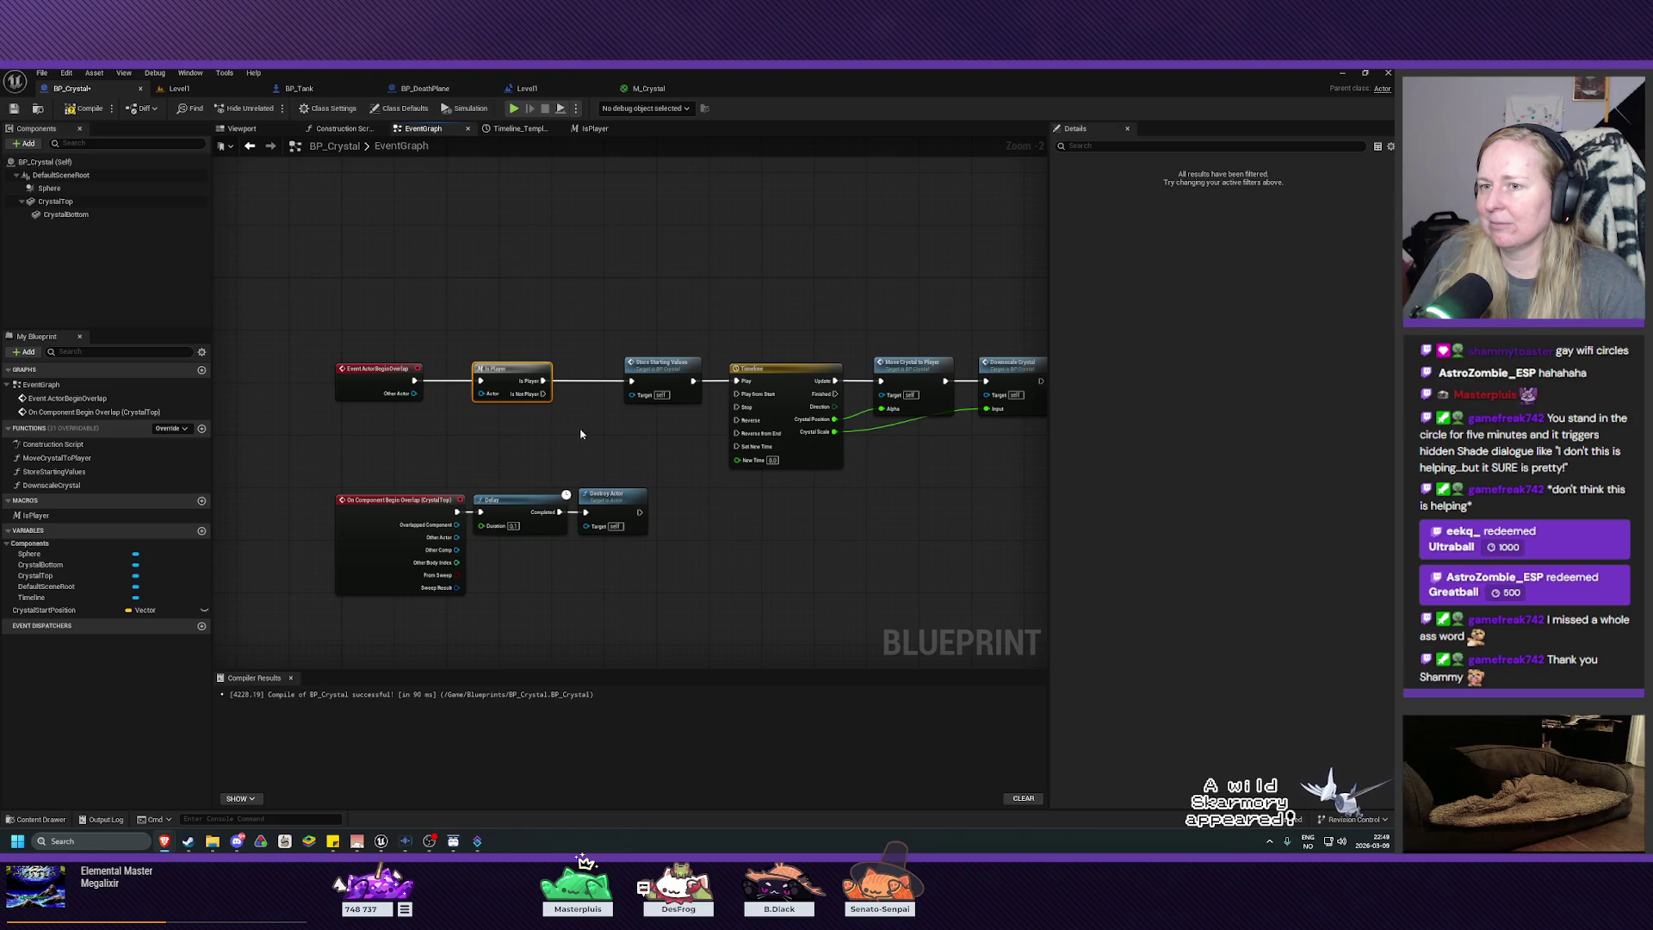
{"action": "left_click_drag", "start_coordinate": [416, 394], "coordinate": [482, 394]}
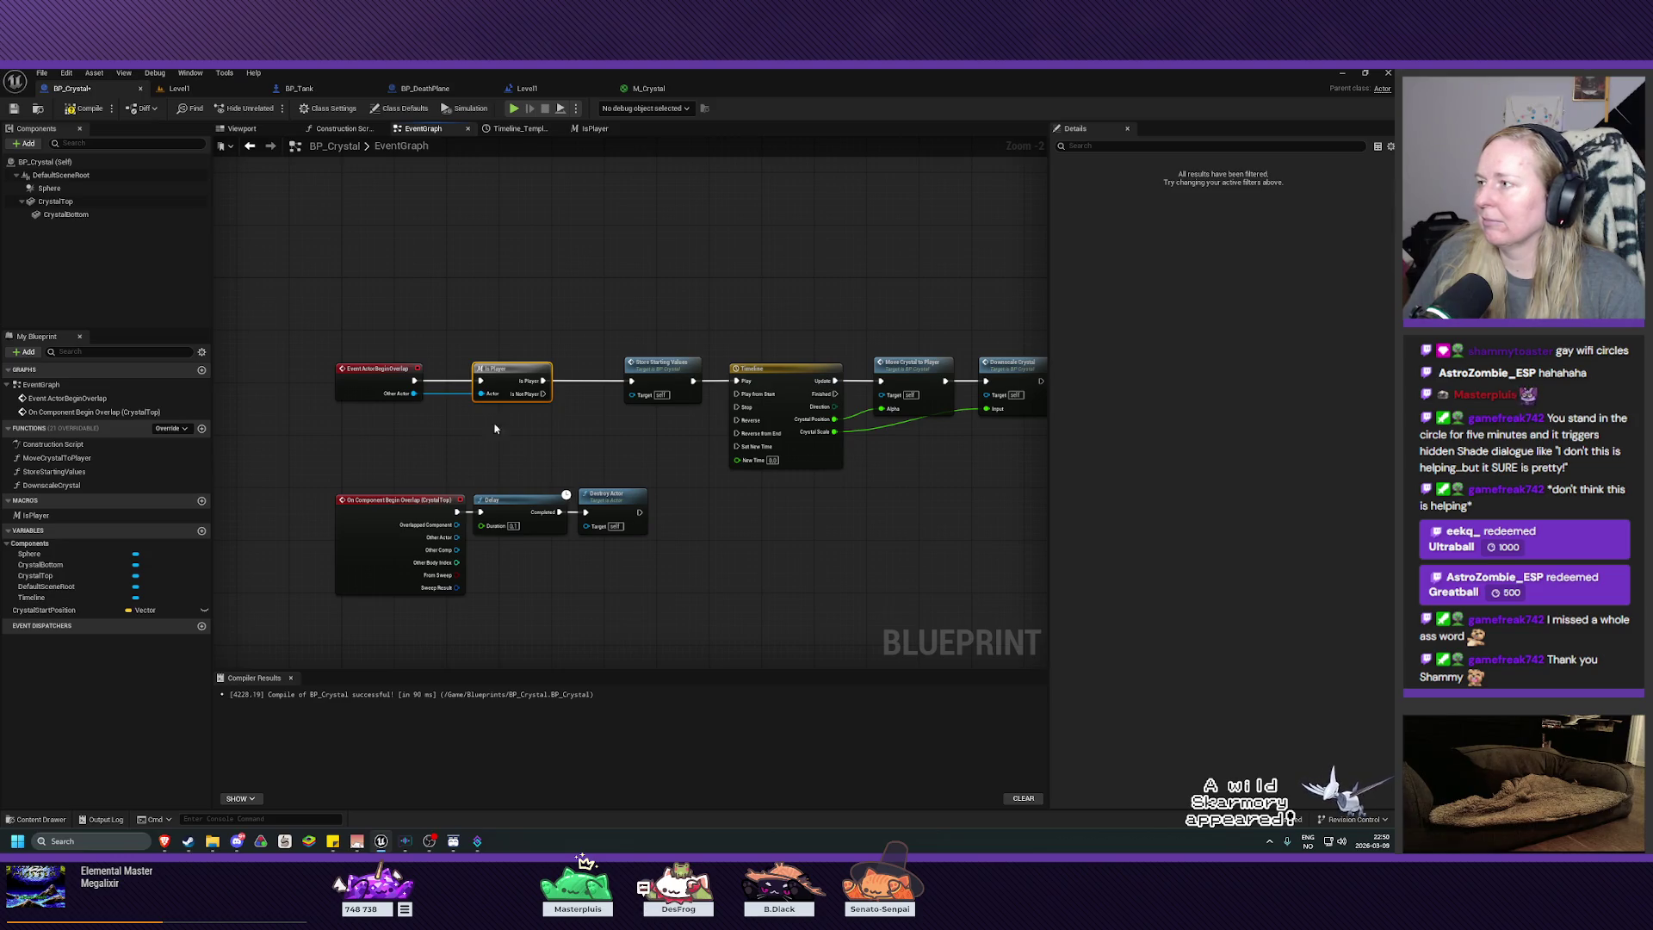
{"action": "left_click", "coordinate": [72, 110]}
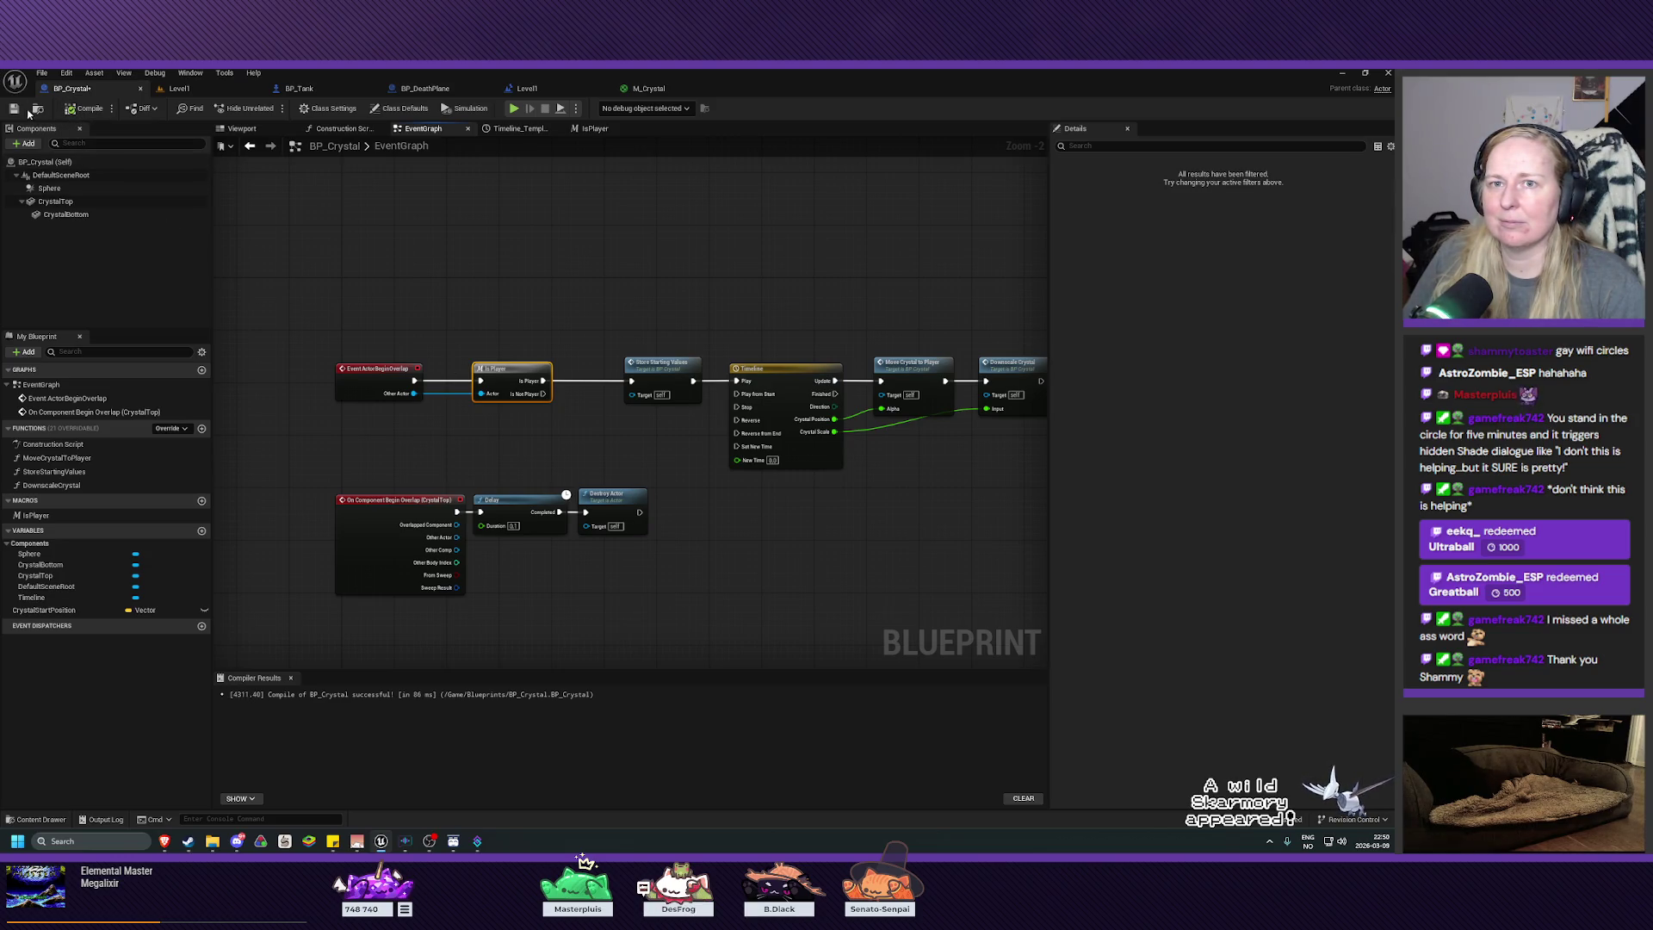
Step: Save BP_Crystal and start a play session in Level1
{"action": "left_click", "coordinate": [14, 109]}
{"action": "left_click", "coordinate": [179, 90]}
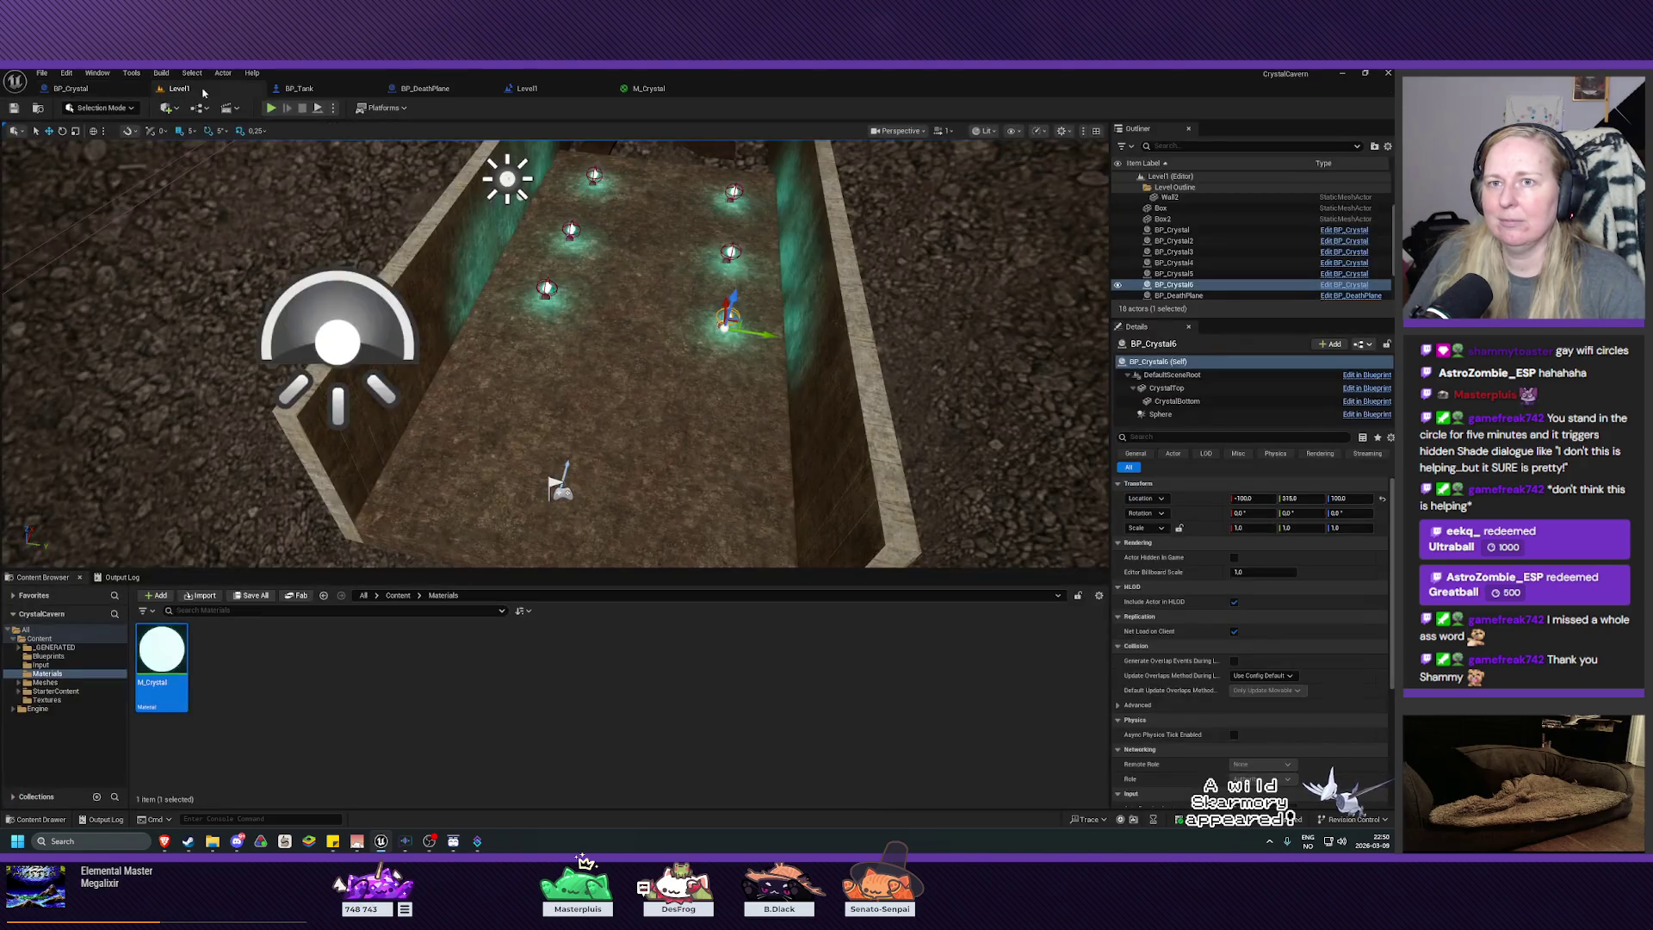
{"action": "left_click", "coordinate": [271, 109]}
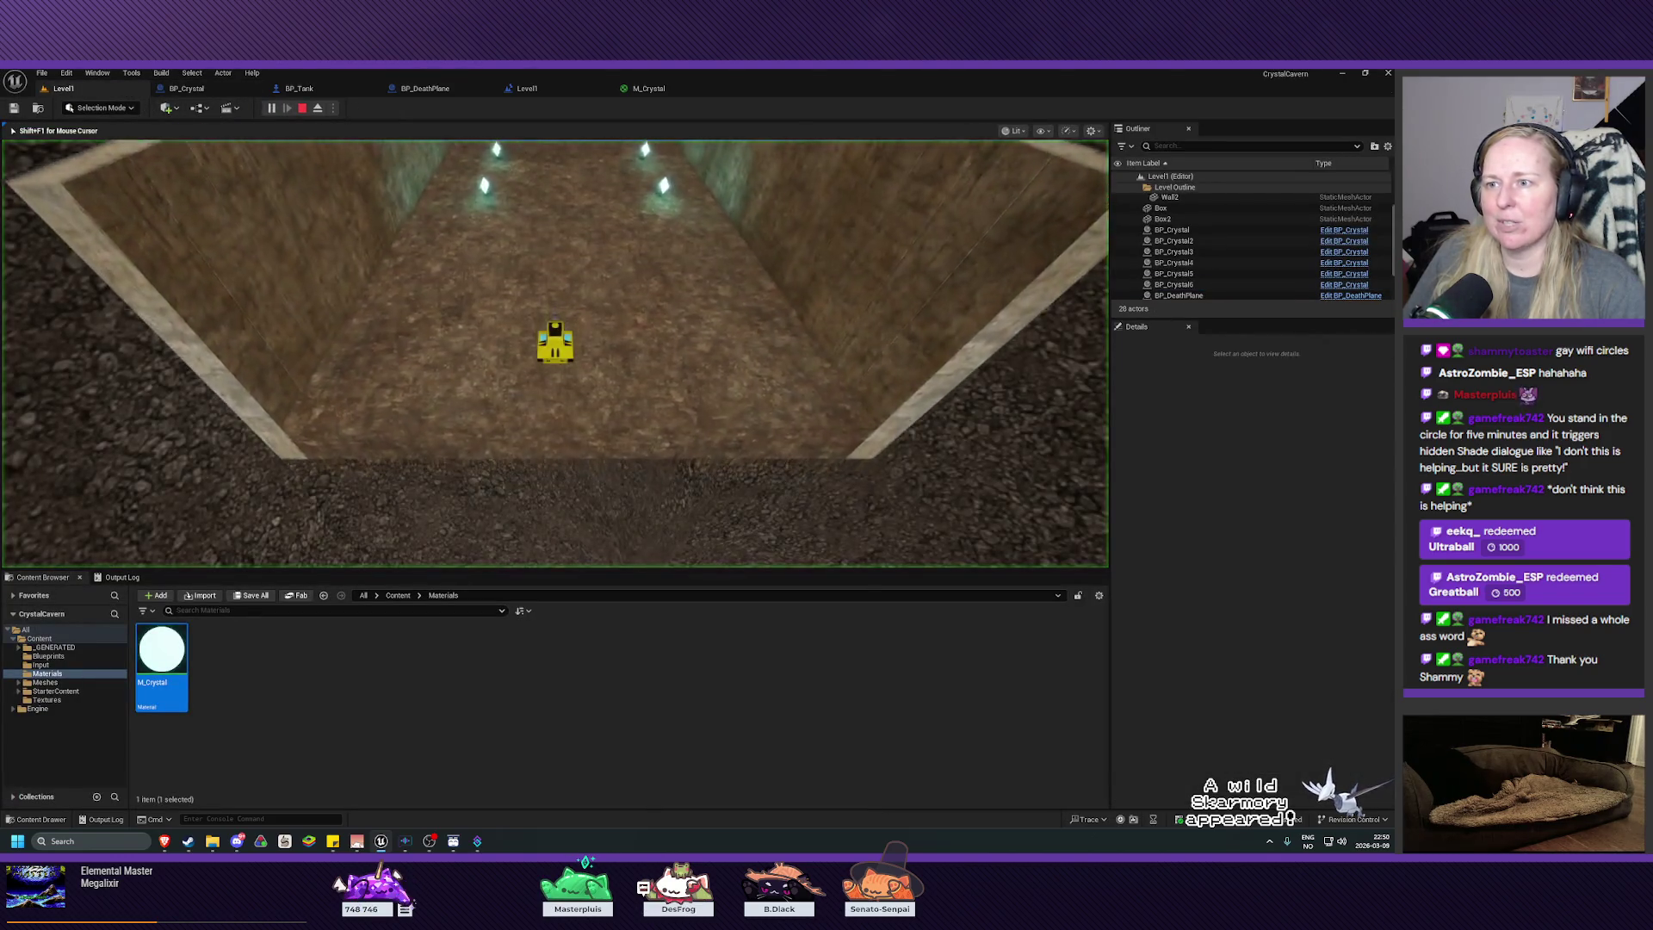
Step: Drive the tank with W, D, A and W through the crystals, then stop with Escape
{"action": "key", "text": "w"}
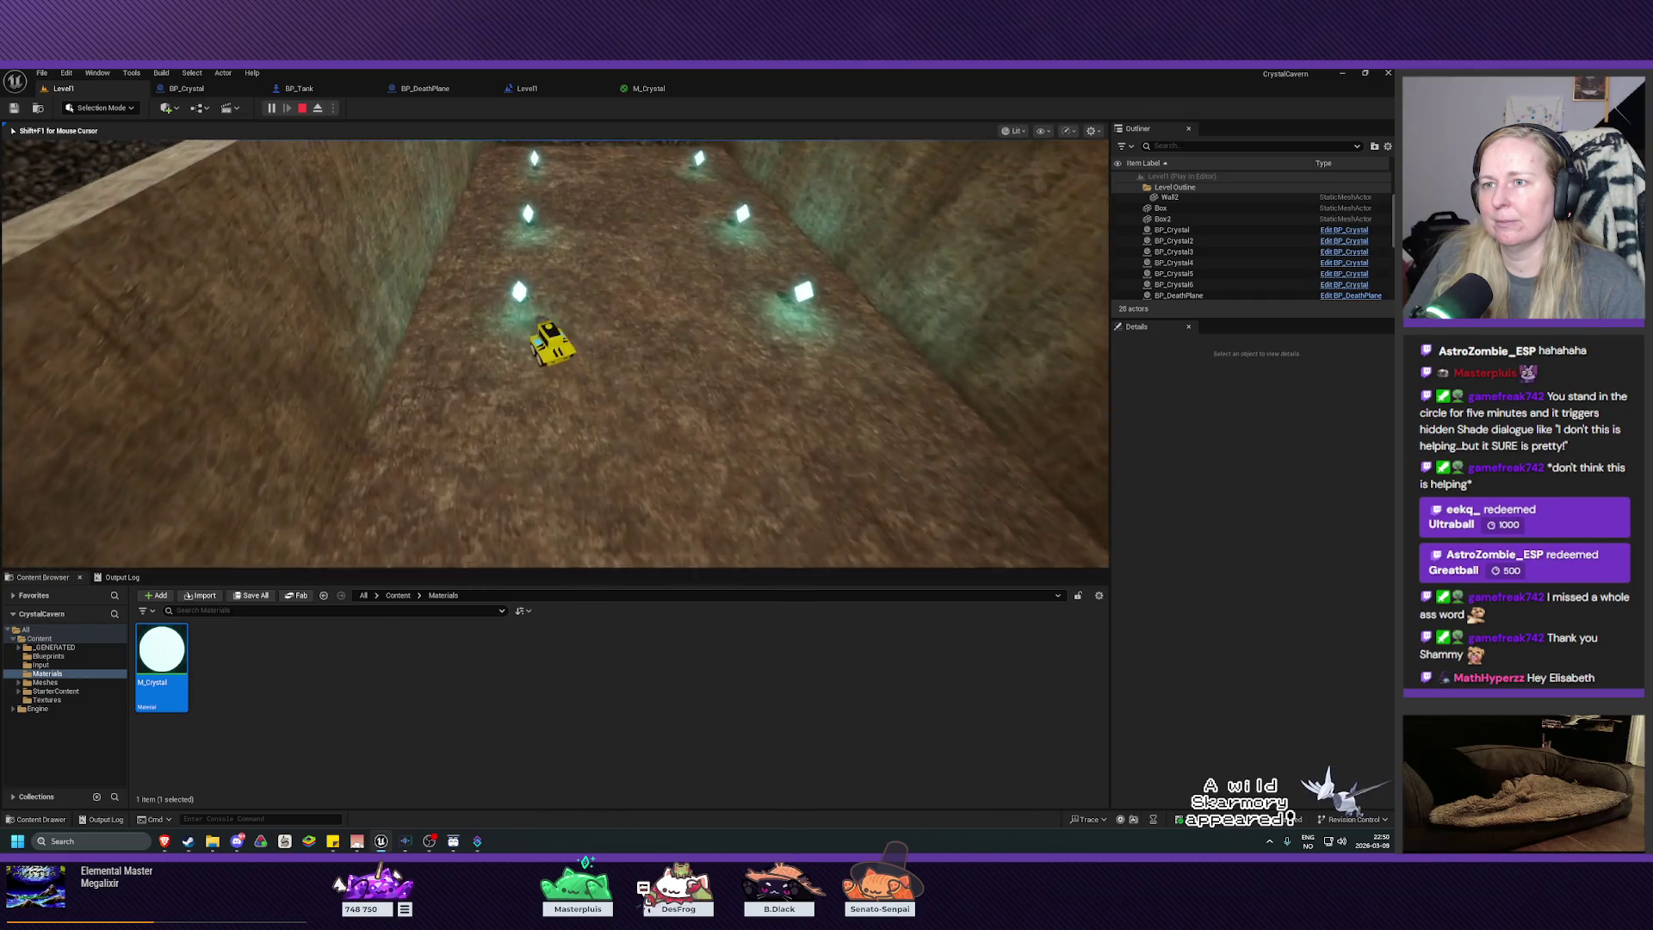
{"action": "key", "text": "d"}
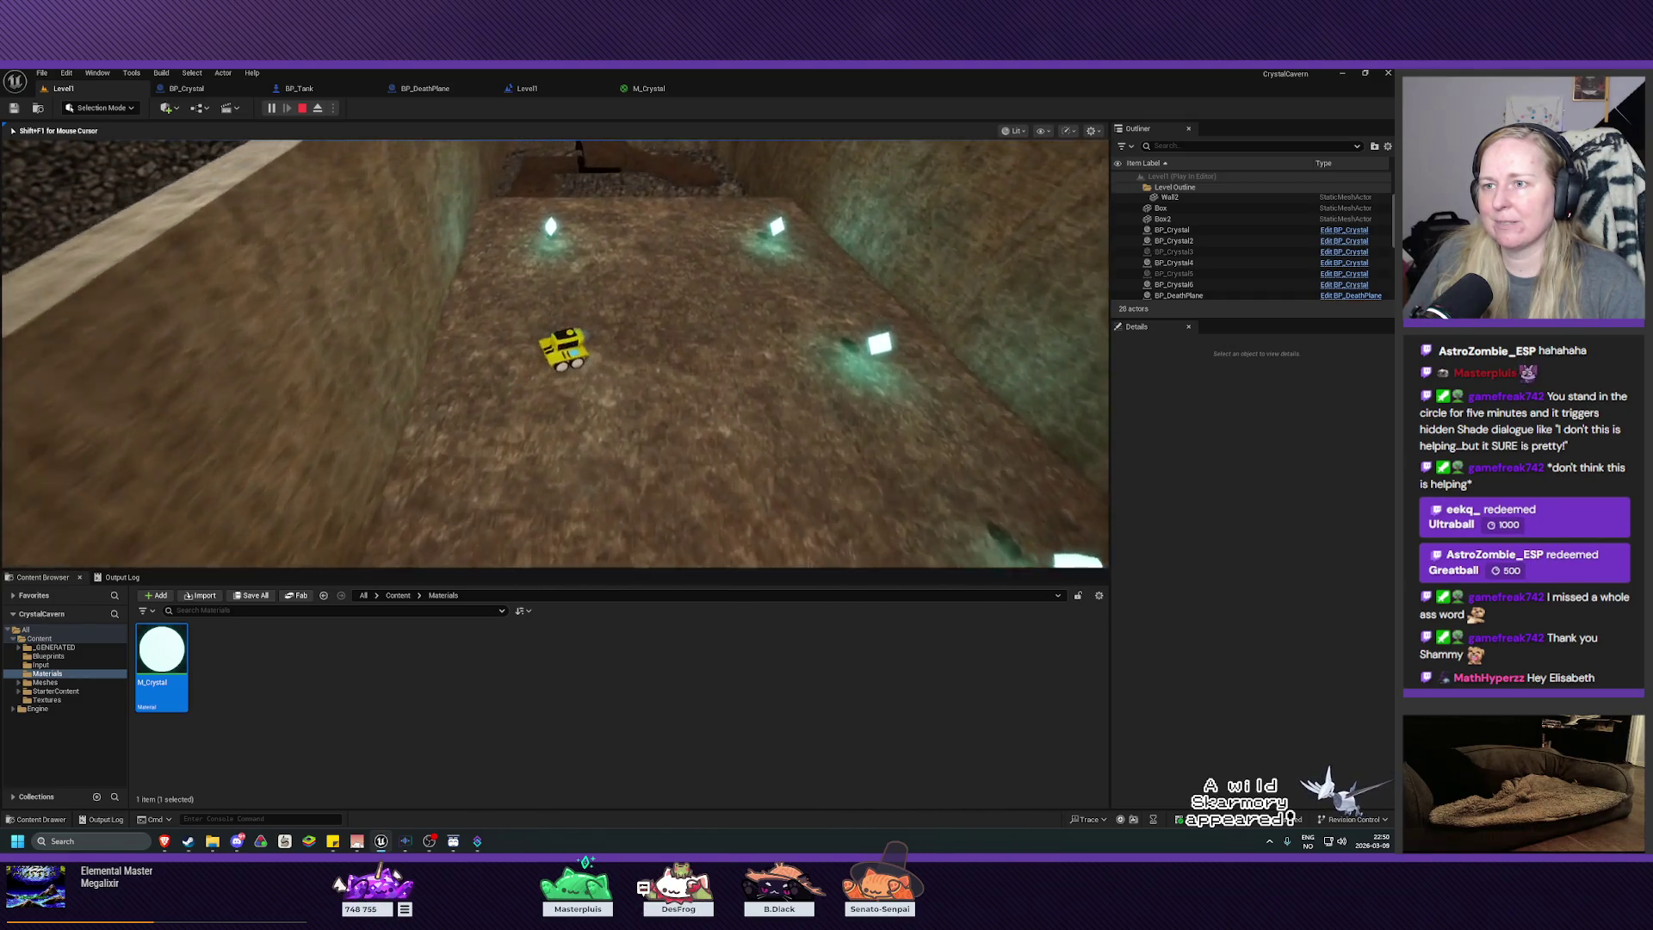
{"action": "key", "text": "a"}
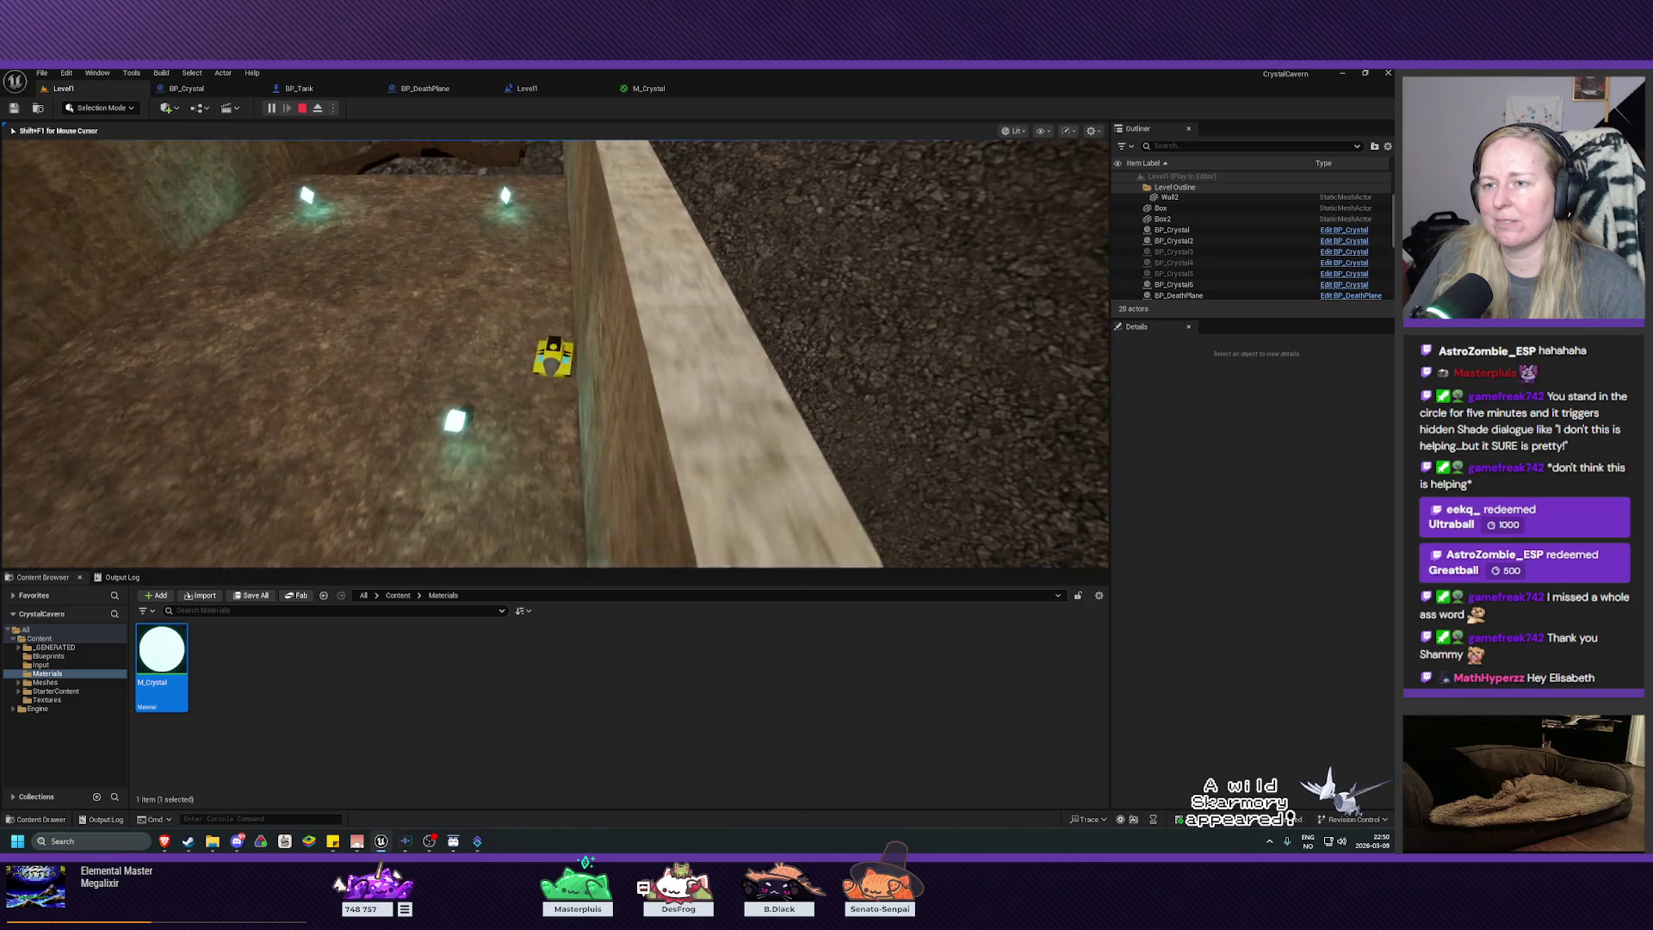
{"action": "key", "text": "w"}
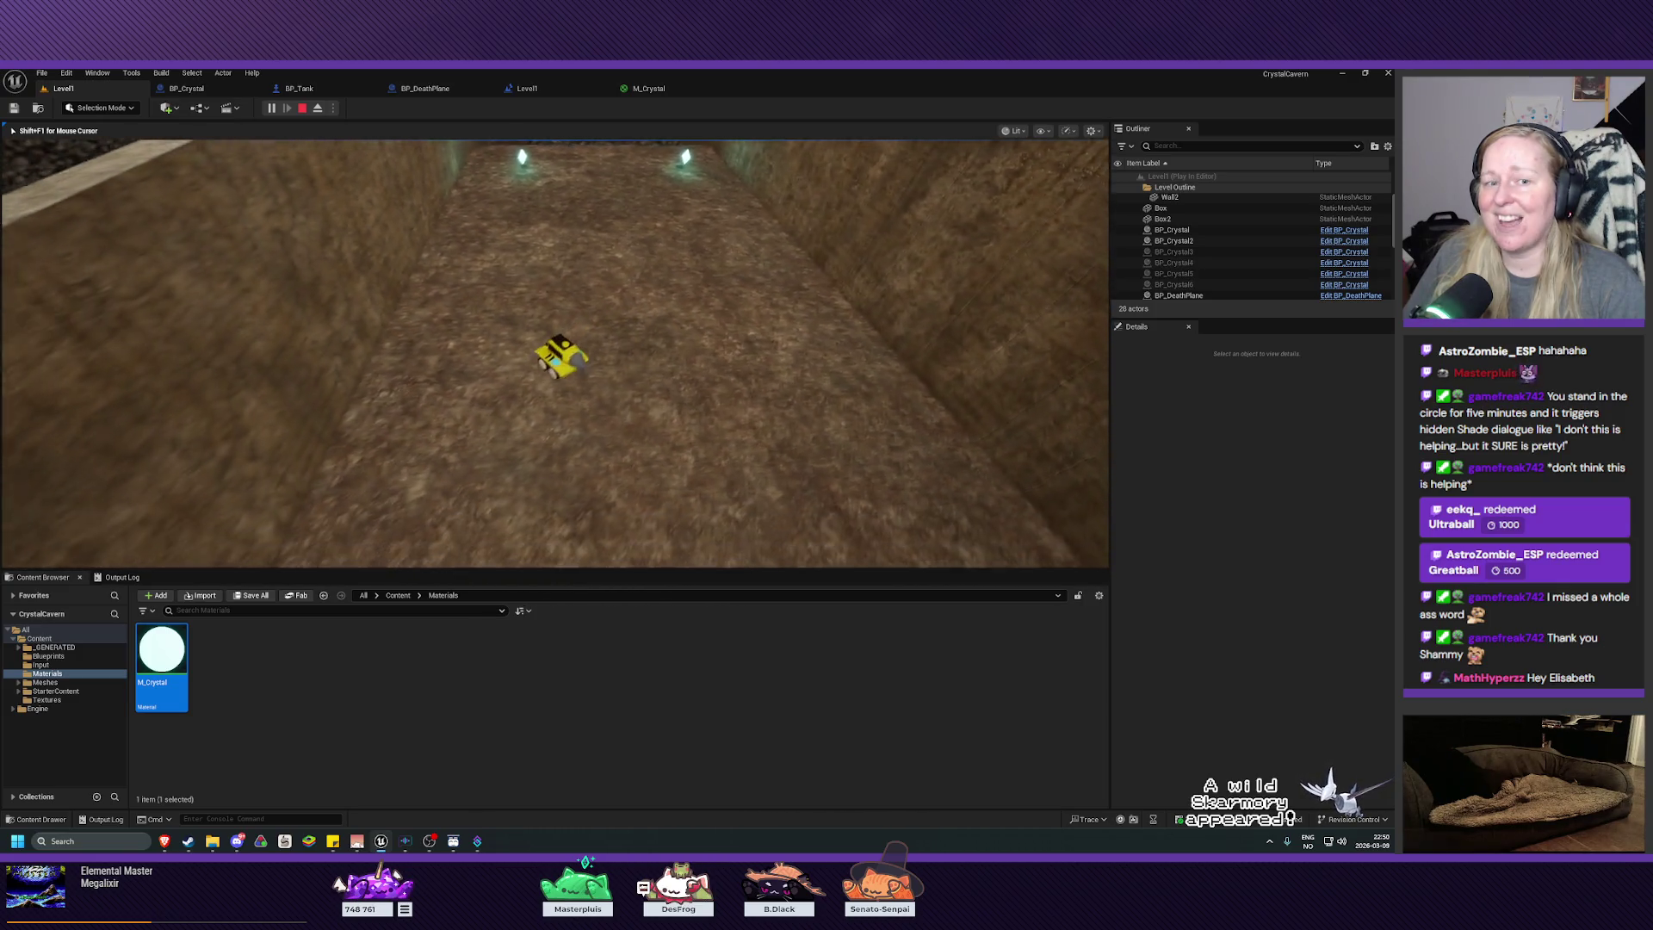
{"action": "key", "text": "Escape"}
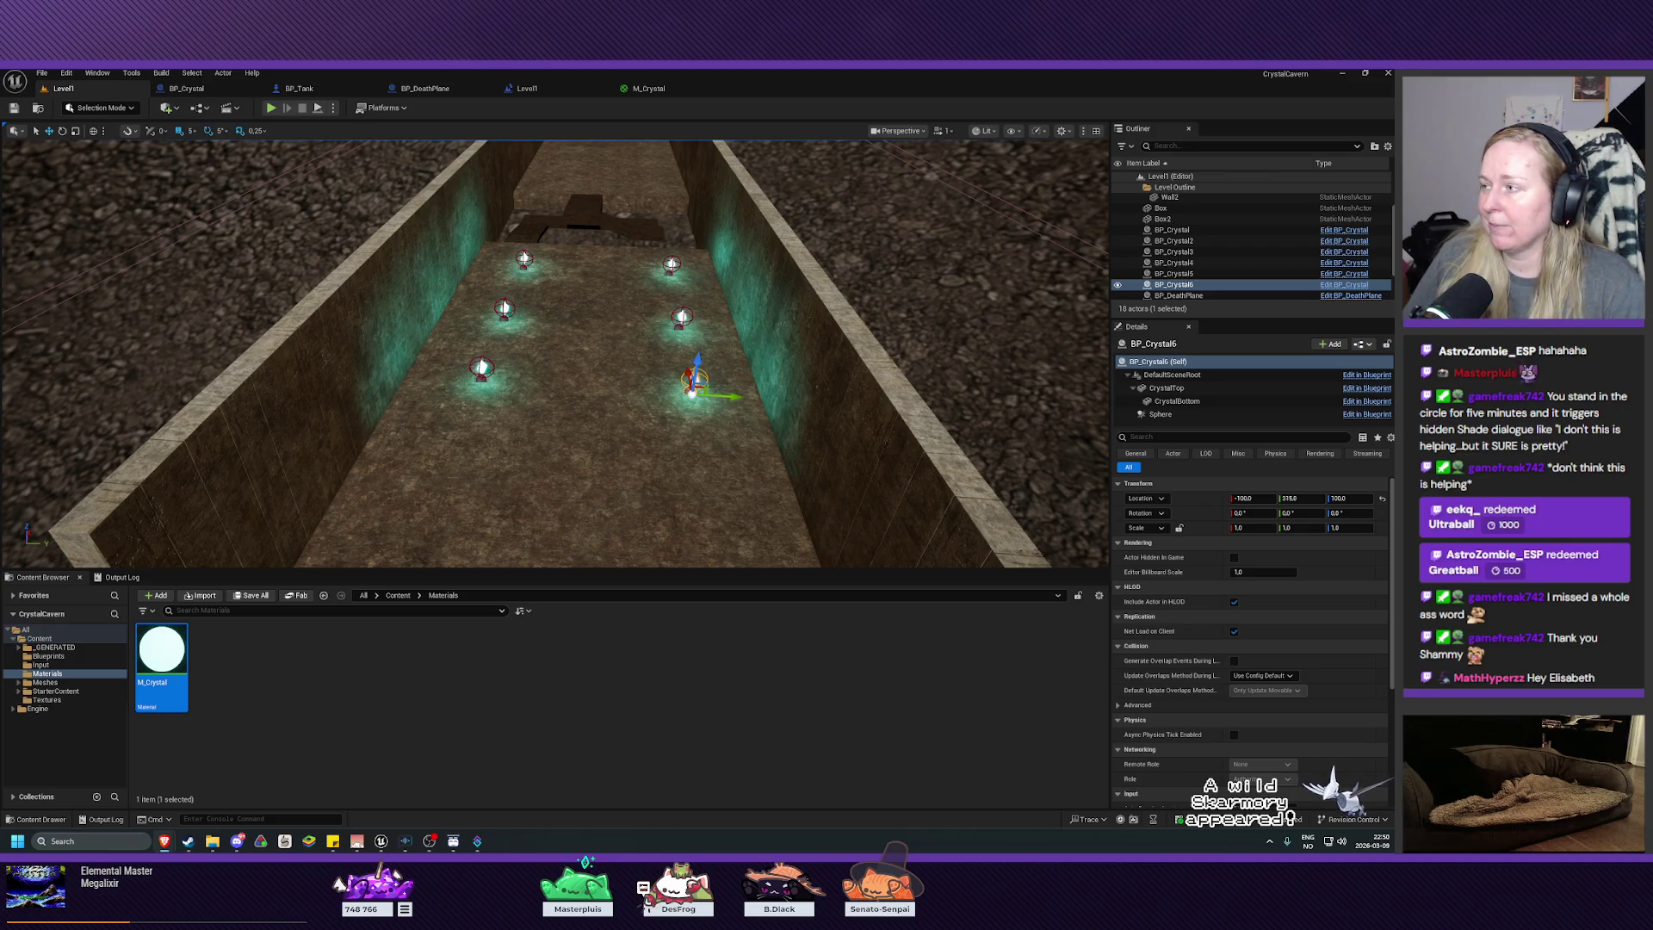
{"action": "left_click", "coordinate": [271, 108]}
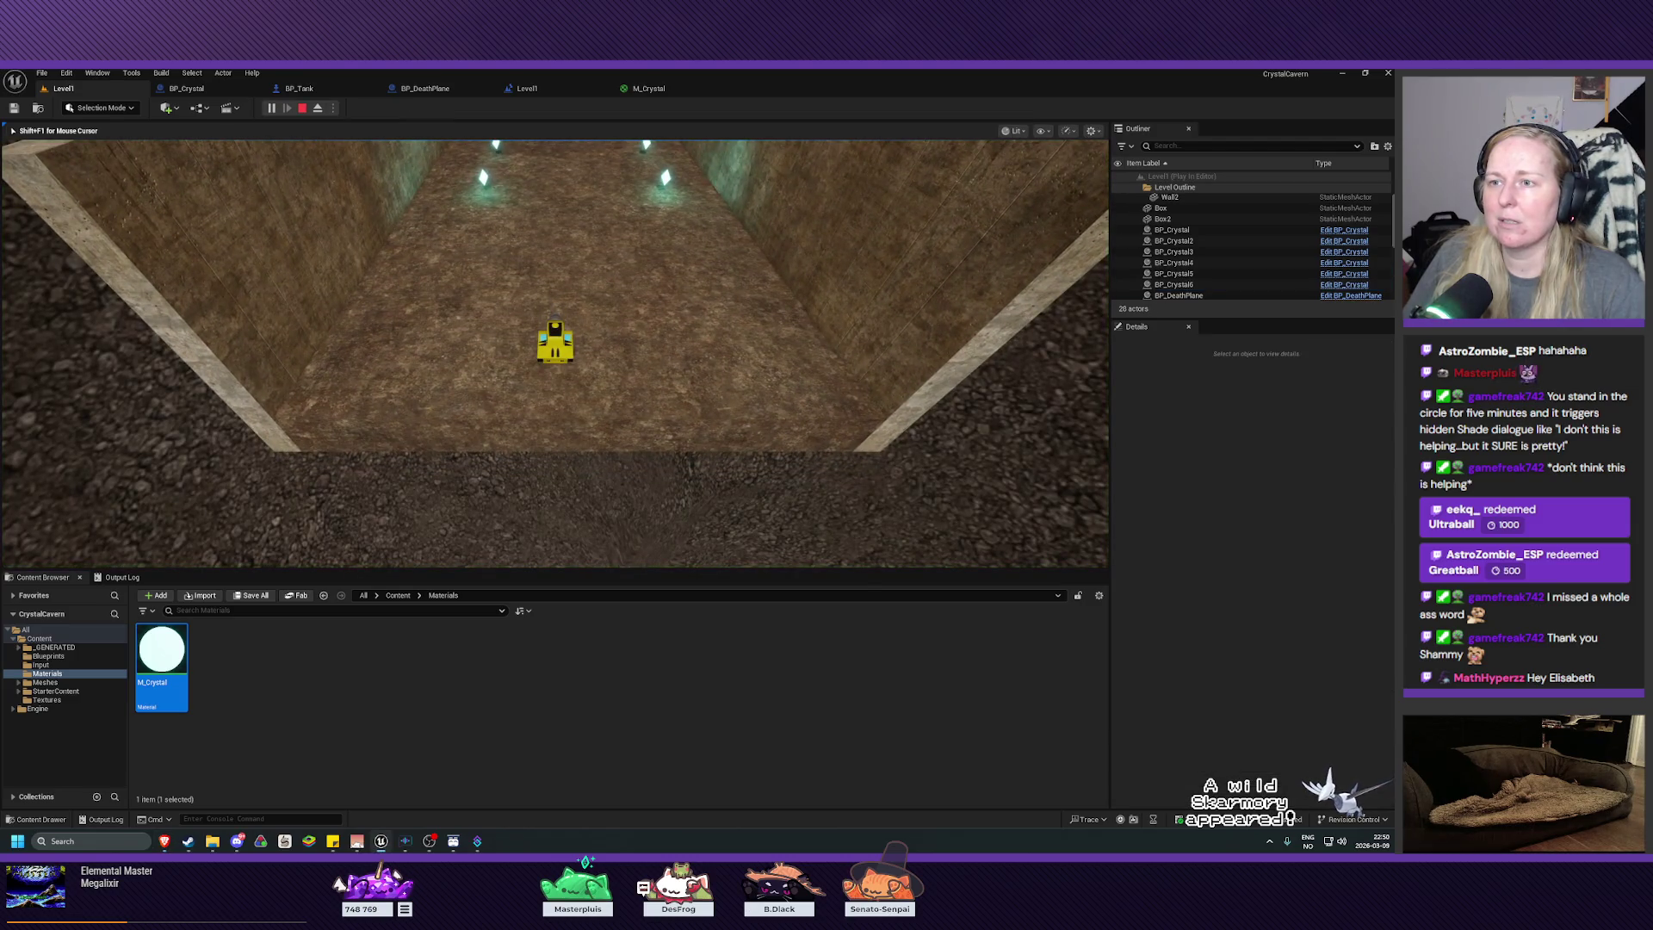
{"action": "key", "text": "a"}
{"action": "key", "text": "a"}
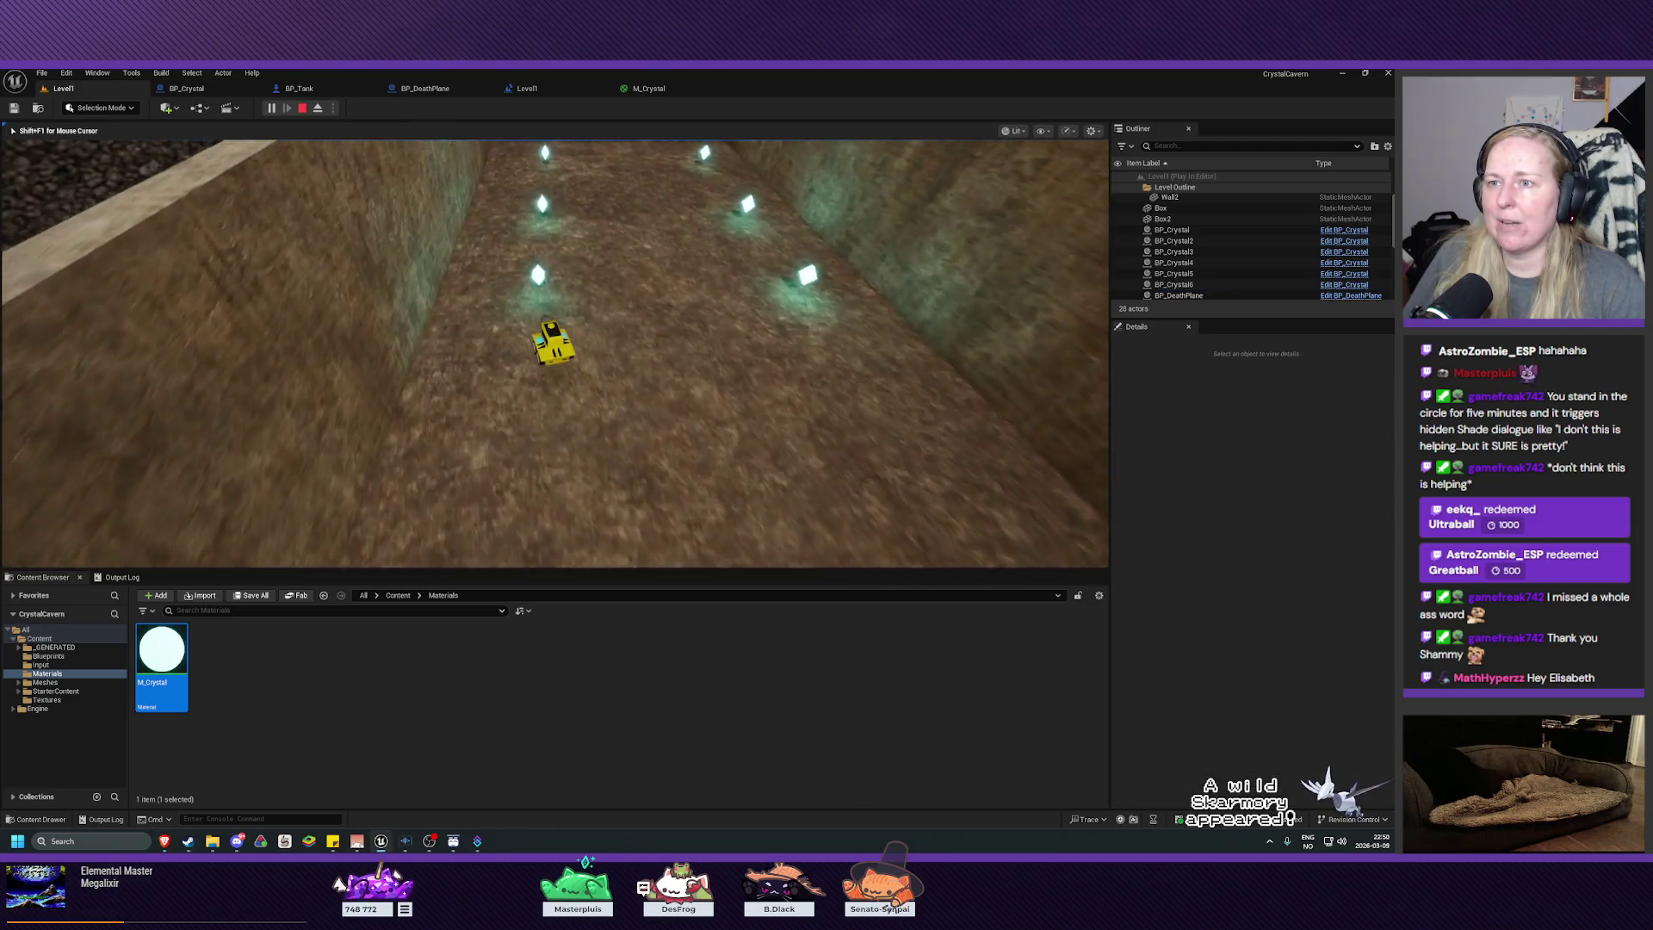
{"action": "key", "text": "w"}
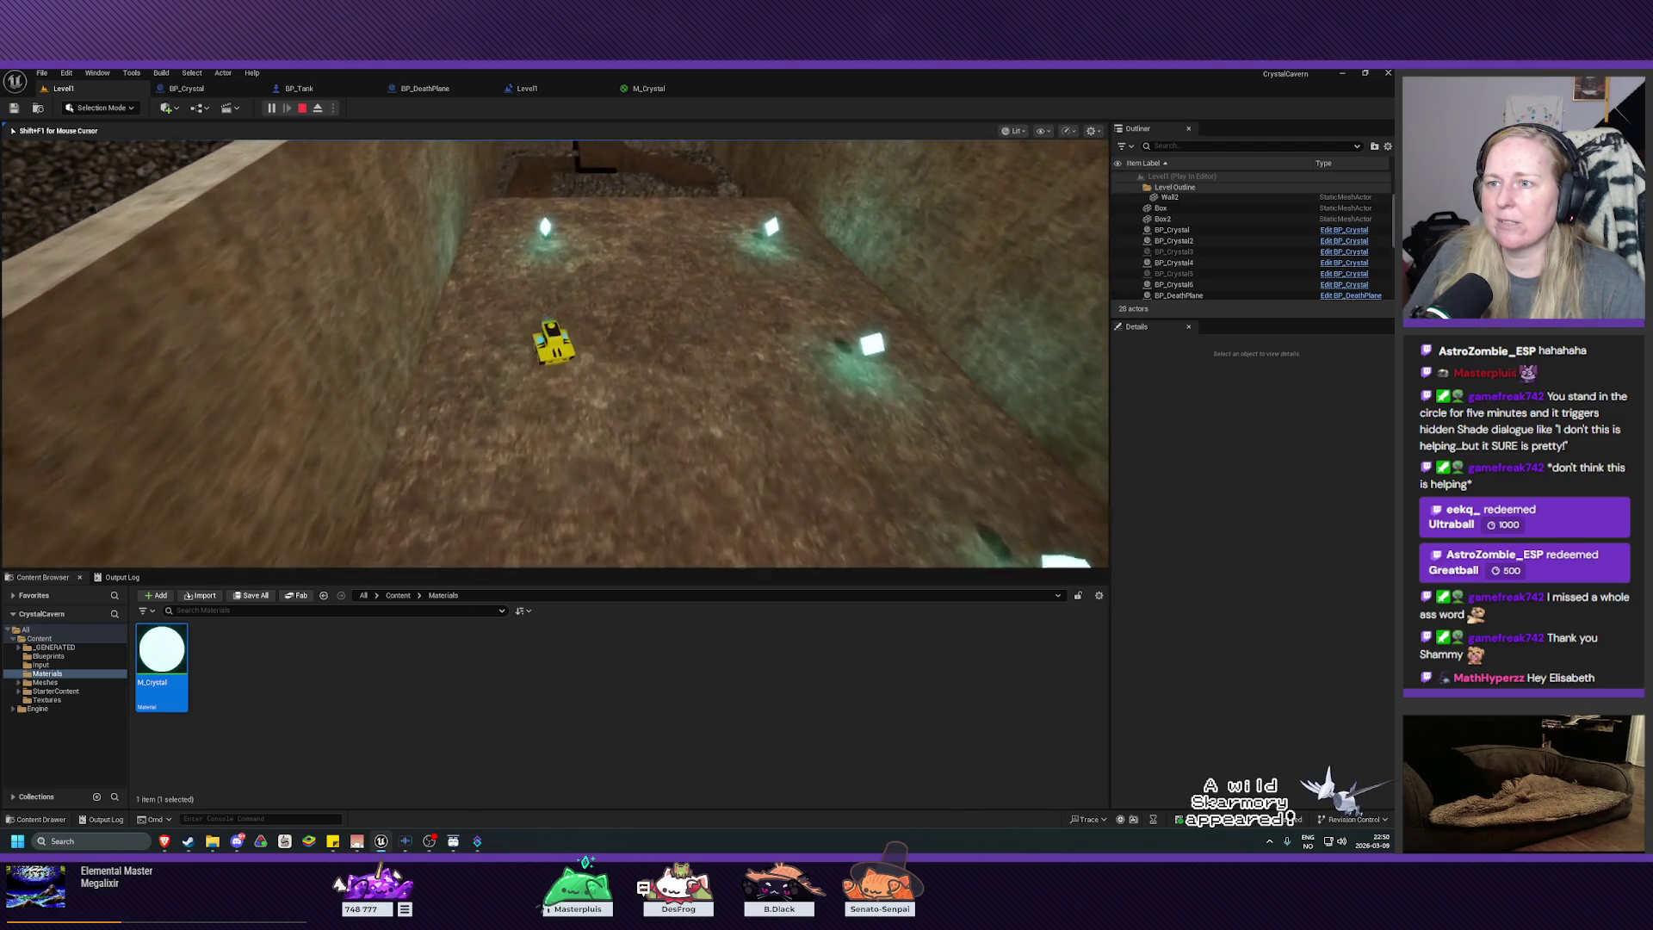
{"action": "key", "text": "d"}
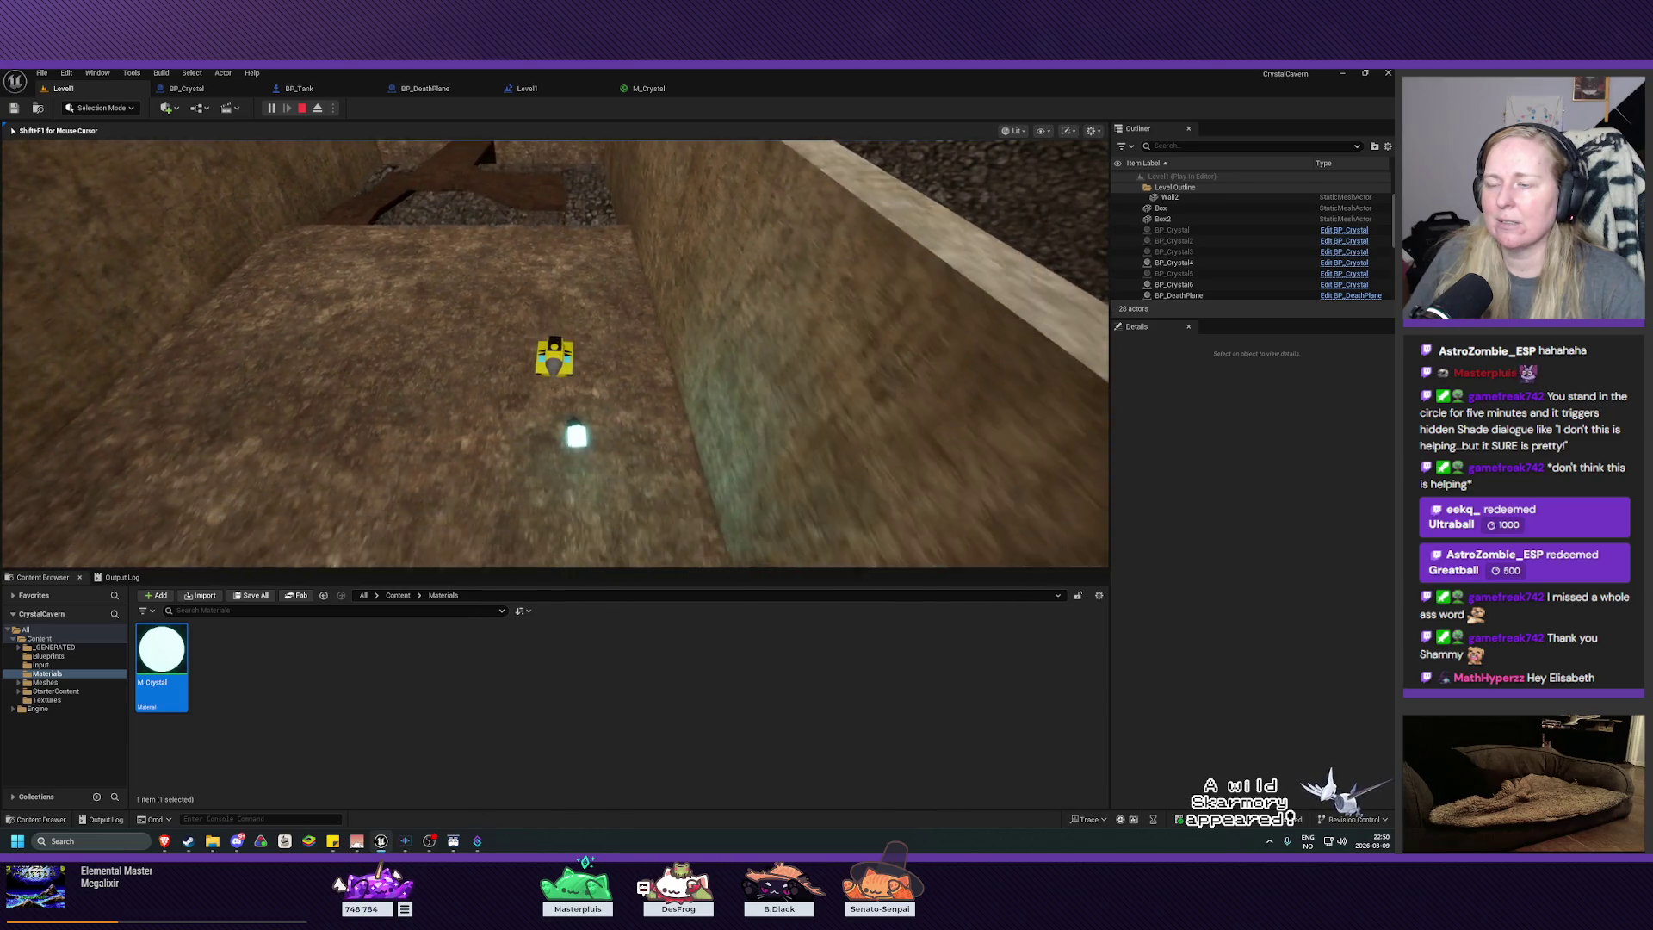
{"action": "key", "text": "w"}
{"action": "key", "text": "w"}
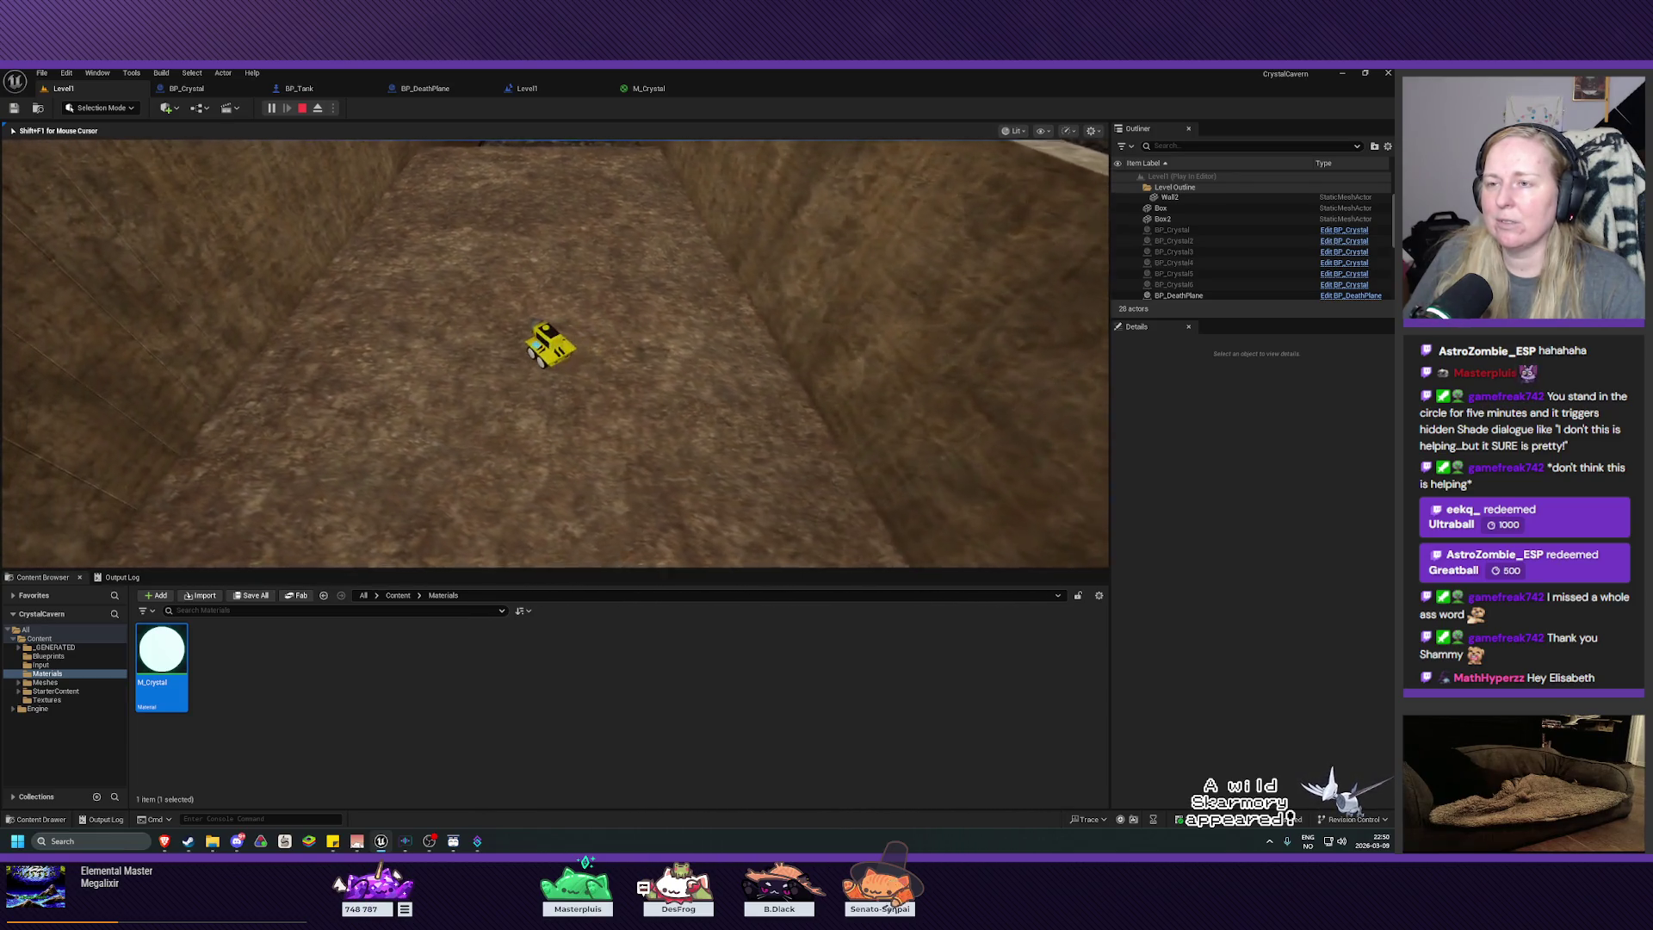
{"action": "key", "text": "d"}
{"action": "key", "text": "a"}
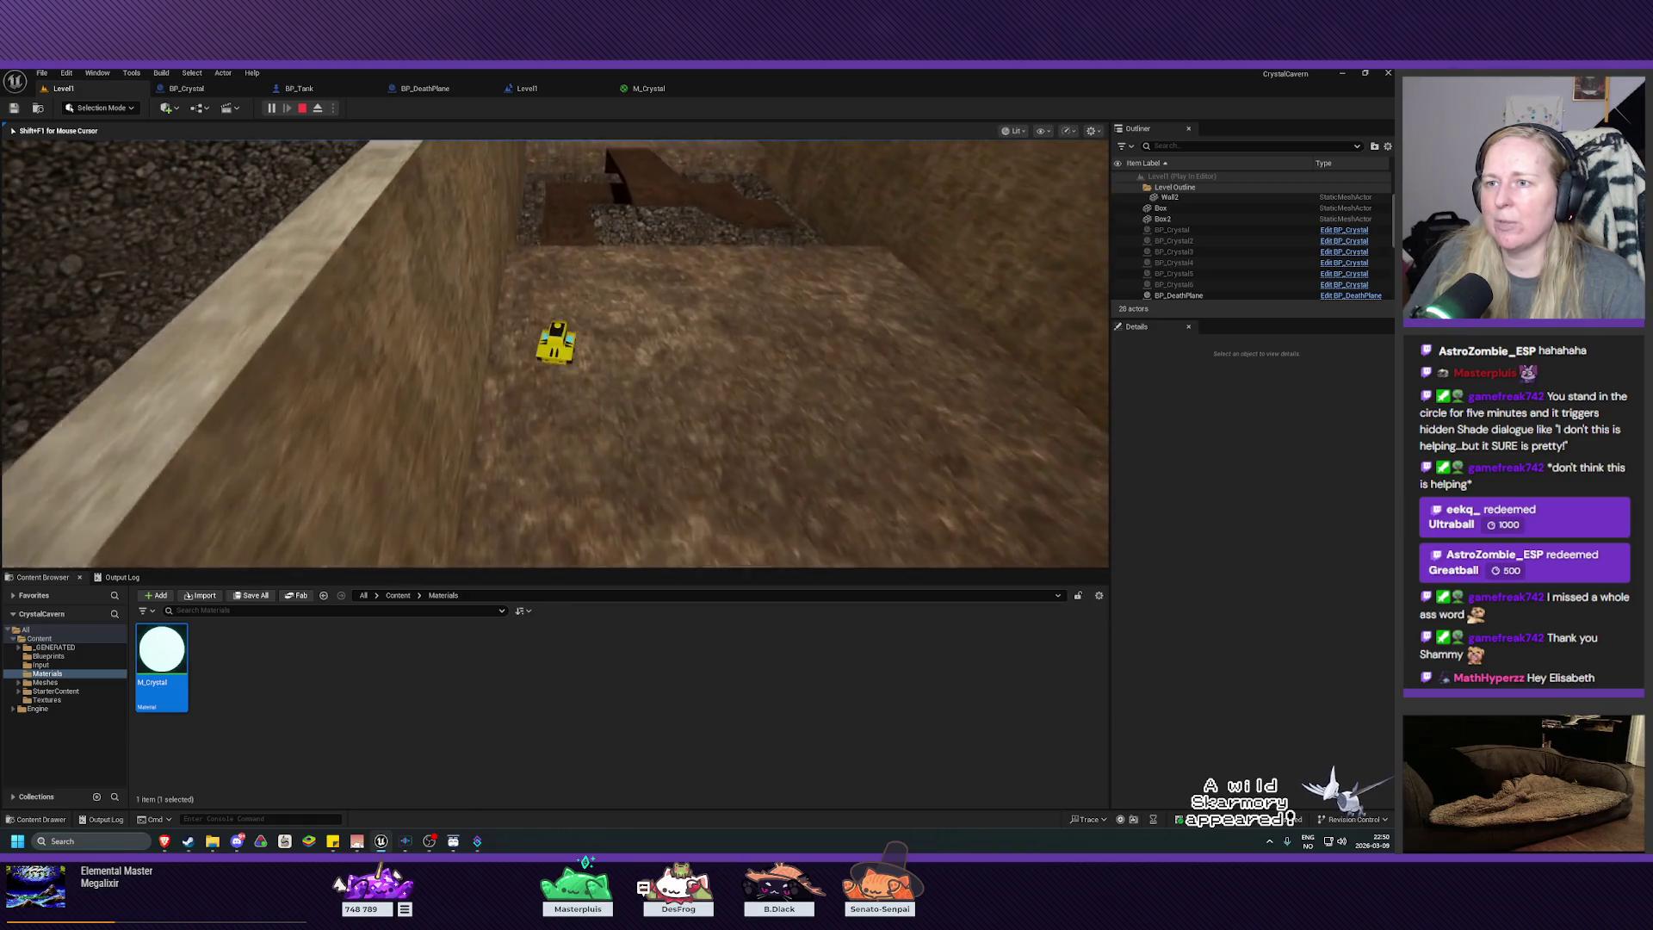
{"action": "key", "text": "d"}
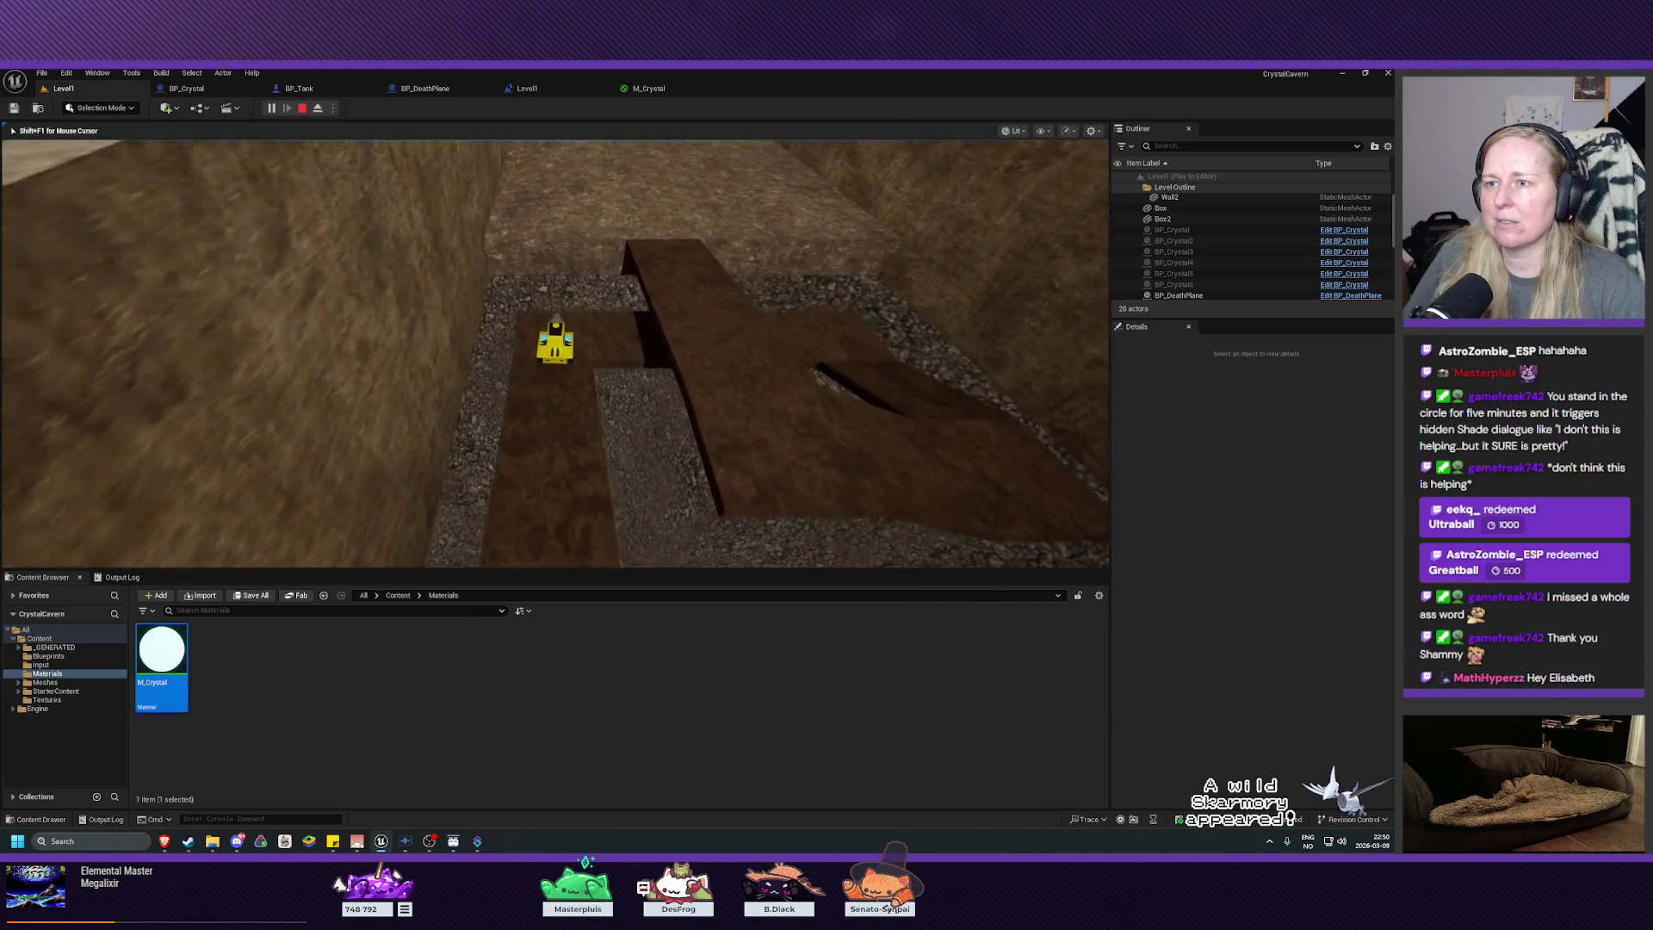
{"action": "key", "text": "d"}
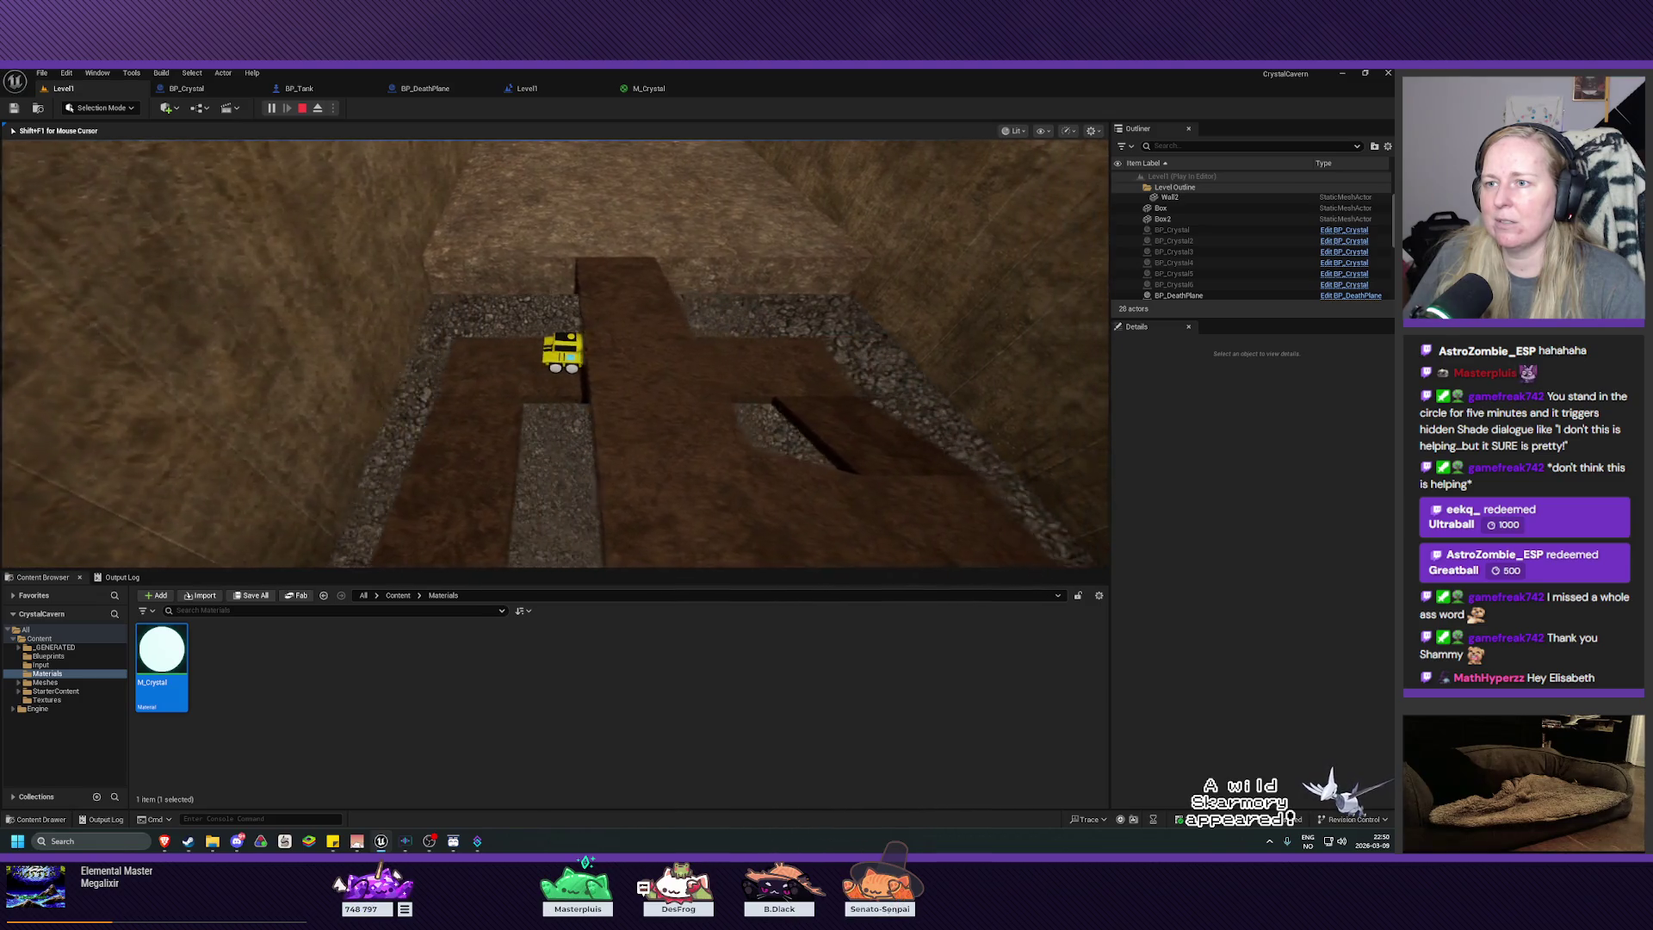
{"action": "key", "text": "d"}
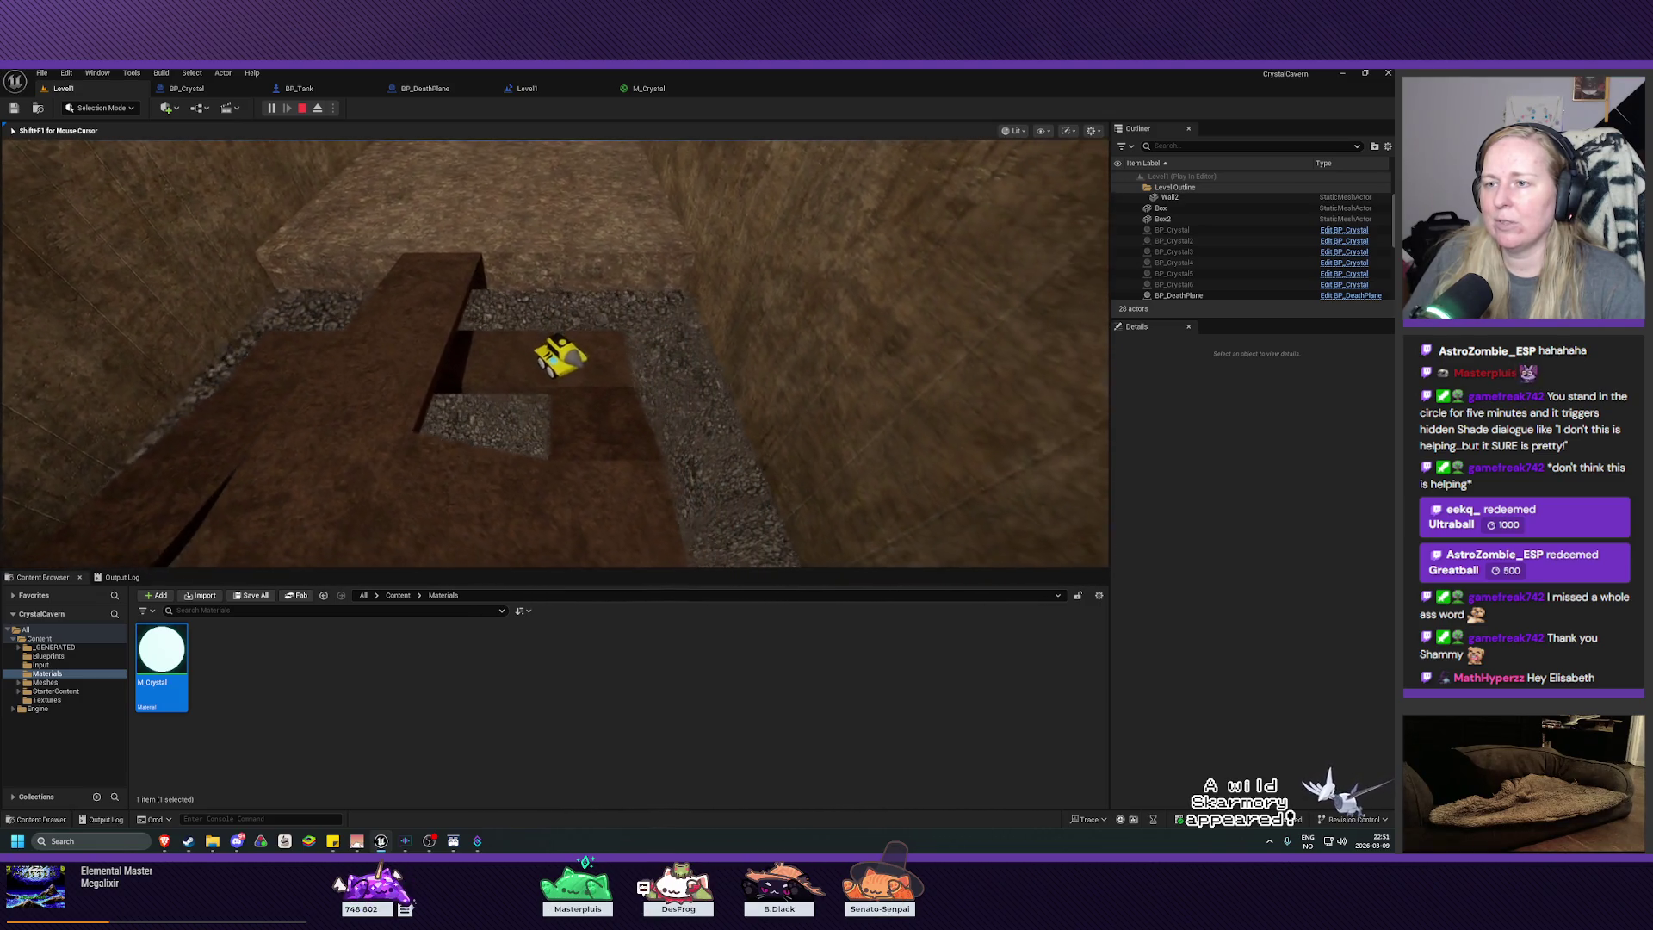
{"action": "key", "text": "d"}
{"action": "key", "text": "d"}
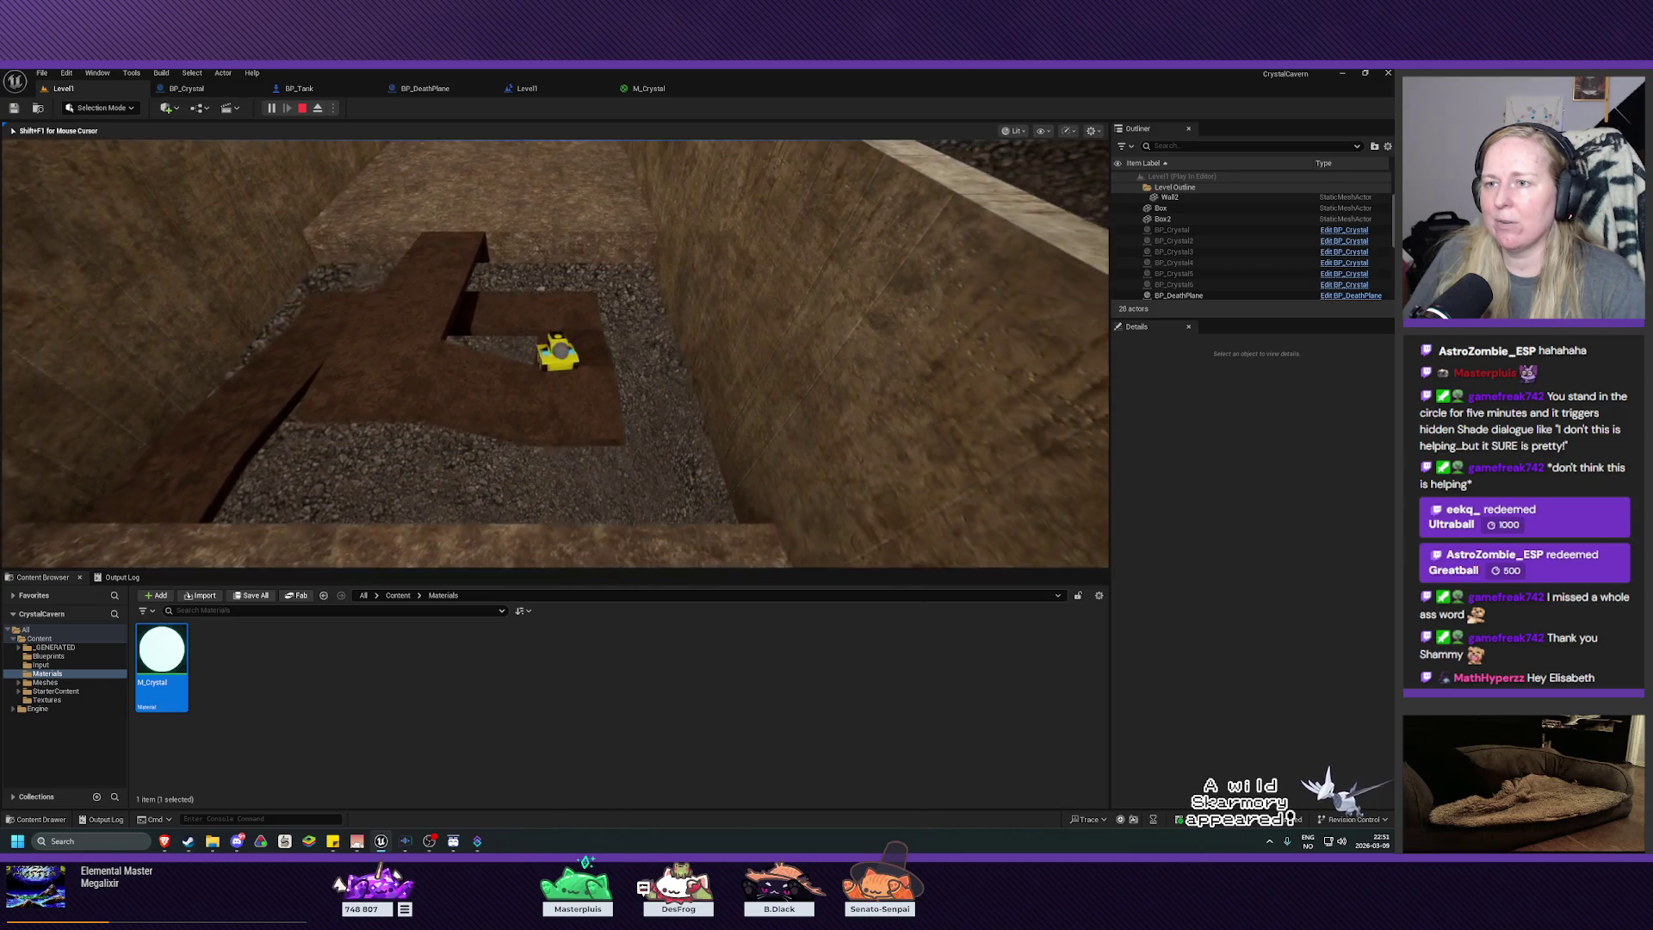
{"action": "key", "text": "d"}
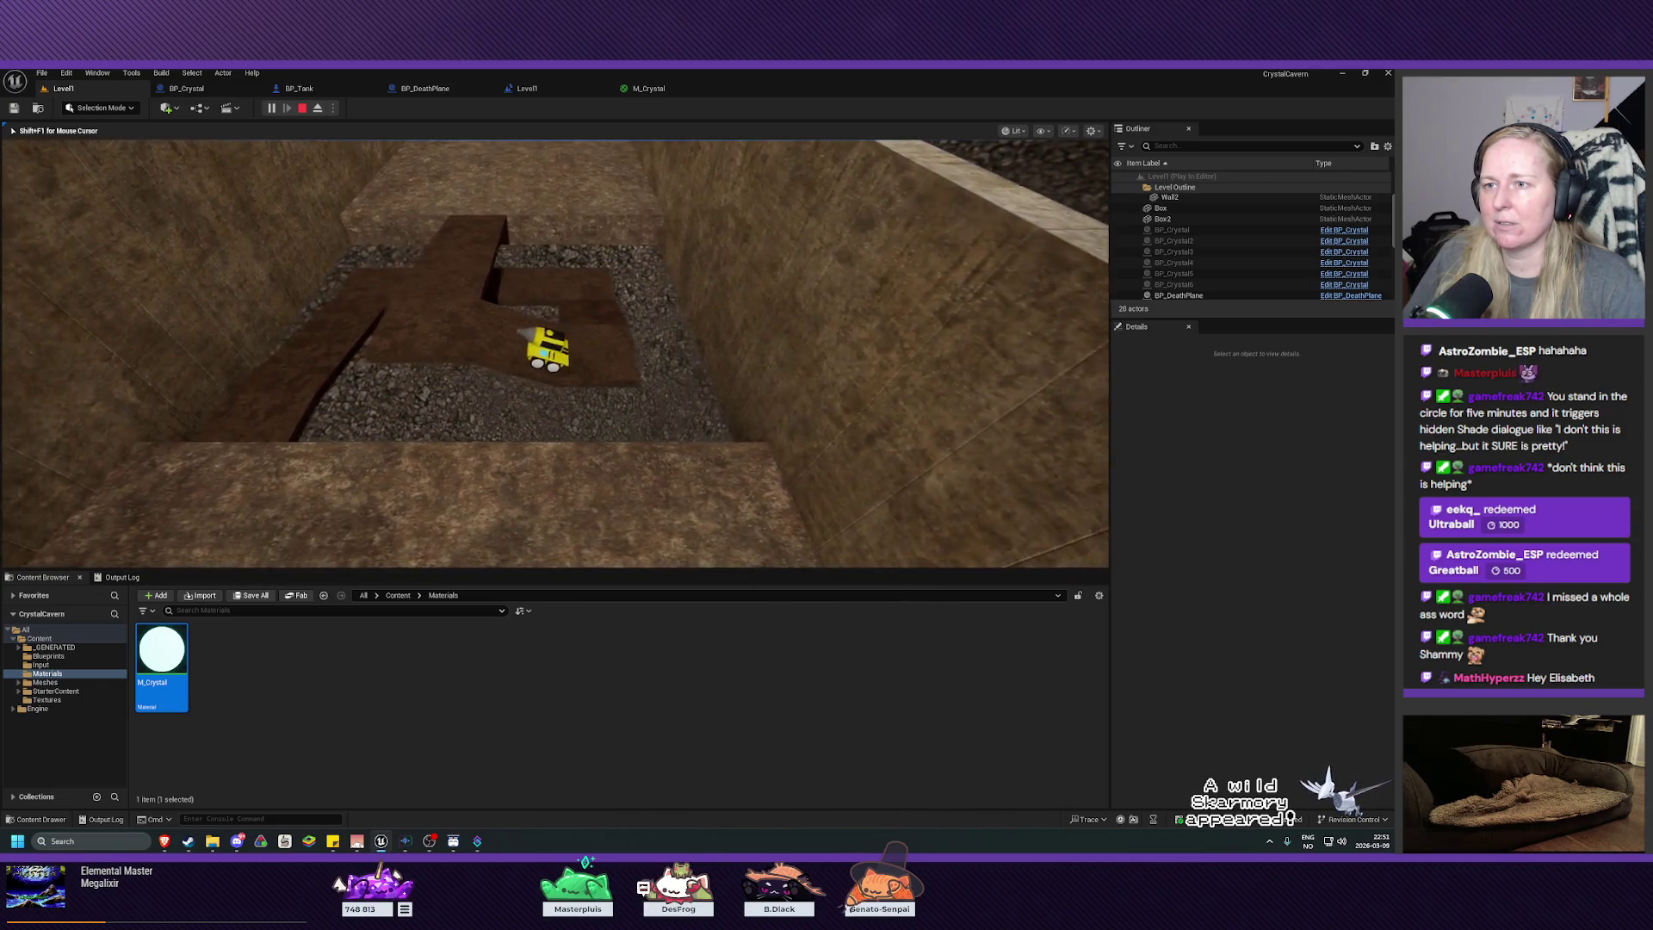
{"action": "key", "text": "w"}
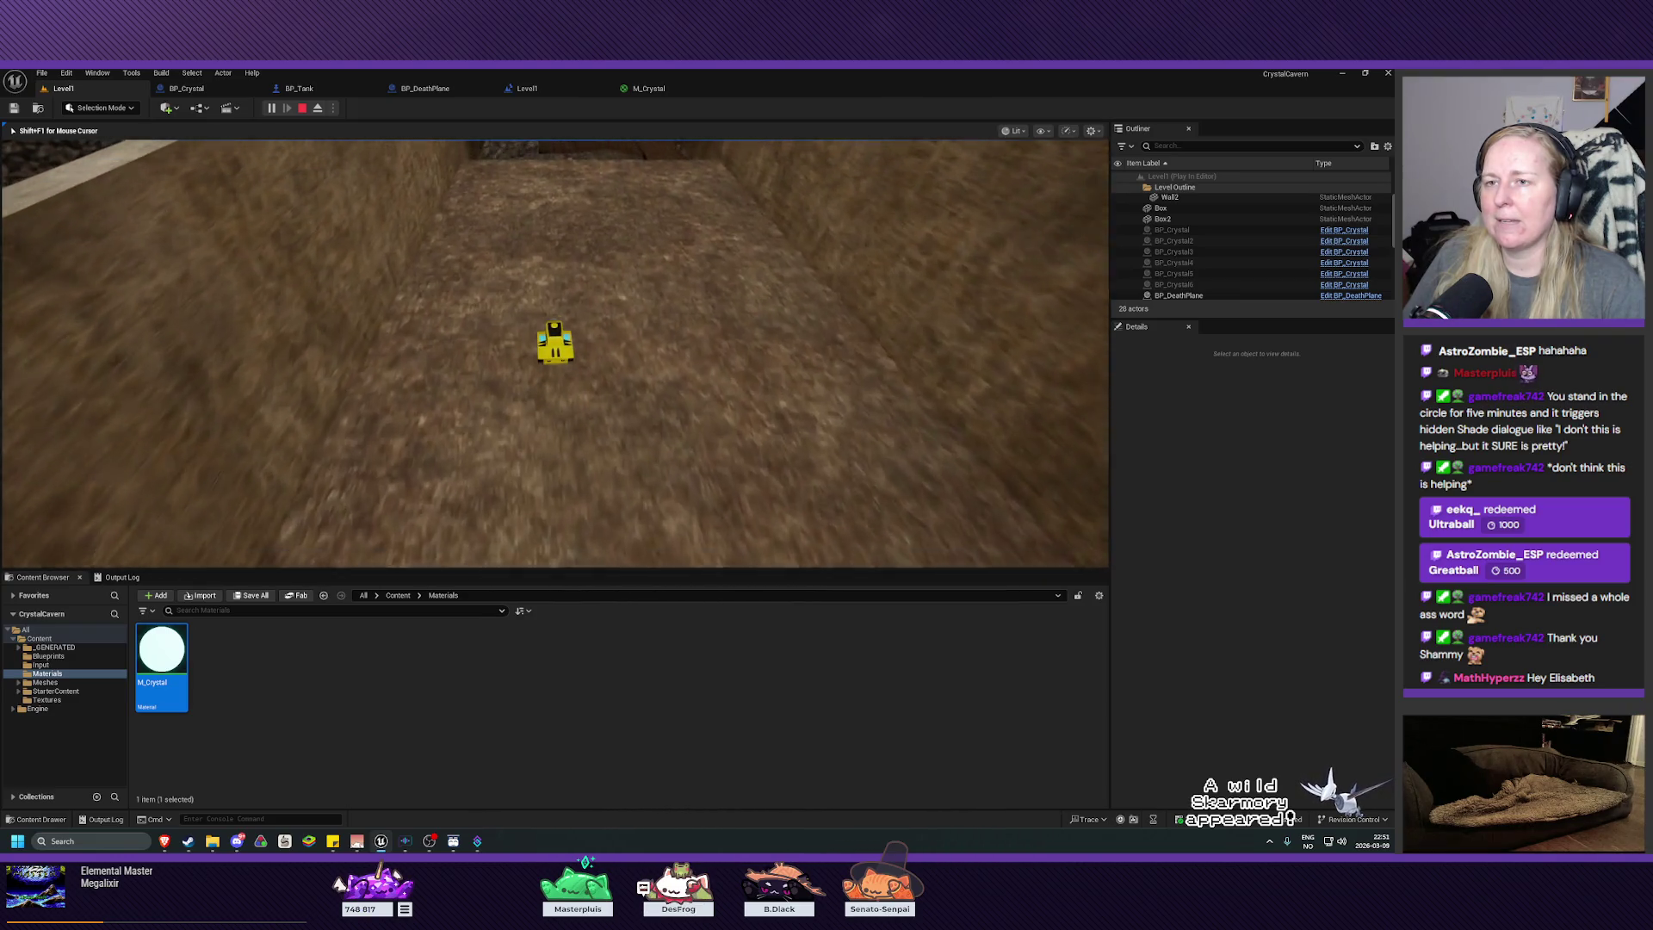
{"action": "key", "text": "d"}
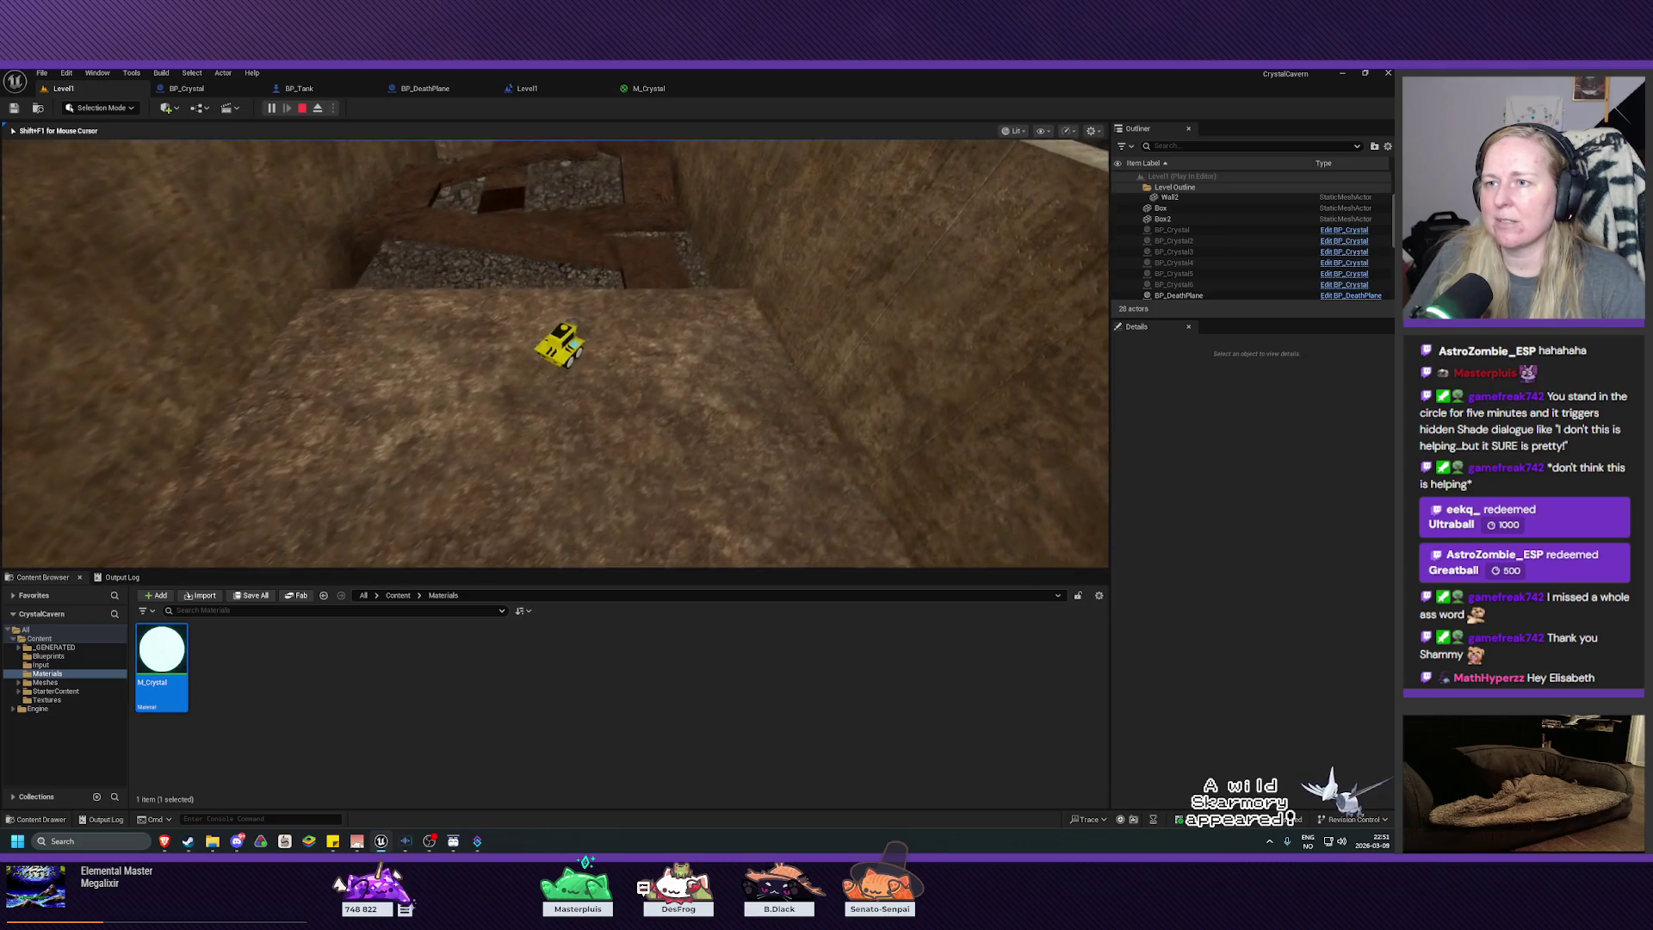
{"action": "key", "text": "d"}
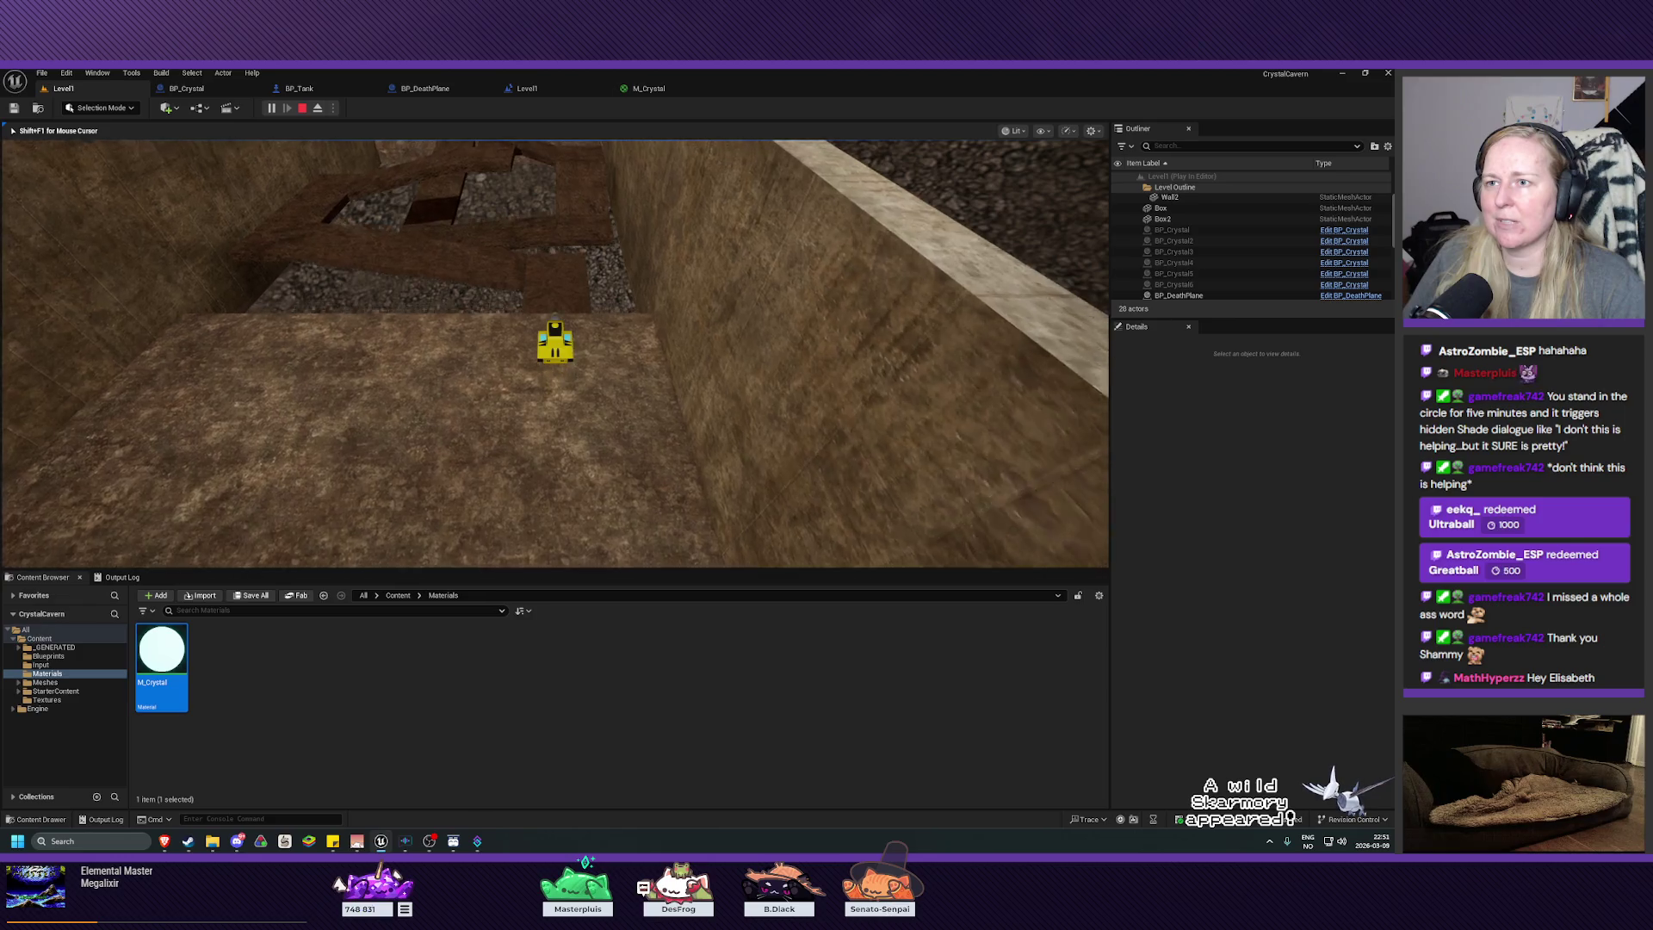
{"action": "key", "text": "a"}
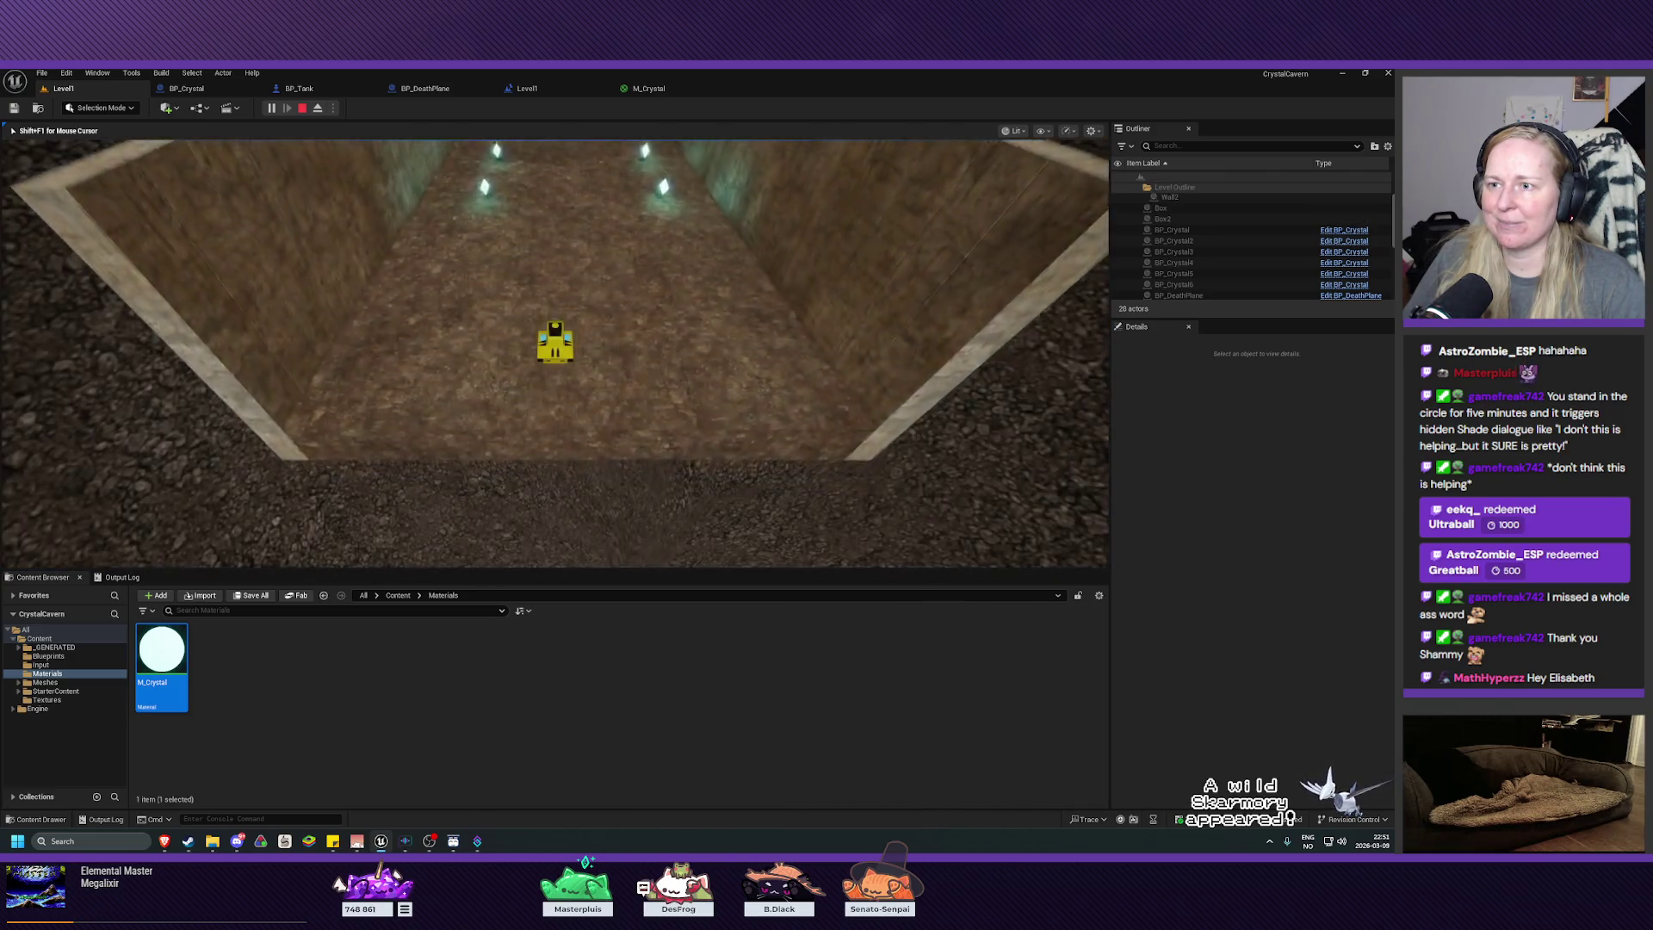
{"action": "key", "text": "Escape"}
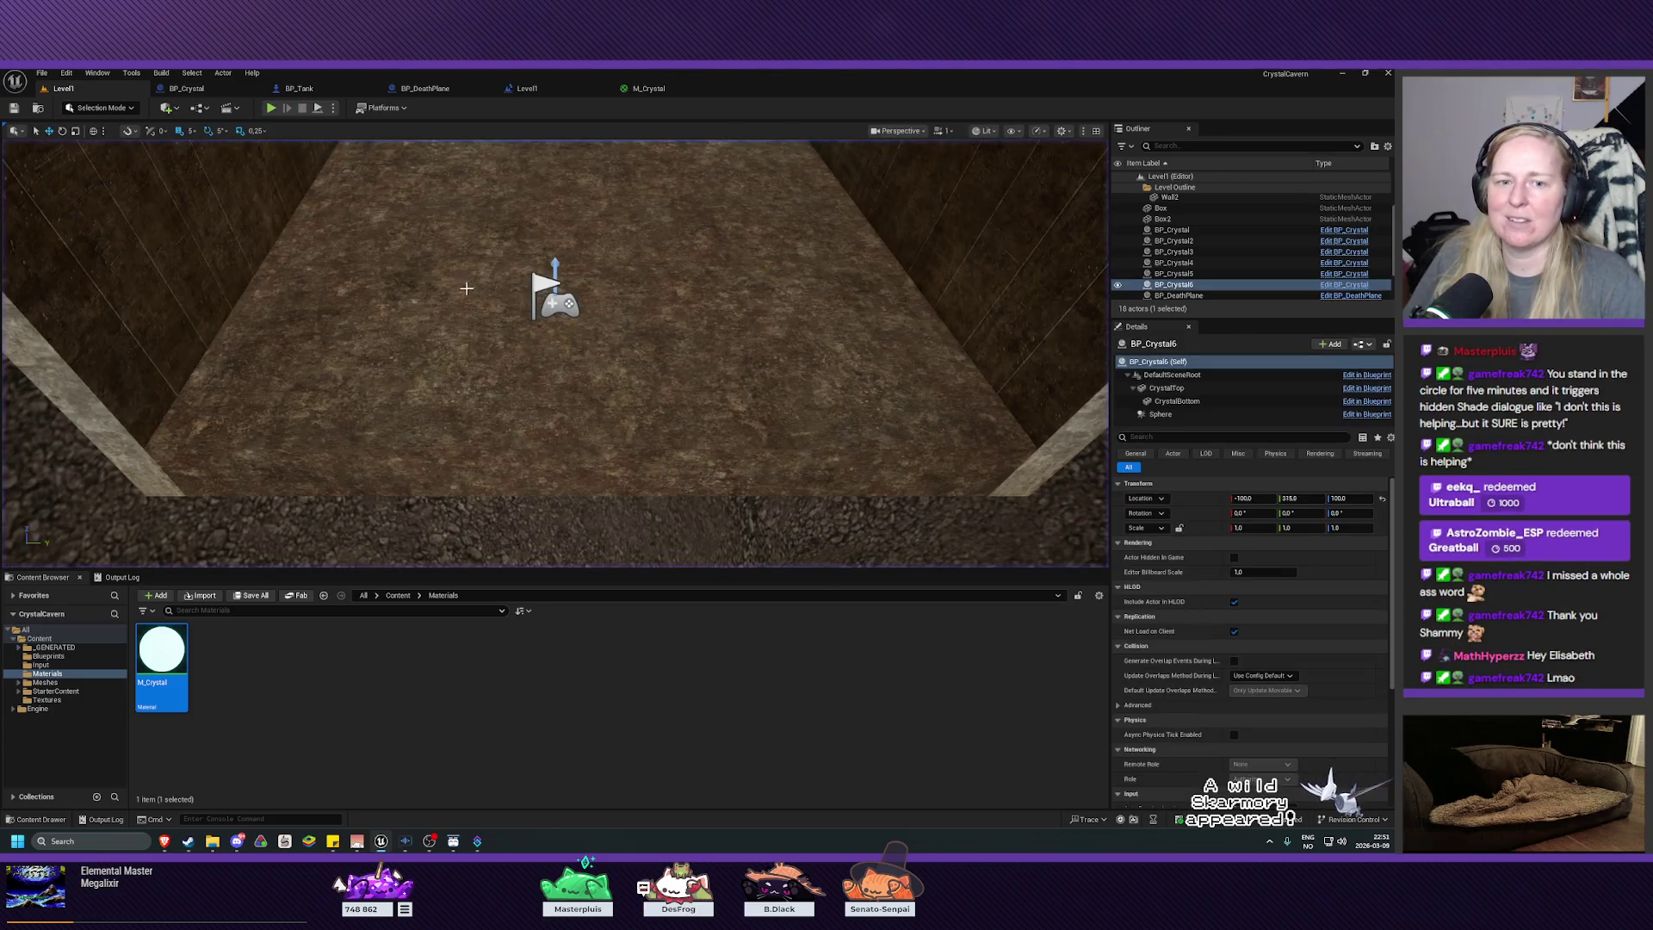
{"action": "left_click_drag", "start_coordinate": [475, 337], "coordinate": [474, 338]}
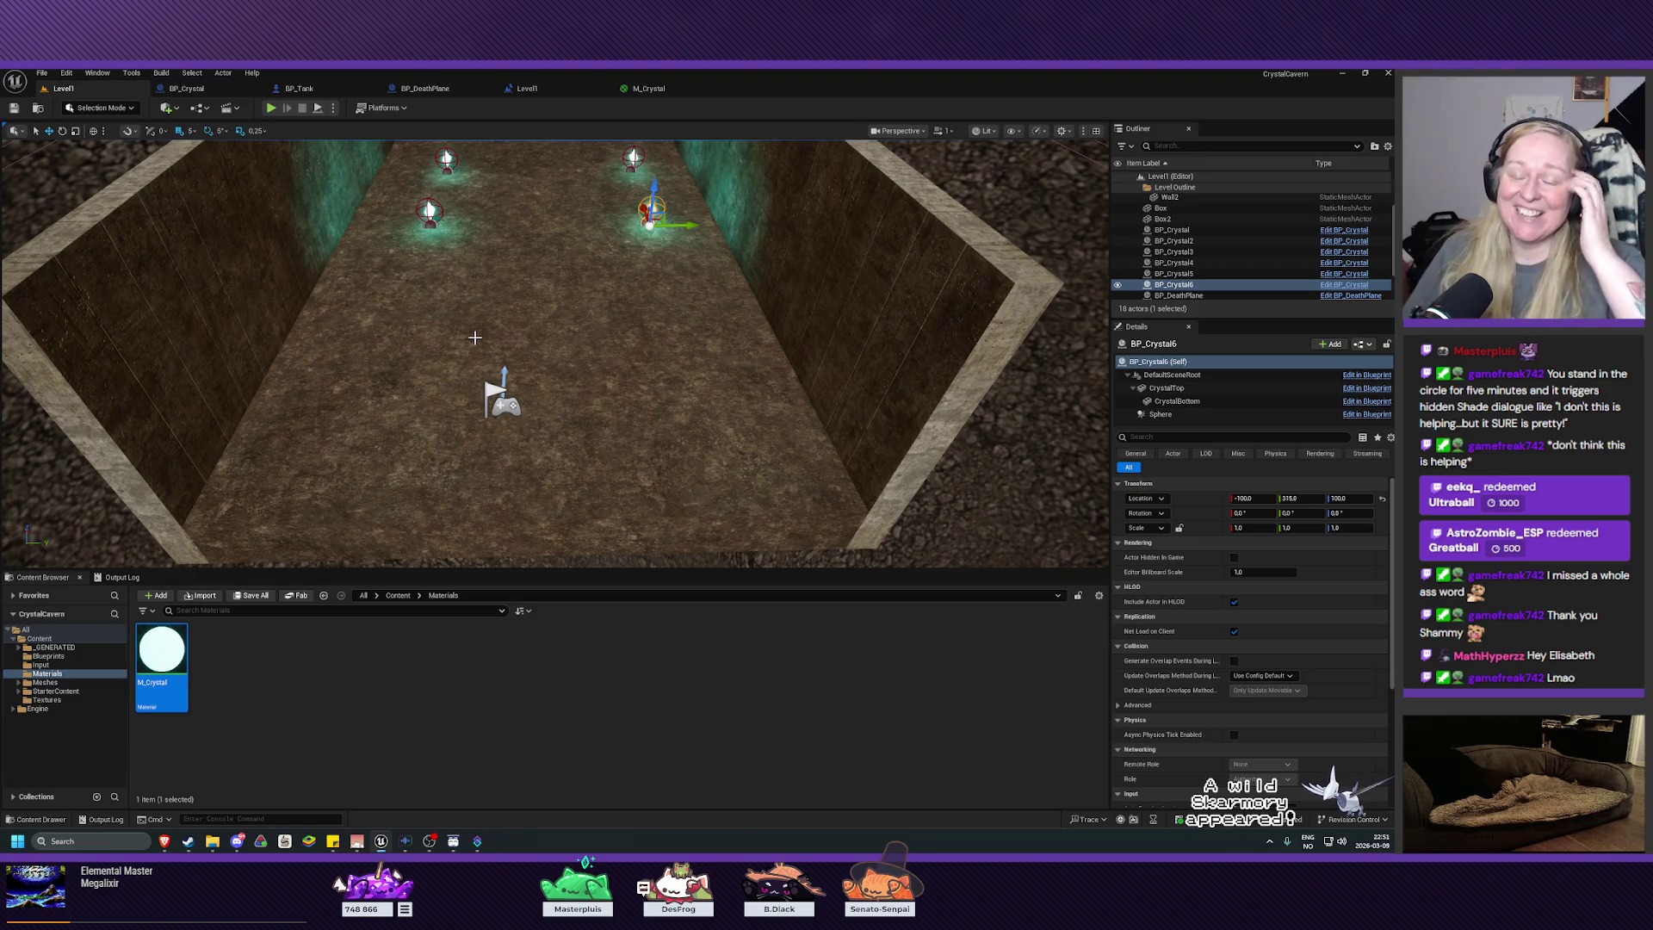